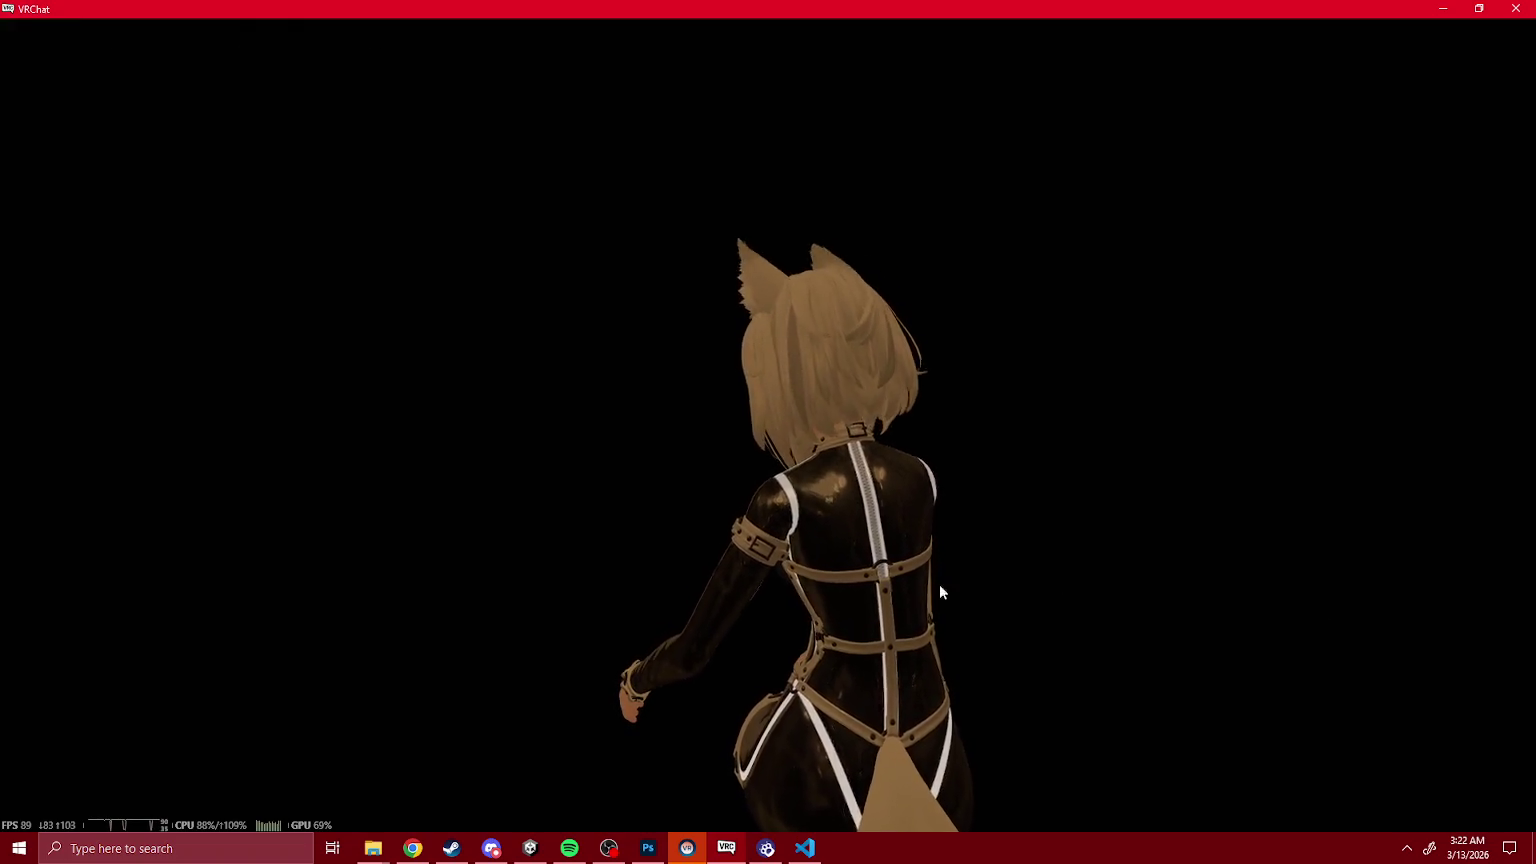
Step: Switch from VRChat back to the Unity editor showing the successful ZEN 2 avatar upload
key("alt+Tab")
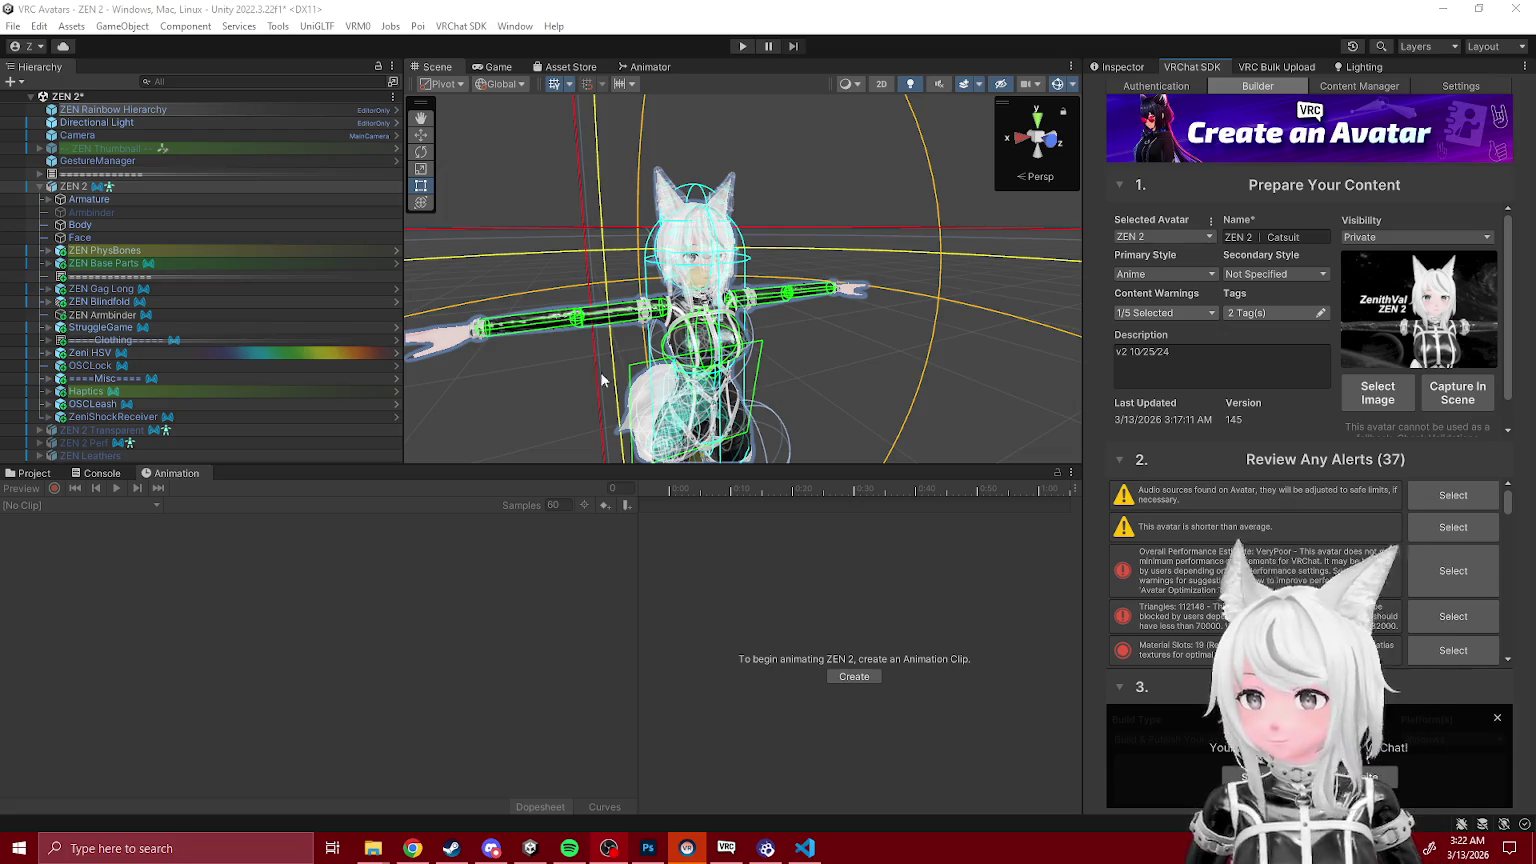
Step: Select ZEN Blindfold and review its animator graph and ZEN Blindfold Toggle animator reference
left_click(487, 285)
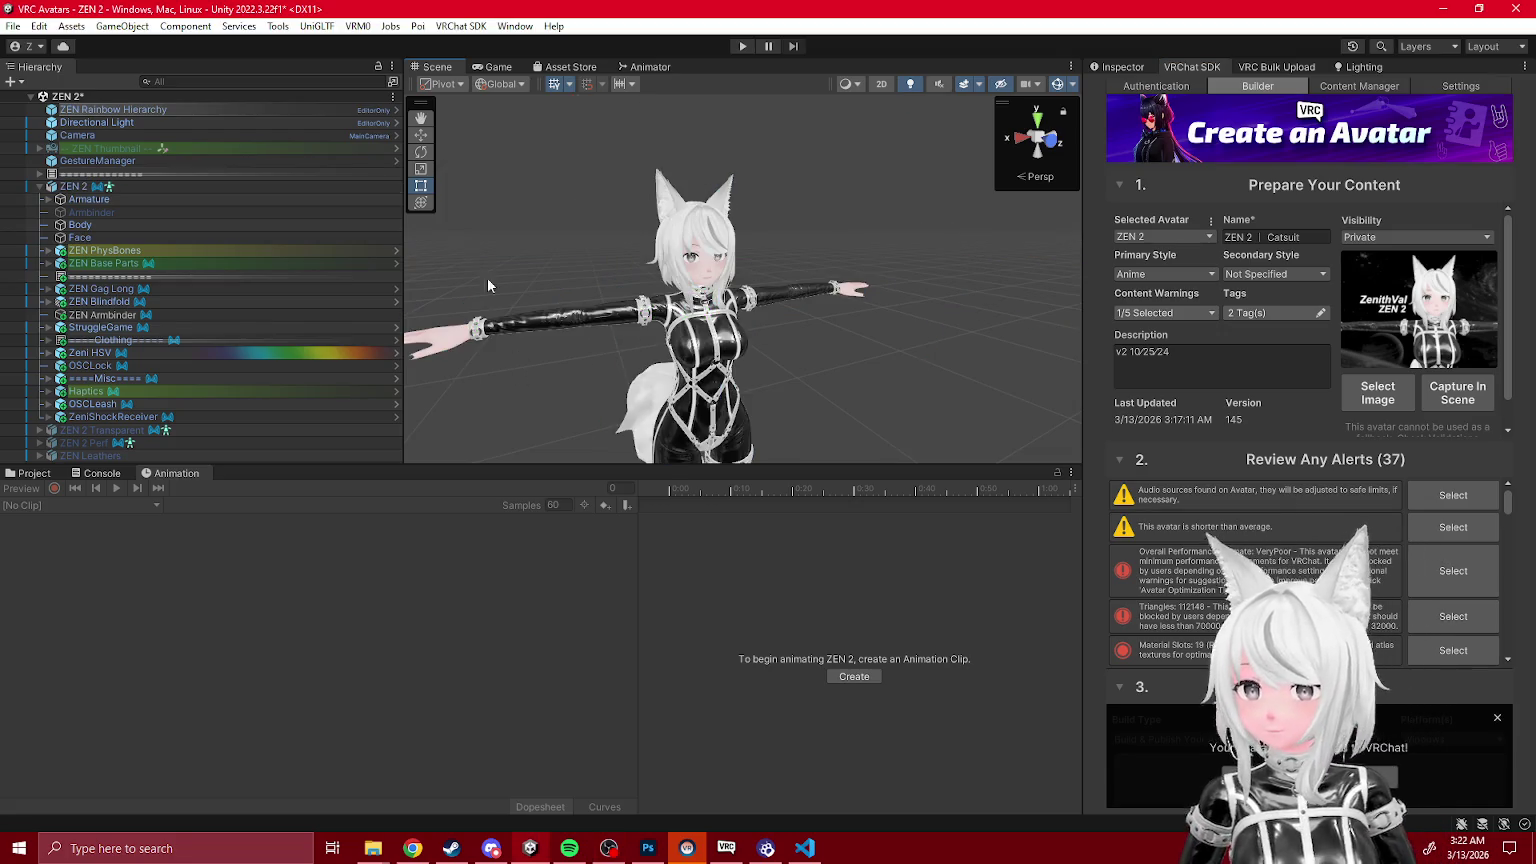
left_click(100, 302)
left_click(1123, 66)
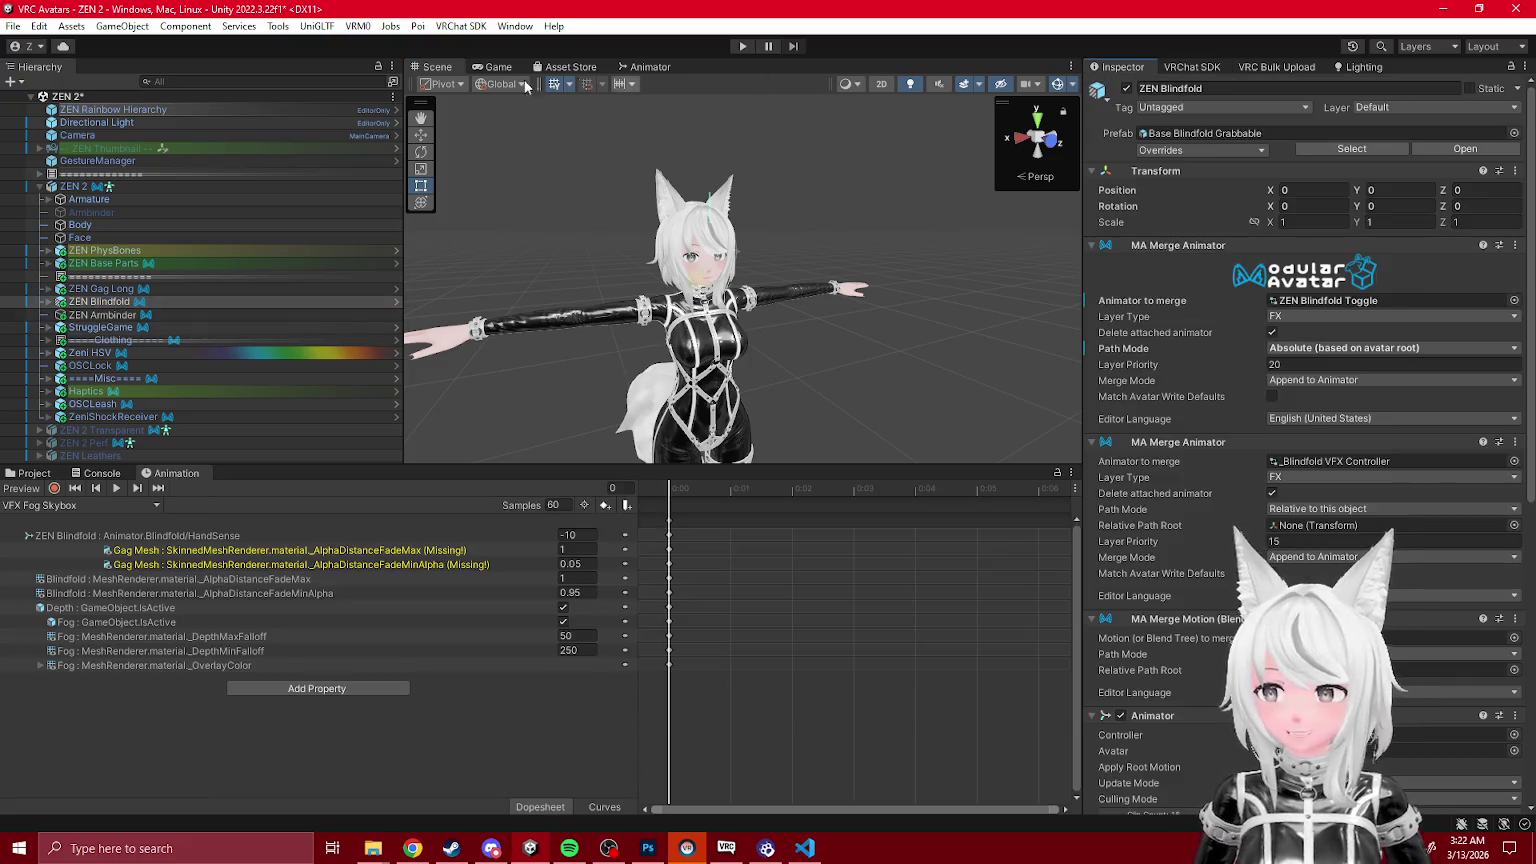
left_click(651, 68)
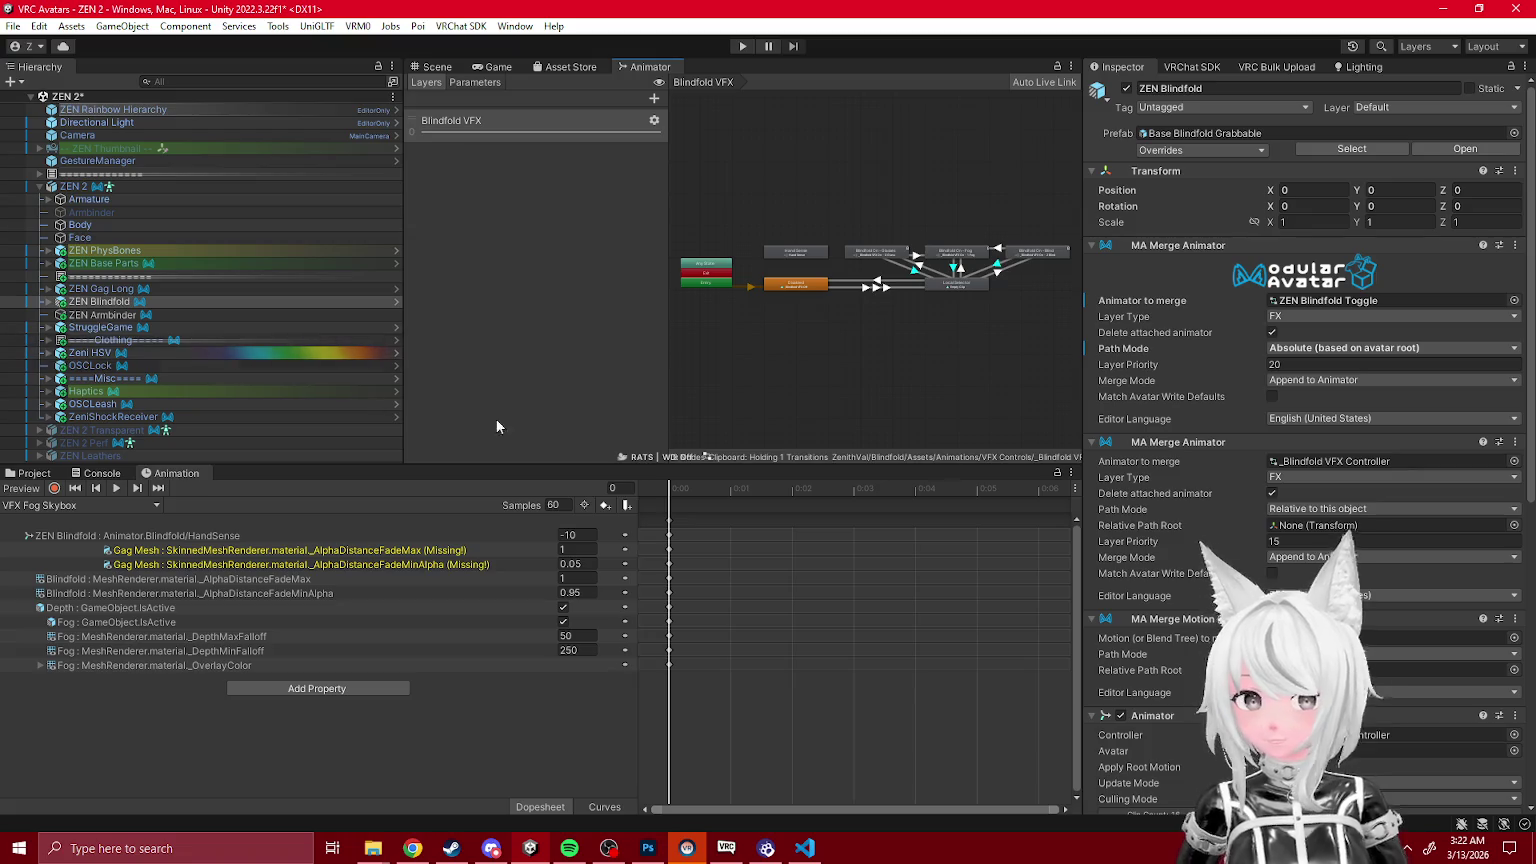
left_click(1327, 301)
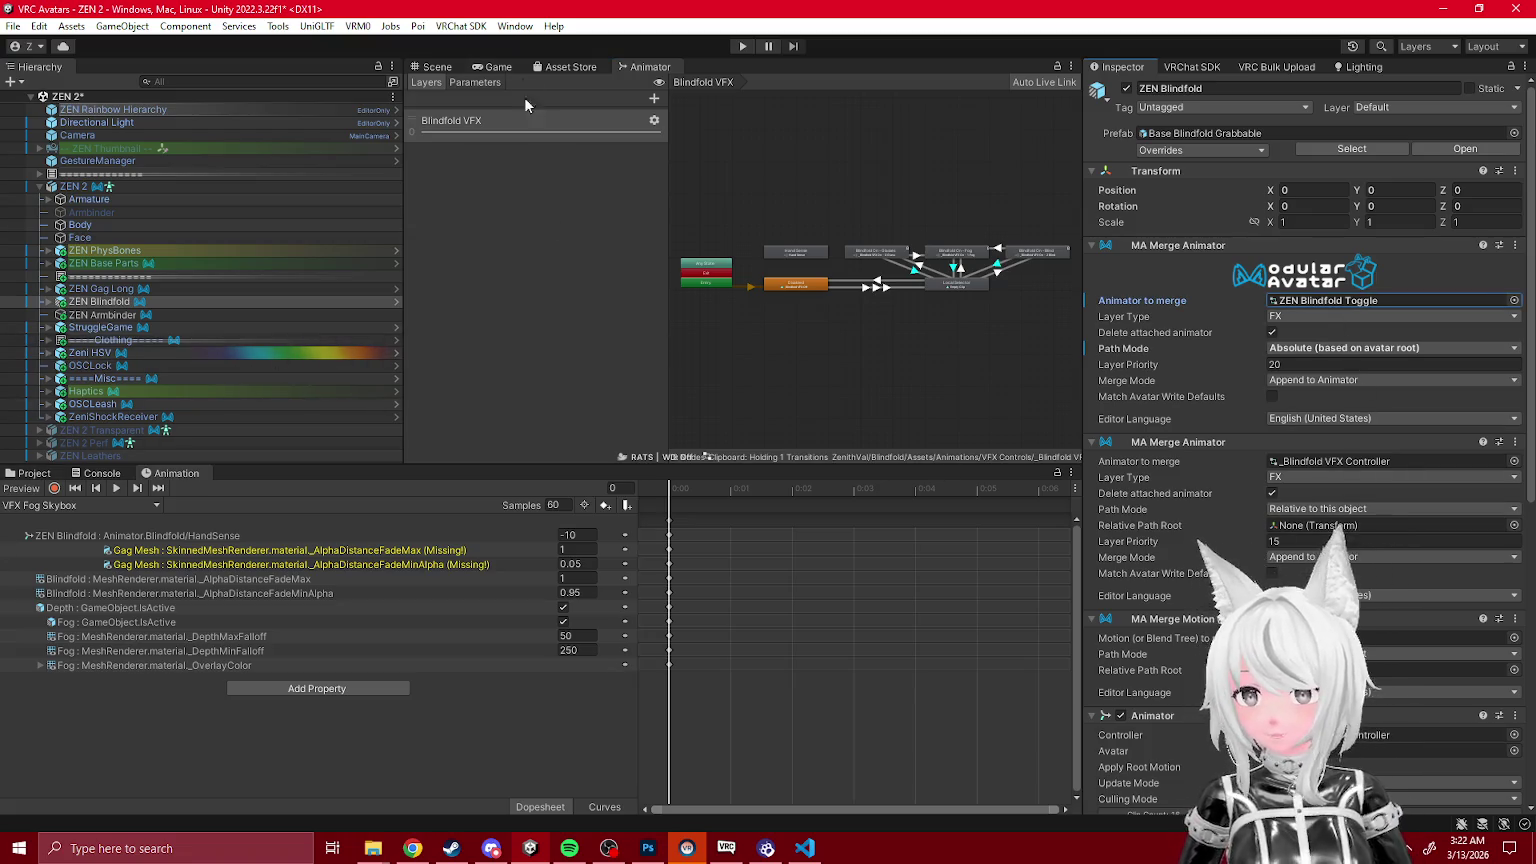
left_click(575, 855)
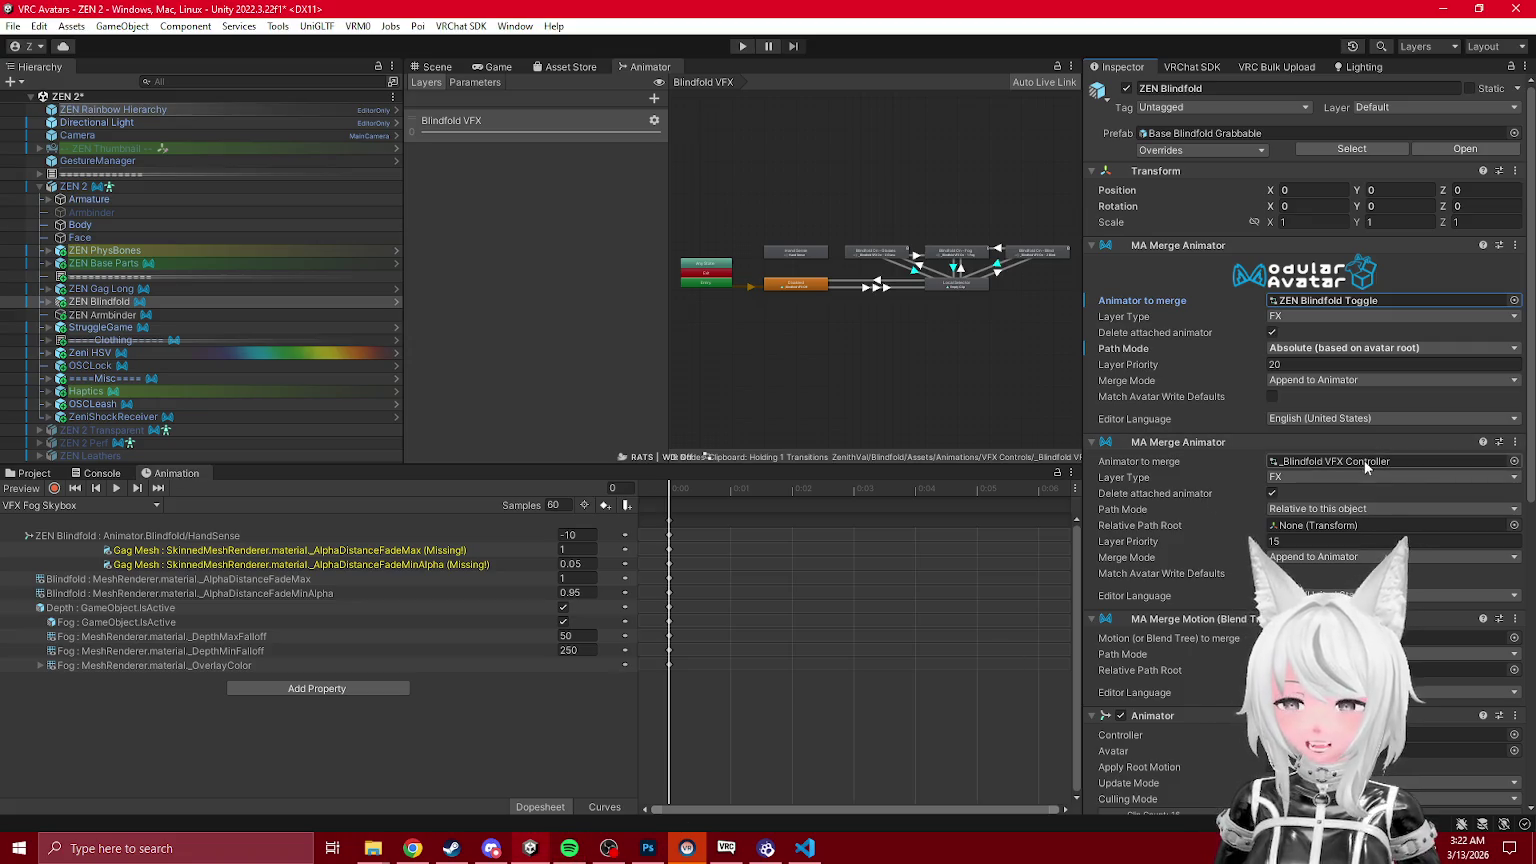
scroll(1300, 450, "down", 2)
scroll(1299, 450, "down", 10)
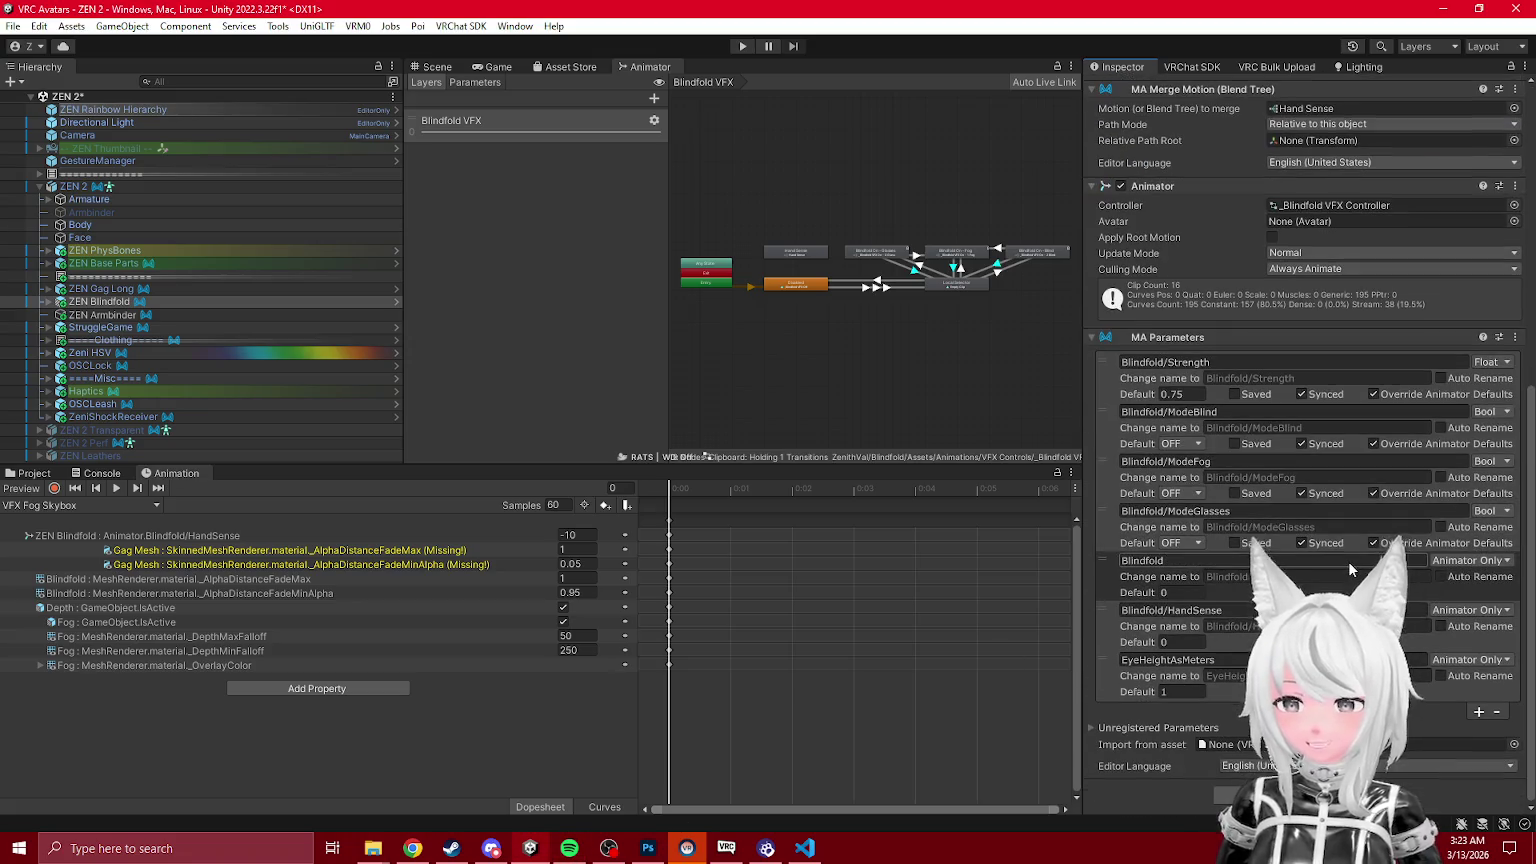
Step: Expand ZEN Blindfold and inspect the Grabbable child's bone proxy, merge animator and parent constraint
left_click(99, 301)
left_click(48, 302)
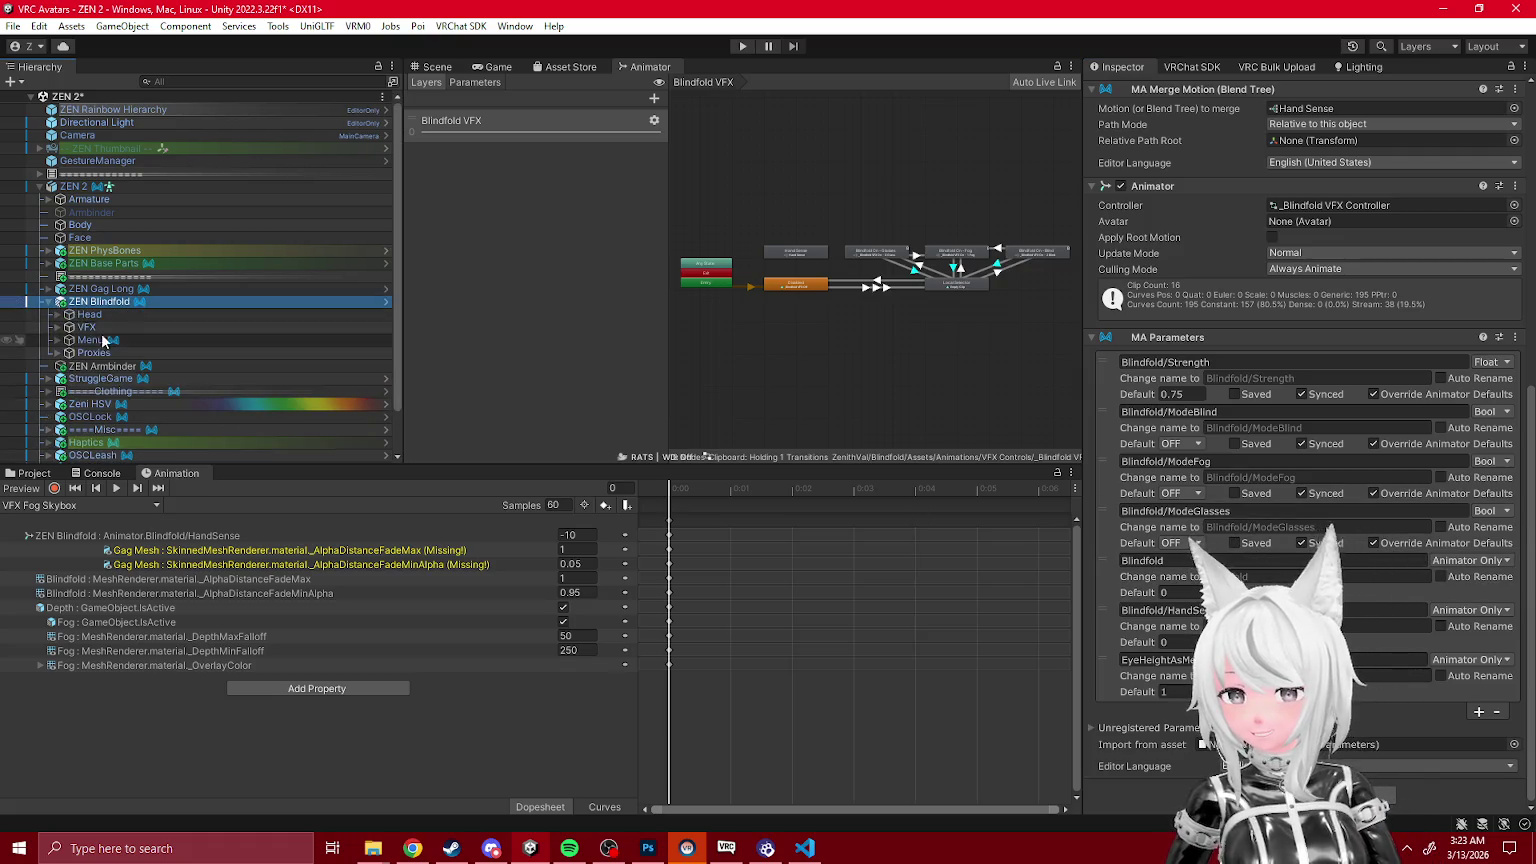
left_click(108, 351)
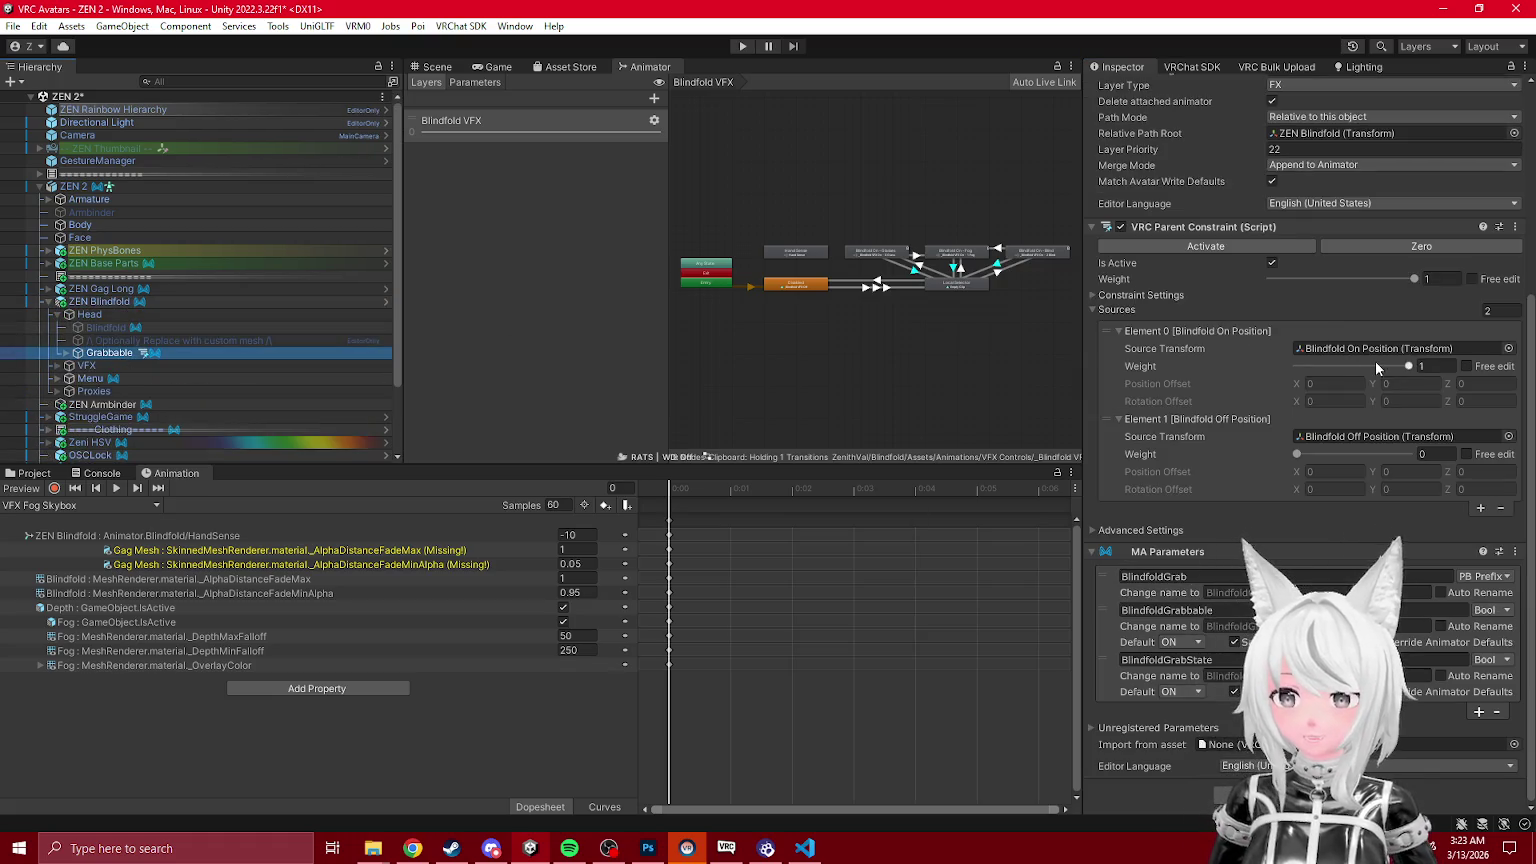
scroll(1284, 519, "up", 3)
scroll(1286, 519, "up", 2)
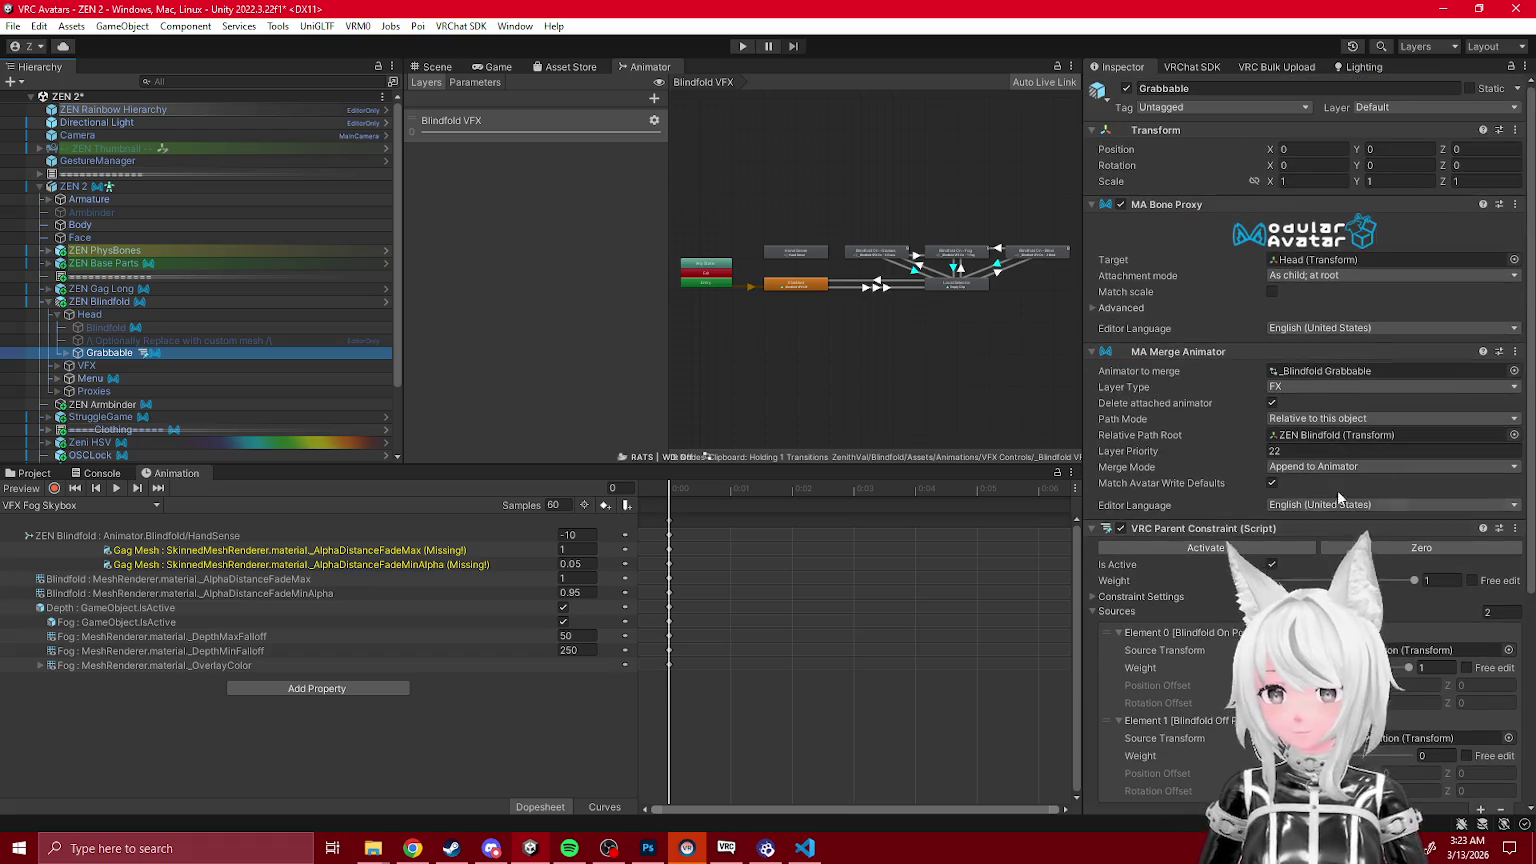
left_click(34, 472)
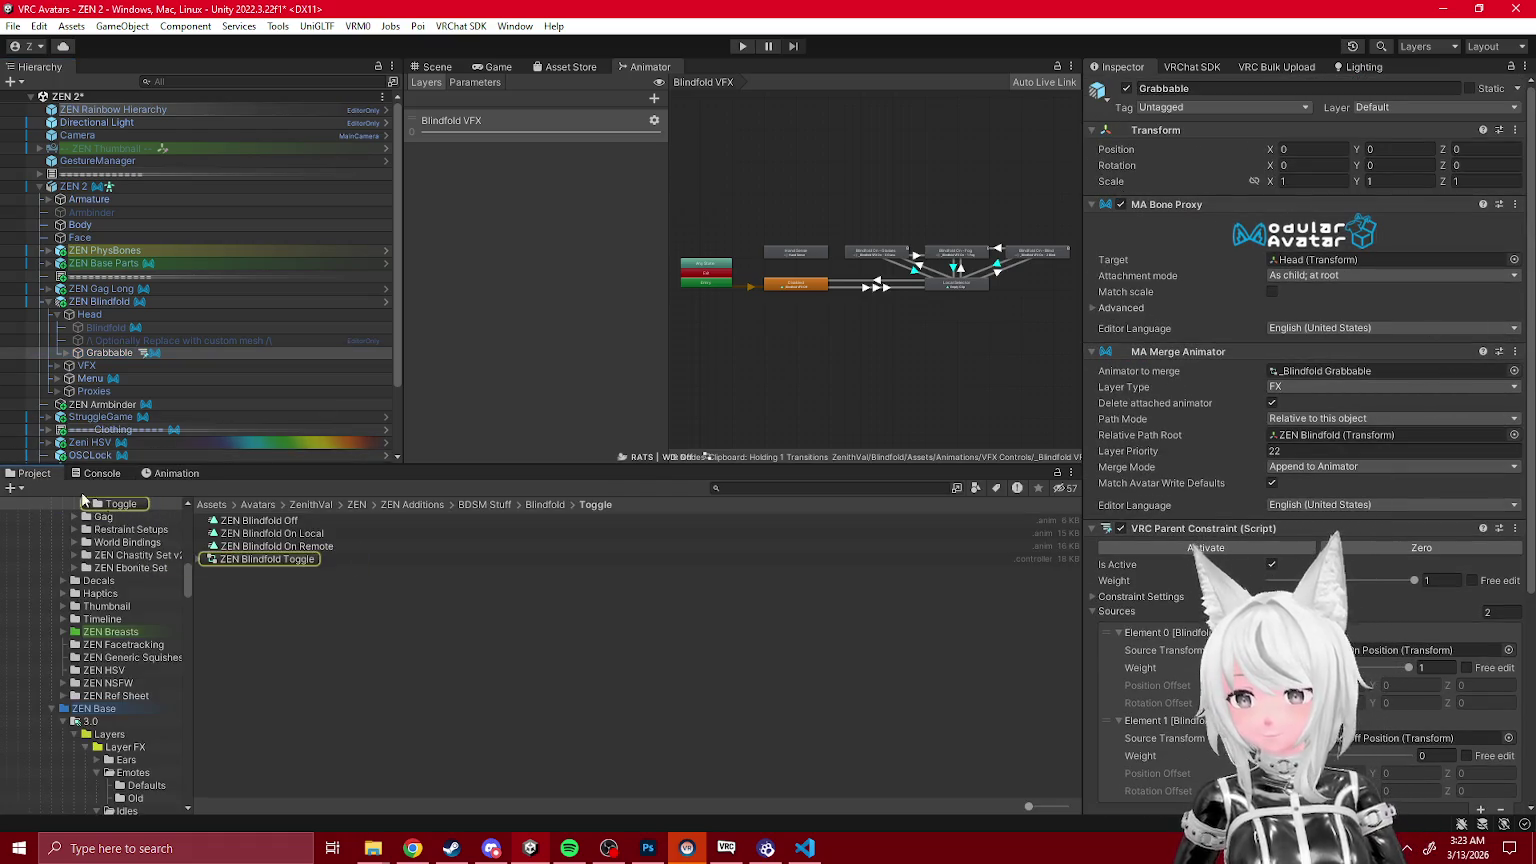
Step: Open the ZEN Blindfold Toggle controller's state graph in the Animator
left_click(112, 669)
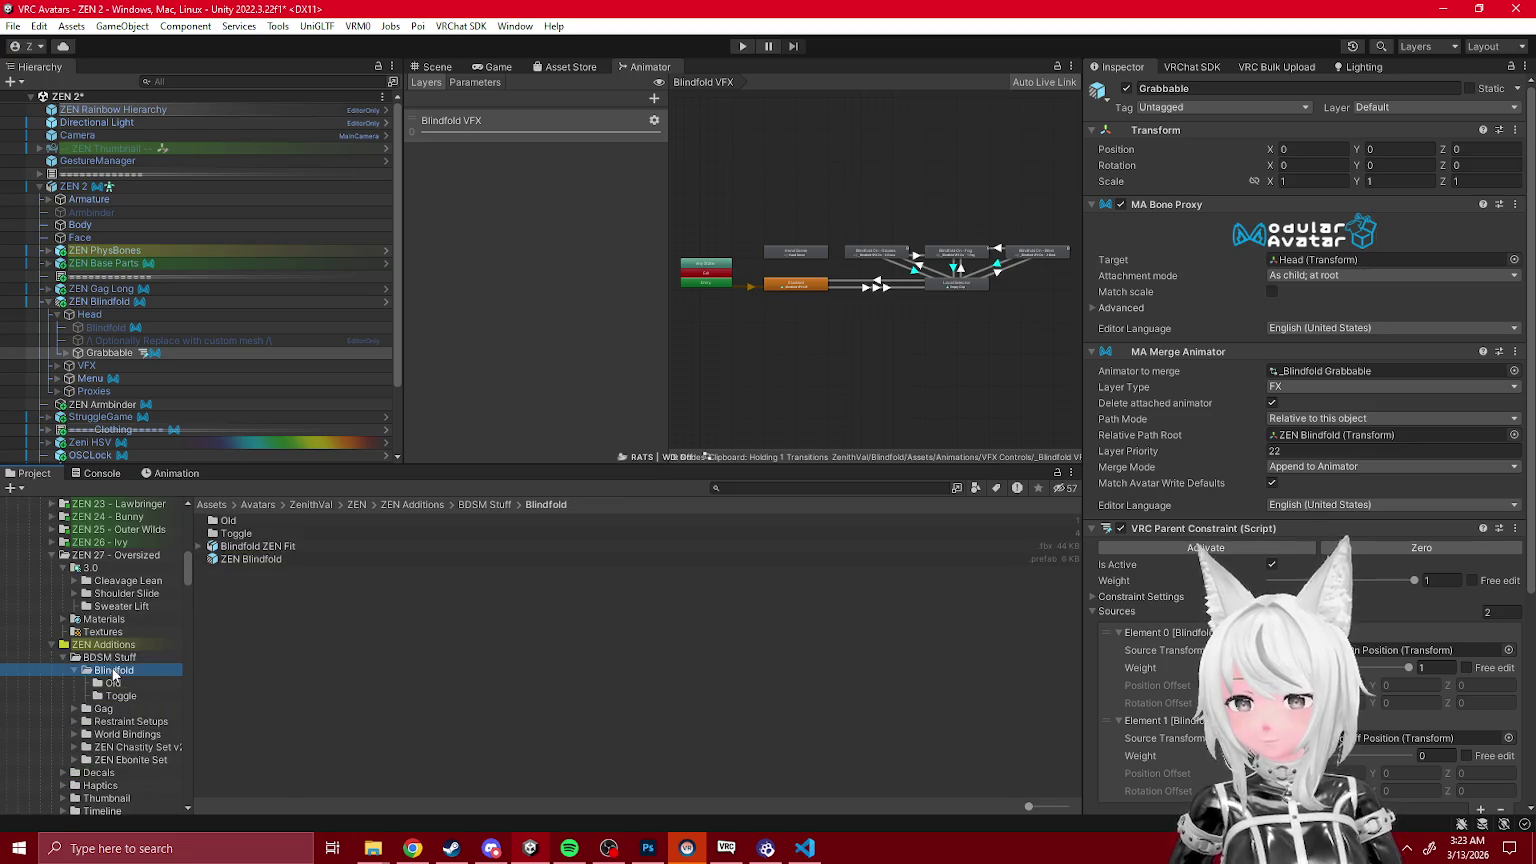
left_click(252, 559)
mouse_move(254, 562)
left_mouse_down()
mouse_move(130, 330)
mouse_move(147, 310)
left_mouse_up()
left_click(140, 302)
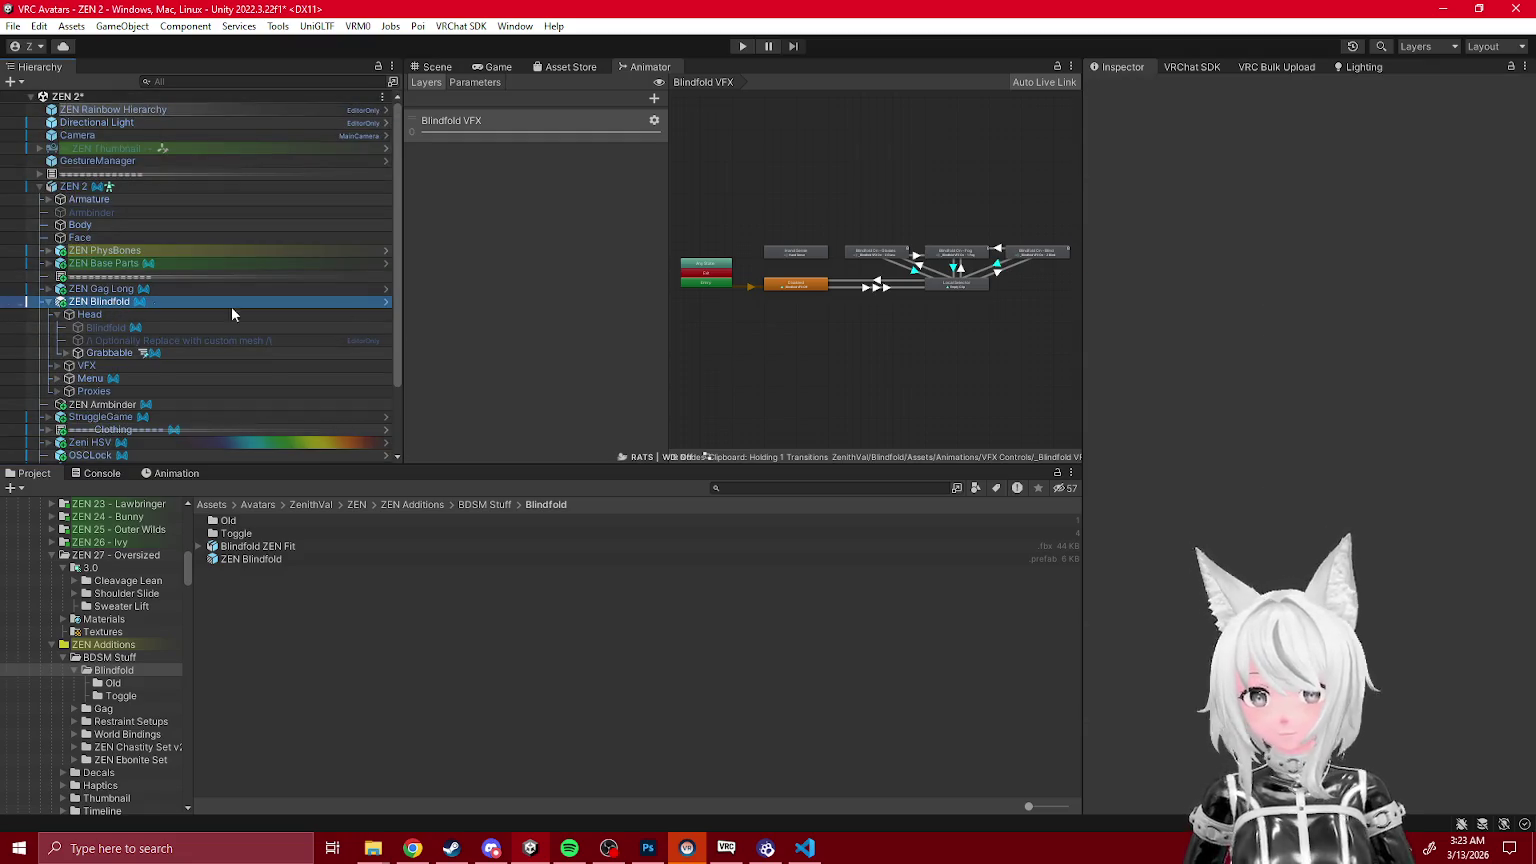
left_click(1329, 302)
left_click(268, 560)
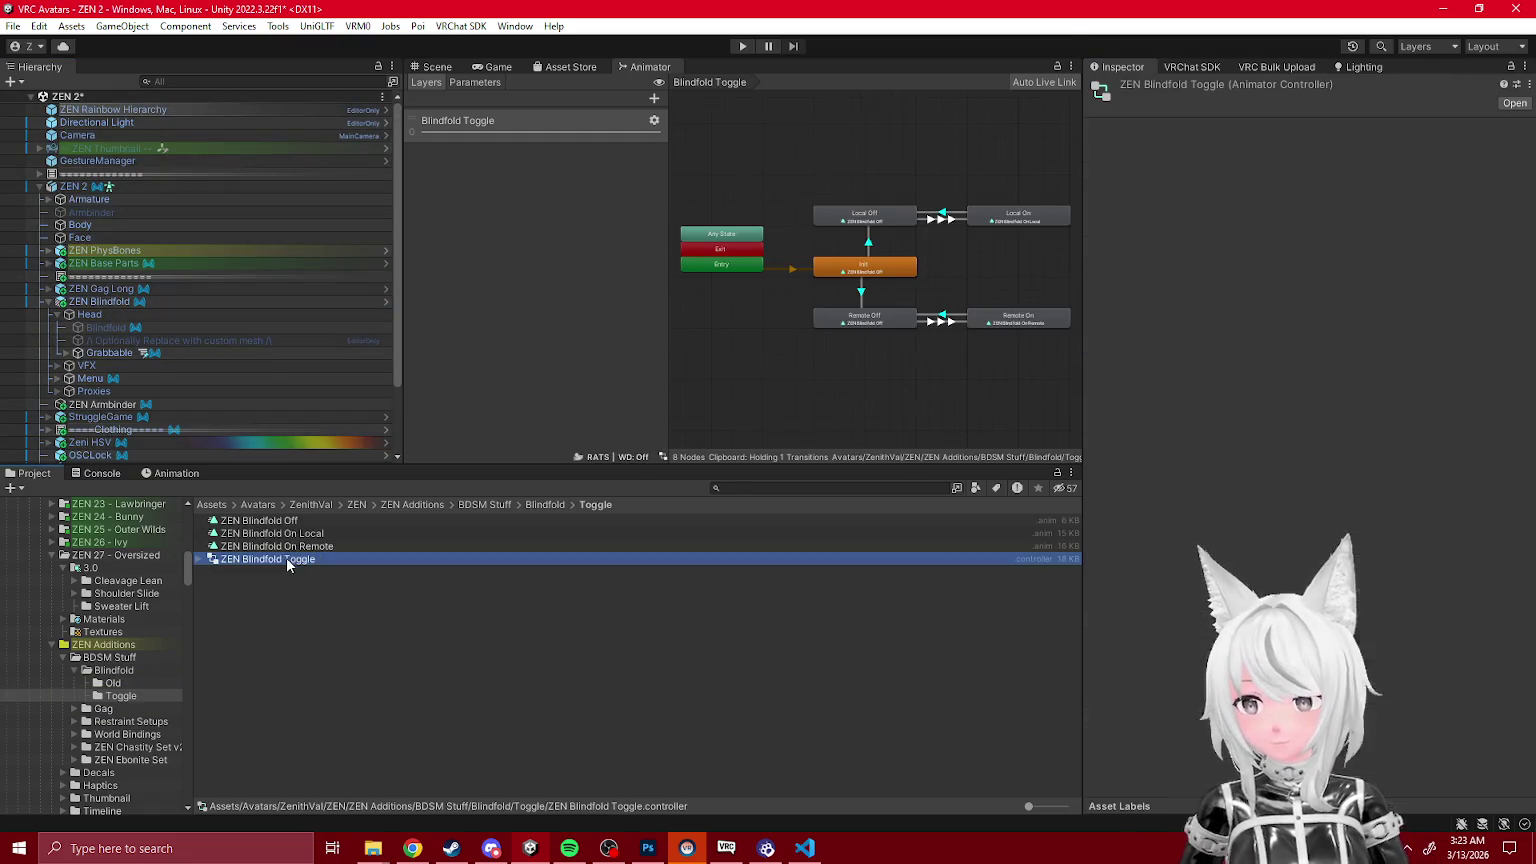
scroll(927, 326, "up", 3)
scroll(927, 325, "down", 3)
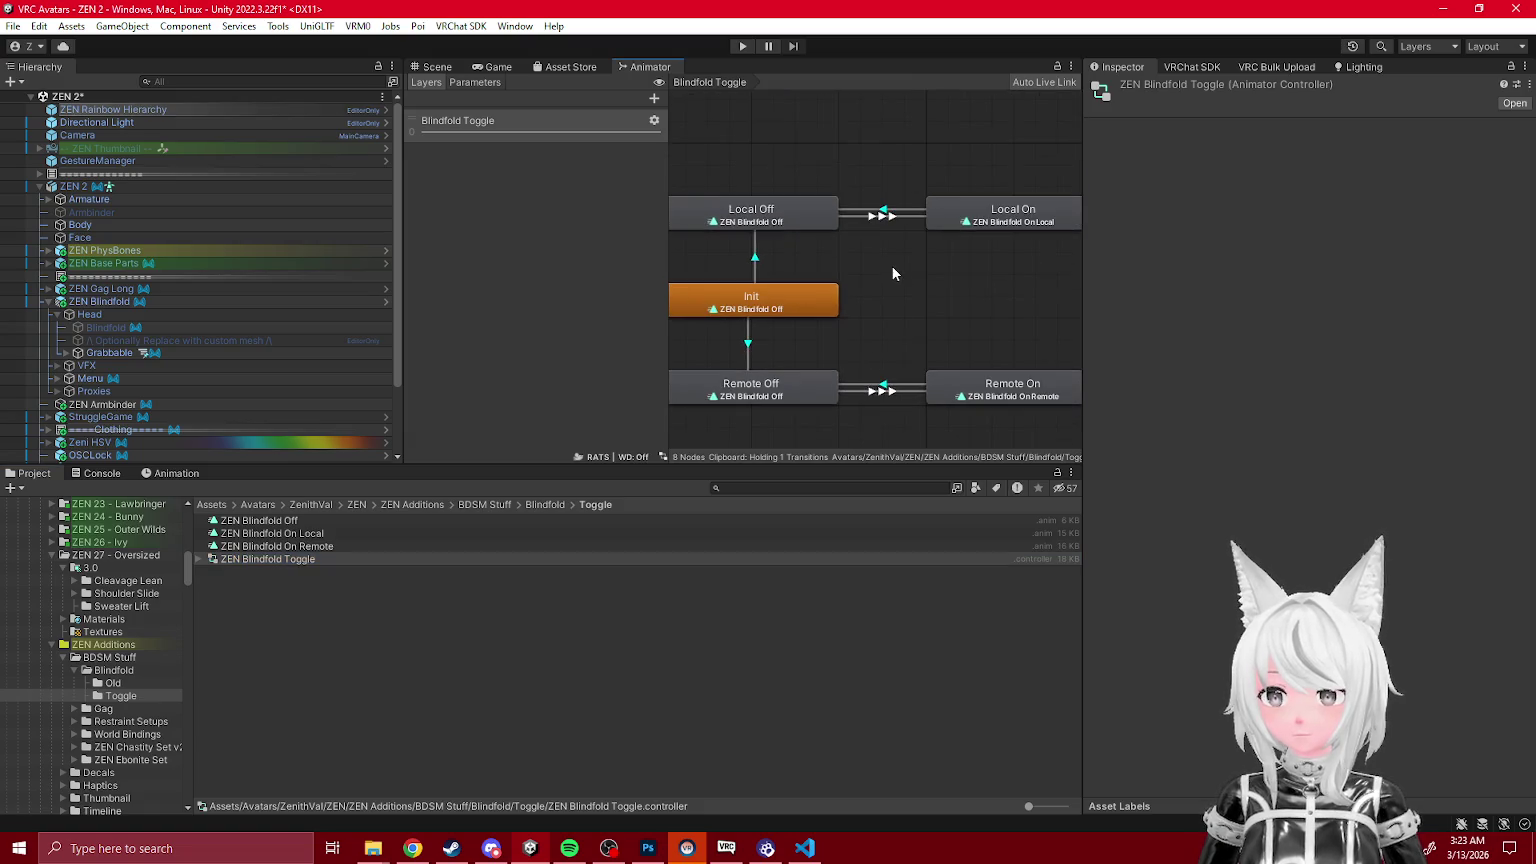
Step: Inspect the Local On and Local Off states, then duplicate Local On into Local On 0
left_click(959, 215)
scroll(937, 273, "up", 2)
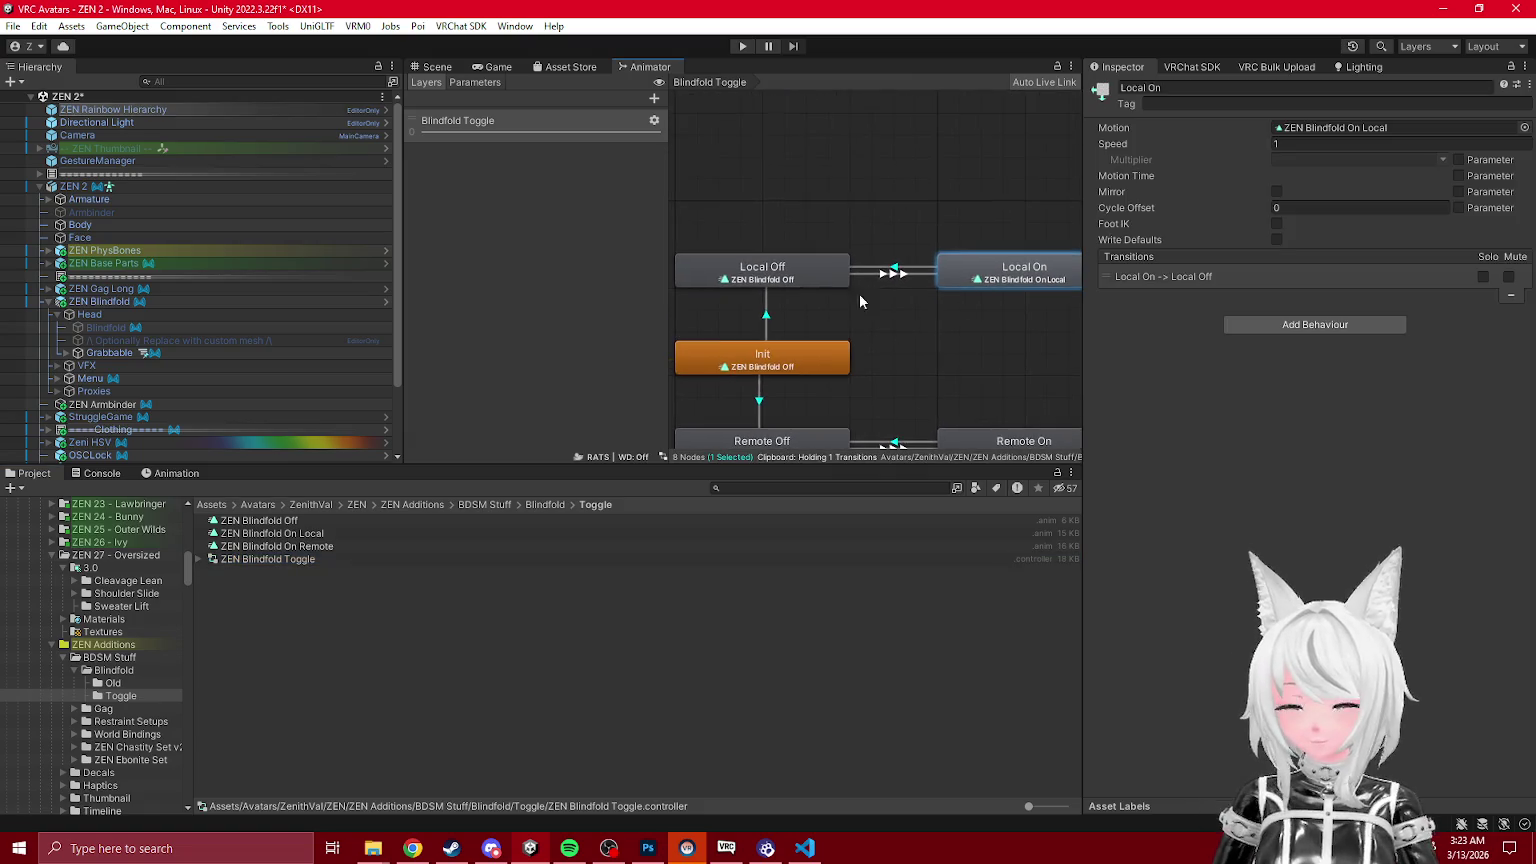
left_click(843, 261)
left_click(1324, 128)
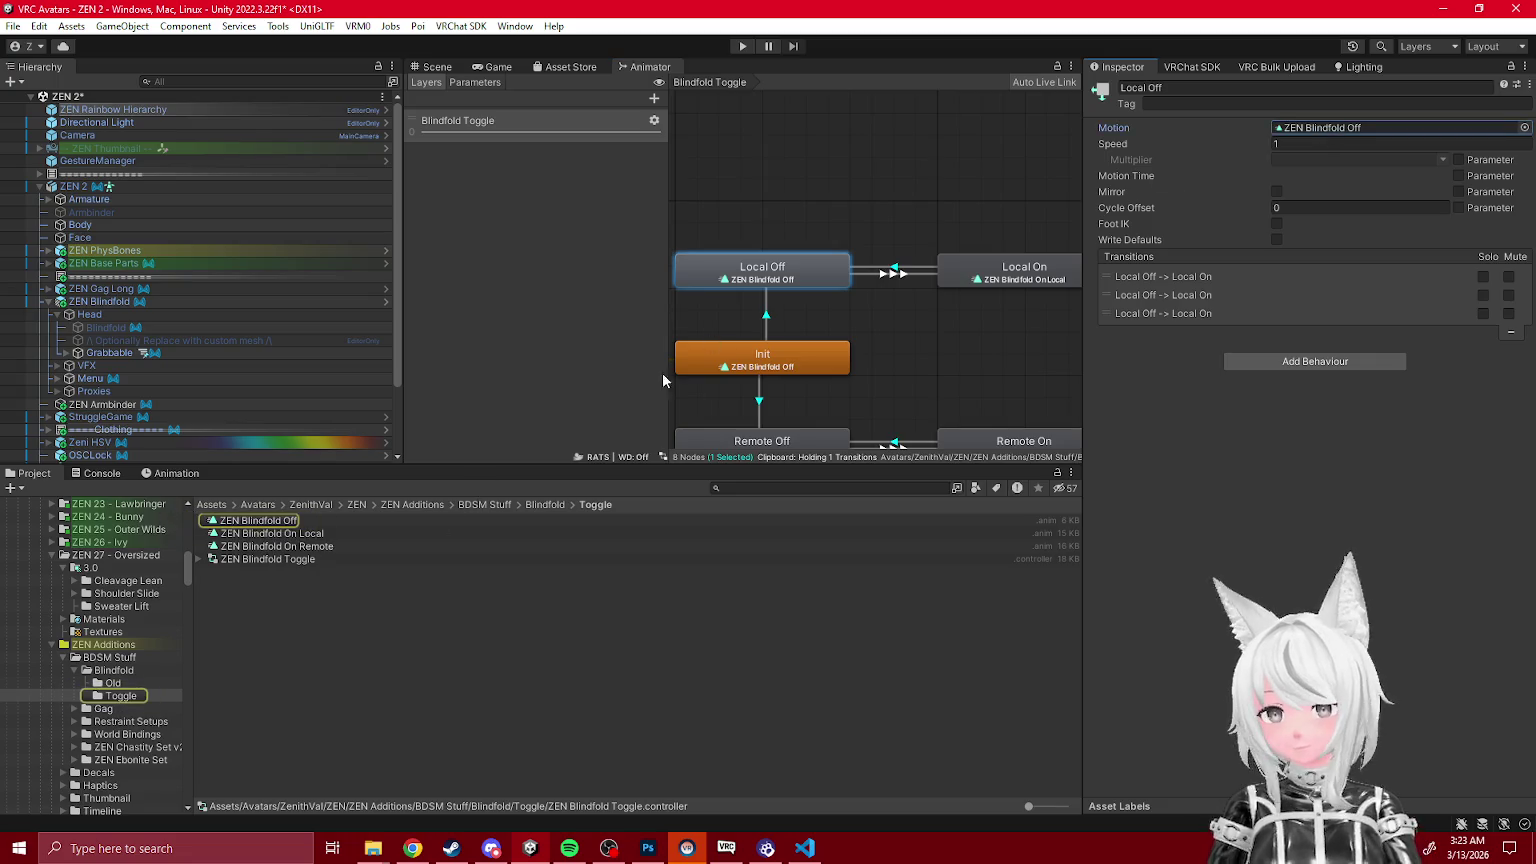
left_click(980, 285)
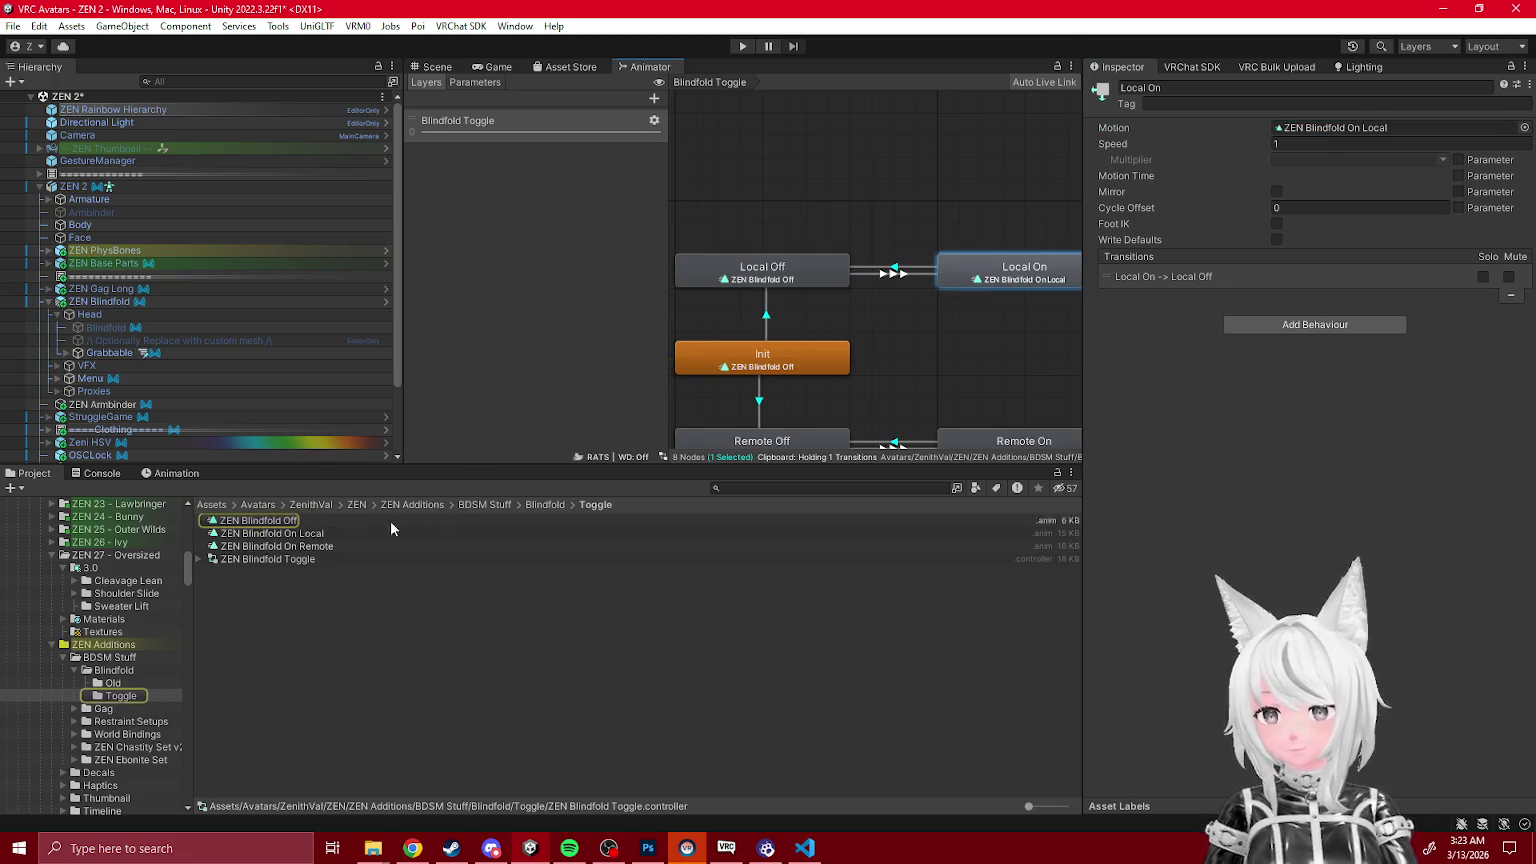
scroll(951, 323, "down", 1)
key("ctrl+d")
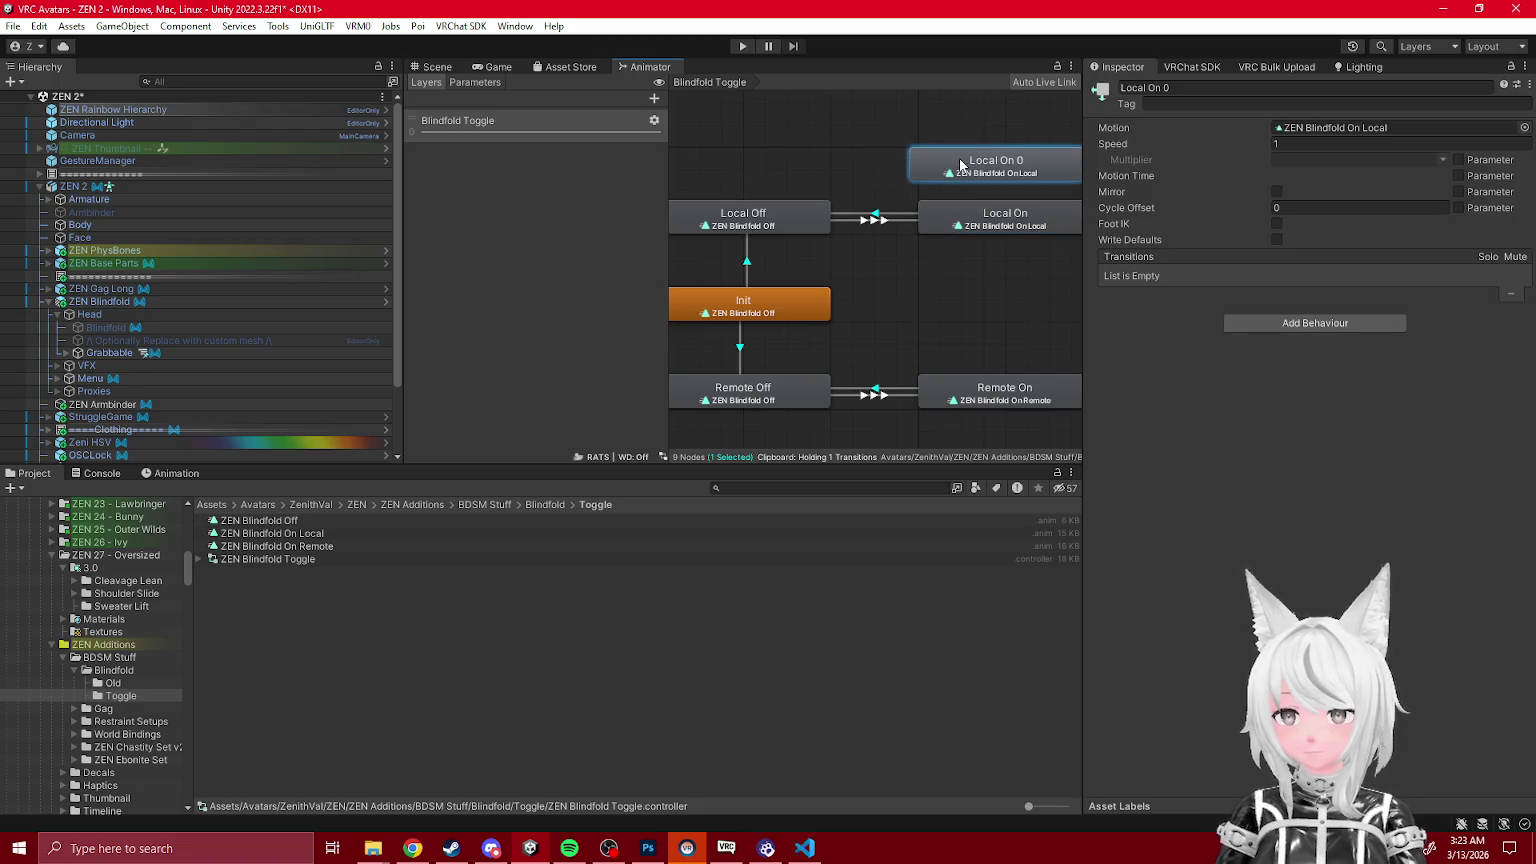
left_click(758, 226)
left_click(282, 521)
Step: Show the ZEN Blindfold Off clip's animated properties in the Animation window
left_click(176, 476)
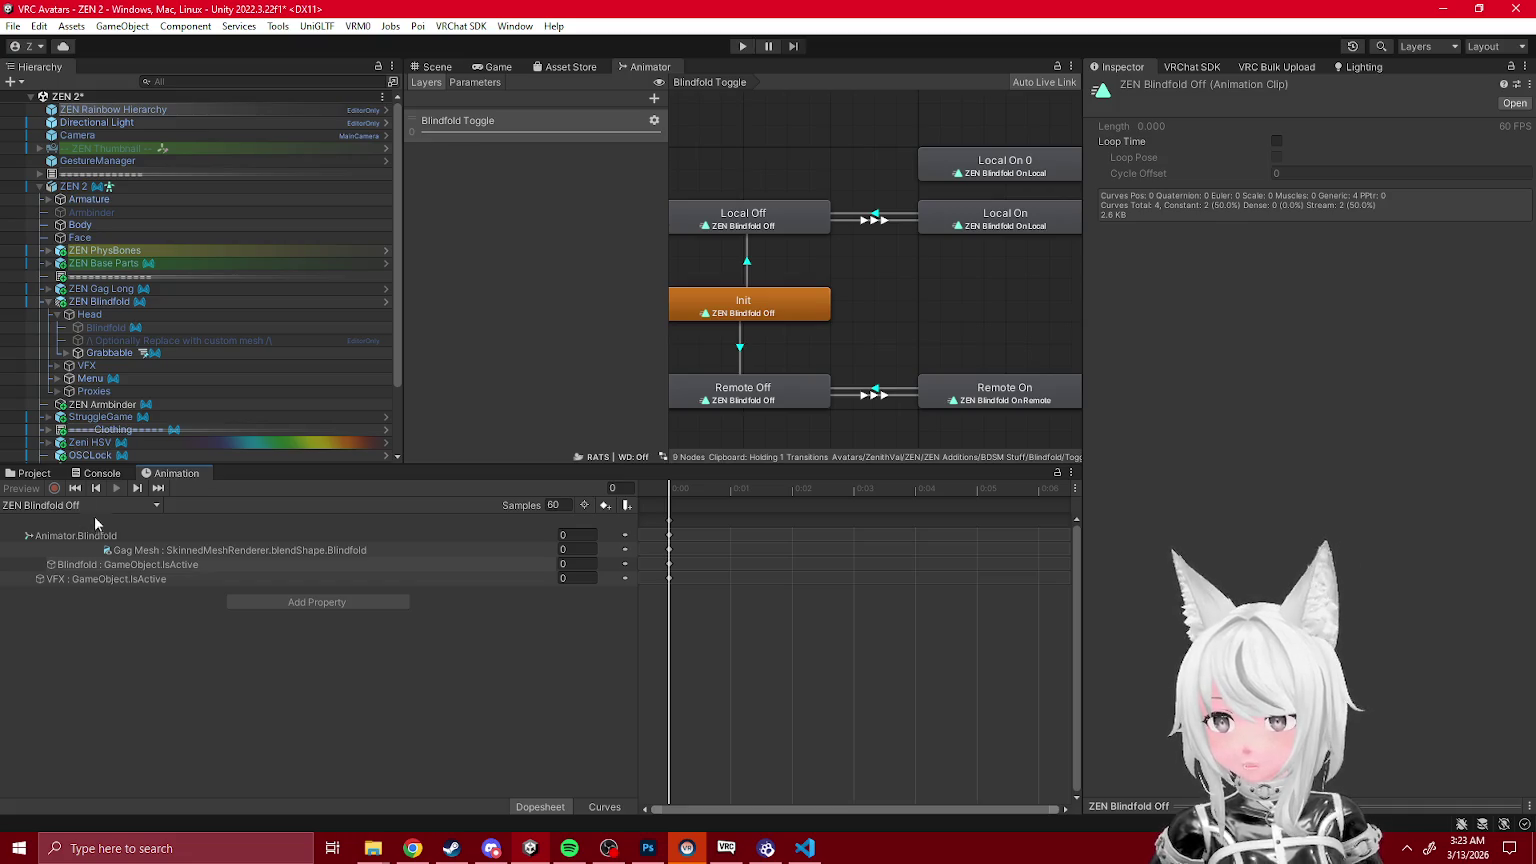
Step: Remove the Blindfold visibility and Gag Mesh blendshape properties from the ZEN Blindfold Off clip
left_click(33, 473)
scroll(136, 652, "down", 5)
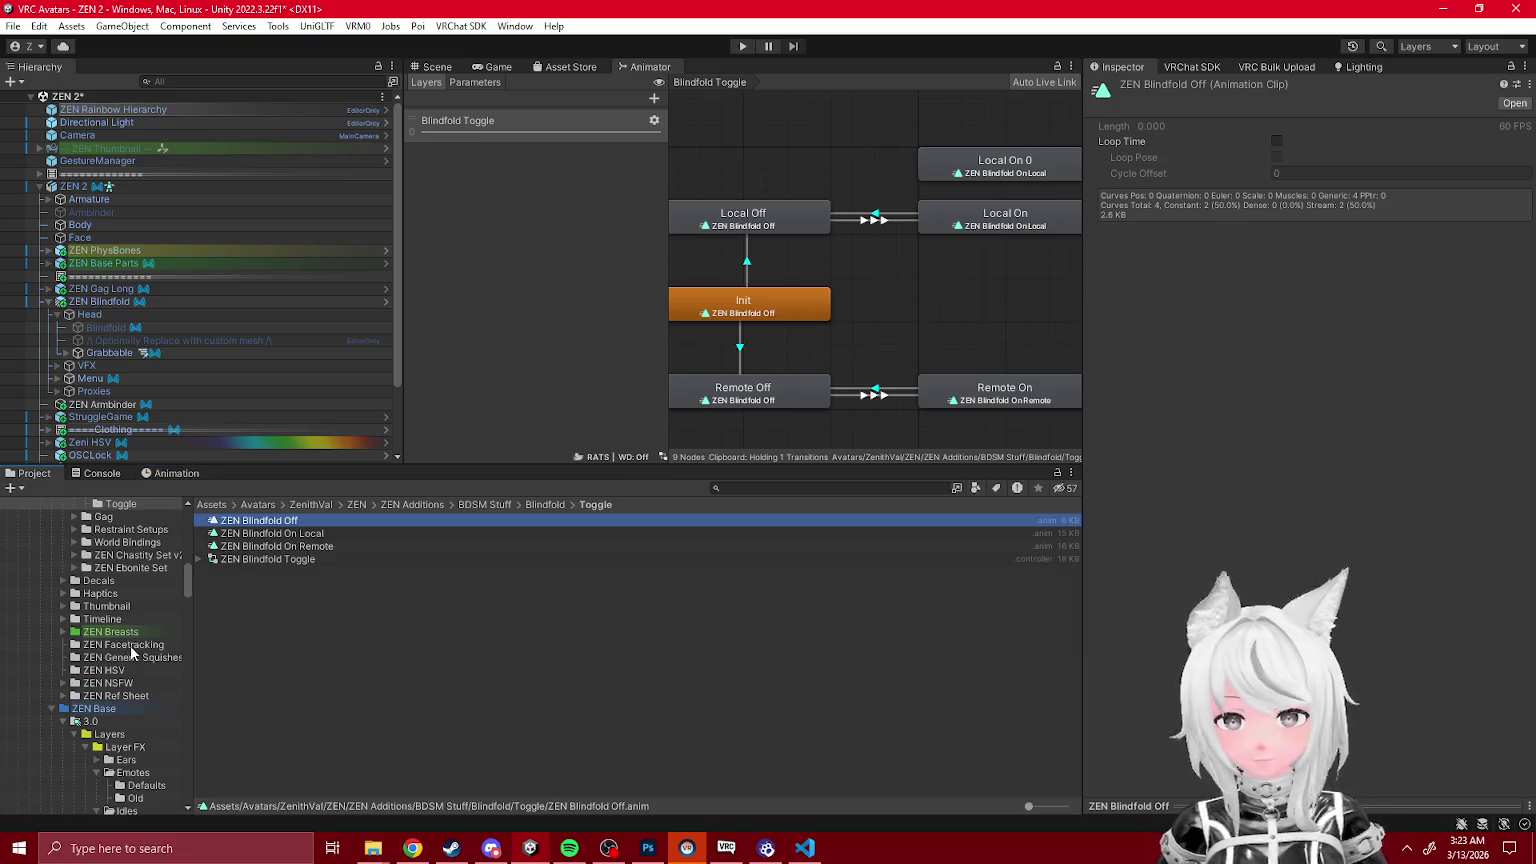
scroll(124, 678, "up", 4)
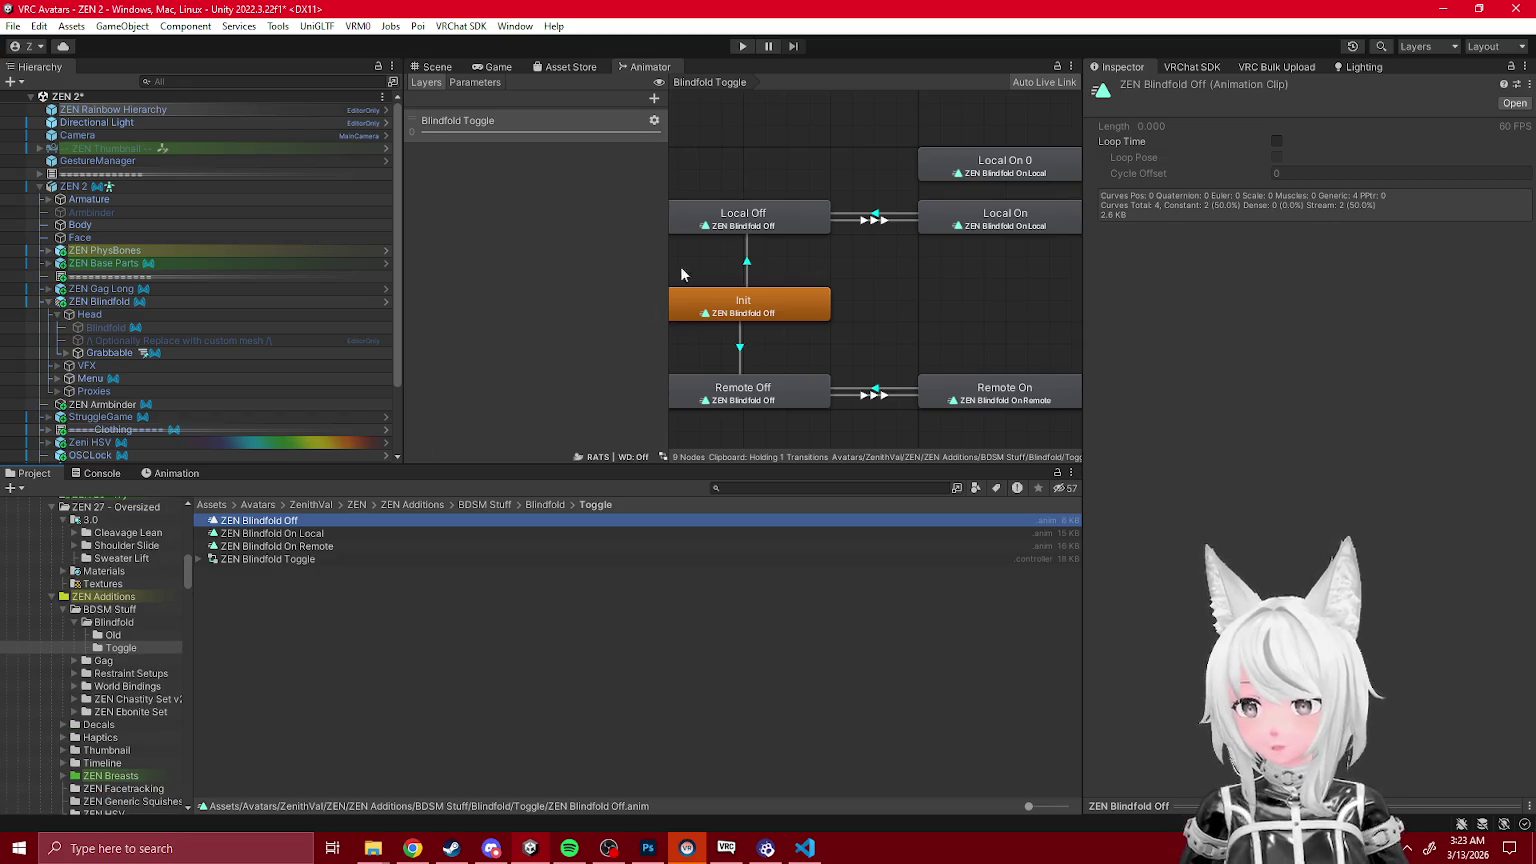
left_click(183, 475)
left_click(122, 567)
key("Delete")
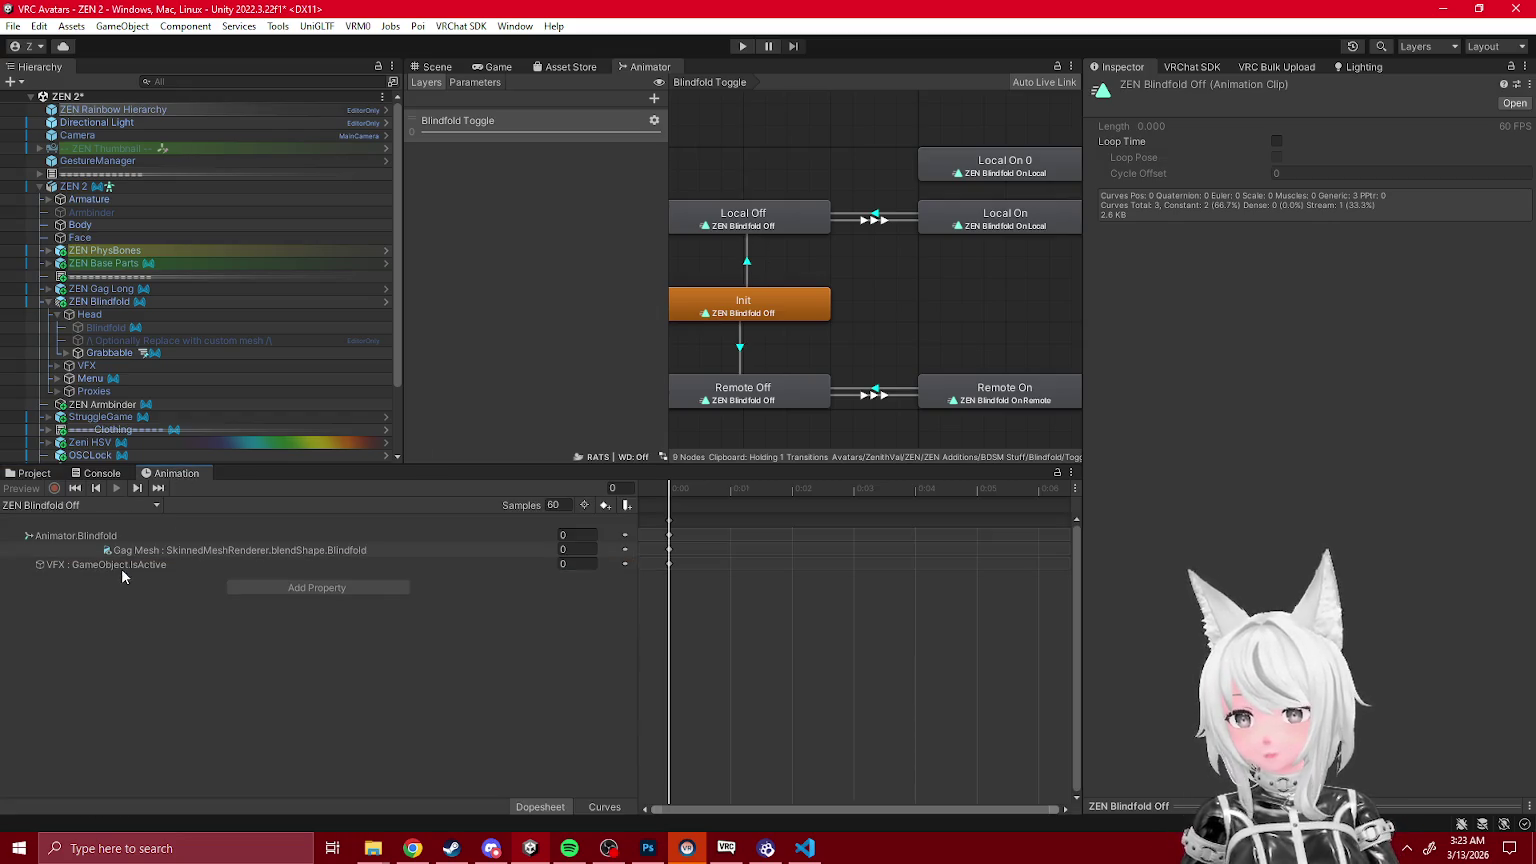
key("Delete")
left_click(36, 474)
Step: Delete the VFX, Blindfold and Fog visibility properties from the ZEN Blindfold On Remote clip
left_click(270, 533)
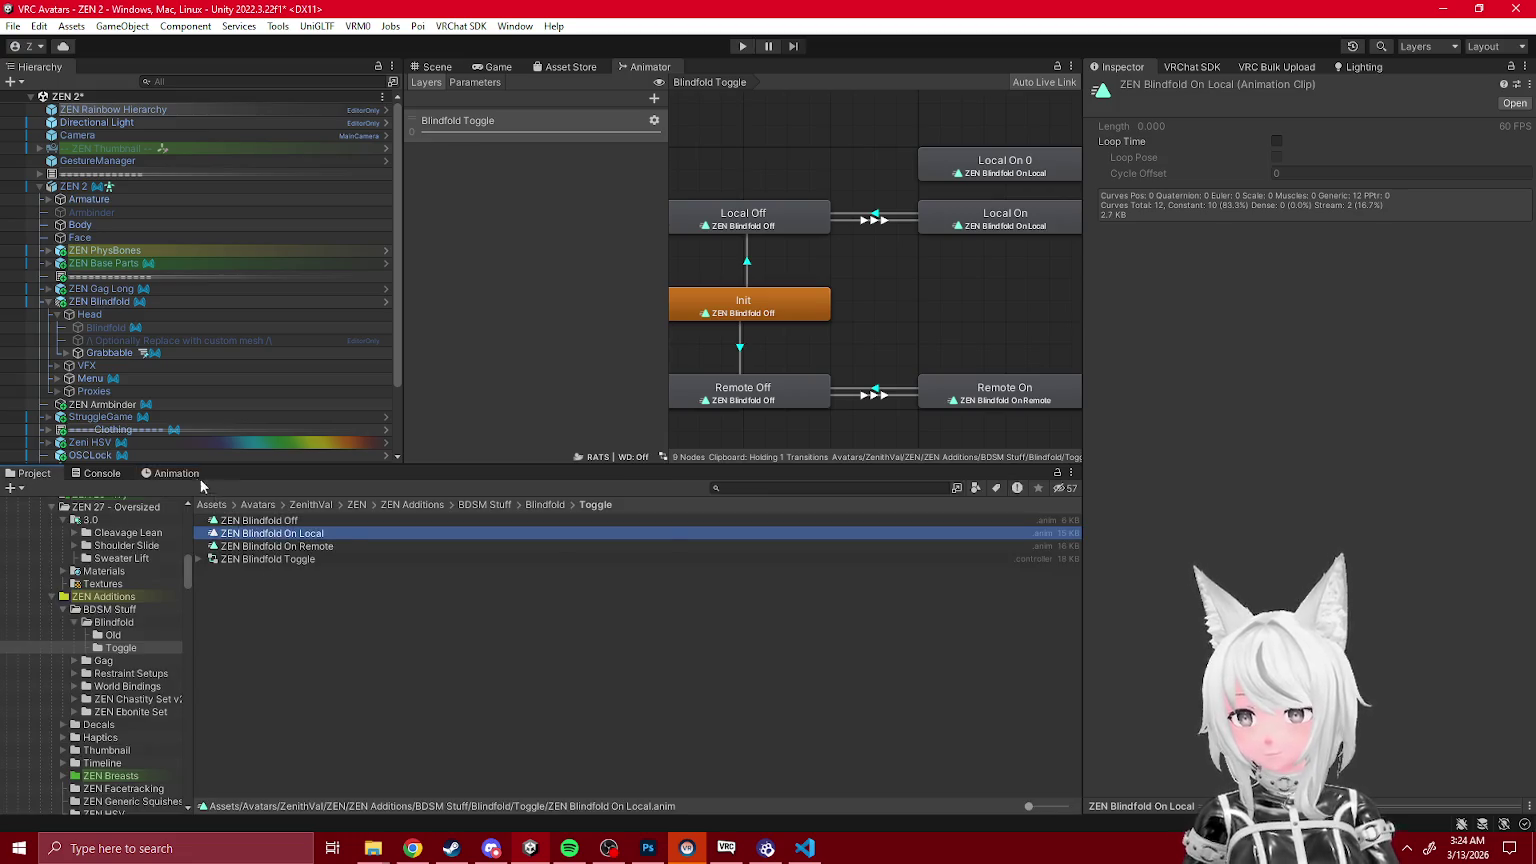
left_click(176, 472)
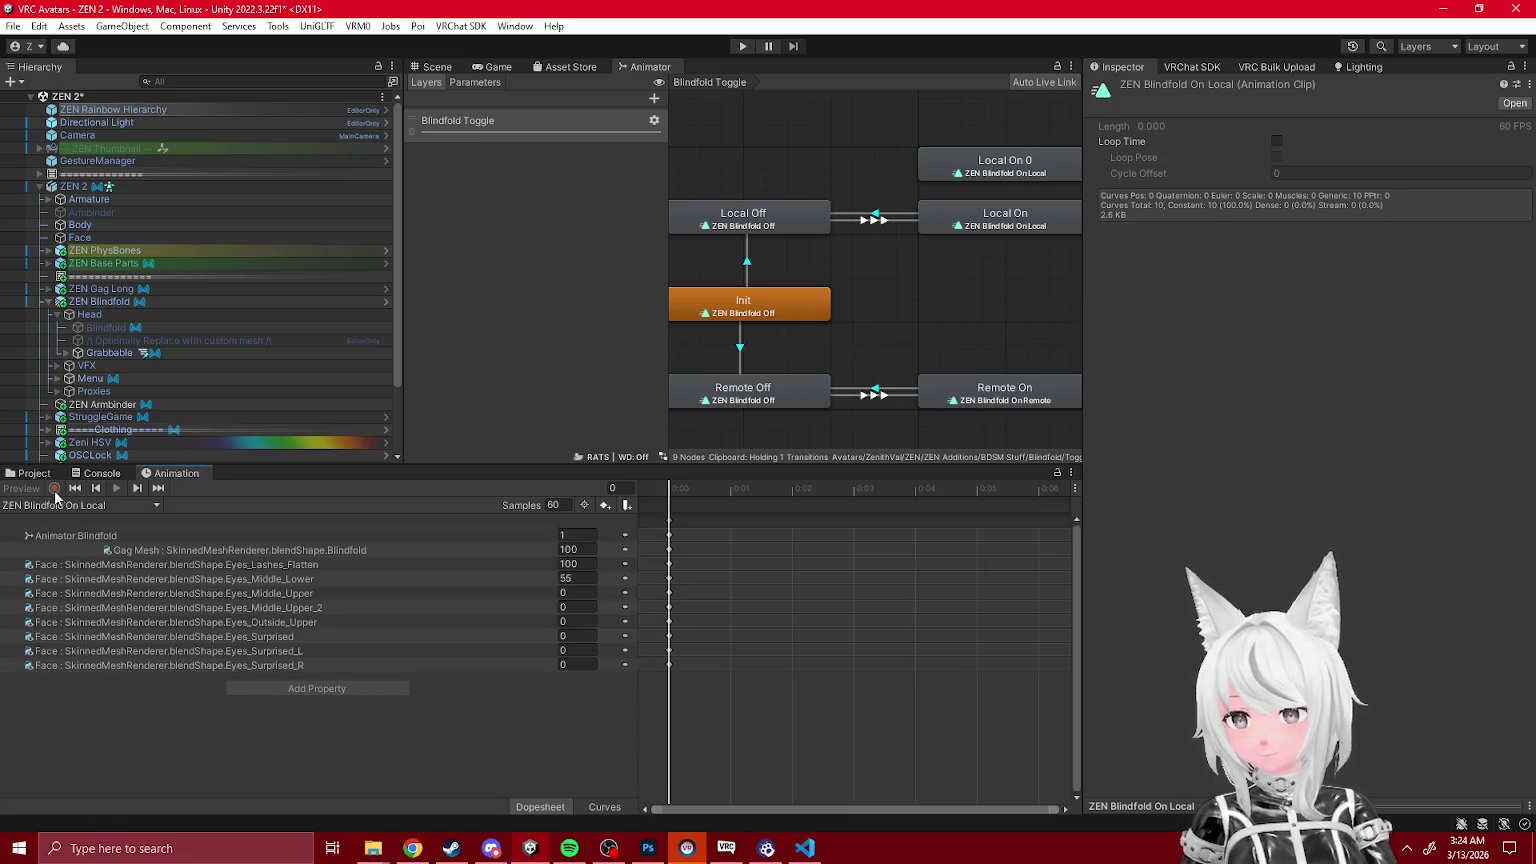
left_click(36, 474)
left_click(270, 547)
left_click(176, 473)
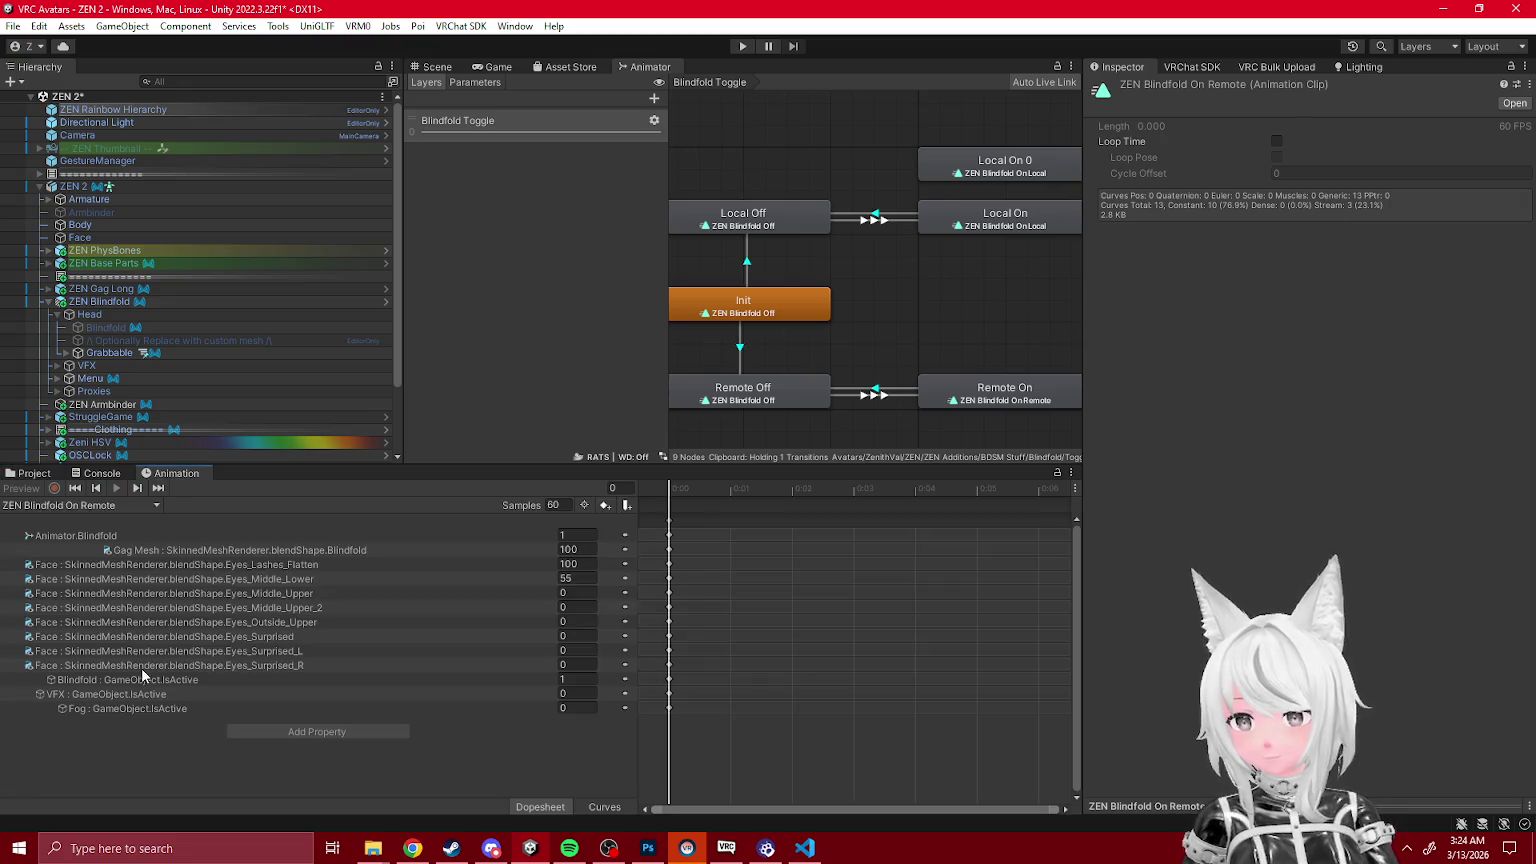
left_click(121, 693)
key("Delete")
left_click(112, 681)
key("Delete")
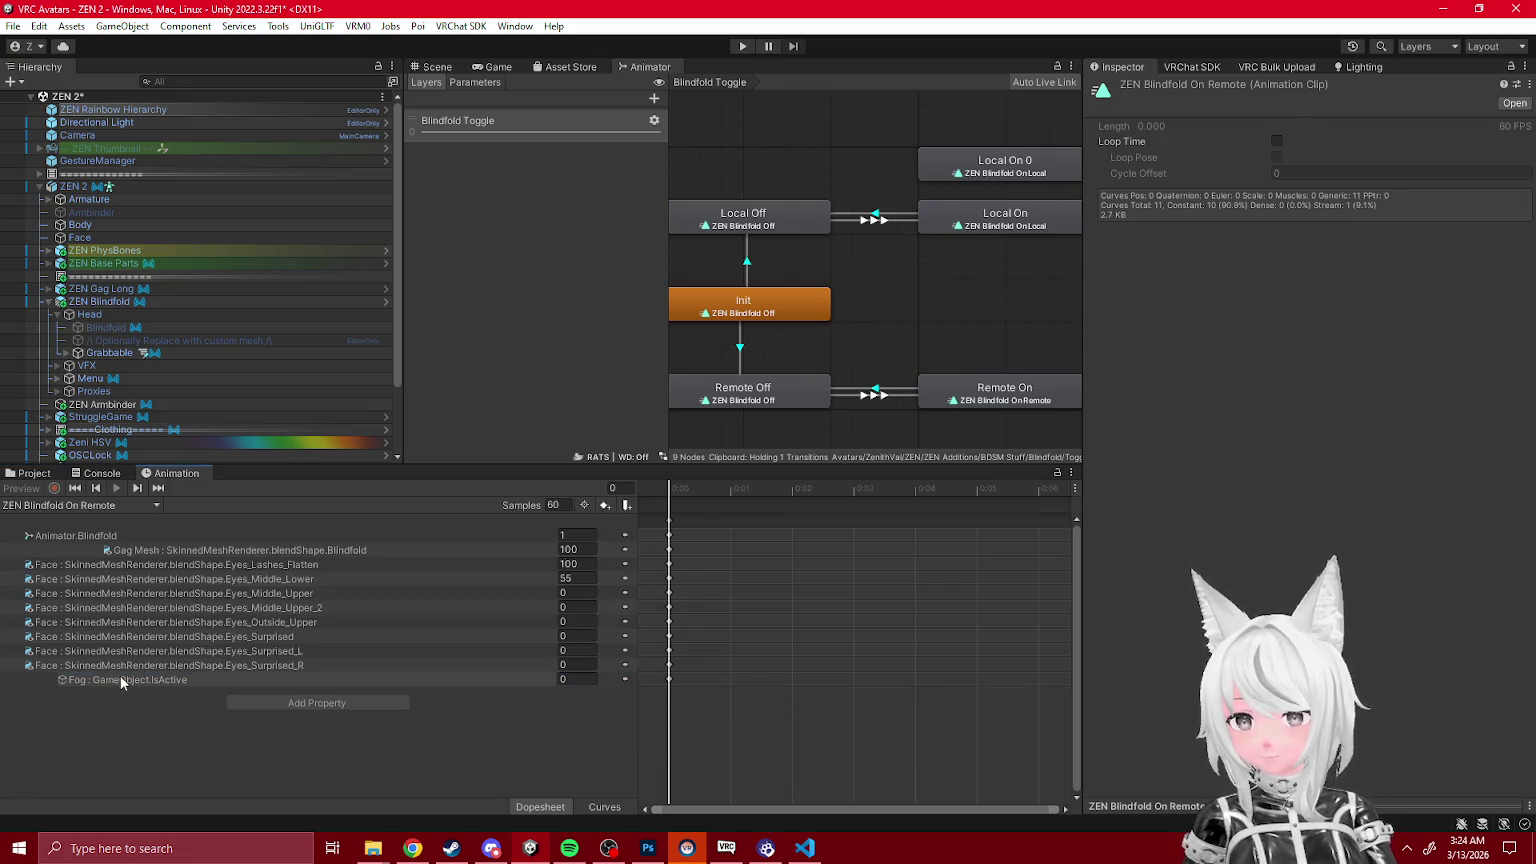
left_click(122, 681)
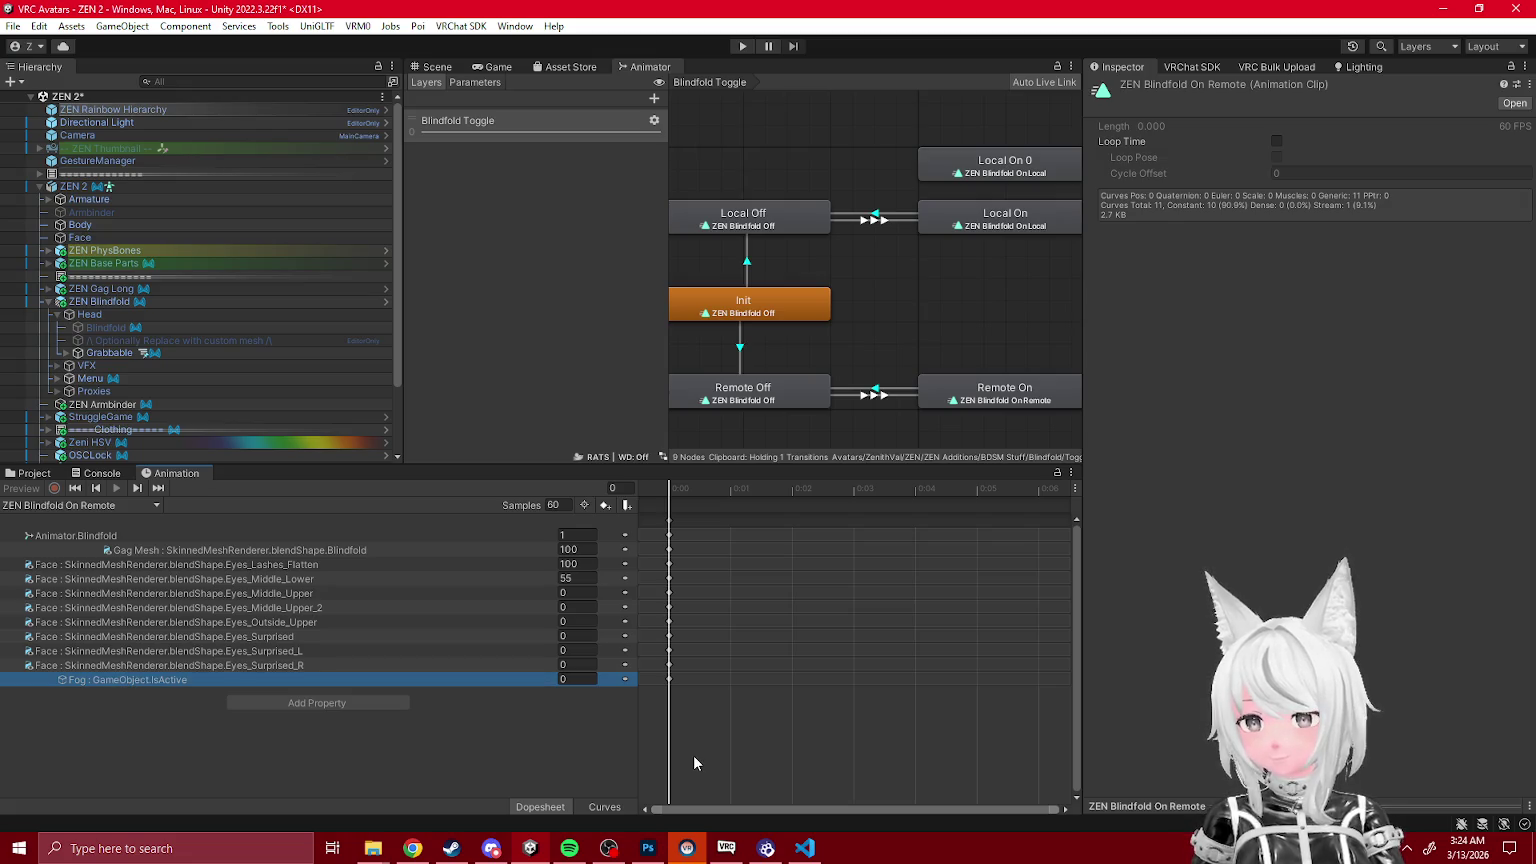
key("Delete")
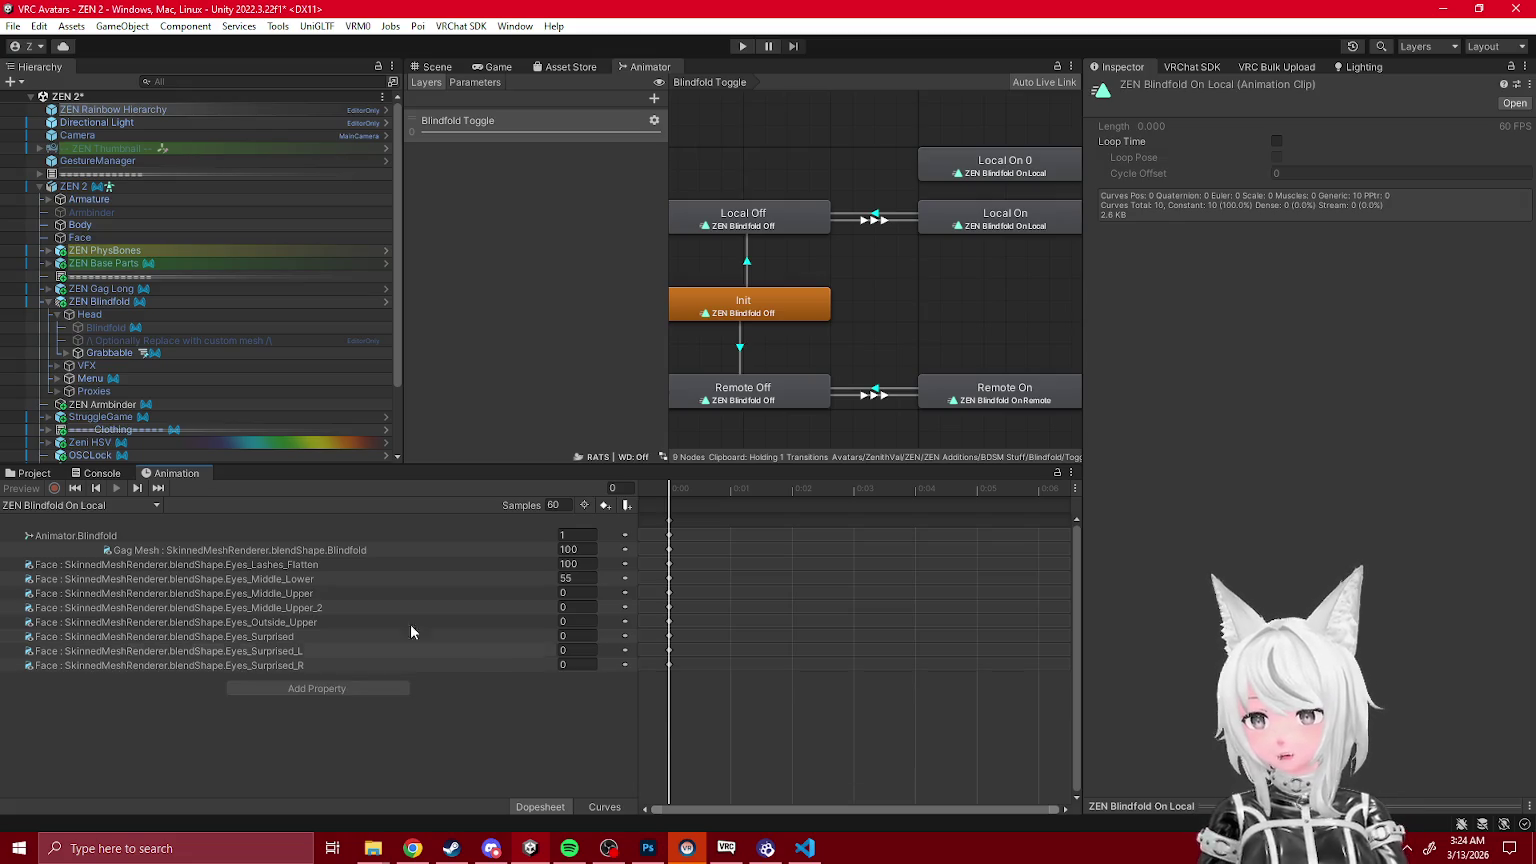
Step: Paste the copied active-state curves into the On Local and ZEN Blindfold Off clips
left_click(60, 474)
left_click(159, 472)
key("ctrl+v")
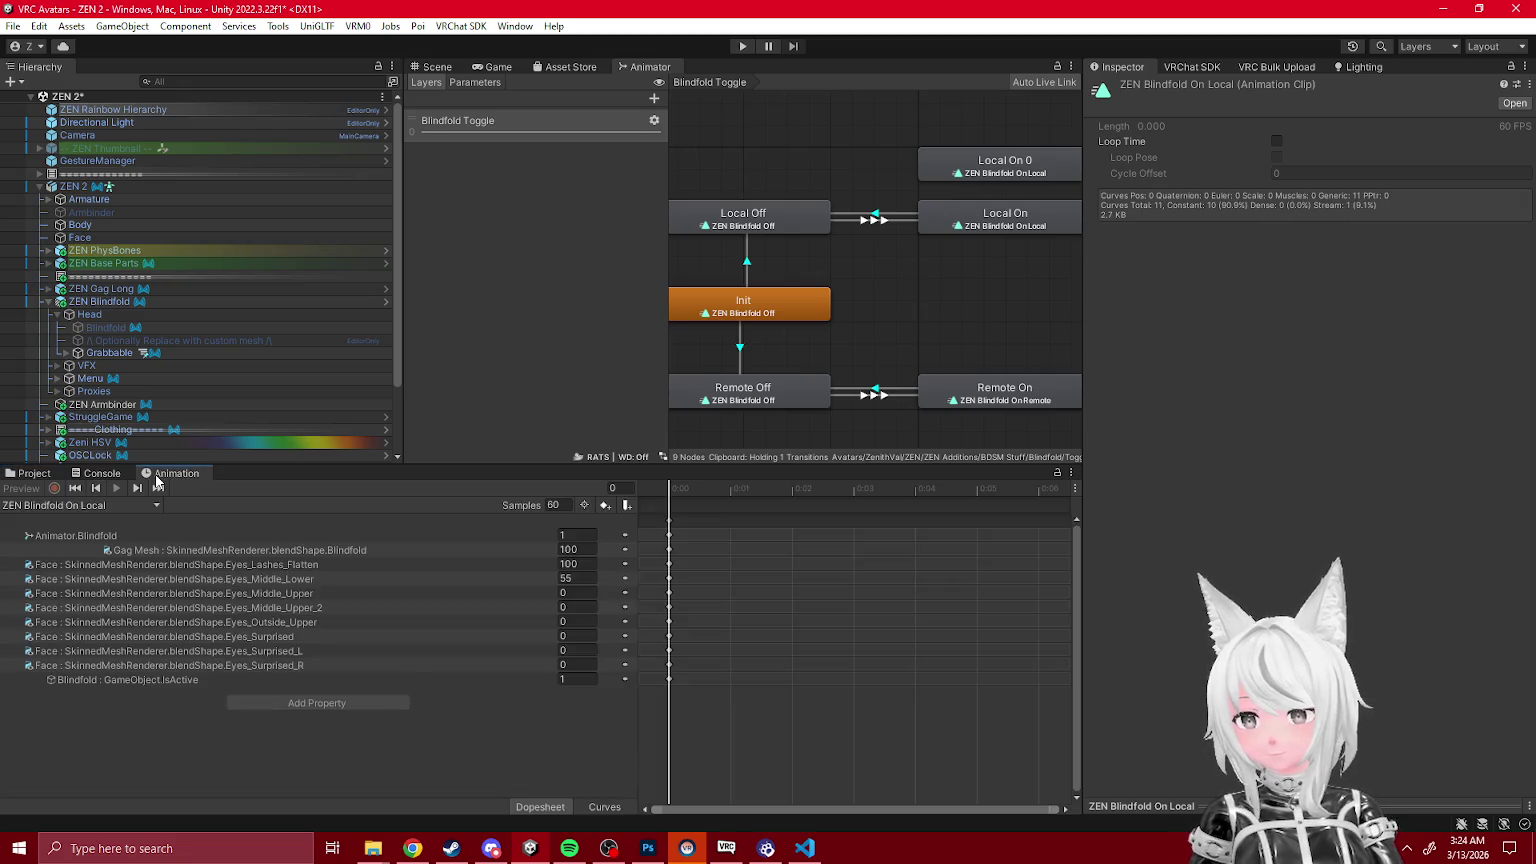
left_click(34, 477)
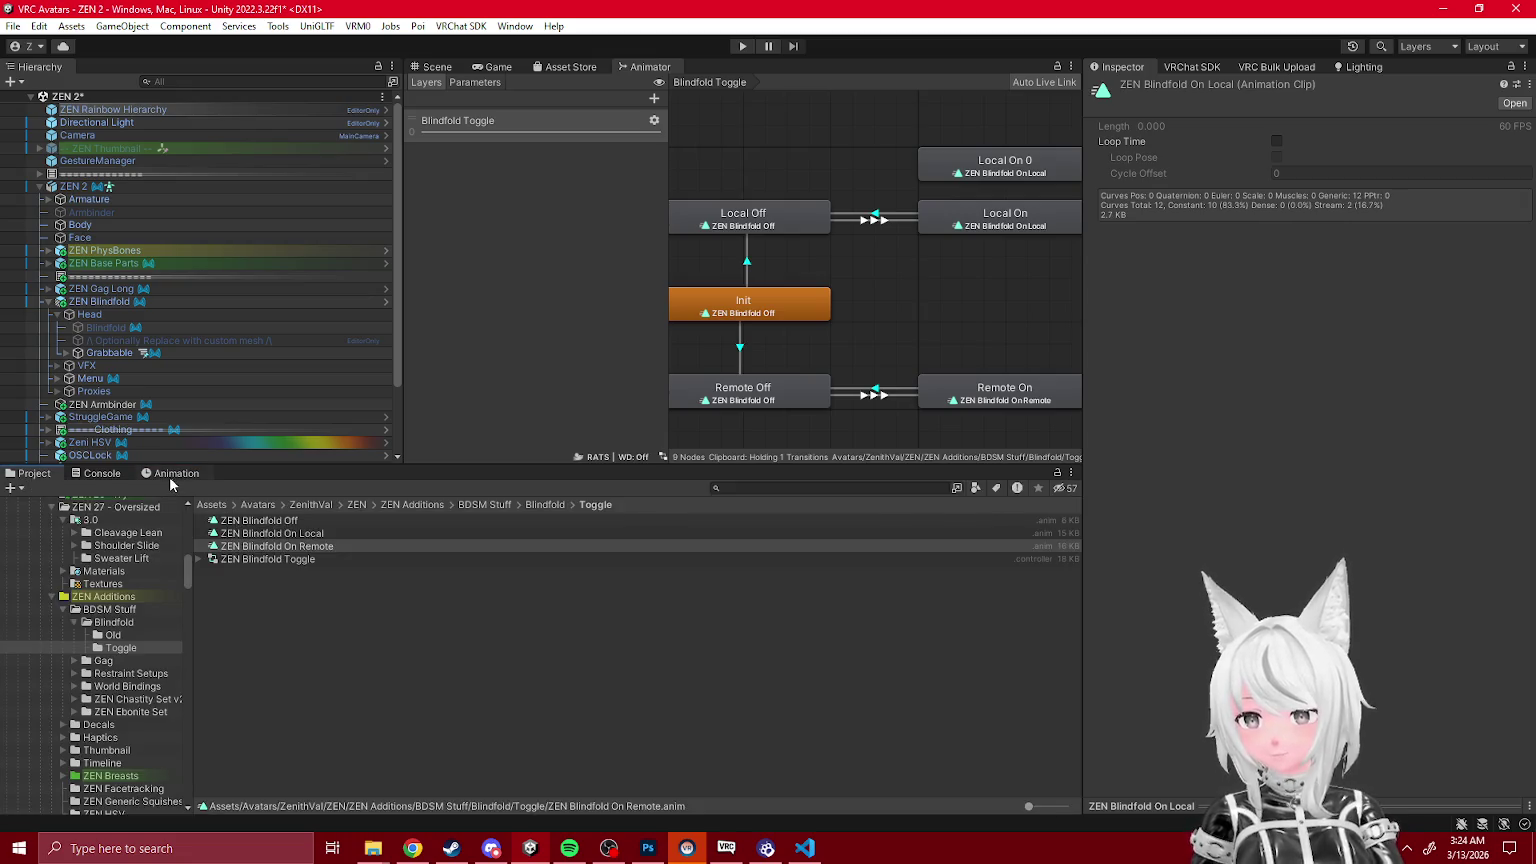
left_click(171, 477)
key("ctrl+v")
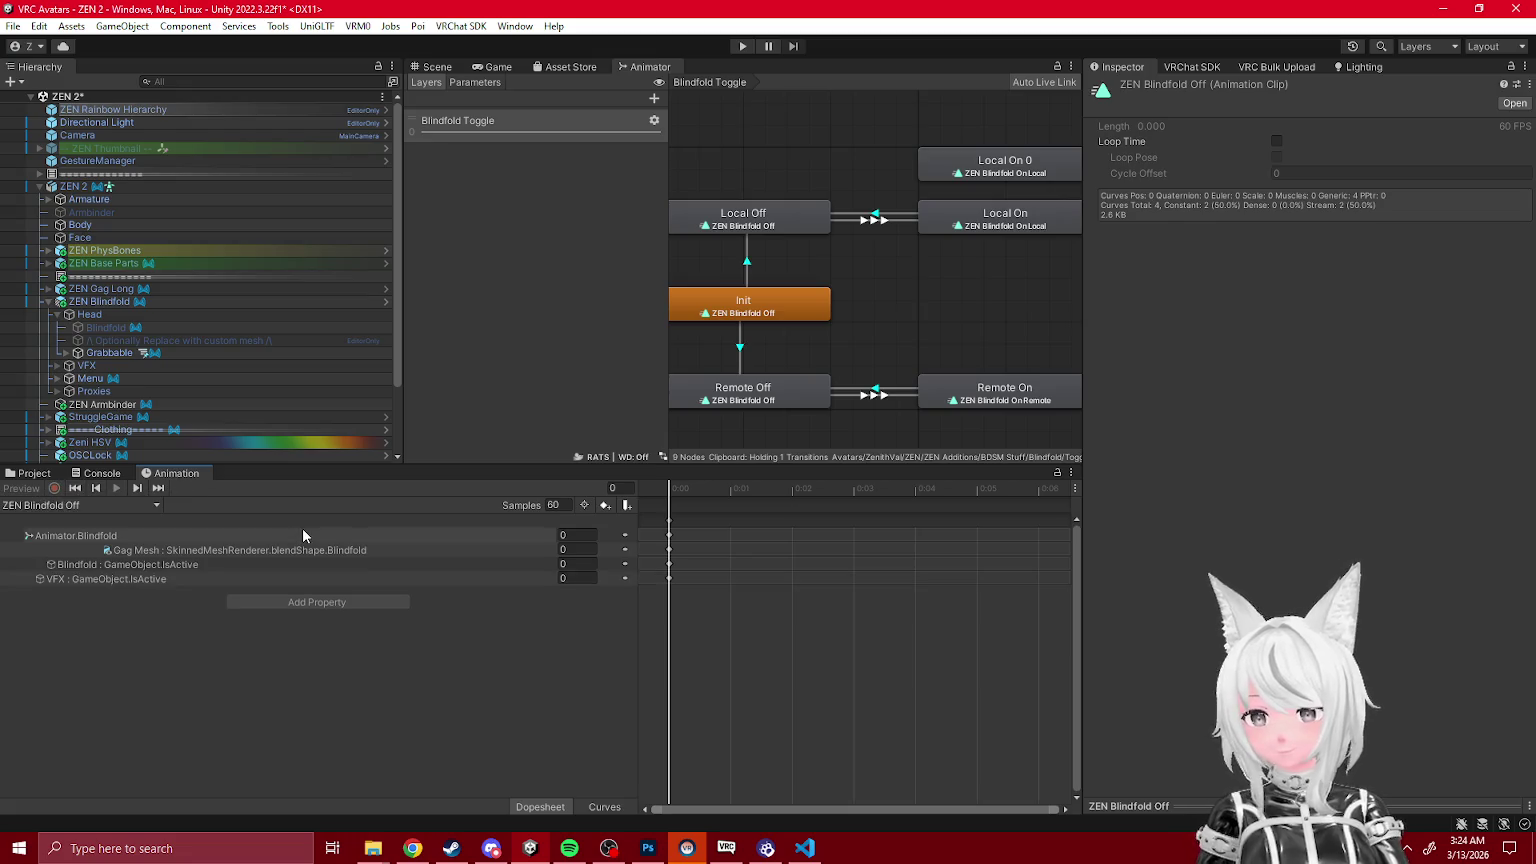
left_click(34, 474)
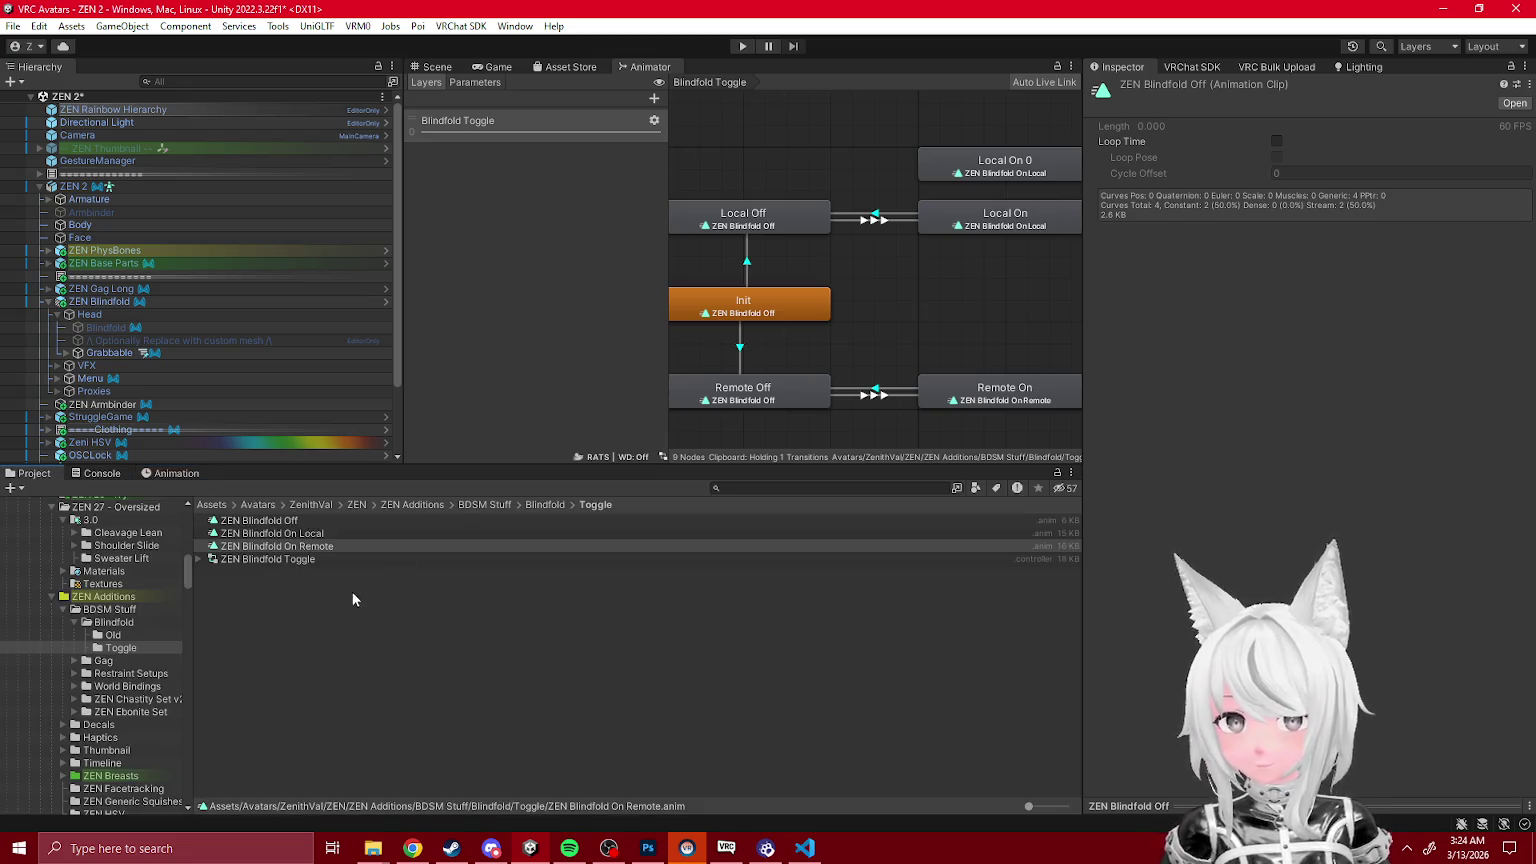
Step: Rename the On Local clip to 'ZEN Blindfold Off No Override'
left_click(993, 189)
left_click(320, 536)
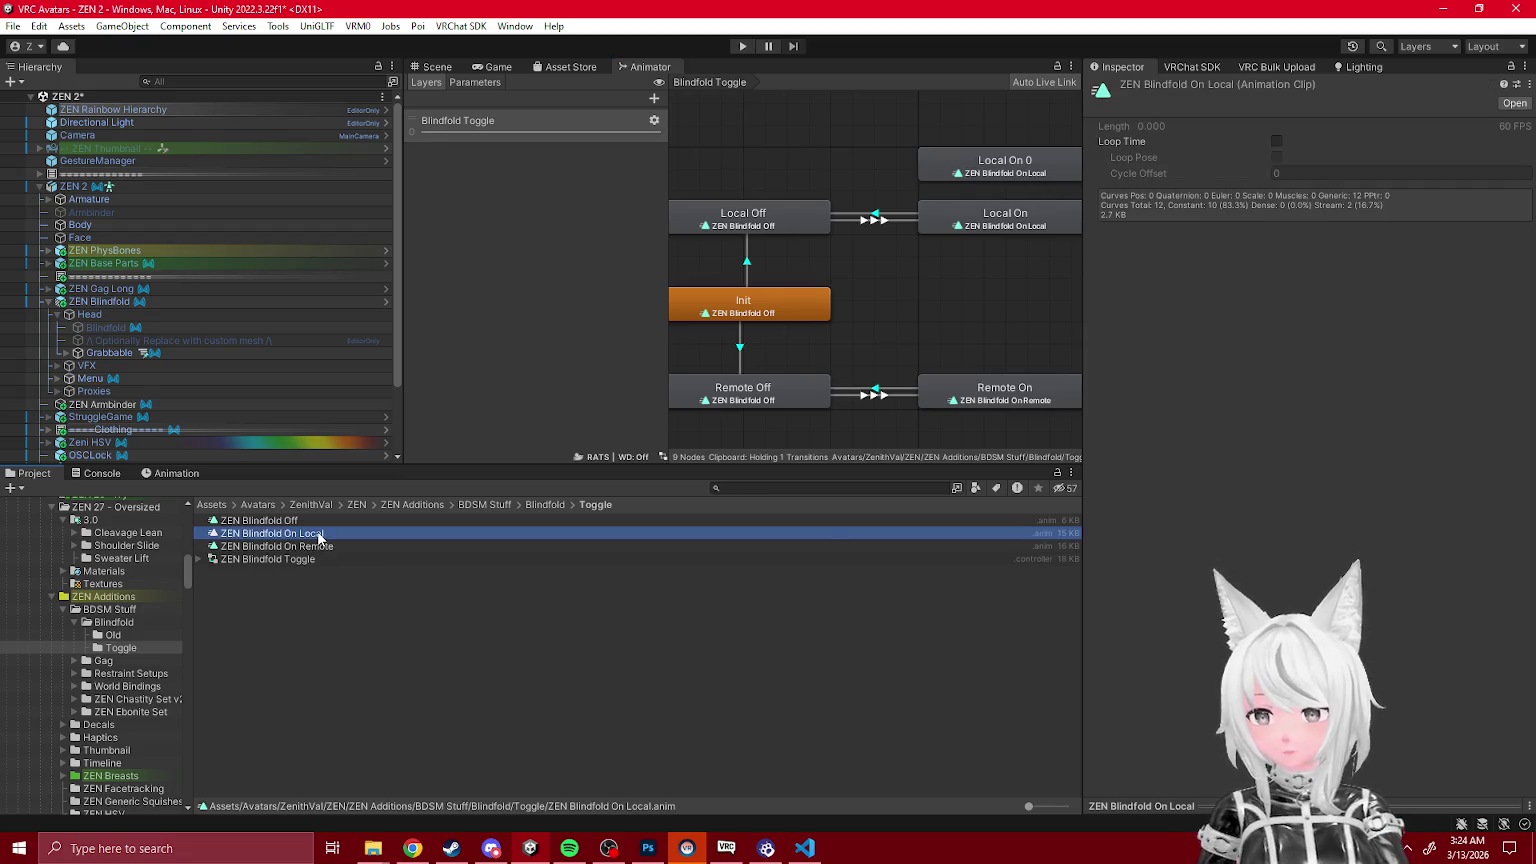
left_click(321, 533)
type("No Overrid")
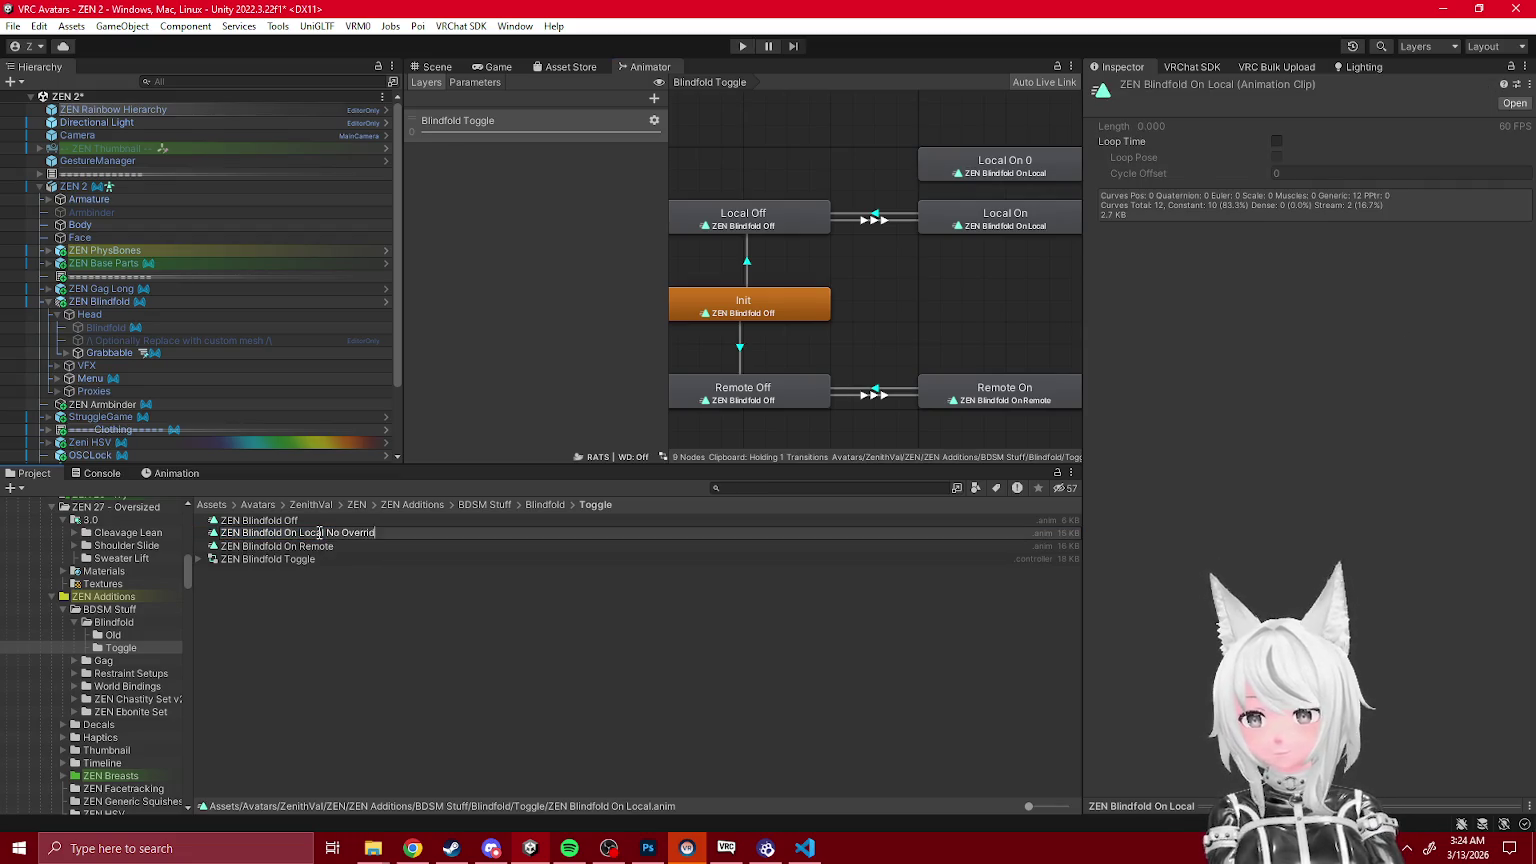
type("e")
key("Return")
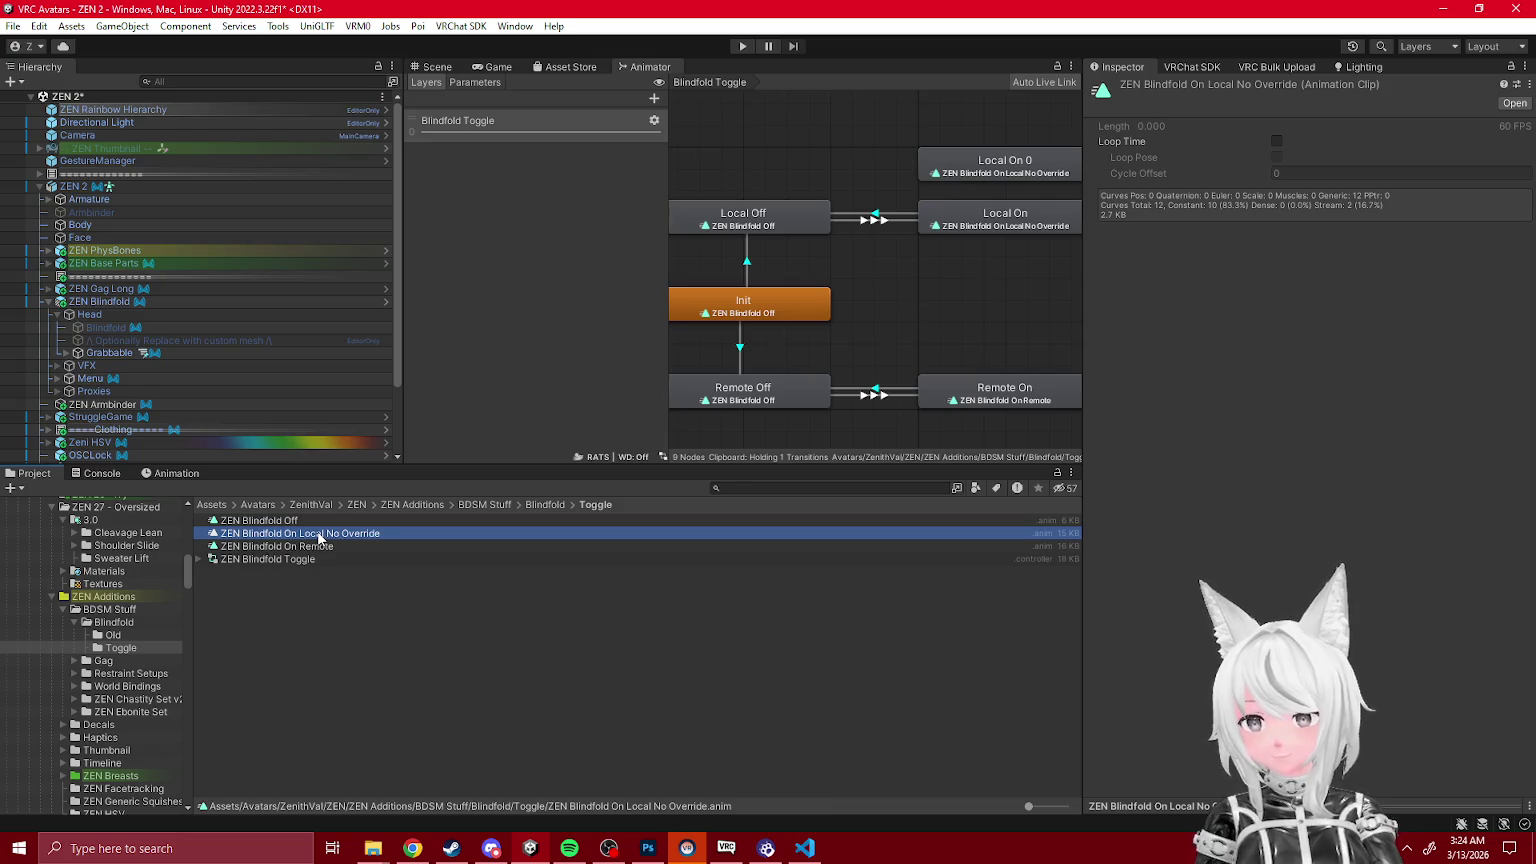
left_click(321, 535)
double_click(320, 534)
type("Off")
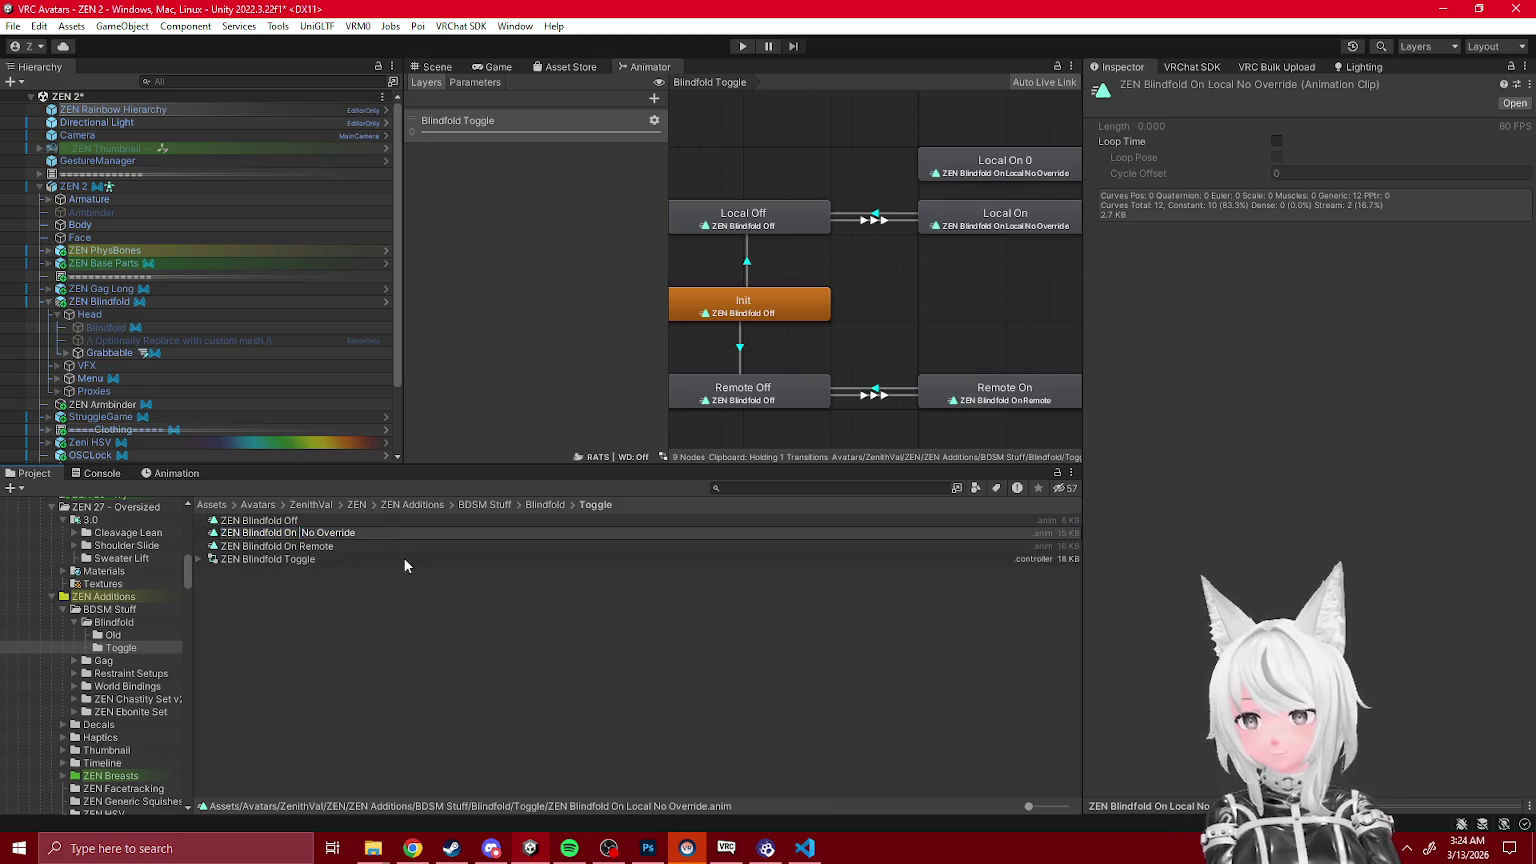
key("Return")
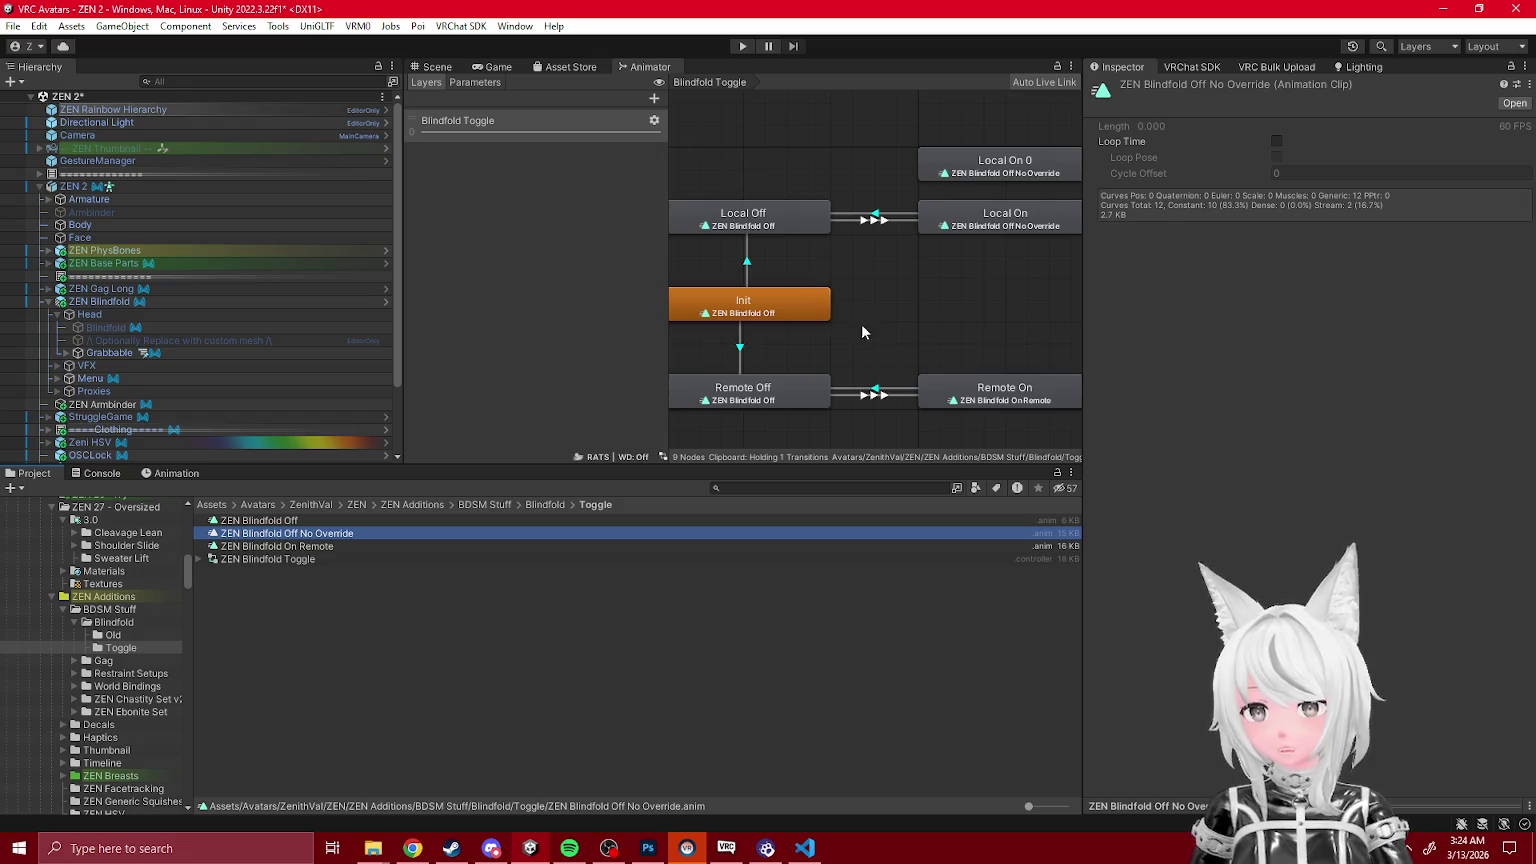
Step: Delete the Off No Override clip, leaving the Local On states without motion
key("Delete")
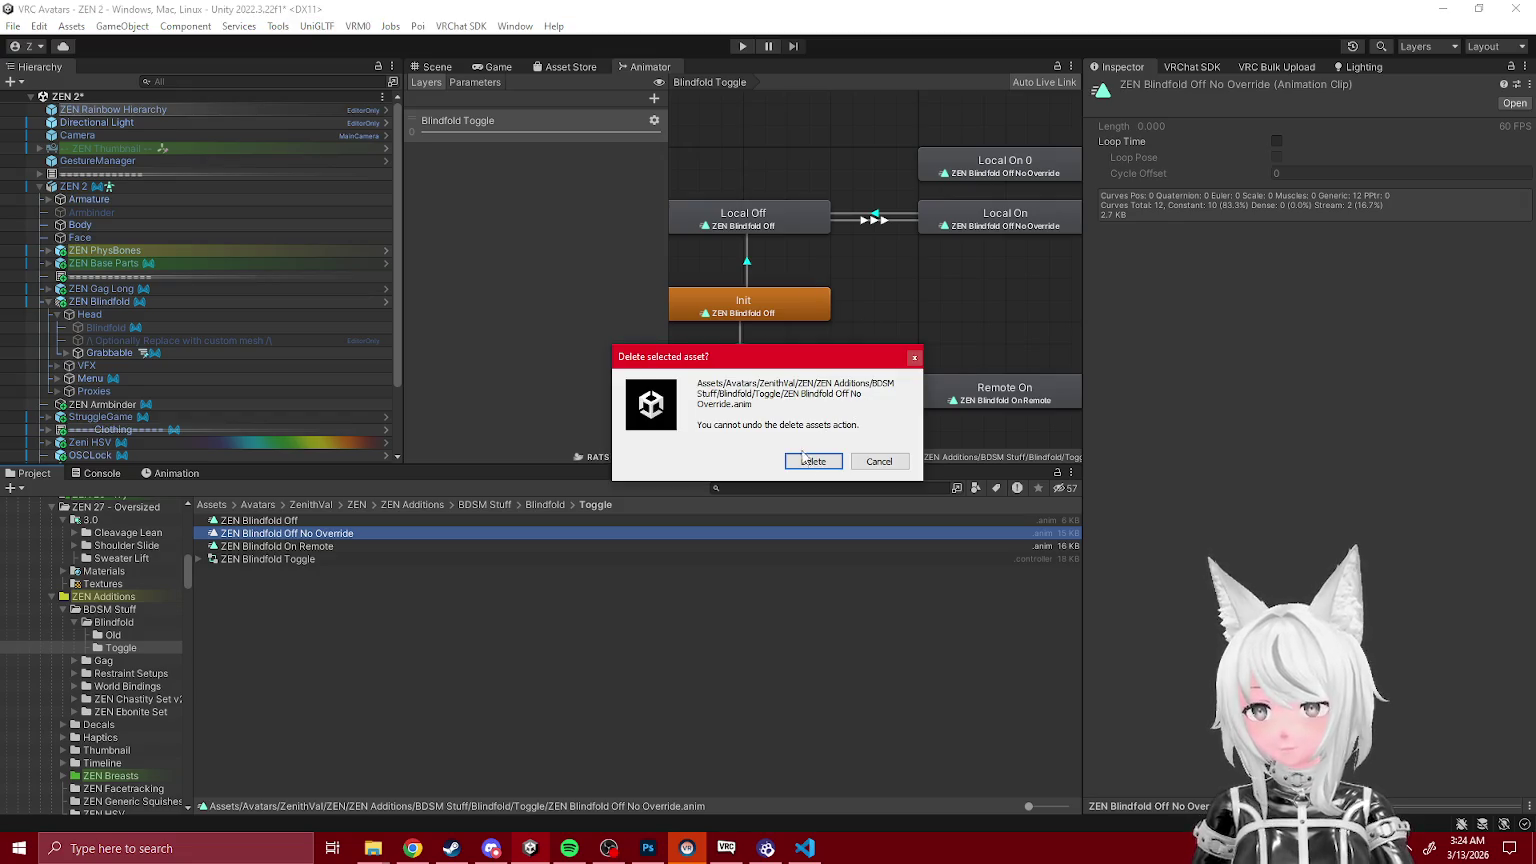
left_click(805, 459)
left_click(477, 83)
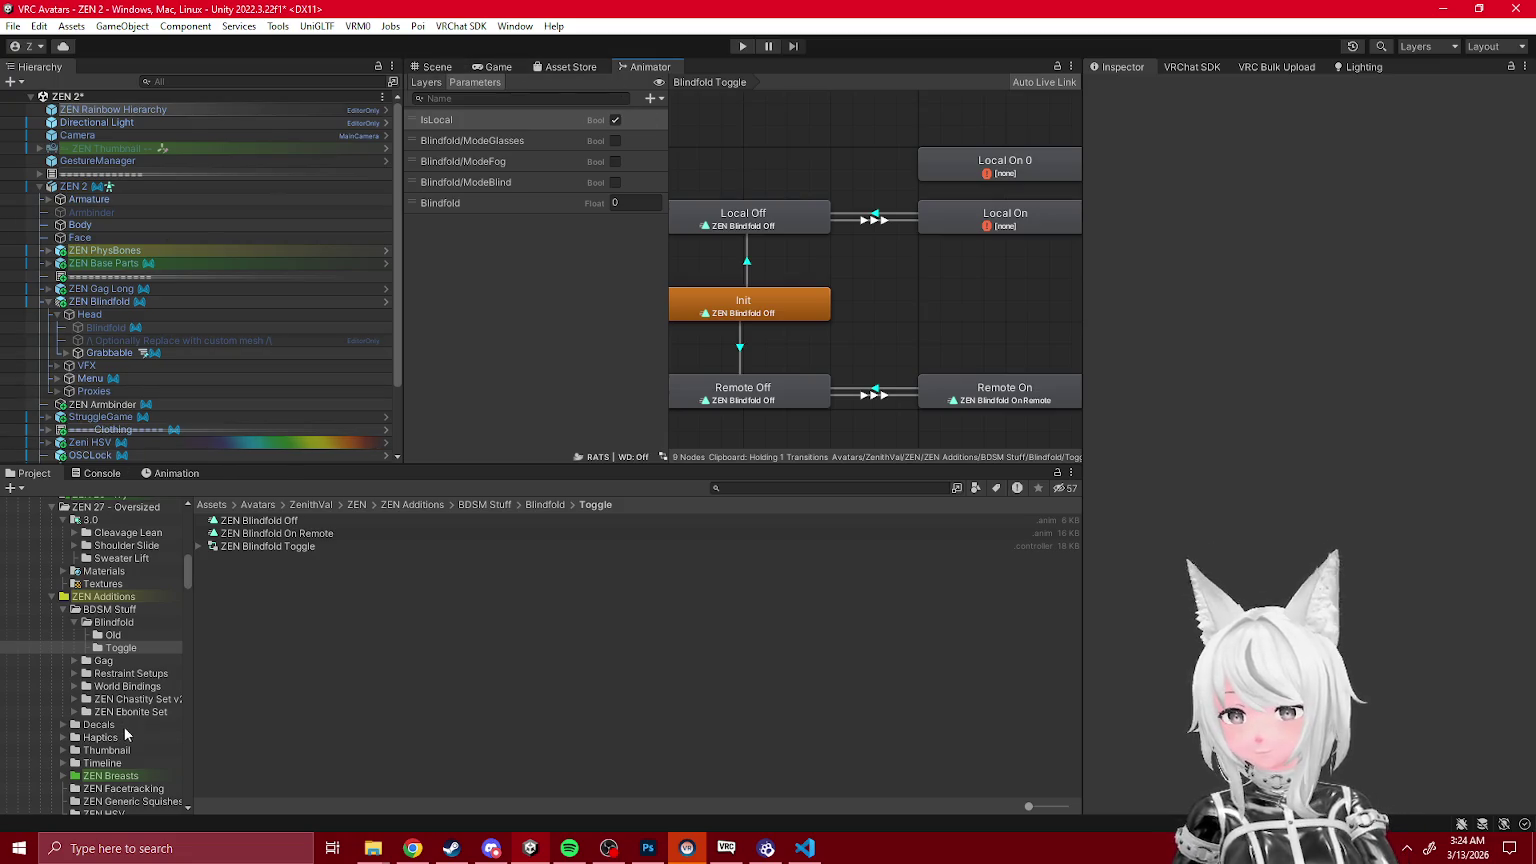
scroll(134, 662, "down", 2)
scroll(134, 661, "down", 10)
Step: Locate the Base Blindfold Grabbable prefab and open its _Blindfold Grabbable controller
left_click(103, 304)
left_click(1205, 134)
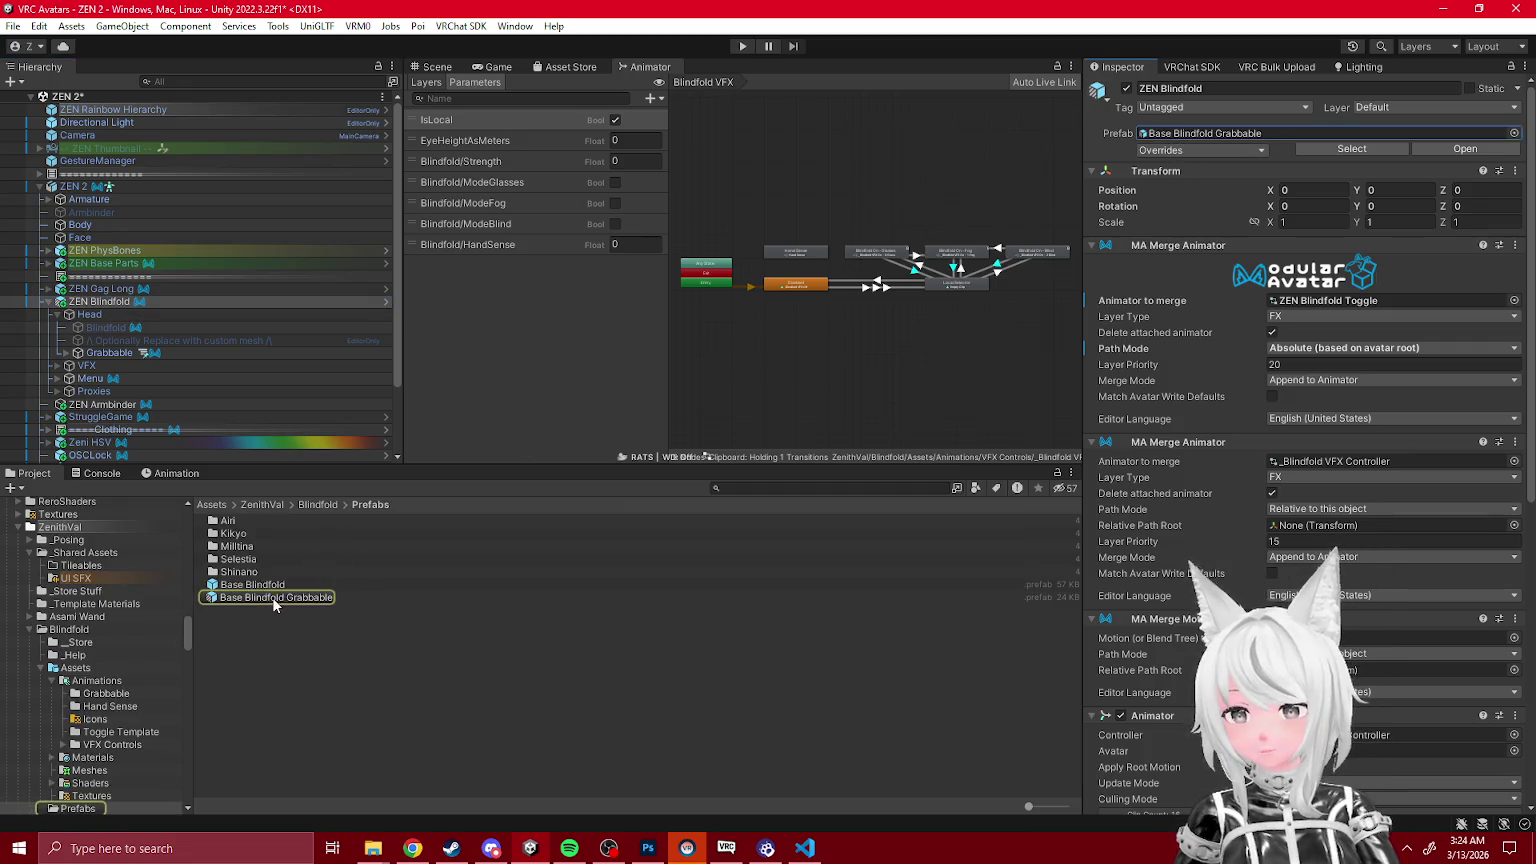
scroll(100, 702, "down", 3)
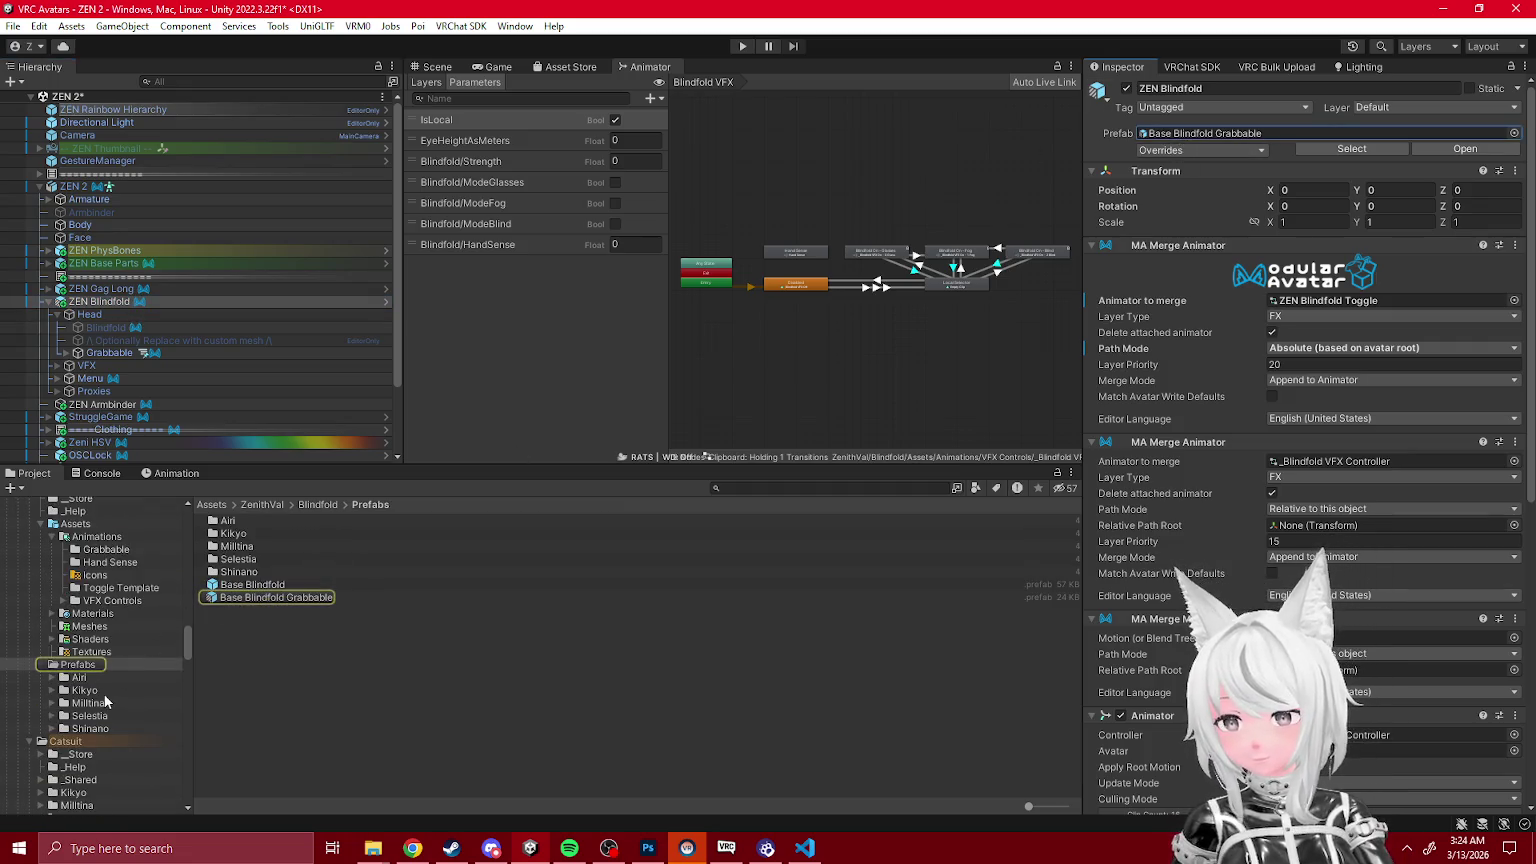
left_click(106, 549)
left_click(267, 520)
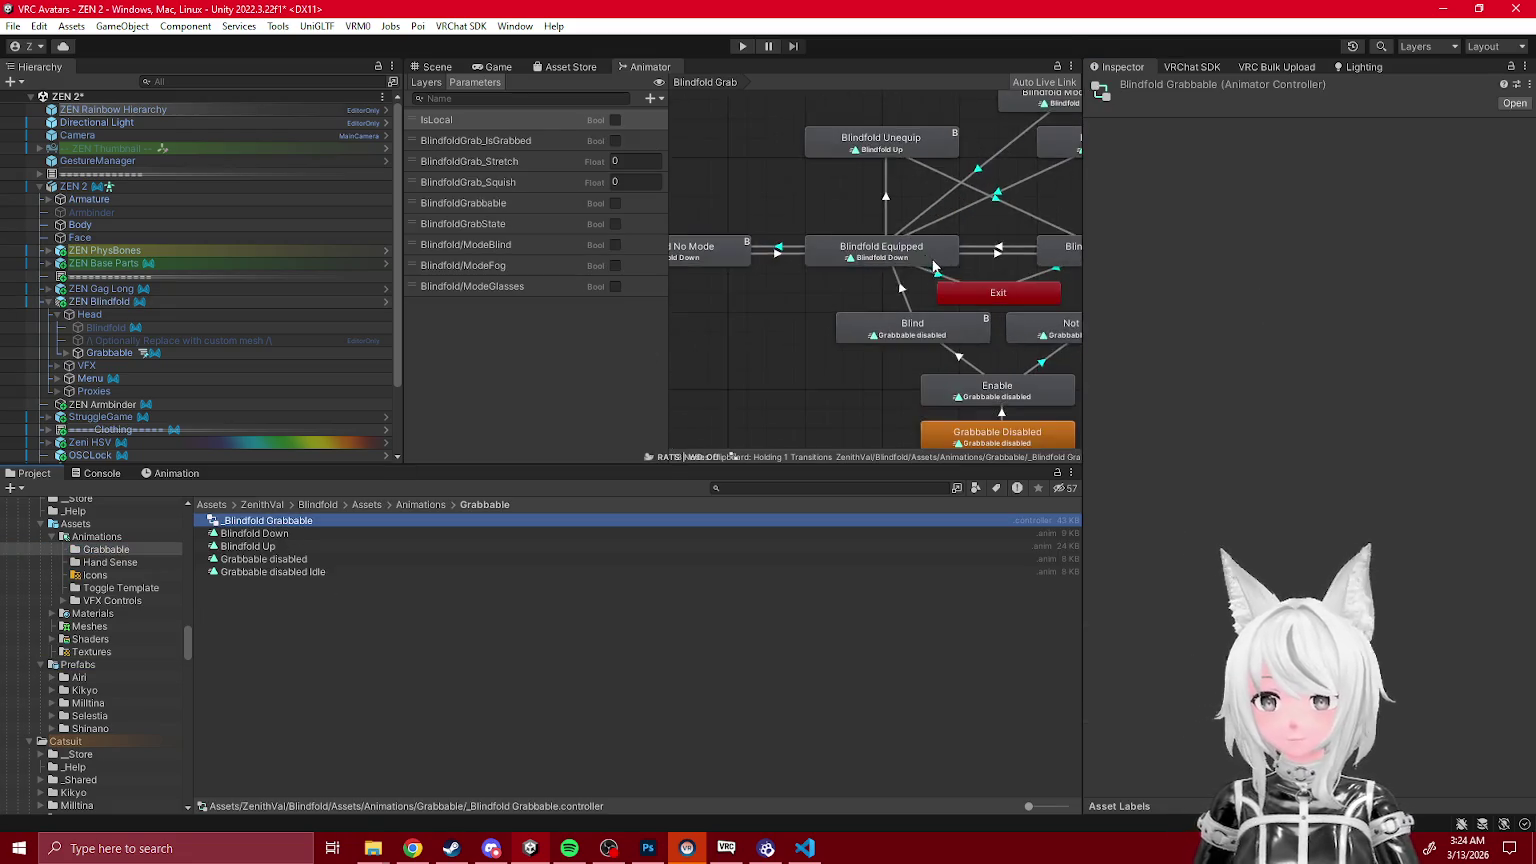
Step: Copy the Blind state's Parameter Driver onto the Grabbable Disabled state
left_click(820, 247)
right_click(1214, 316)
left_click(1256, 353)
left_click(842, 372)
left_click(1271, 326)
left_click(1275, 382)
left_click(1346, 386)
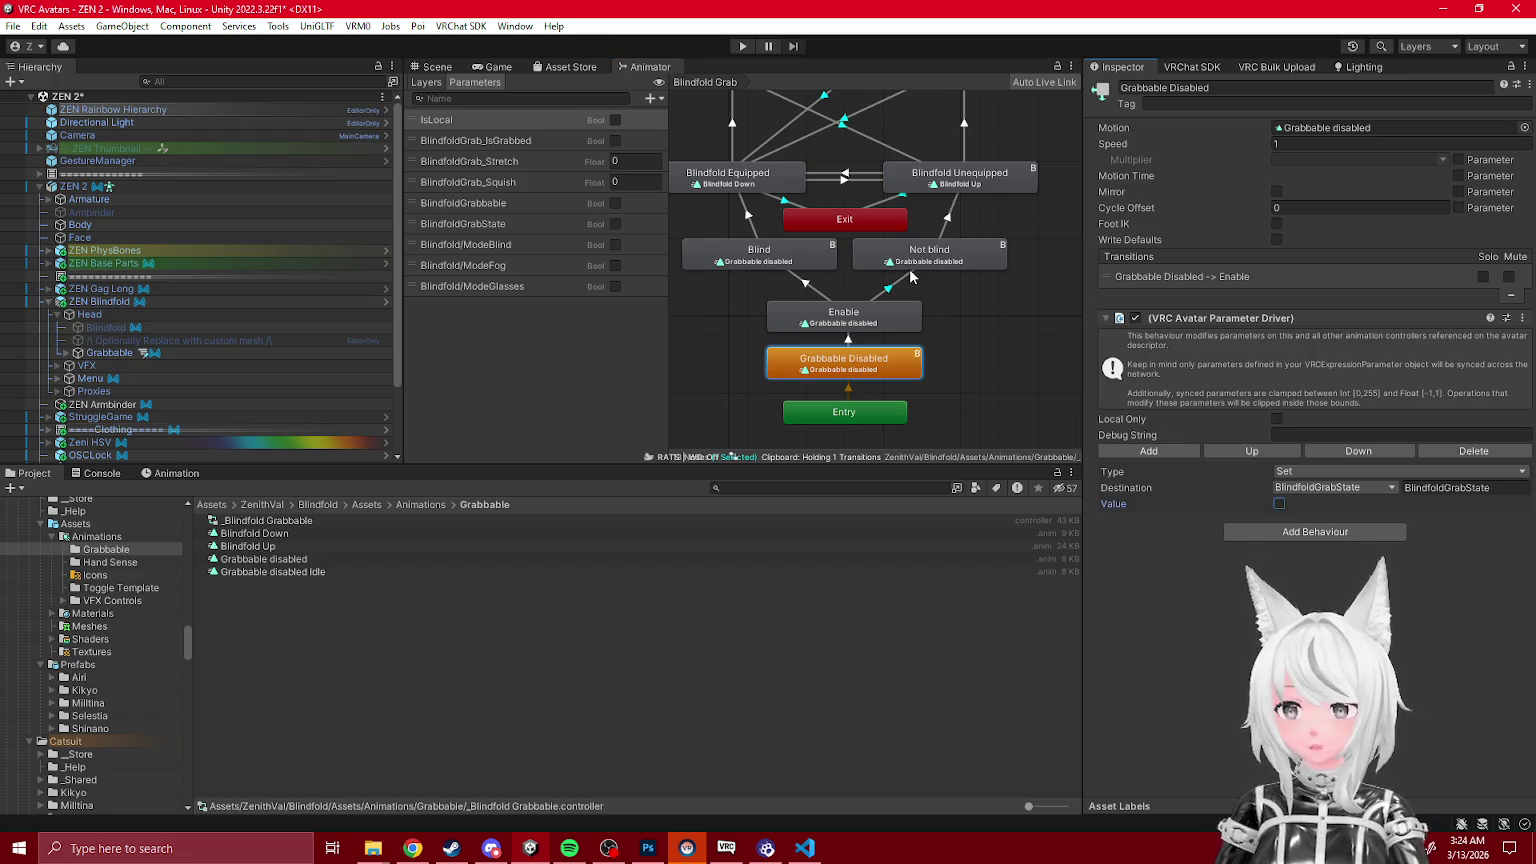
Step: Review the Blindfold Equipped state and its transitions, then select ZEN Blindfold
left_click(749, 216)
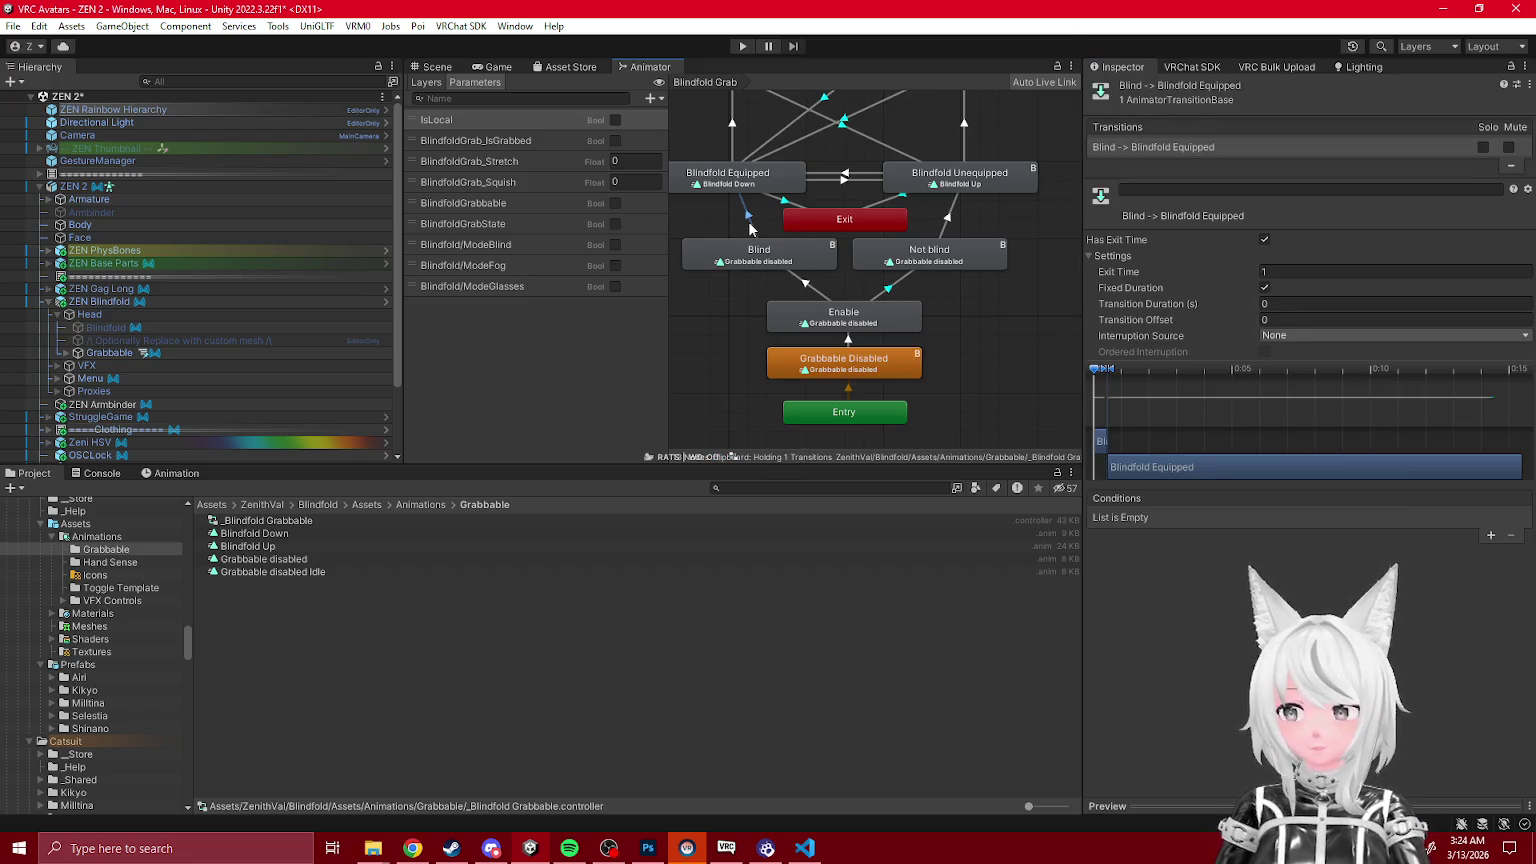
left_click(754, 187)
left_click(854, 176)
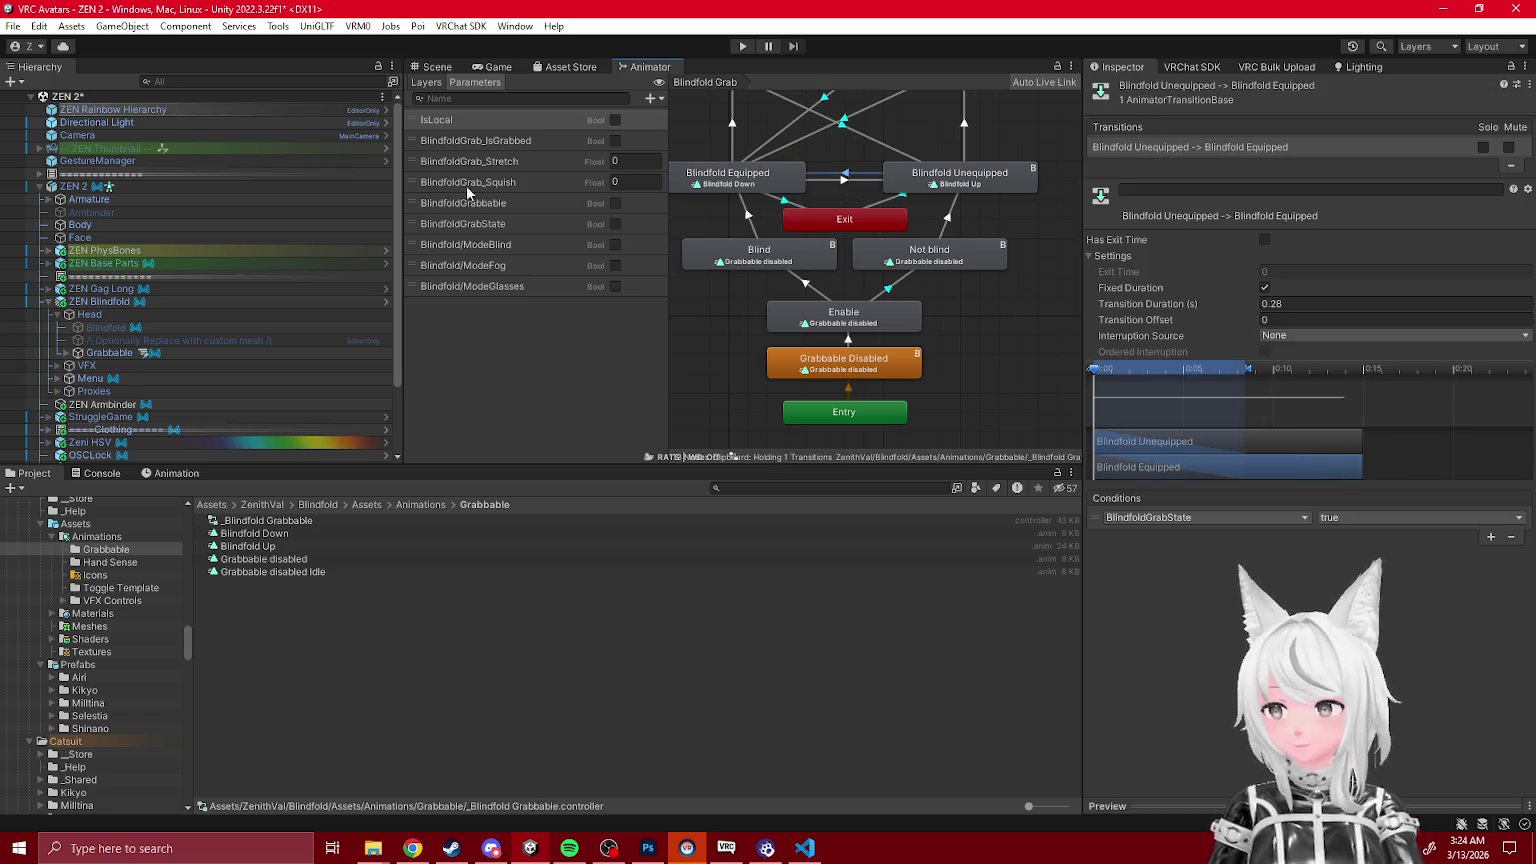
left_click(99, 303)
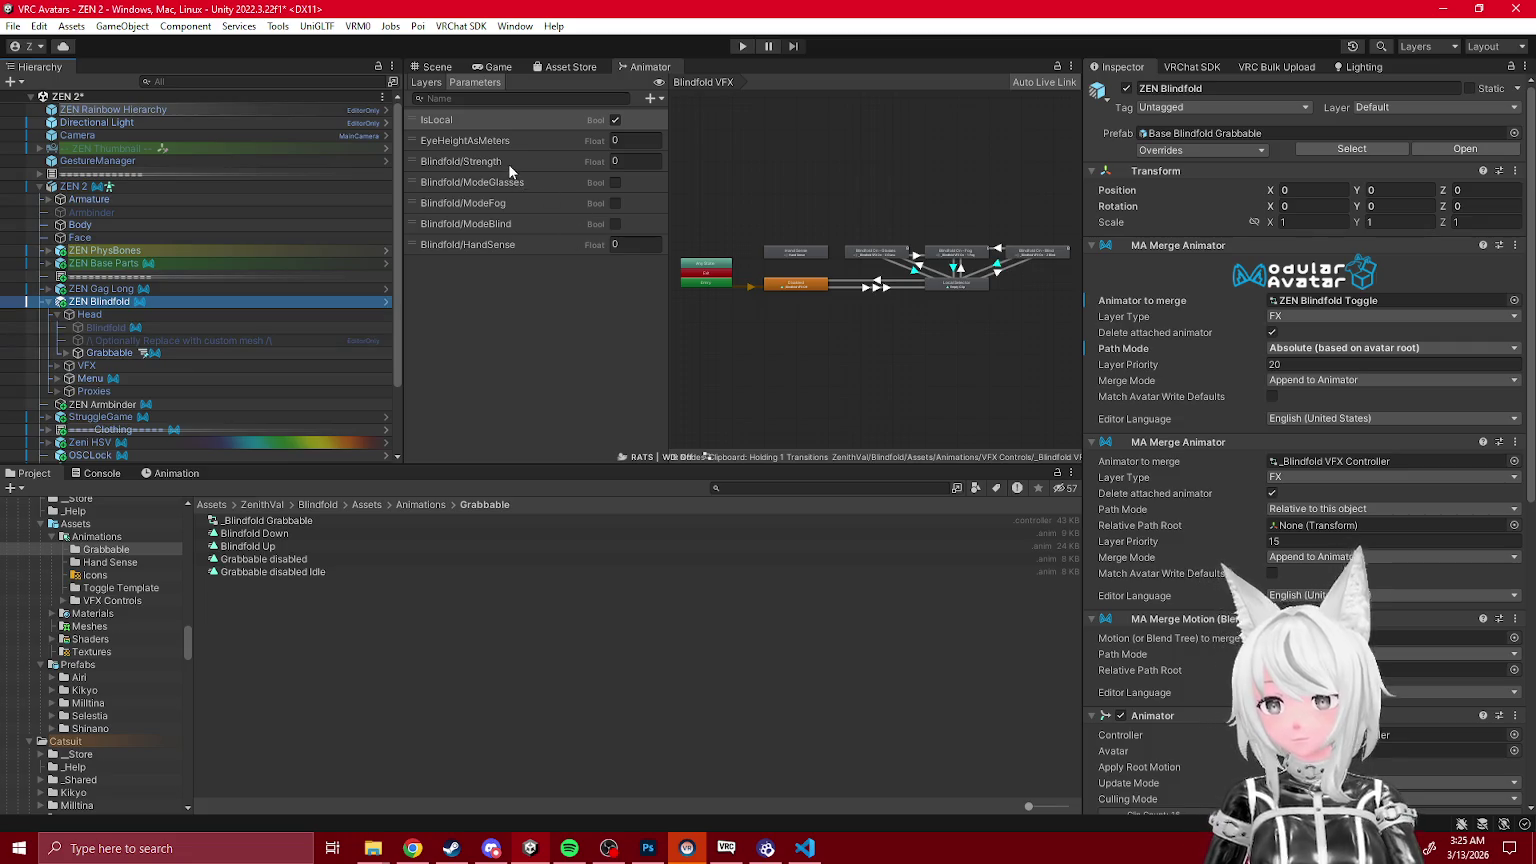
Step: Open the _Blindfold Grabbable controller and copy its BlindfoldGrabbable parameter name
scroll(742, 259, "up", 5)
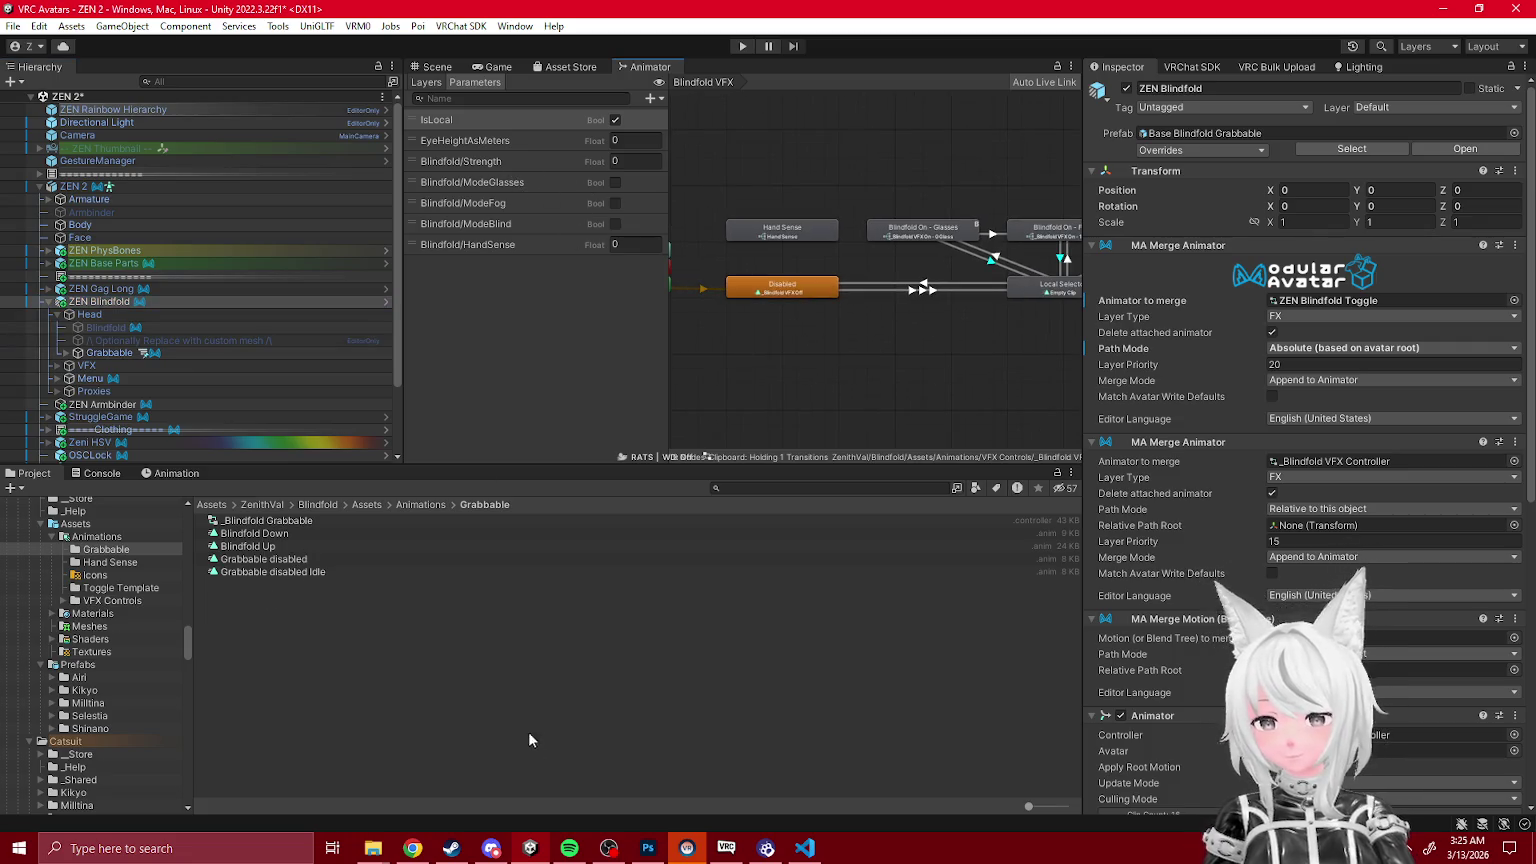
left_click(573, 852)
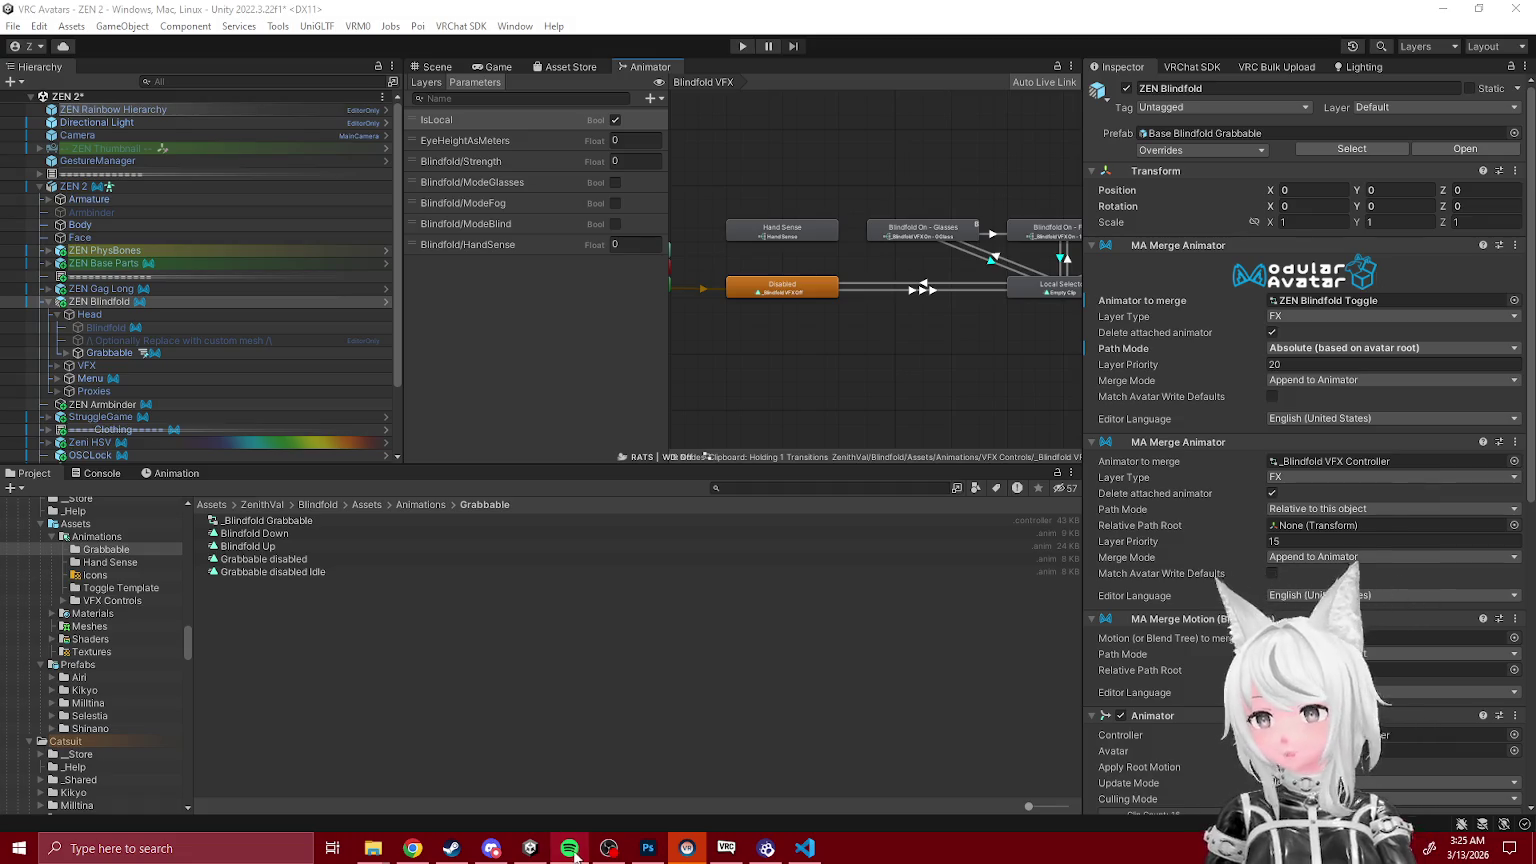
left_click(573, 852)
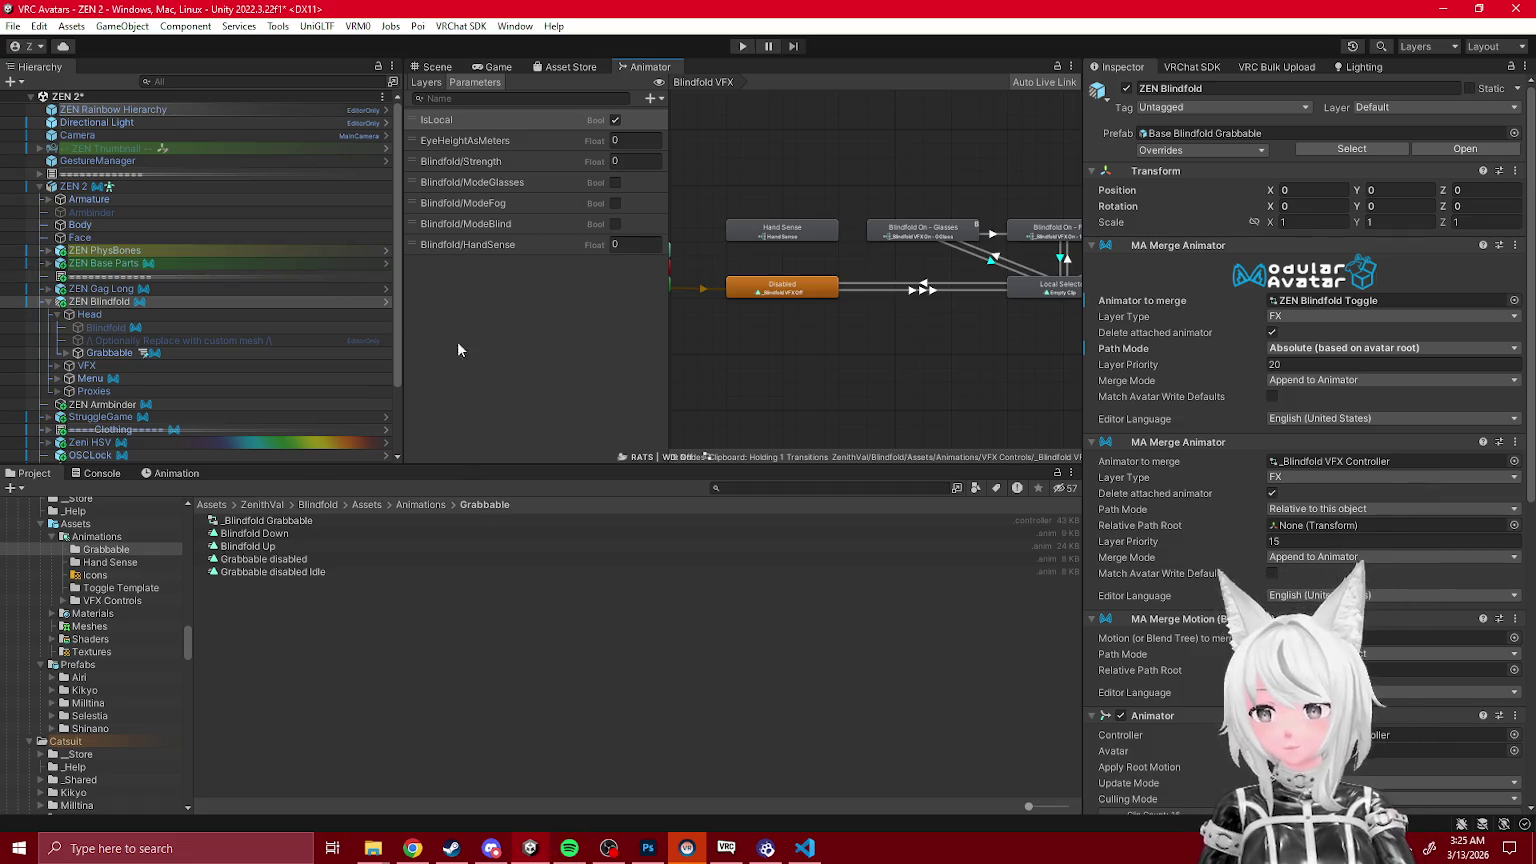
left_click(265, 520)
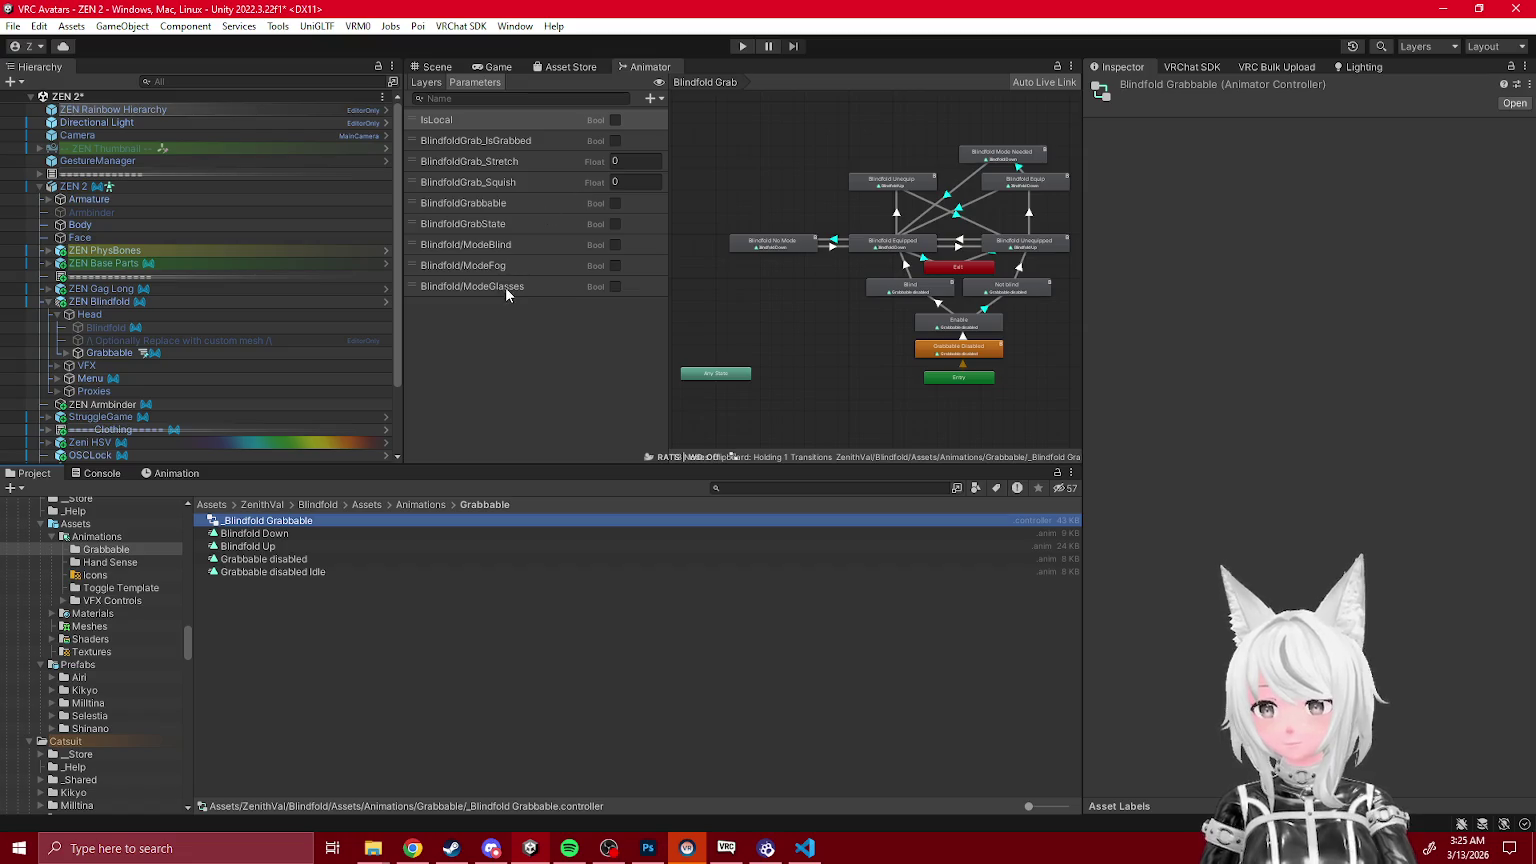
double_click(491, 206)
key("ctrl+c")
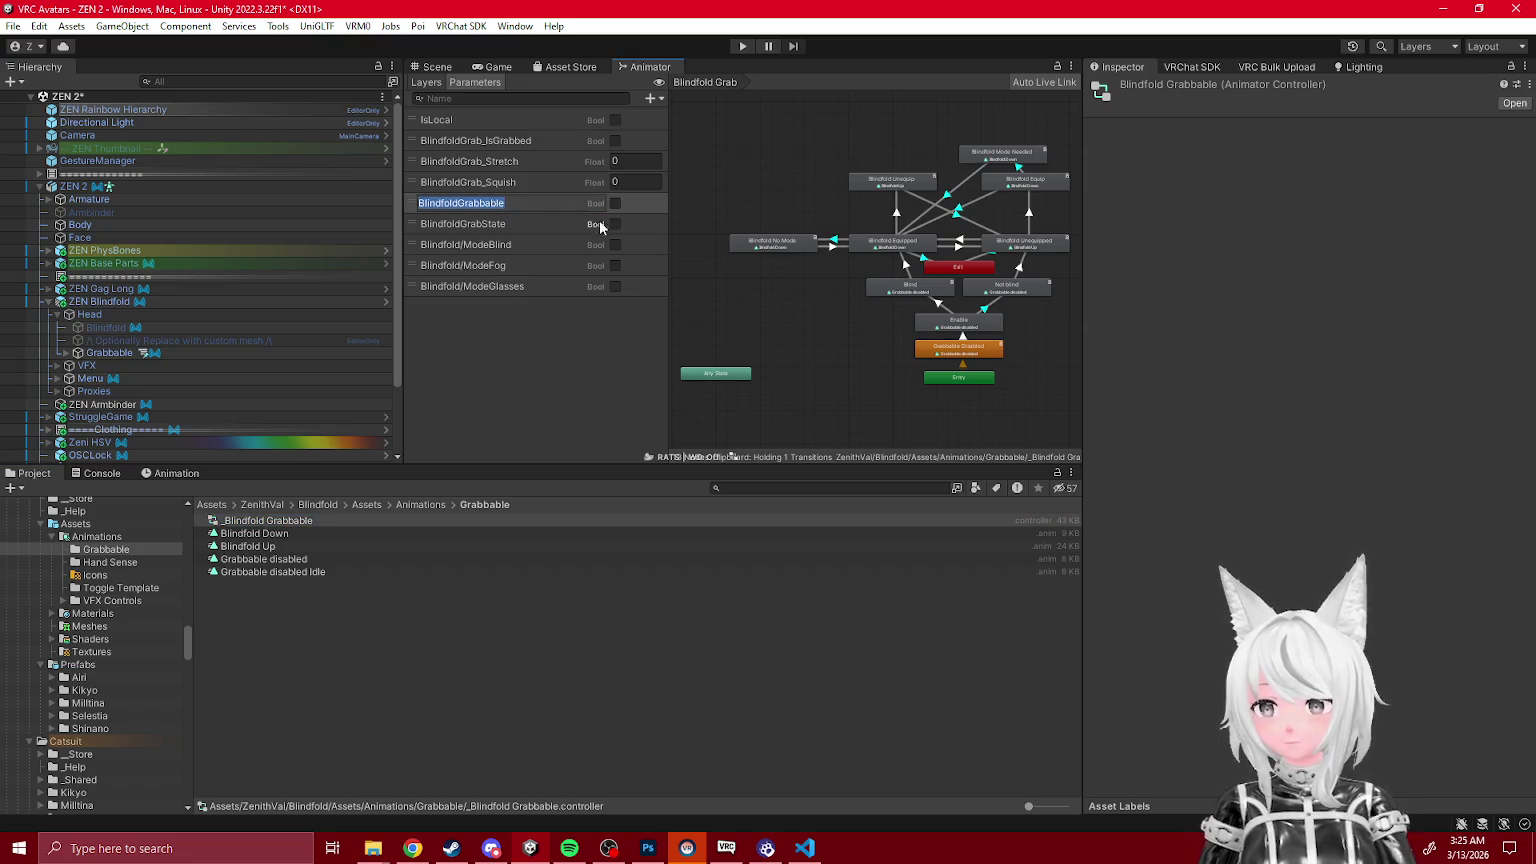
Step: Open ZEN Blindfold's merged ZEN Blindfold Toggle controller in the Animator
left_click(94, 303)
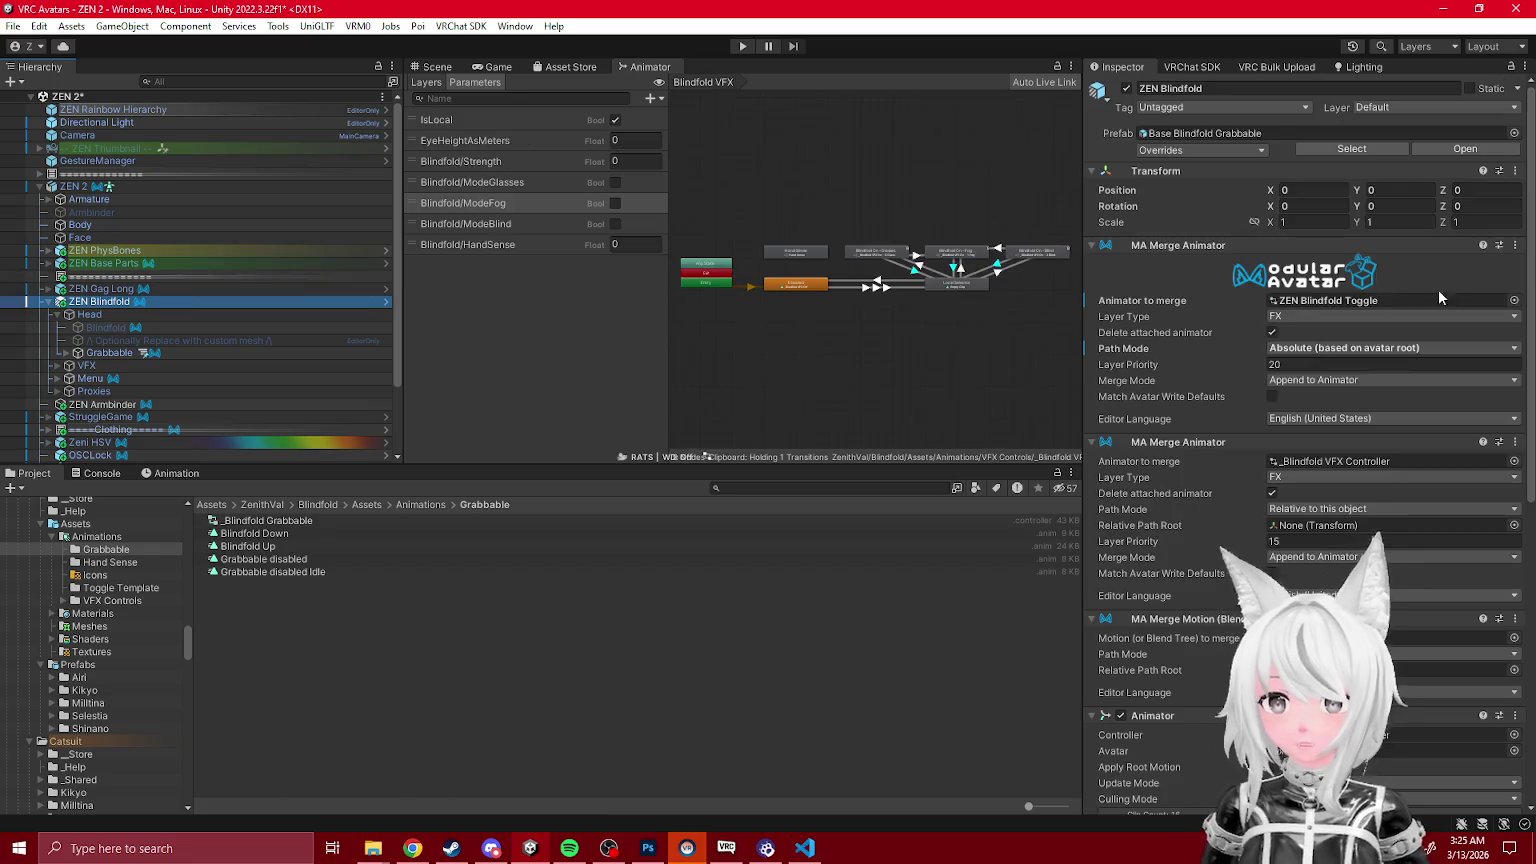
left_click(1329, 300)
left_click(300, 549)
left_click(650, 98)
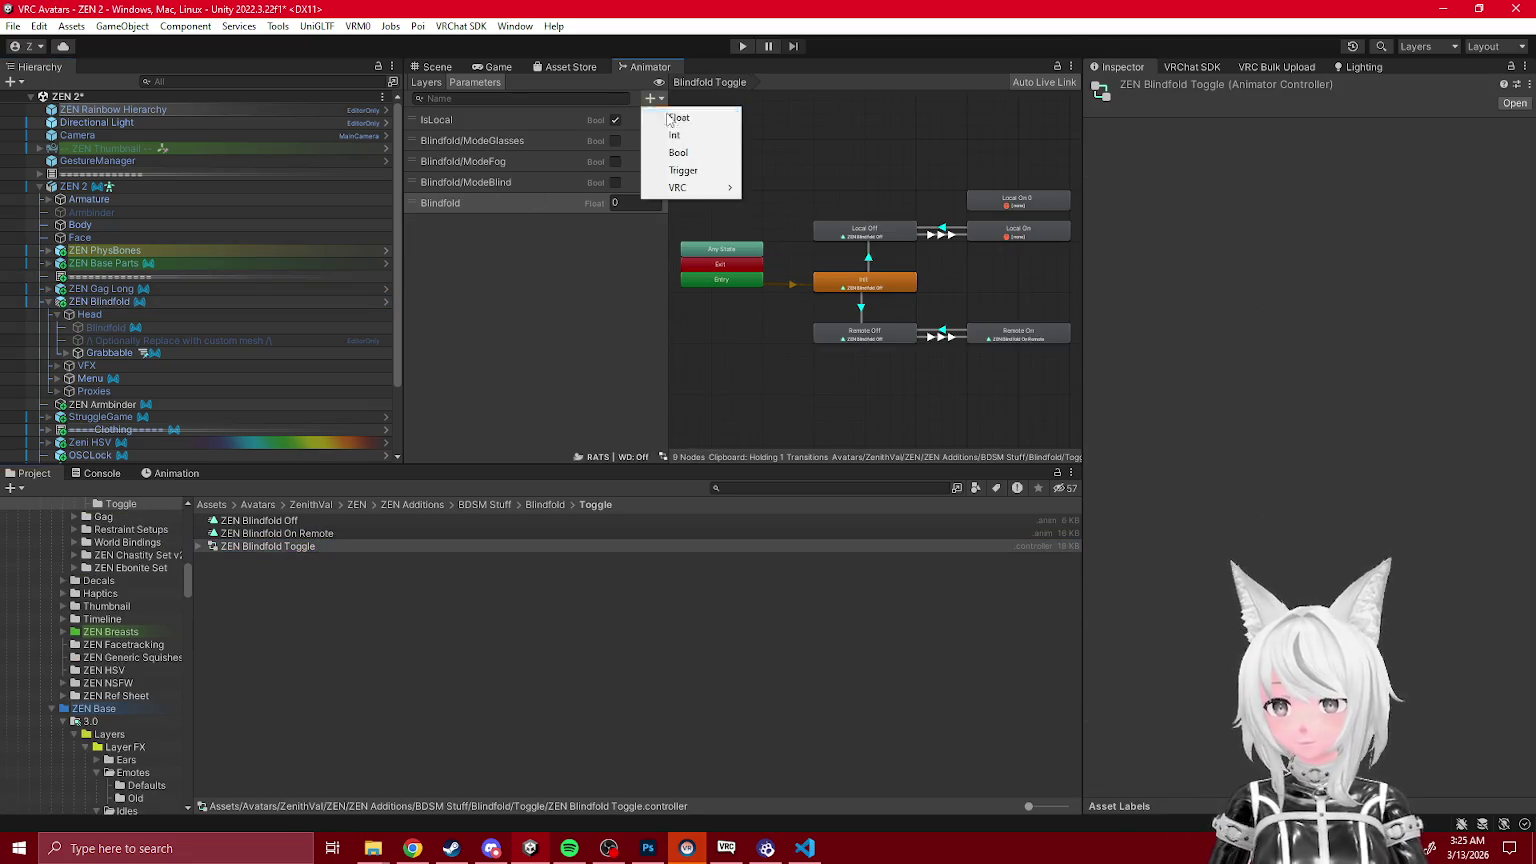
Step: Add a BlindfoldGrabbable Bool parameter and rename the Blindfold float to BlindfoldGrabState
left_click(685, 154)
key("ctrl+v")
key("Return")
double_click(471, 202)
type("Grabba")
key("BackSpace")
key("BackSpace")
type("State")
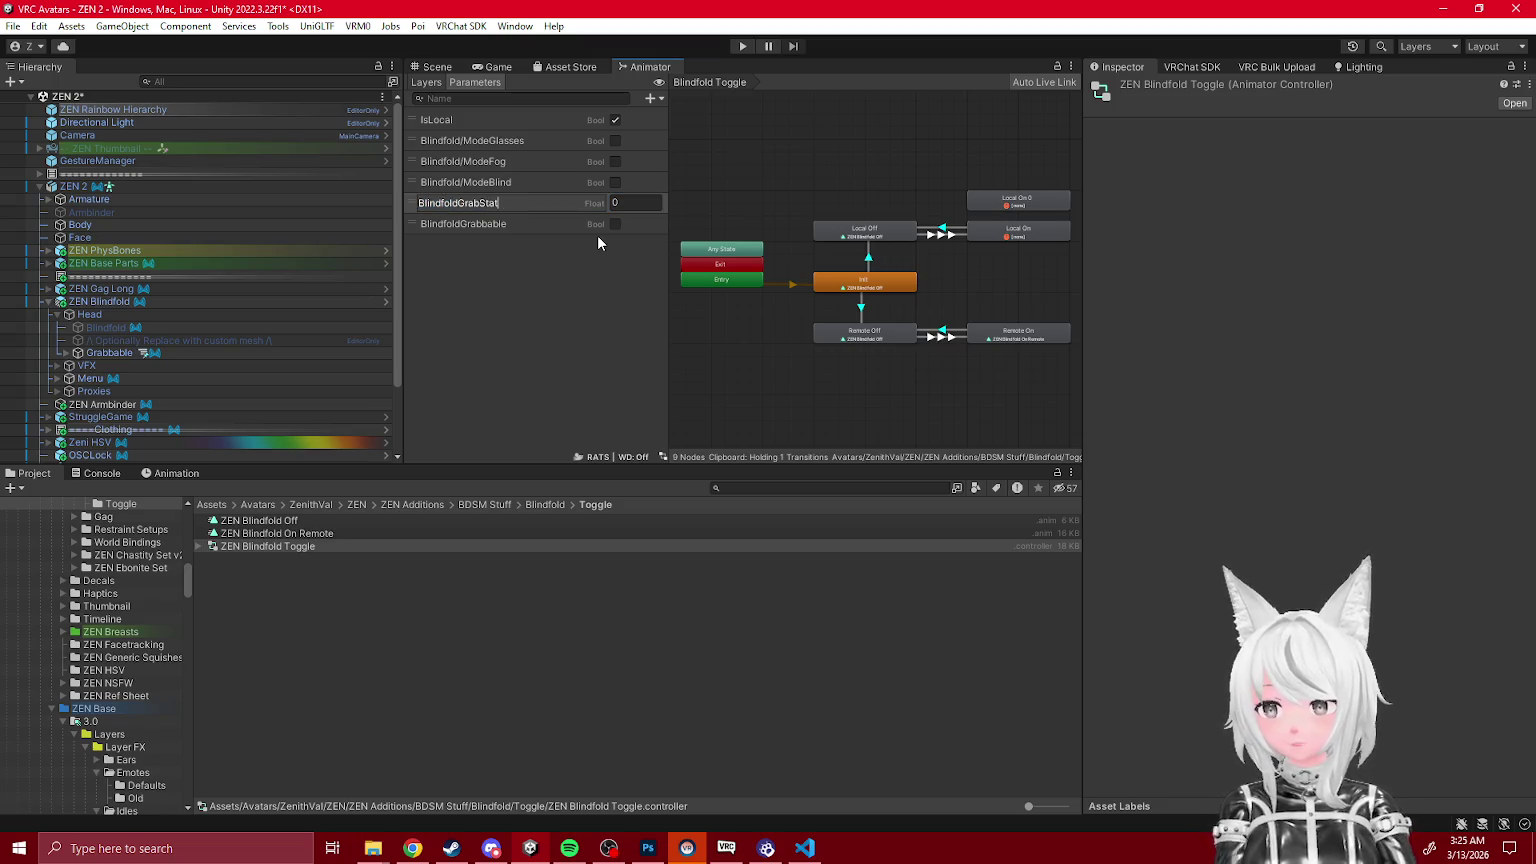
key("Return")
Step: Review the Local On and Local Off states and their transitions
scroll(1006, 239, "up", 1)
scroll(885, 291, "up", 3)
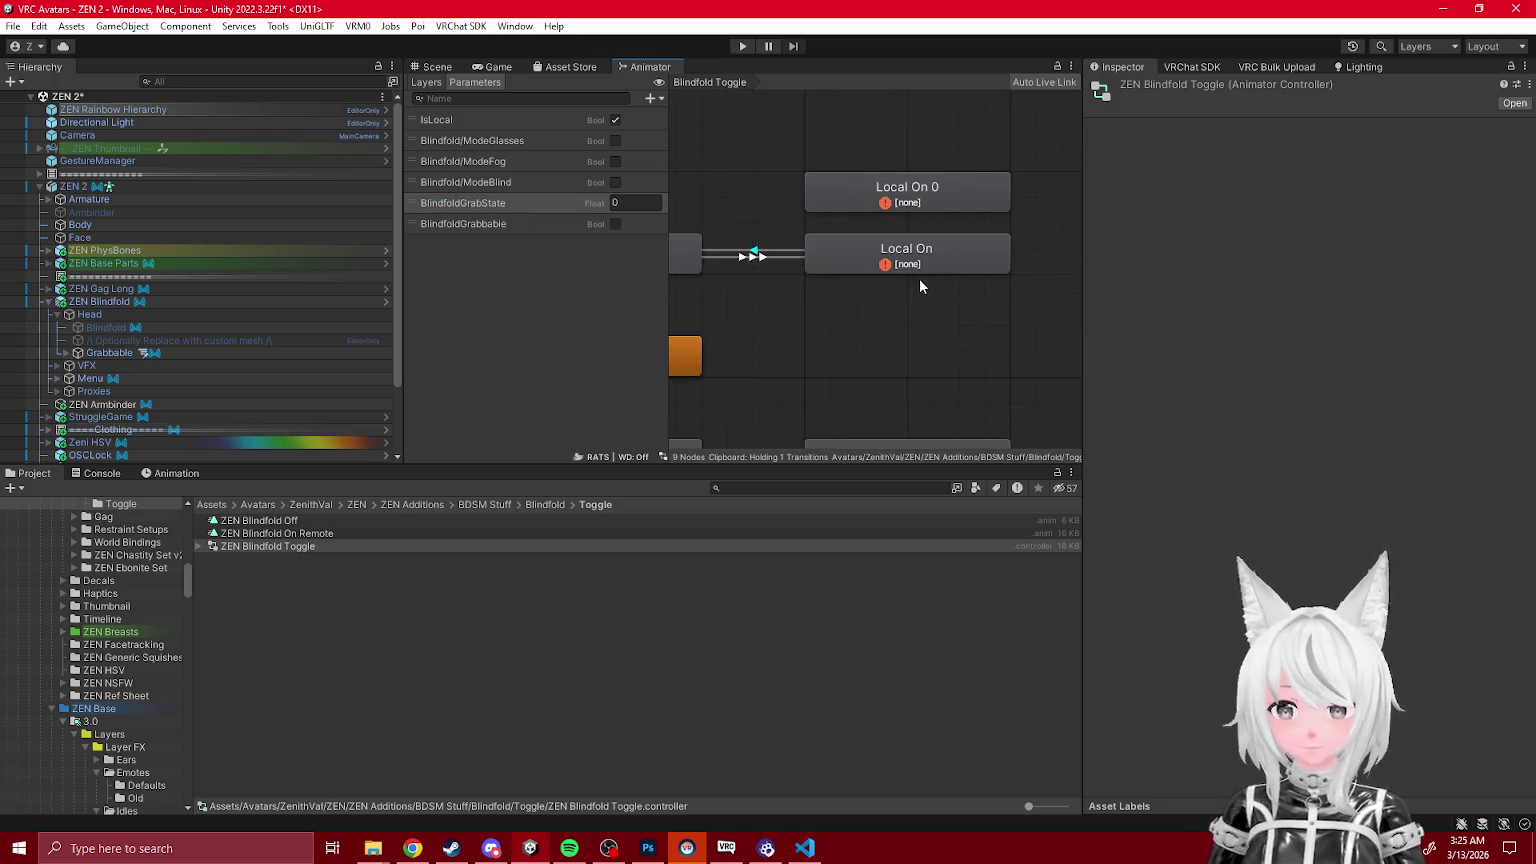
left_click(920, 265)
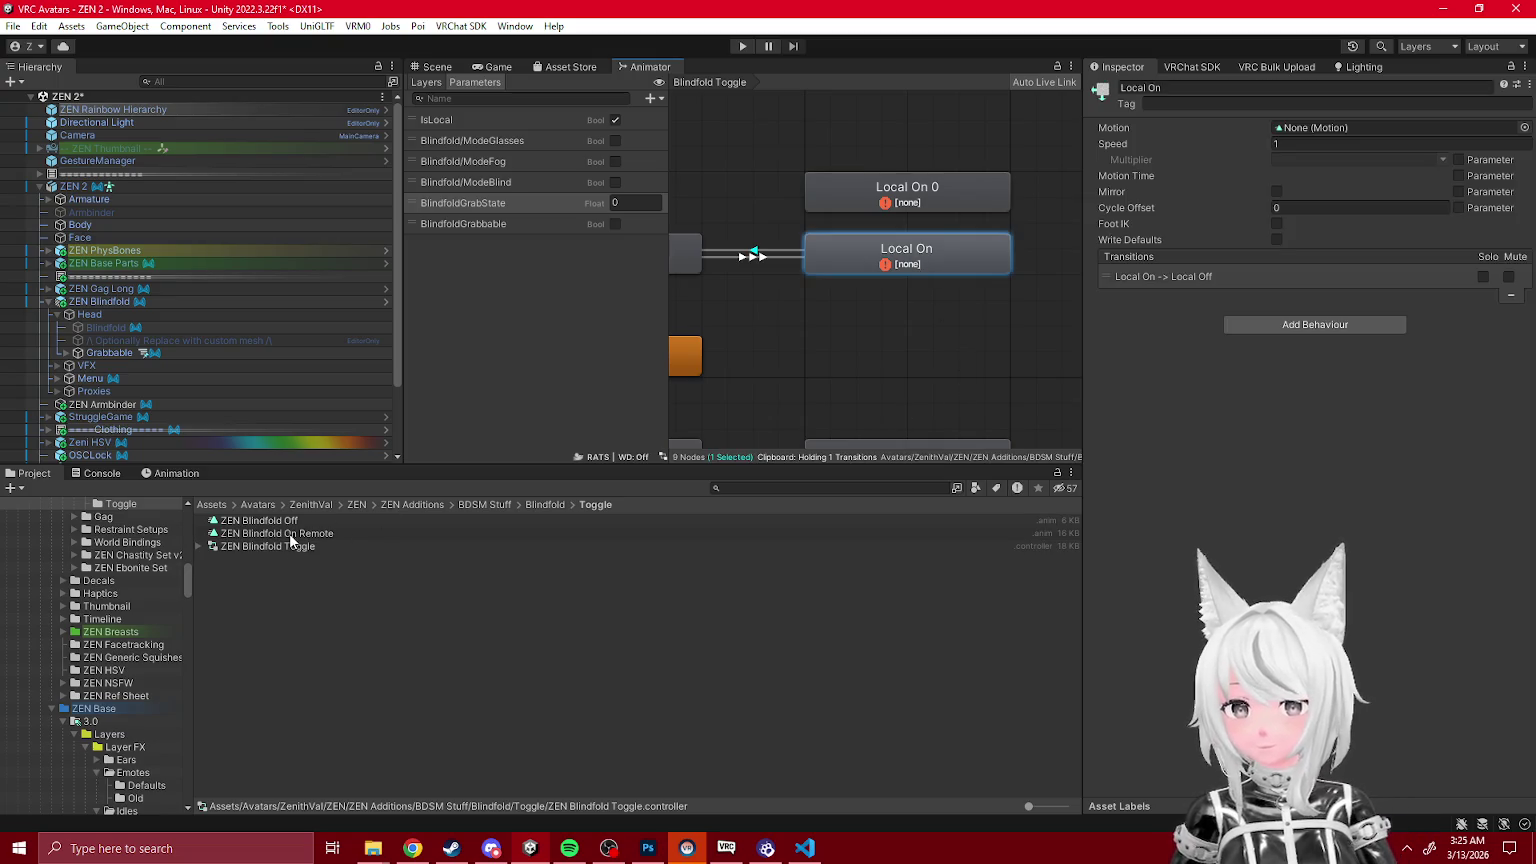
left_click(765, 248)
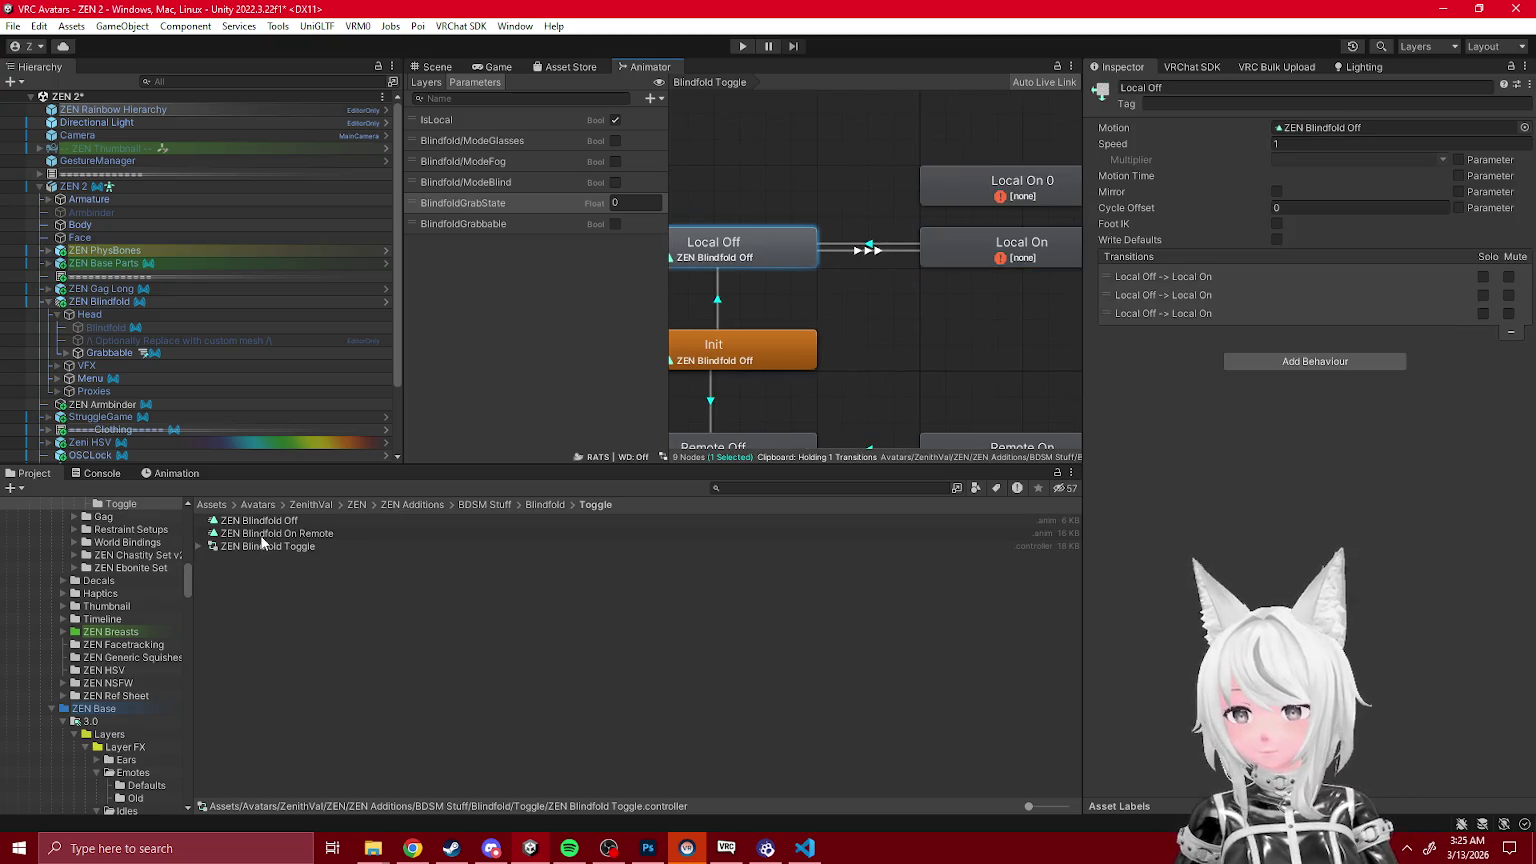
left_click(402, 844)
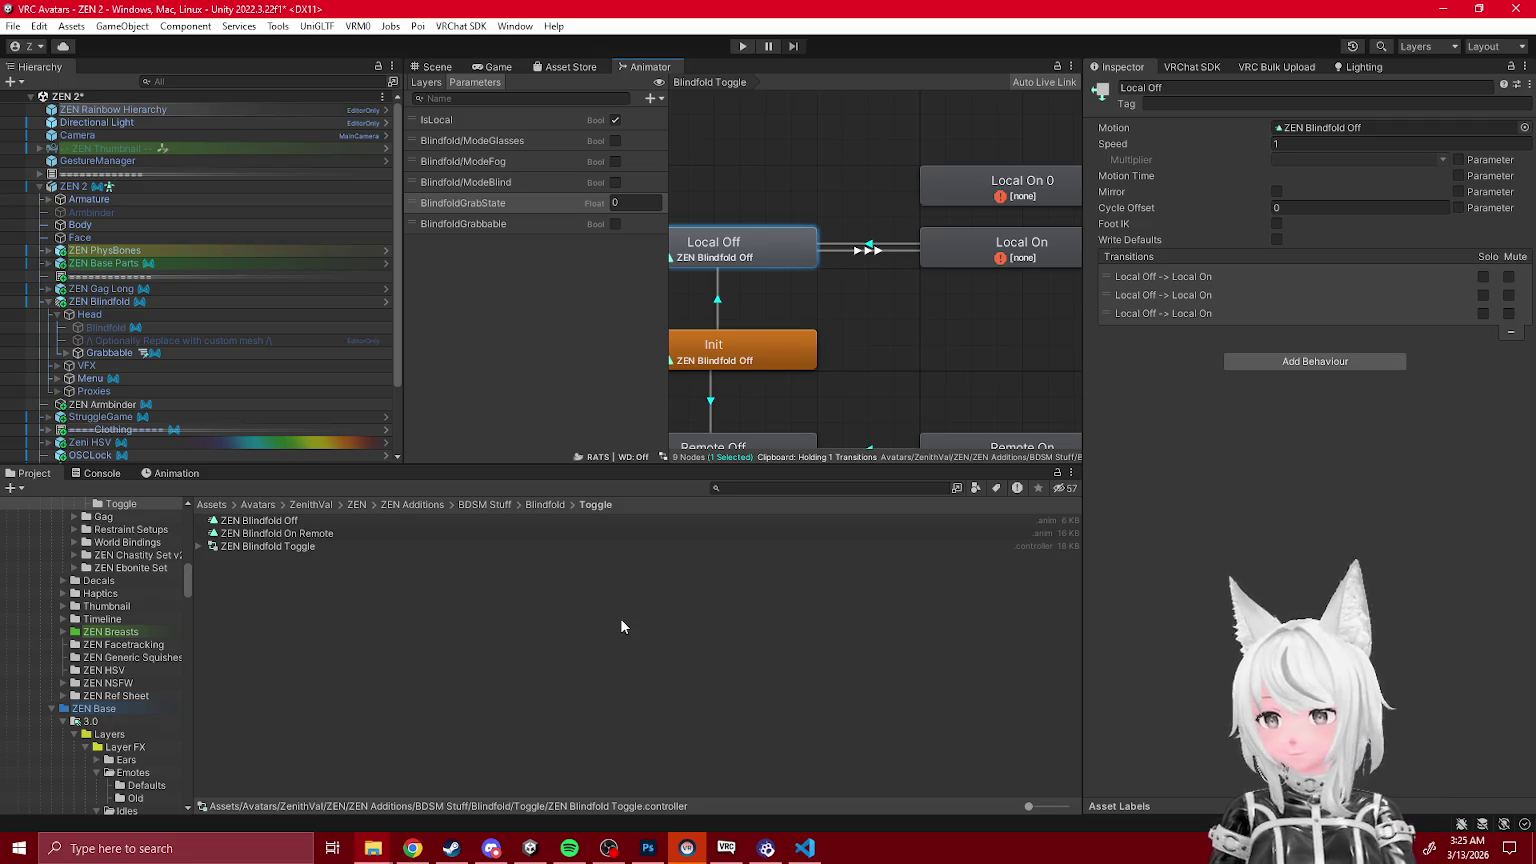
Step: Rename the animation clip to 'ZEN Blindfold On Local'
left_click(500, 610)
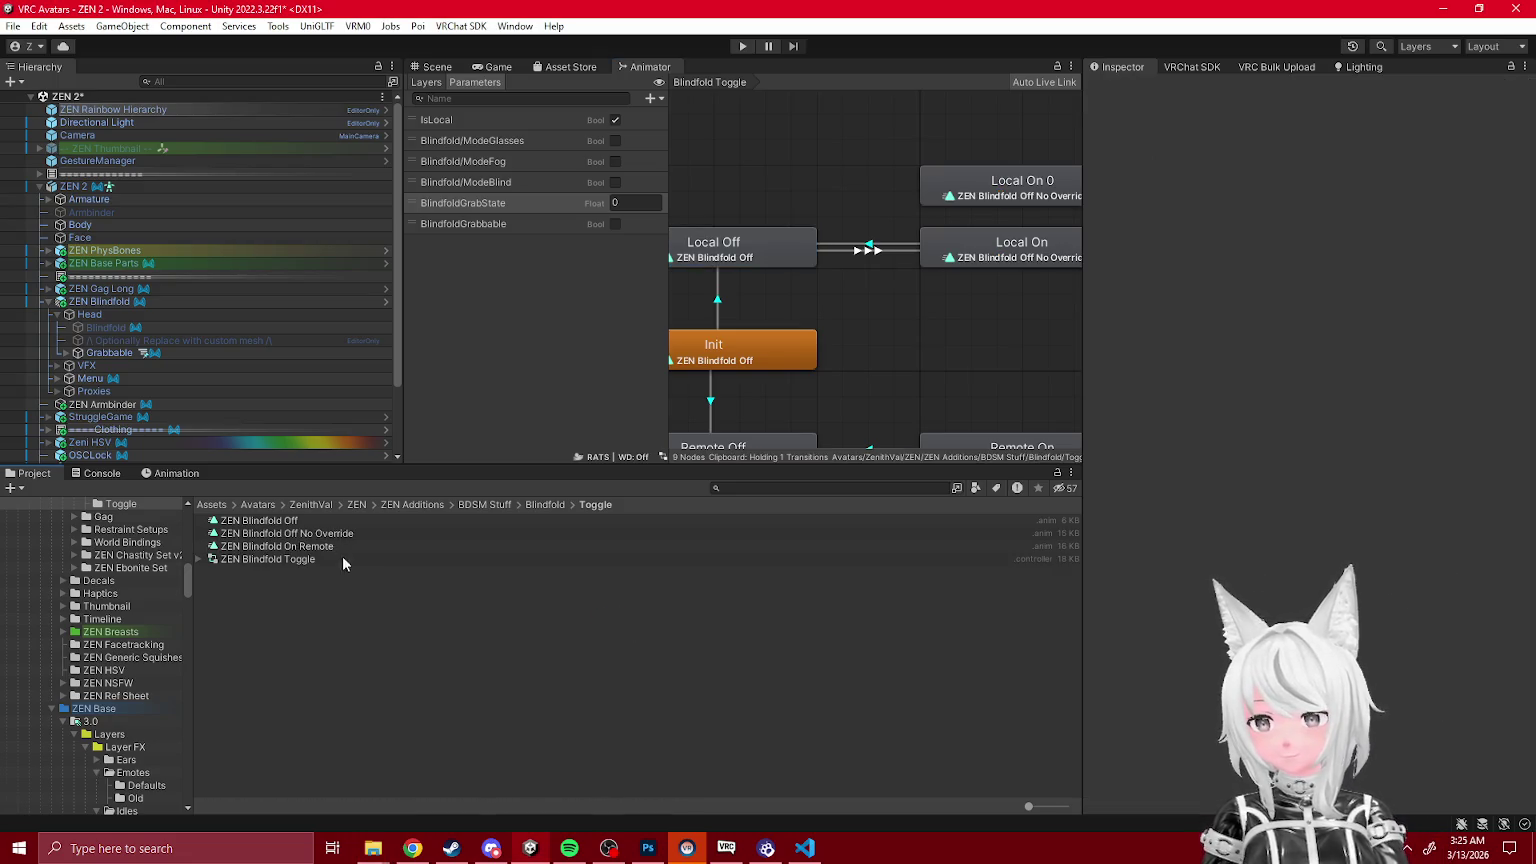
key("BackSpace")
key("BackSpace")
key("BackSpace")
type("n Local")
key("Return")
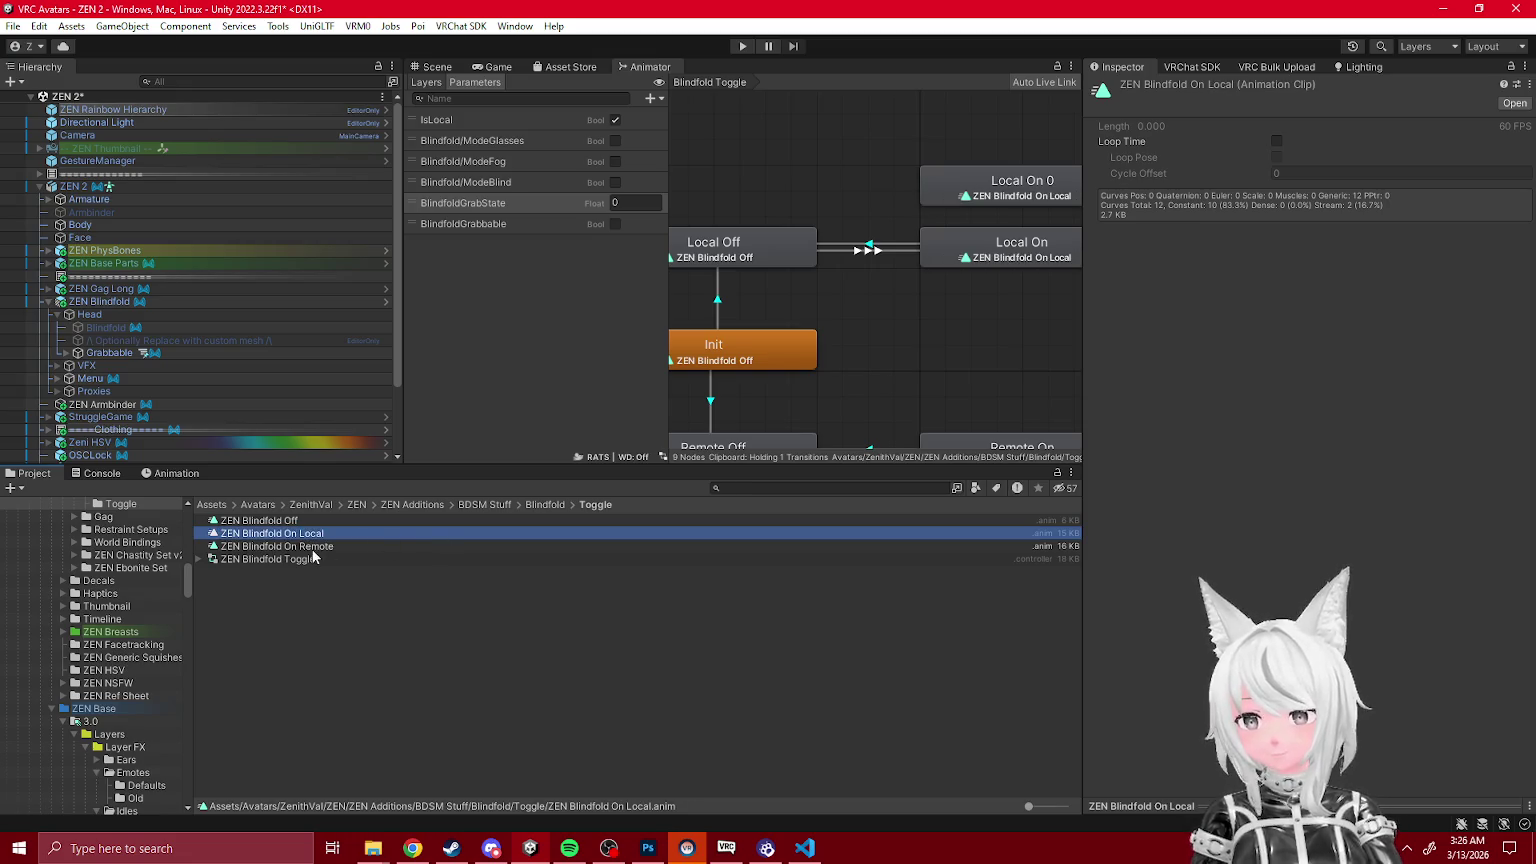
Step: Set Local On 0's motion to ZEN Blindfold Off and move the state up
left_click_drag(916, 252, 855, 297)
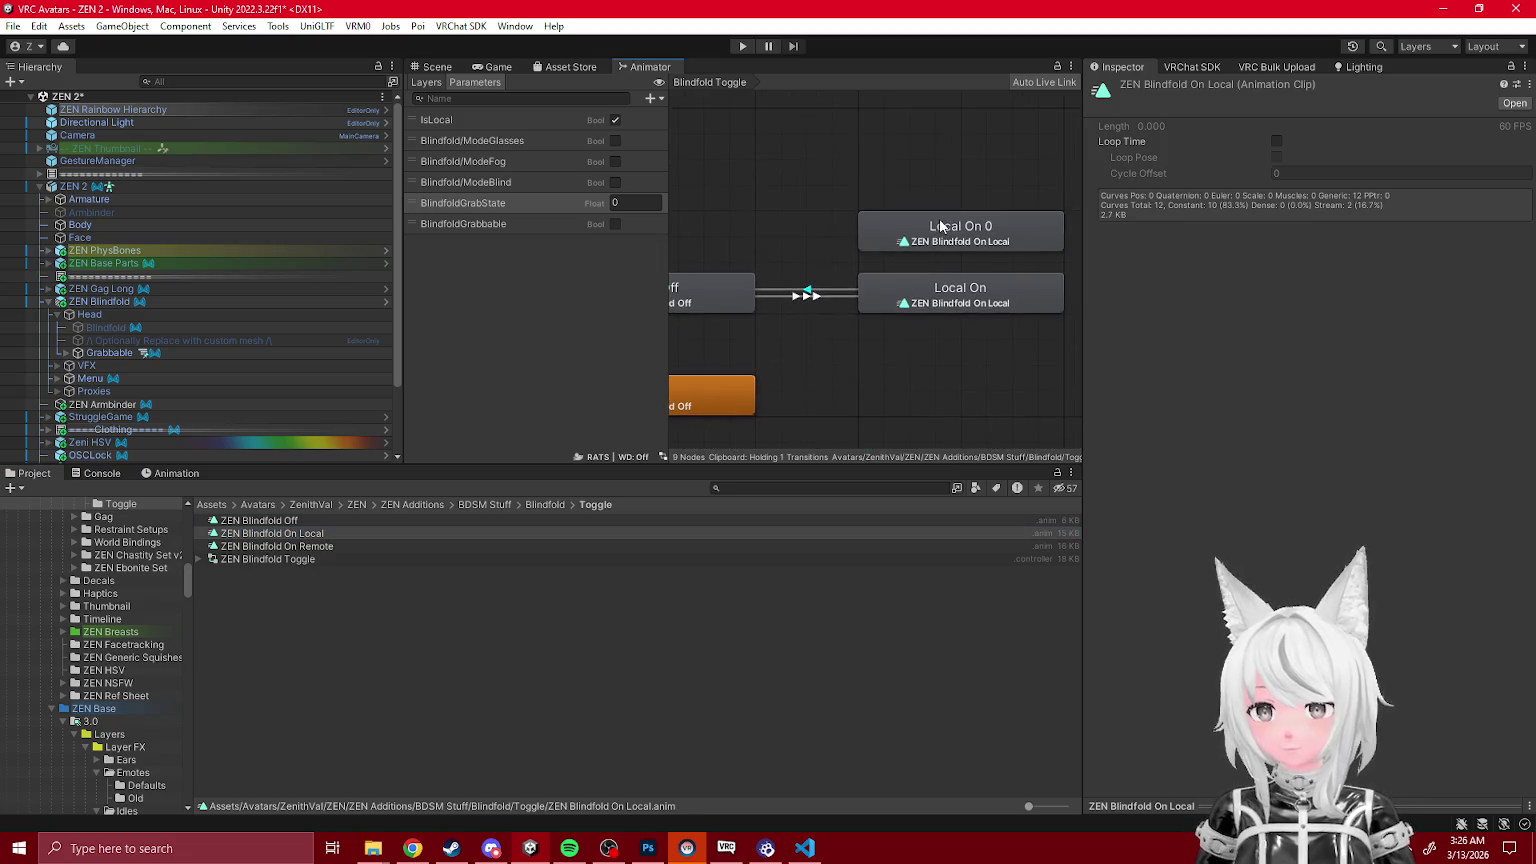
left_click(960, 230)
left_click_drag(1366, 143, 1366, 128)
mouse_move(939, 240)
left_mouse_down()
mouse_move(960, 227)
mouse_move(960, 195)
left_mouse_up()
Step: Create a transition from Local On to Local On 0
scroll(960, 195, "down", 3)
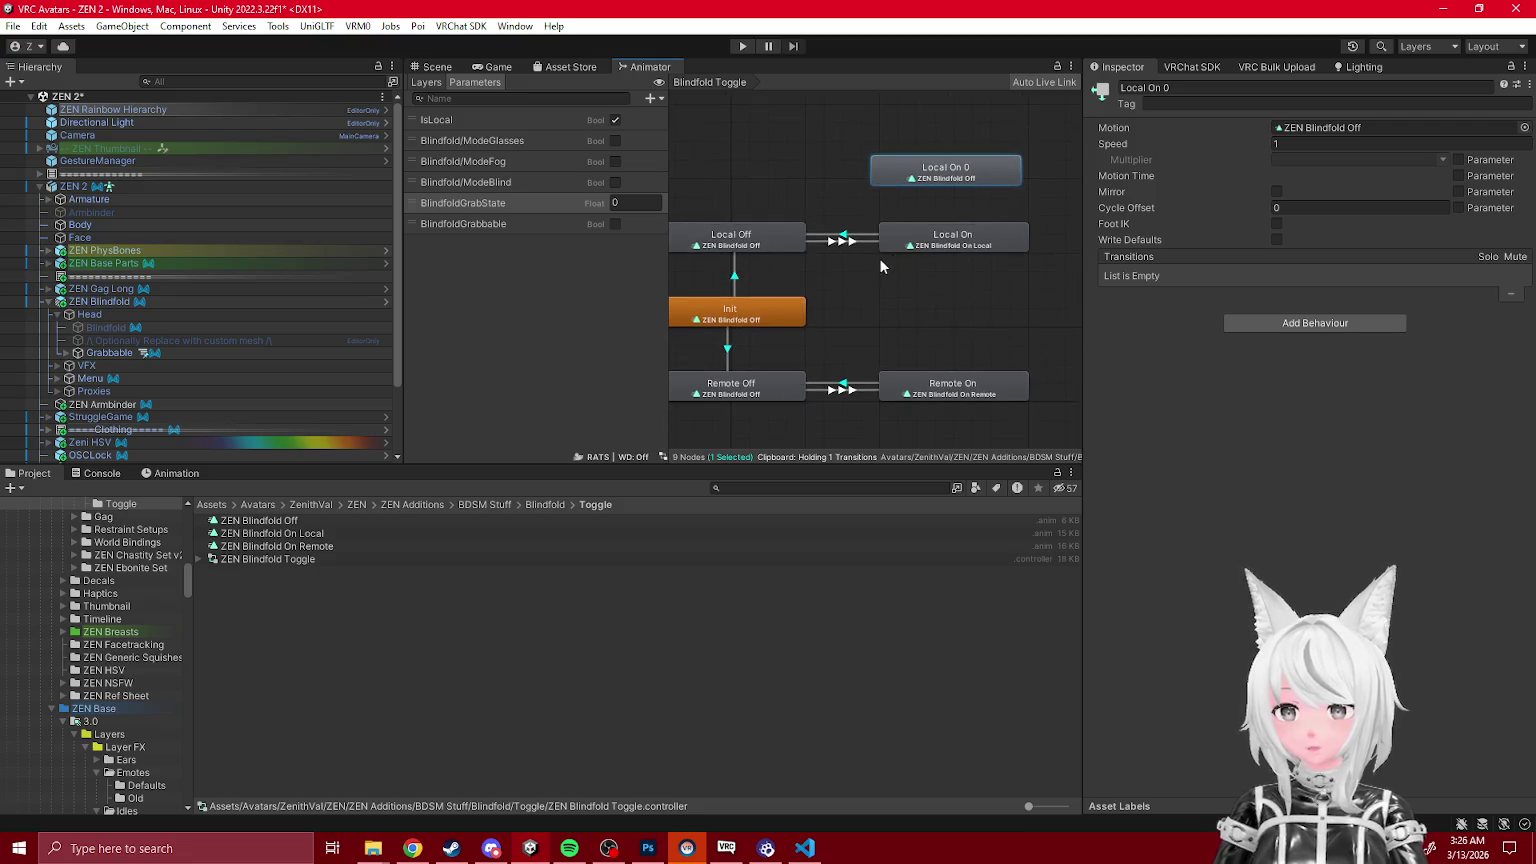
left_click(953, 238)
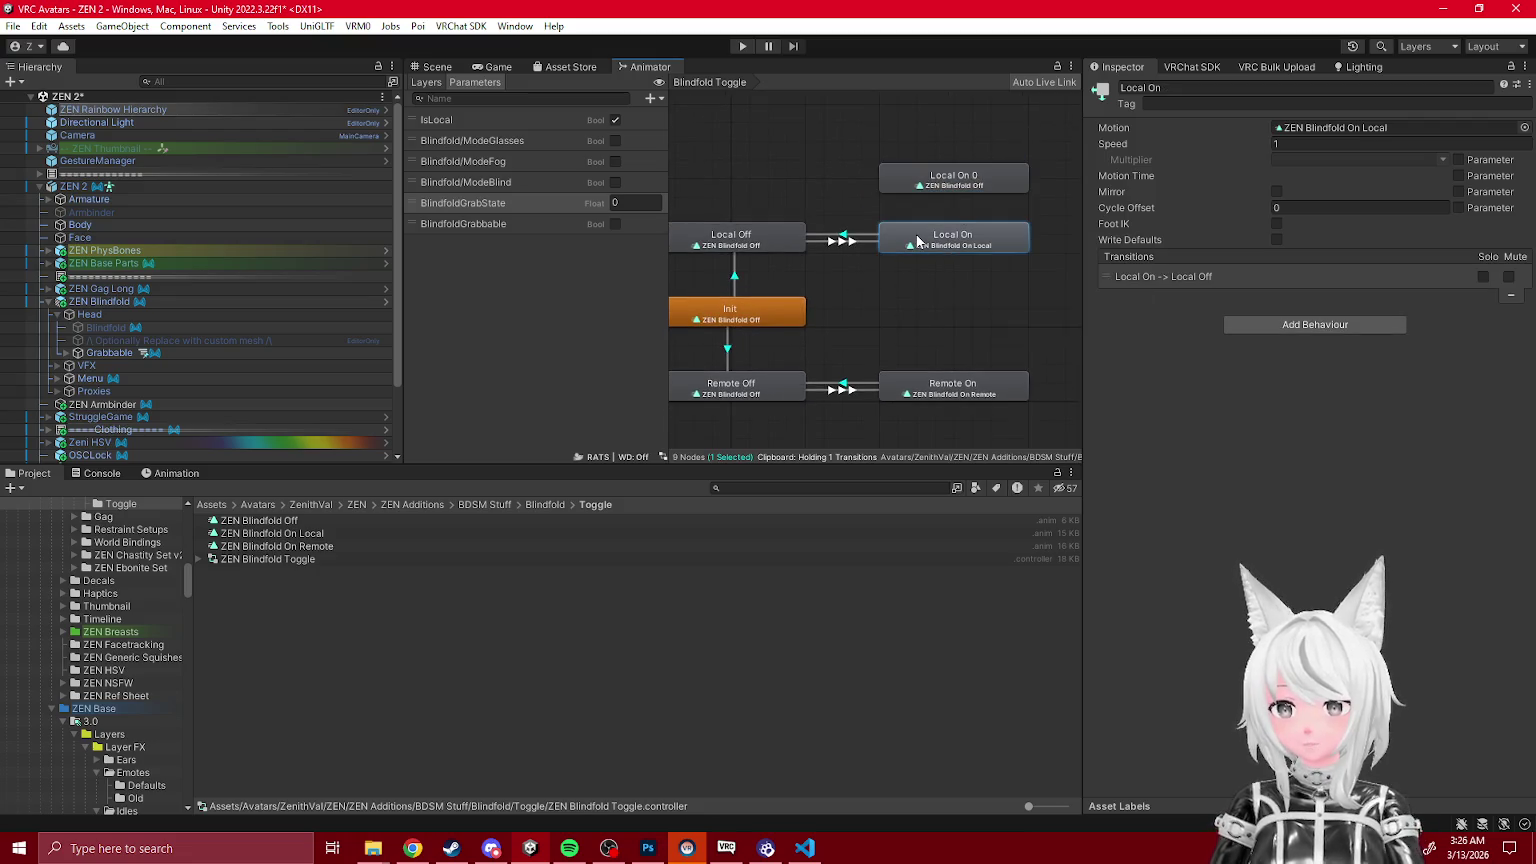
key("ctrl+v")
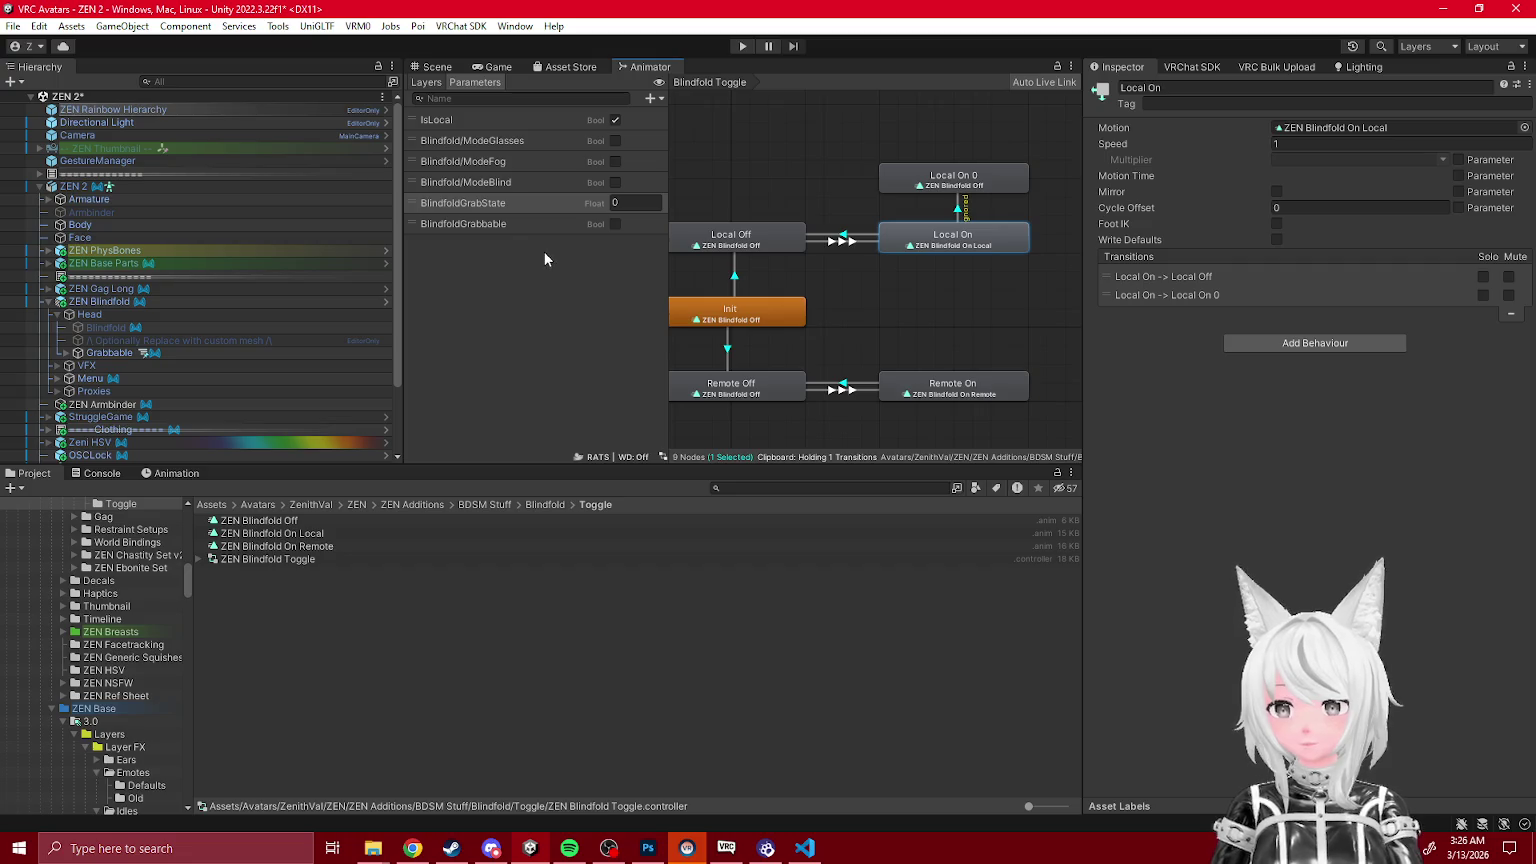
key("ctrl+z")
left_click(957, 198)
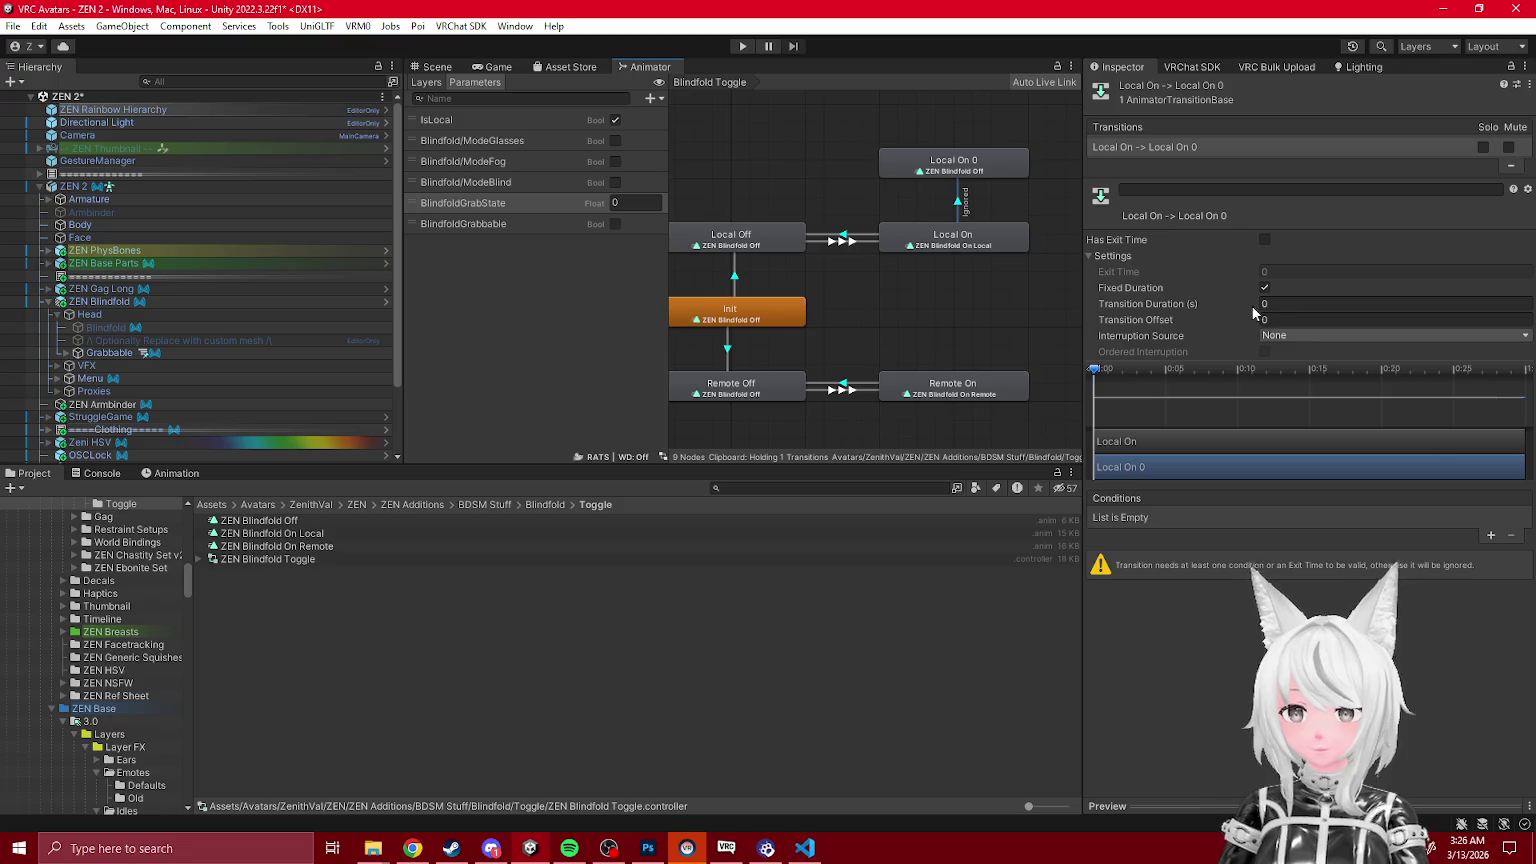
Step: Add BlindfoldGrabbable and BlindfoldGrabState conditions to the Local On to Local On 0 transition
left_click(1199, 517)
type("grab")
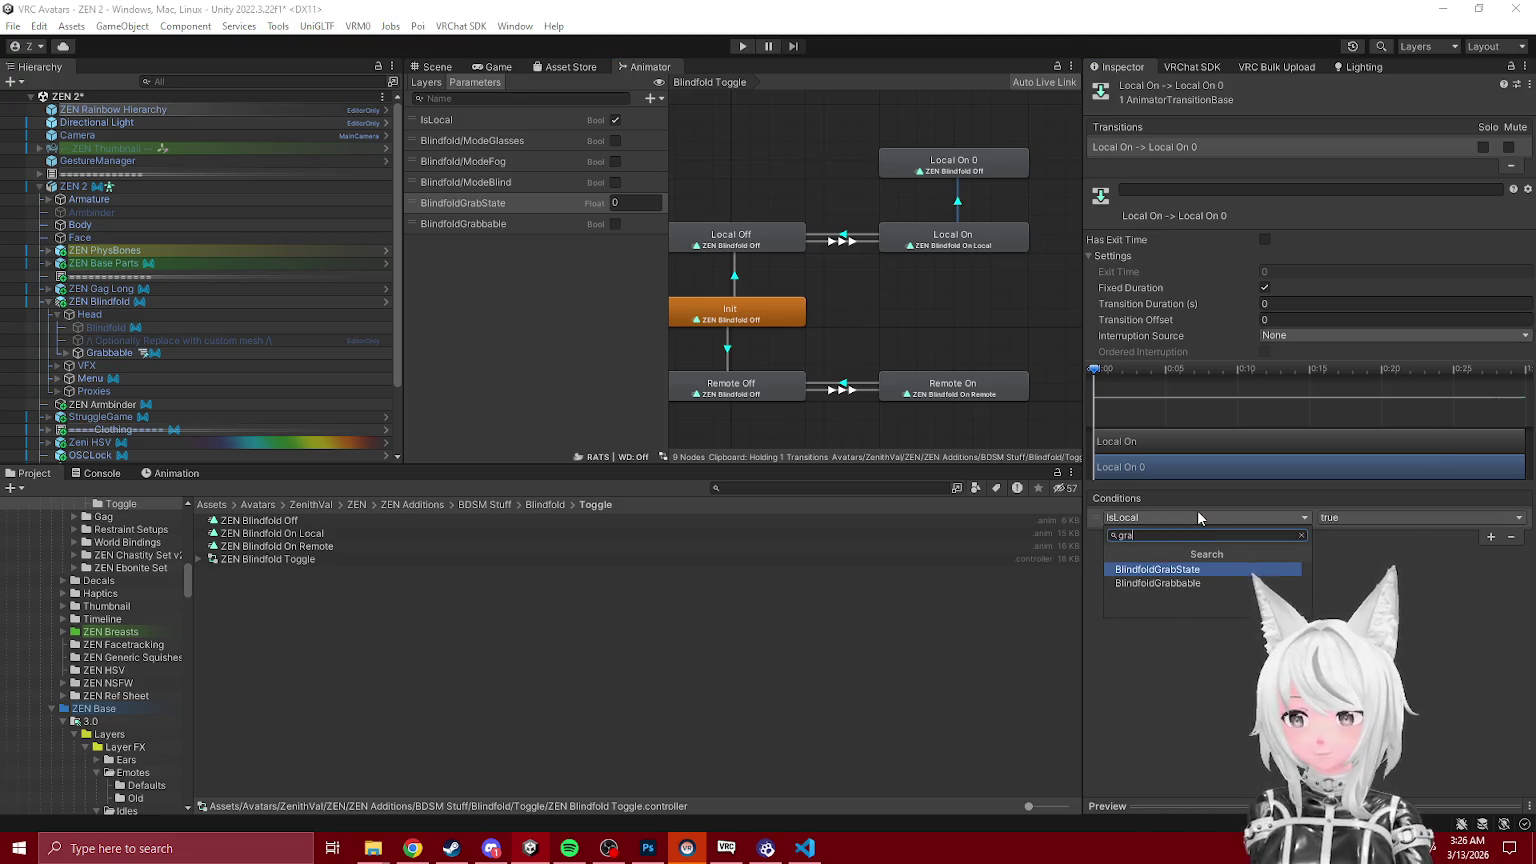
left_click(1217, 582)
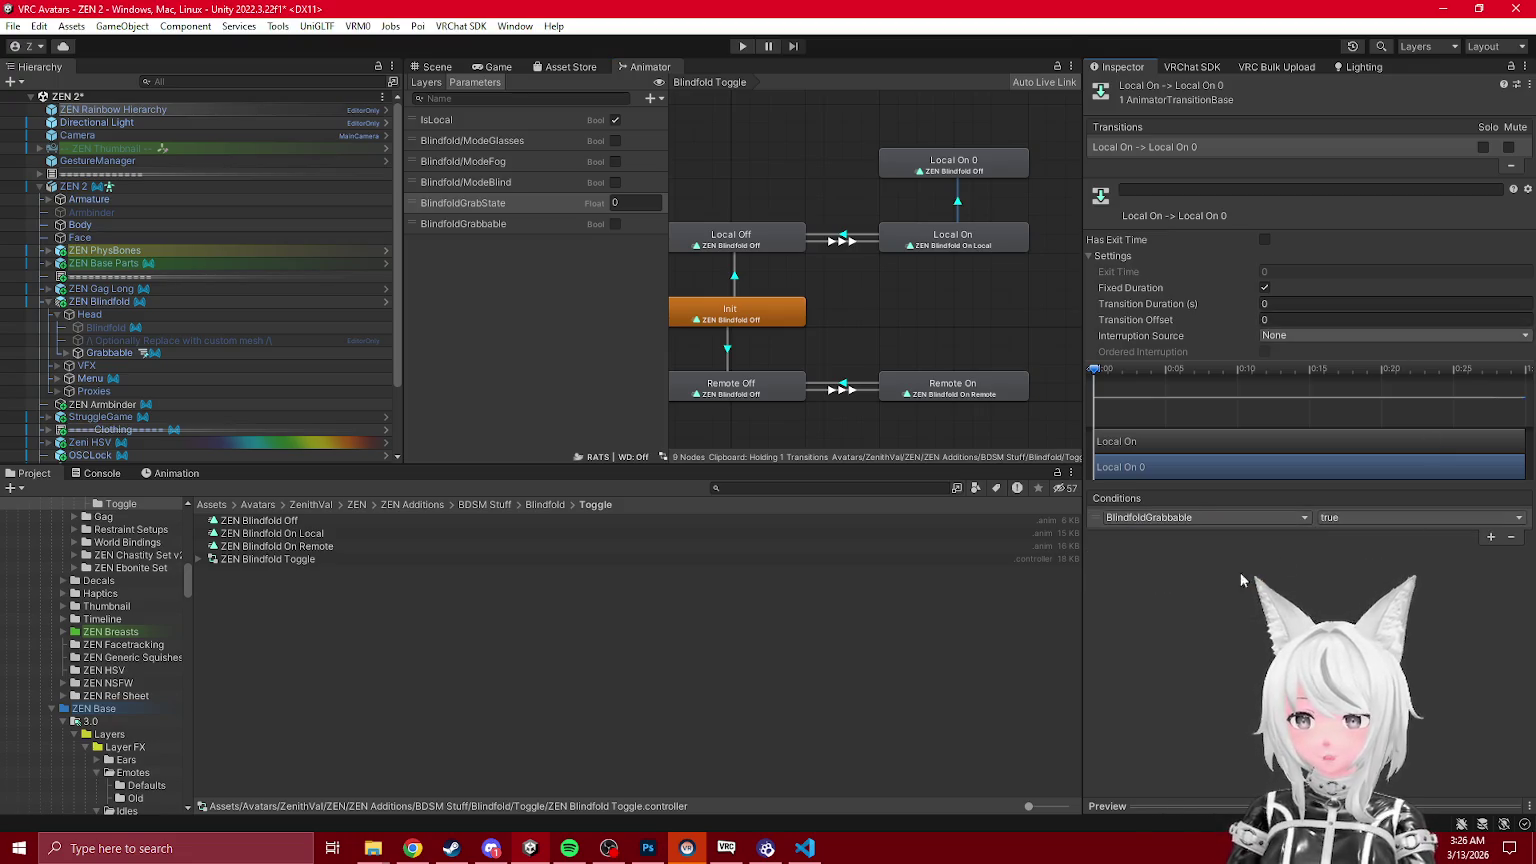
left_click(1490, 536)
left_click(1162, 537)
type("grab")
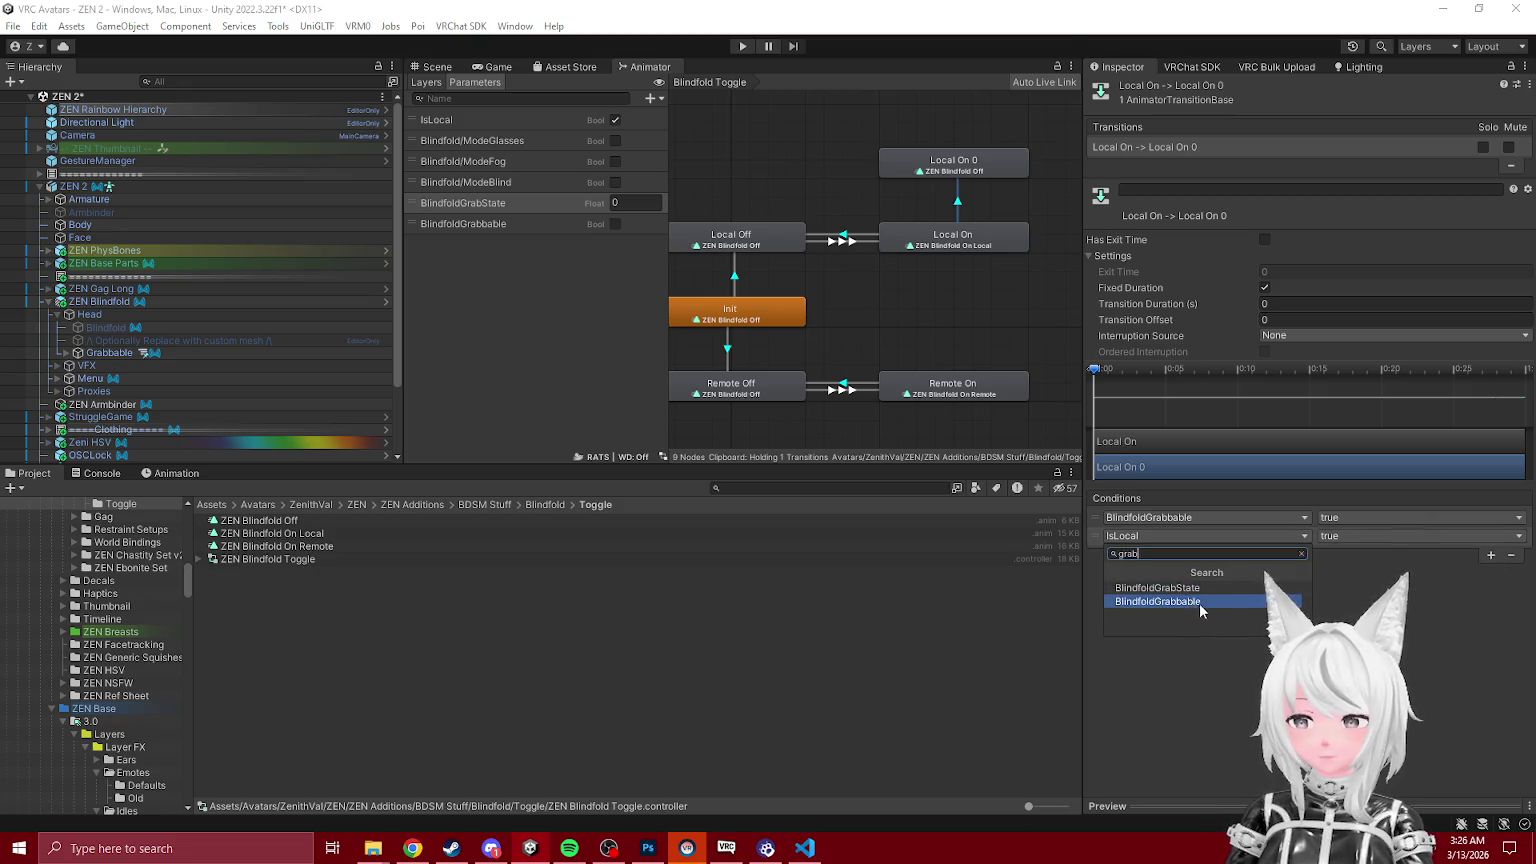
left_click(1290, 582)
left_click(1344, 538)
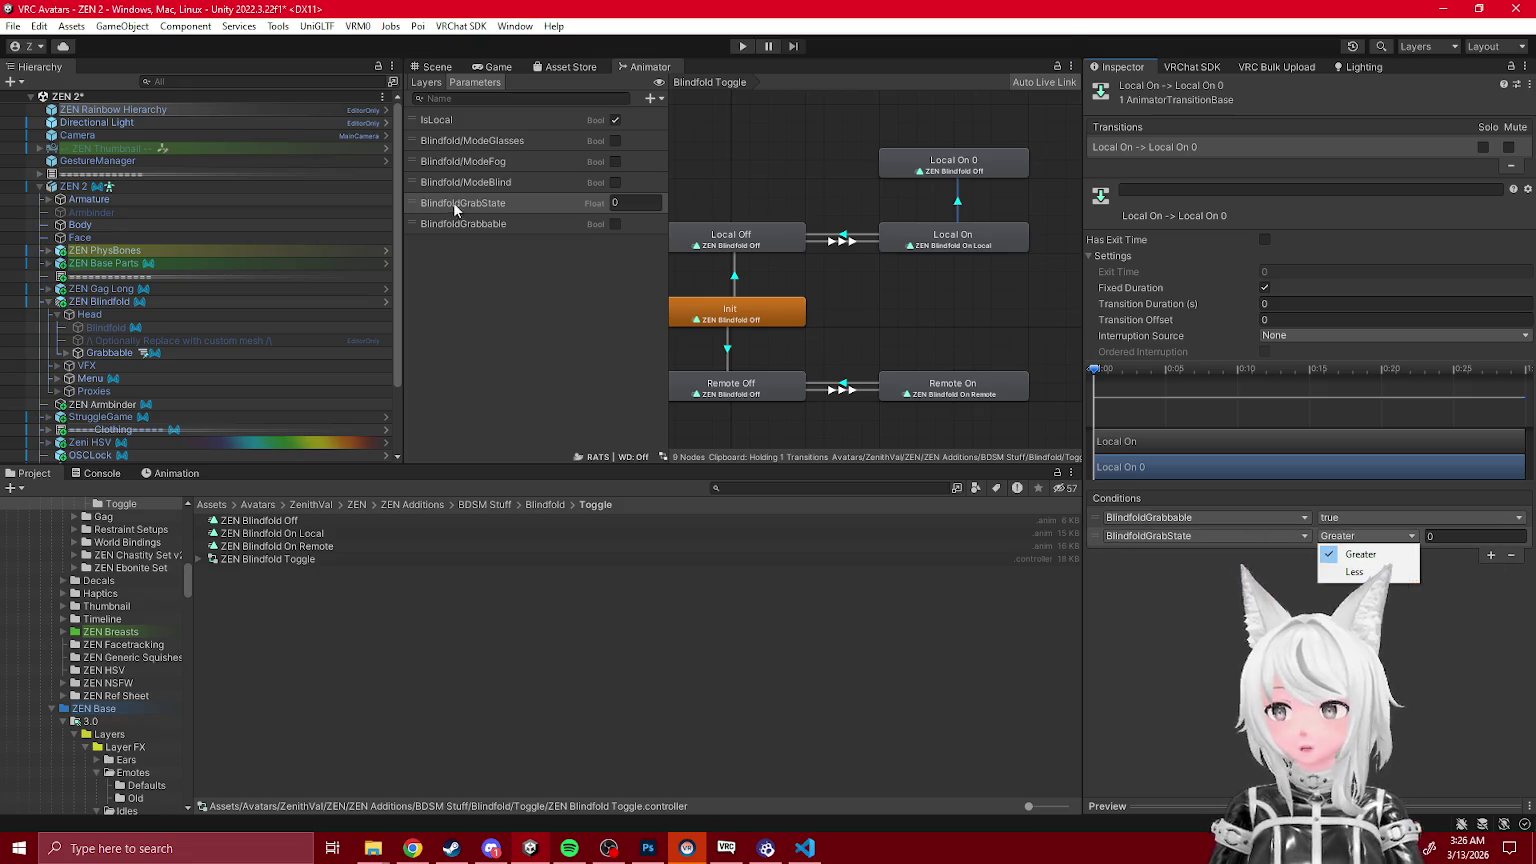
Step: Replace the Float BlindfoldGrabState parameter with a Bool parameter named BlindfoldGrabState
left_click(497, 205)
key("Delete")
key("Return")
left_click(651, 98)
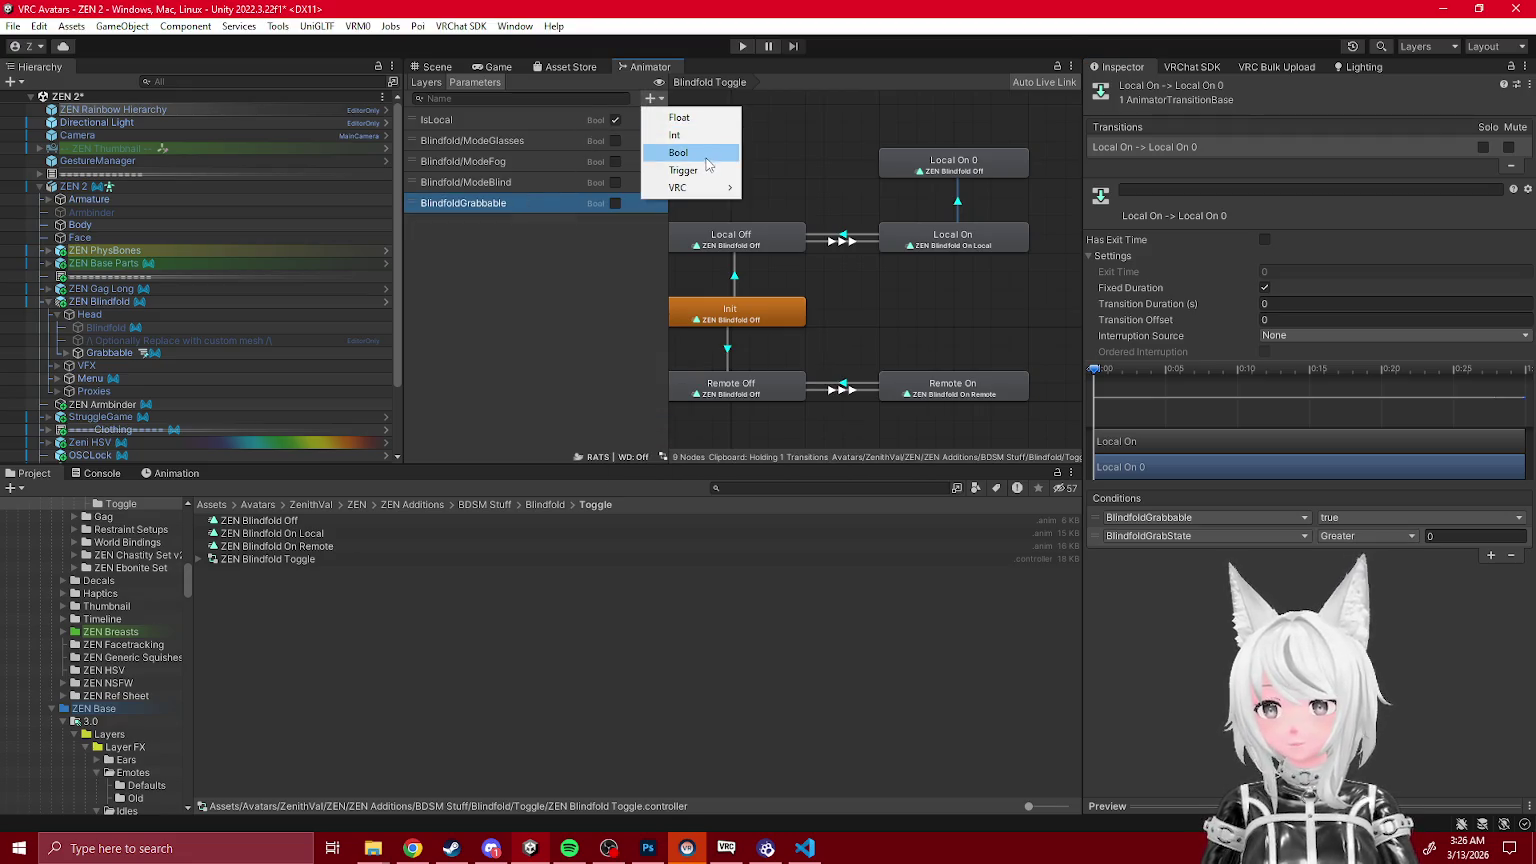
left_click(681, 151)
type("BlindfoldGrabbable")
key("BackSpace")
key("BackSpace")
key("BackSpace")
type("State")
key("Return")
Step: Rebuild the second condition so it checks the Bool BlindfoldGrabState is true
left_click(1239, 589)
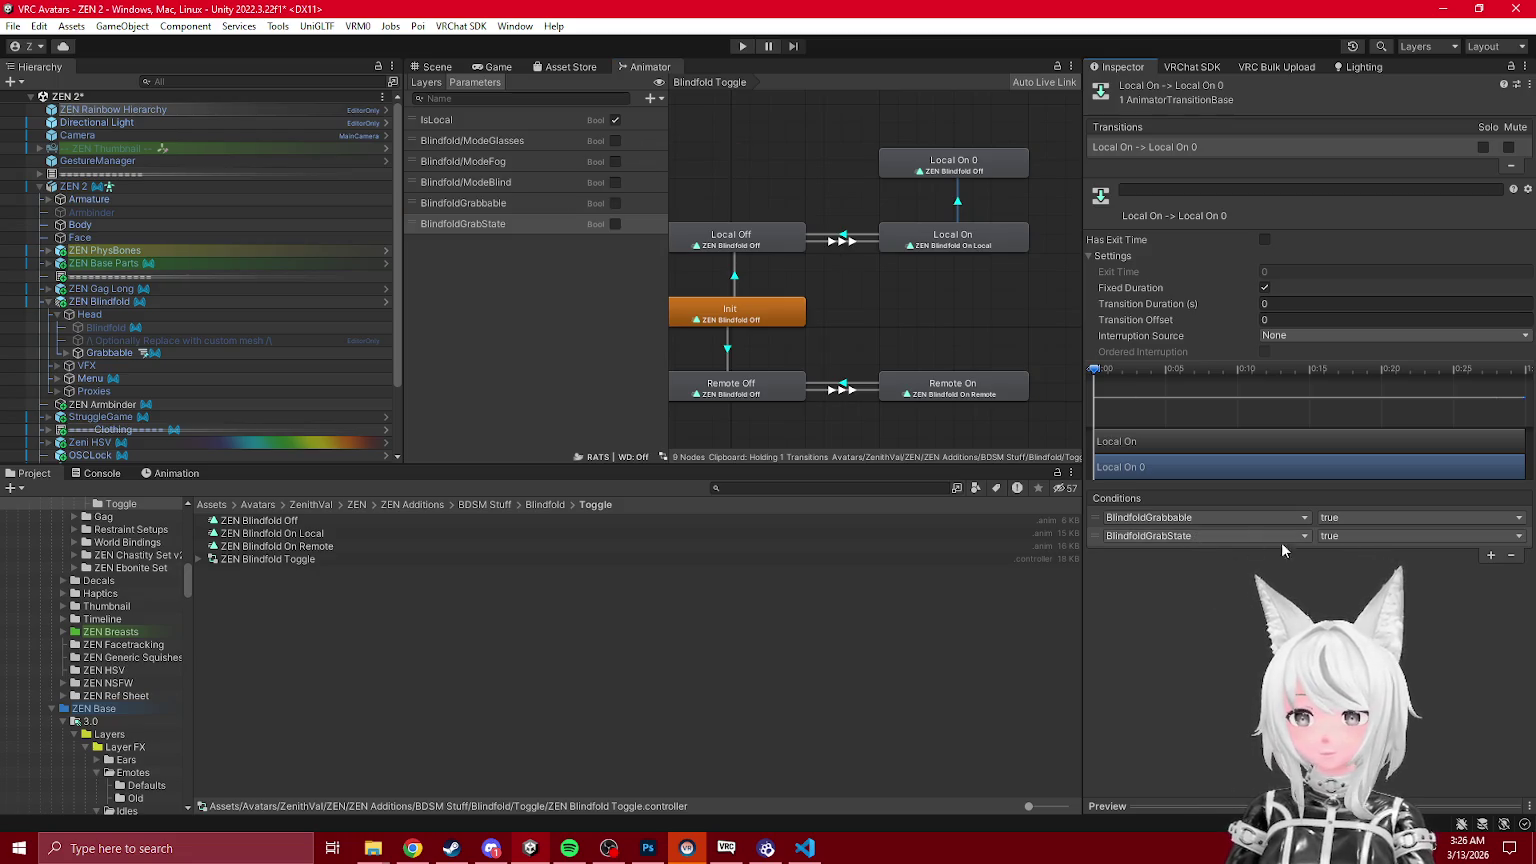
left_click(1335, 537)
left_click(1097, 537)
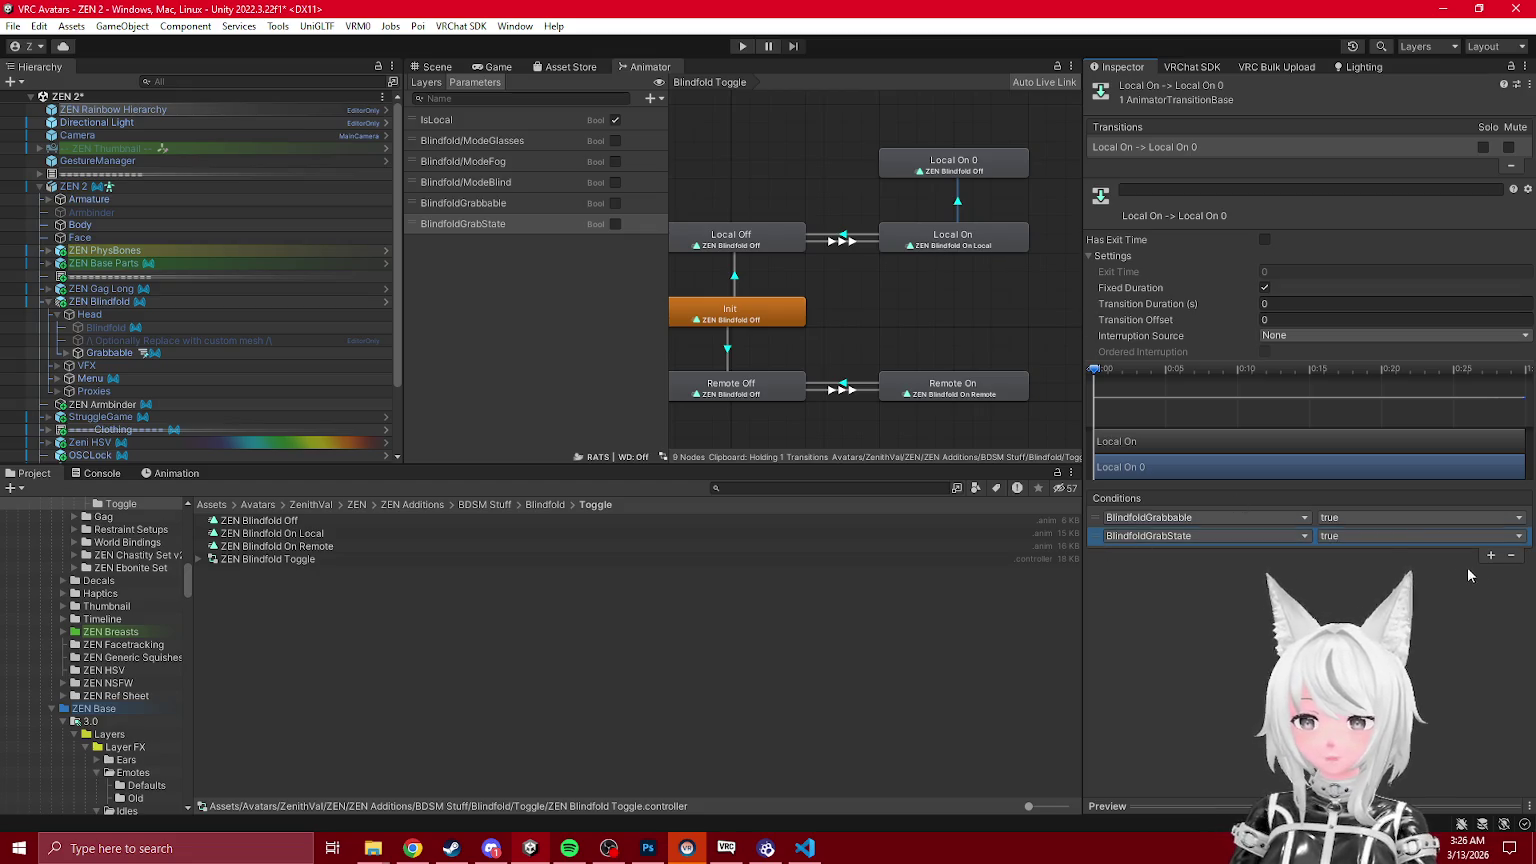
left_click(1509, 554)
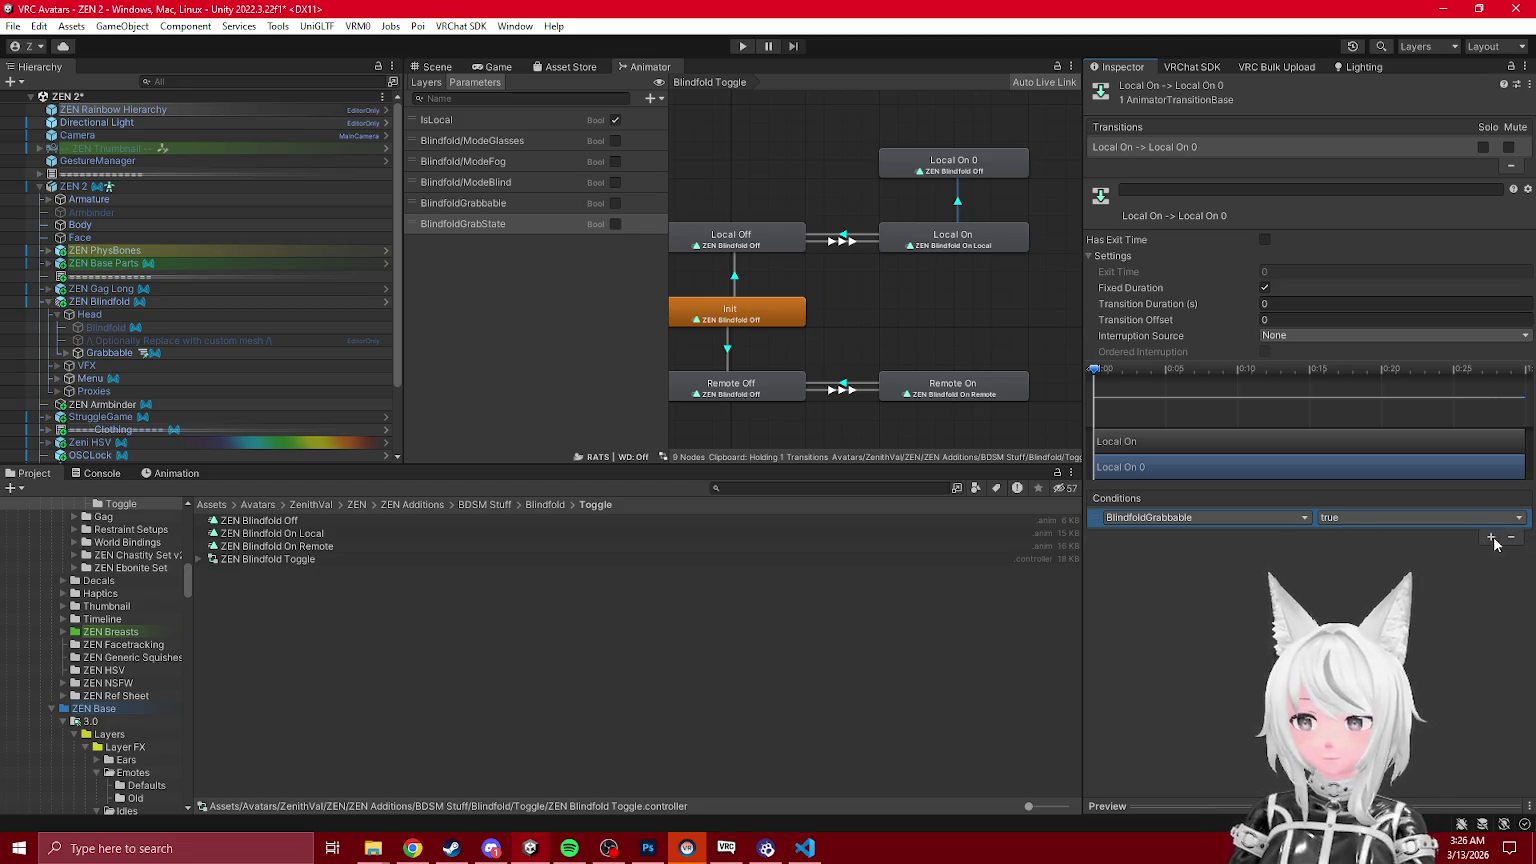
left_click(1491, 538)
left_click(1233, 536)
left_click(1210, 586)
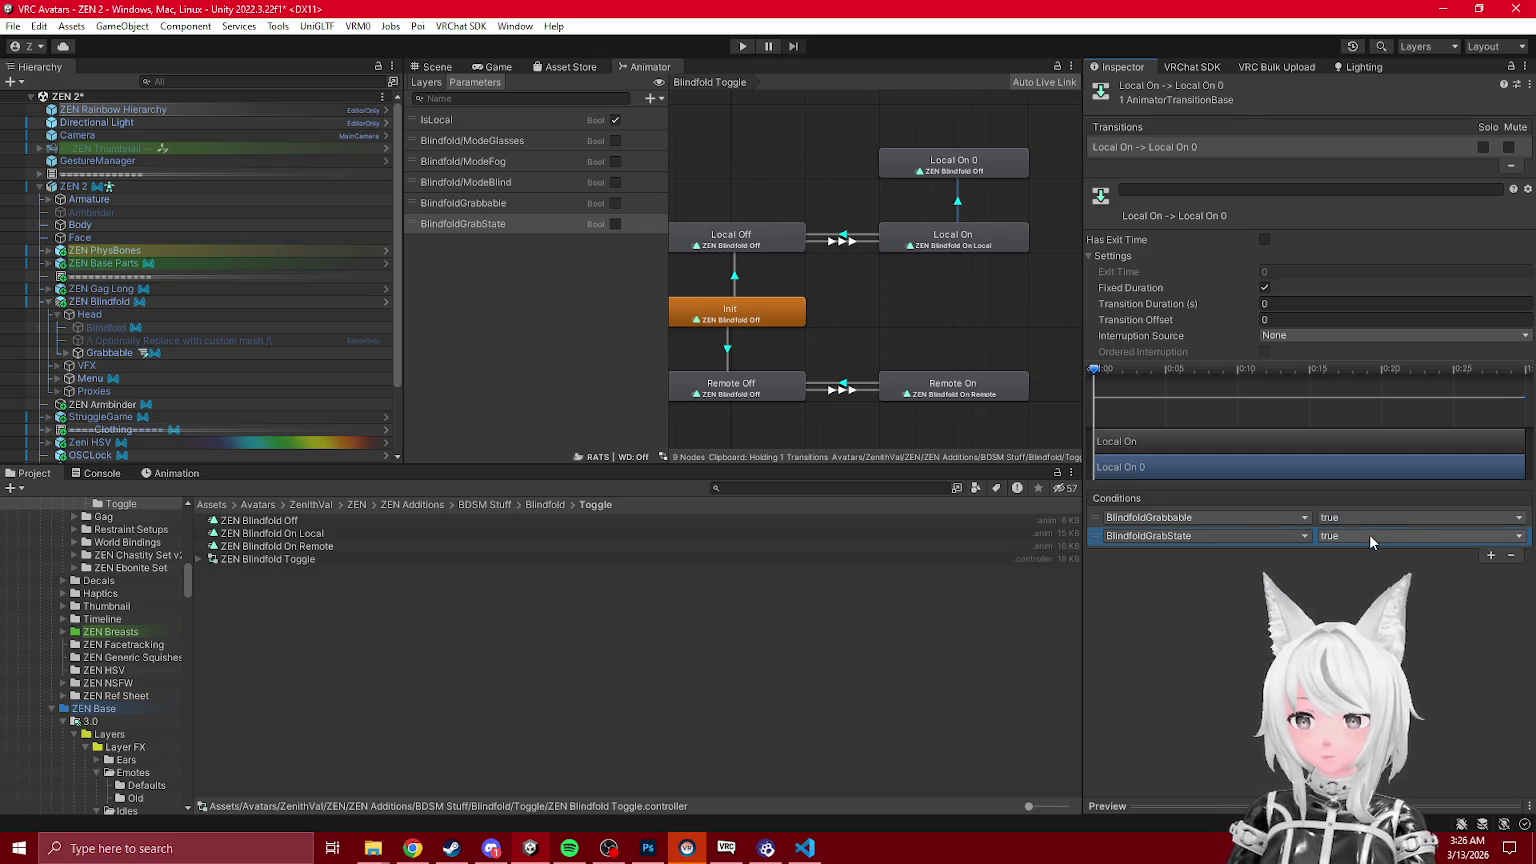
left_click(979, 171)
Step: Rename Local On 0 to Grab Off Face and paste a transition back to Local On
left_click(1276, 87)
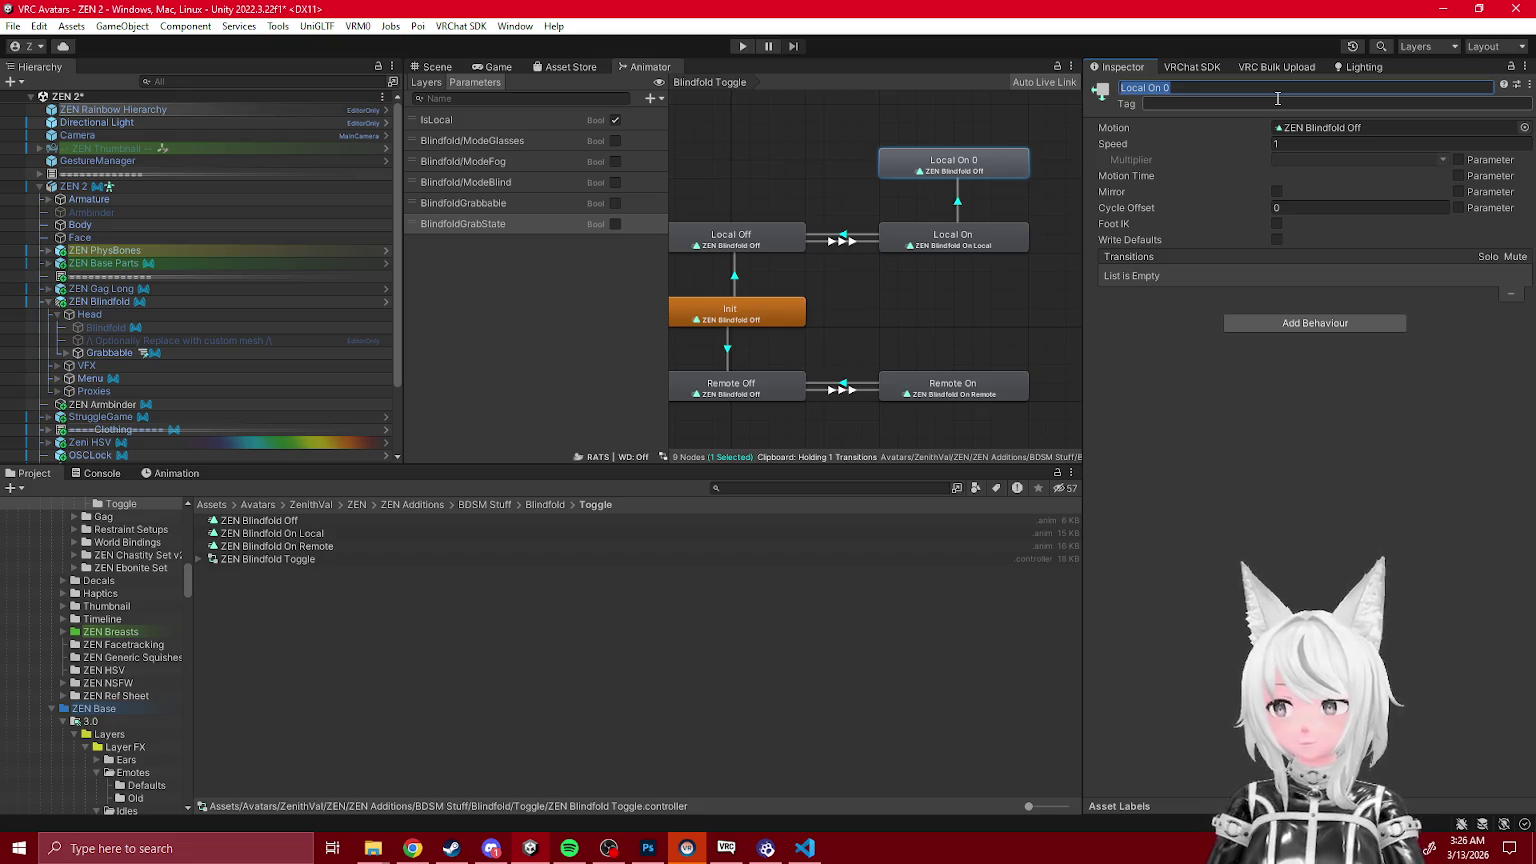
type("Grab Off Fac")
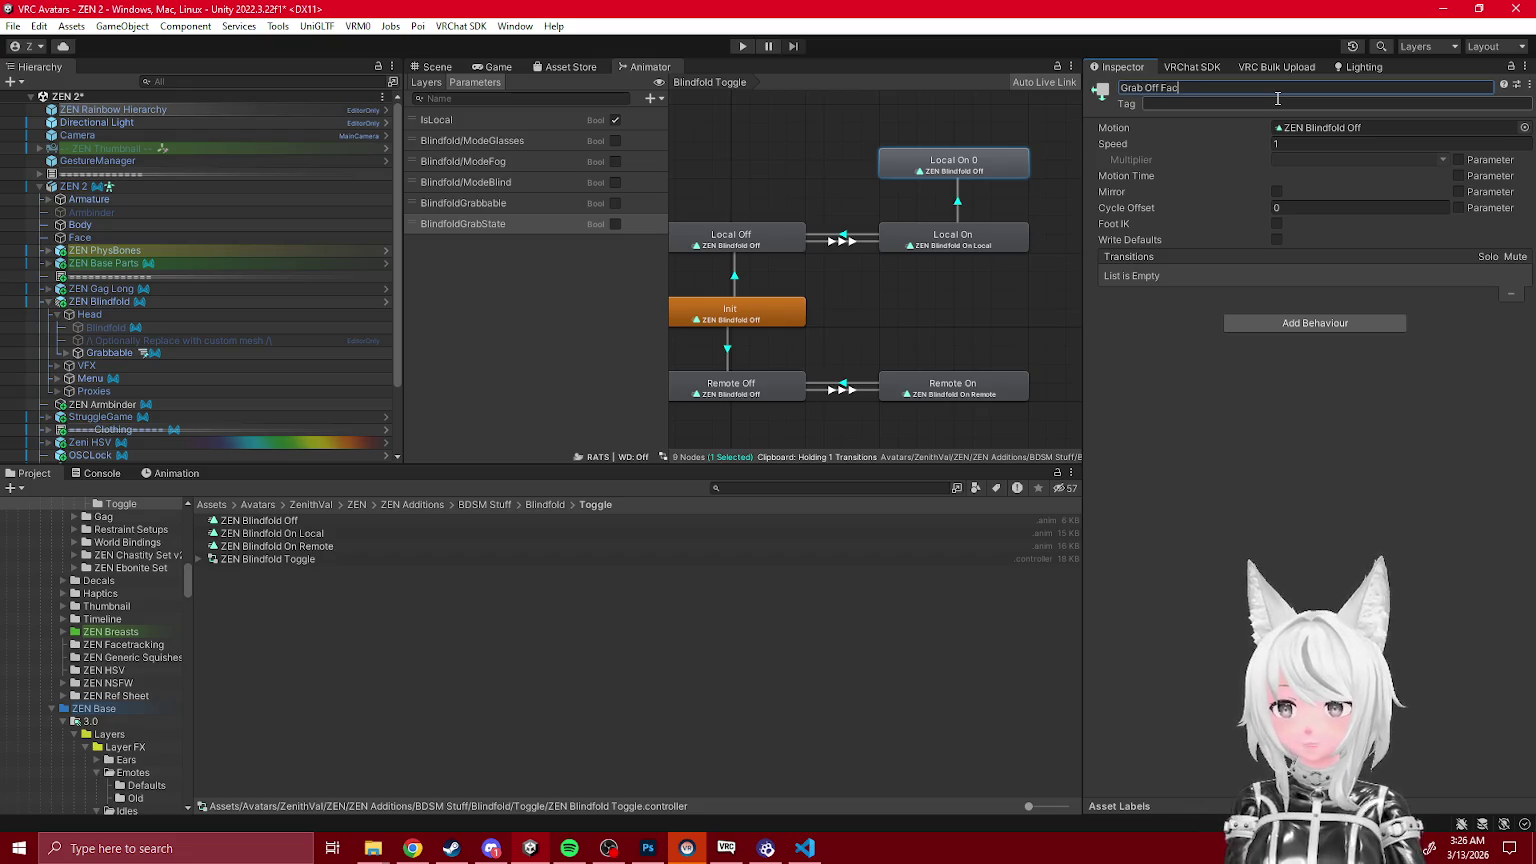
type("e")
key("Return")
key("ctrl+v")
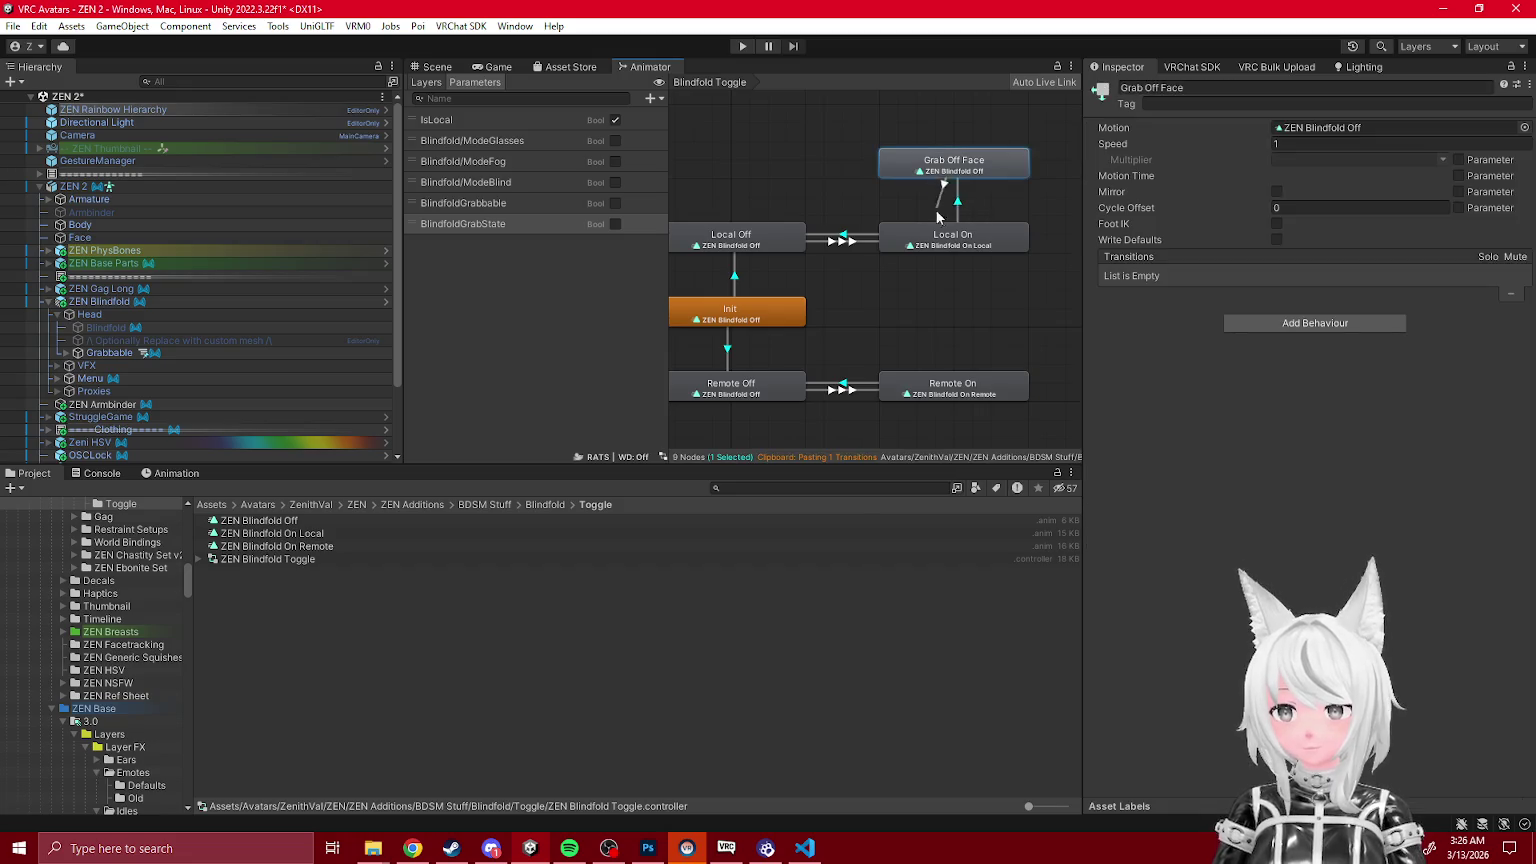
left_click(945, 237)
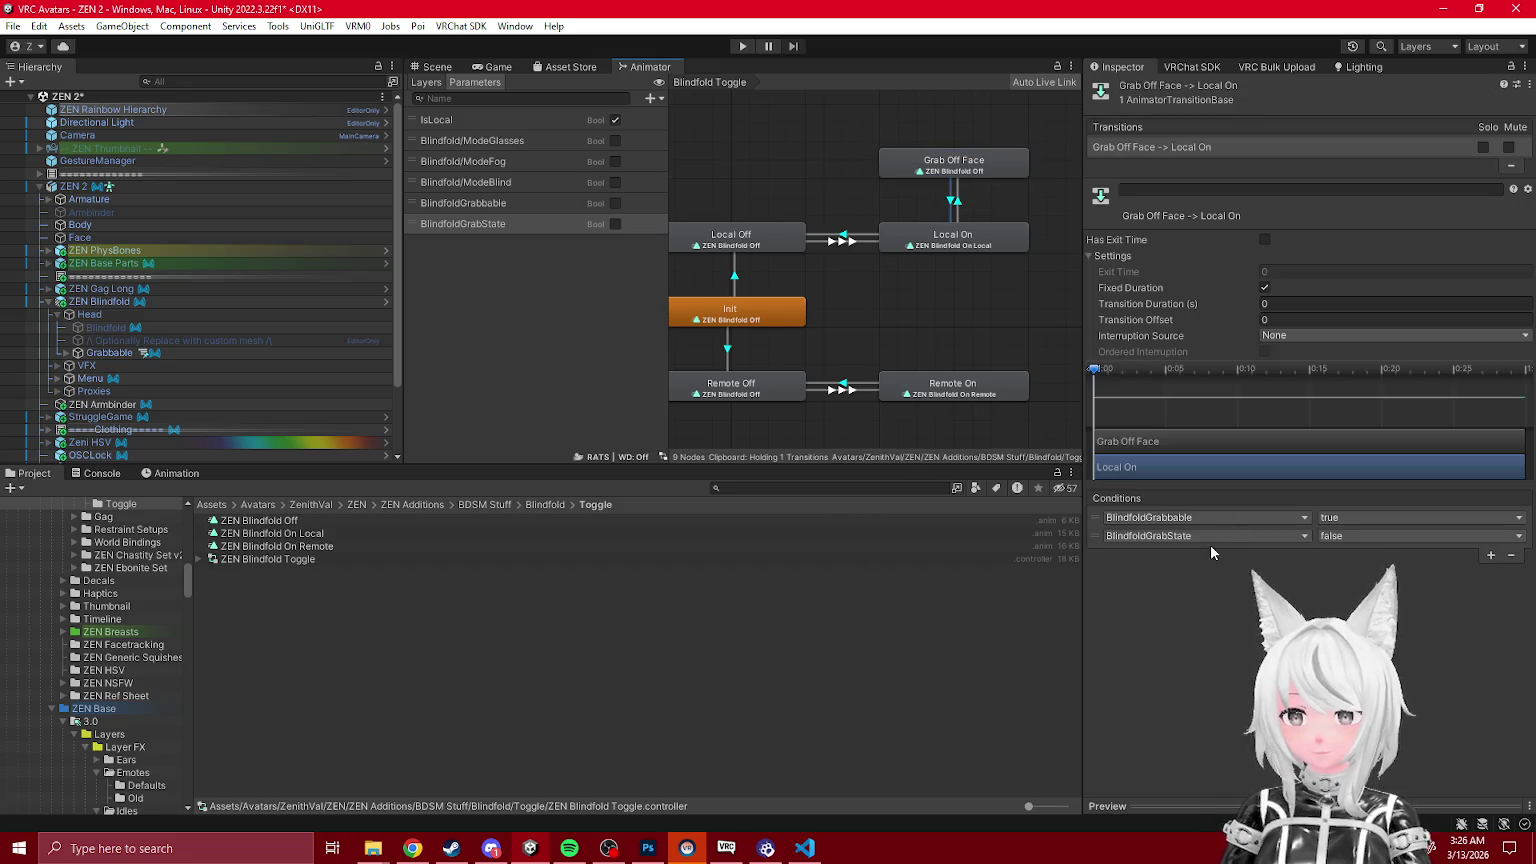
Step: Make that transition require only BlindfoldGrabState true, with a 0.1 duration
left_click(1100, 520)
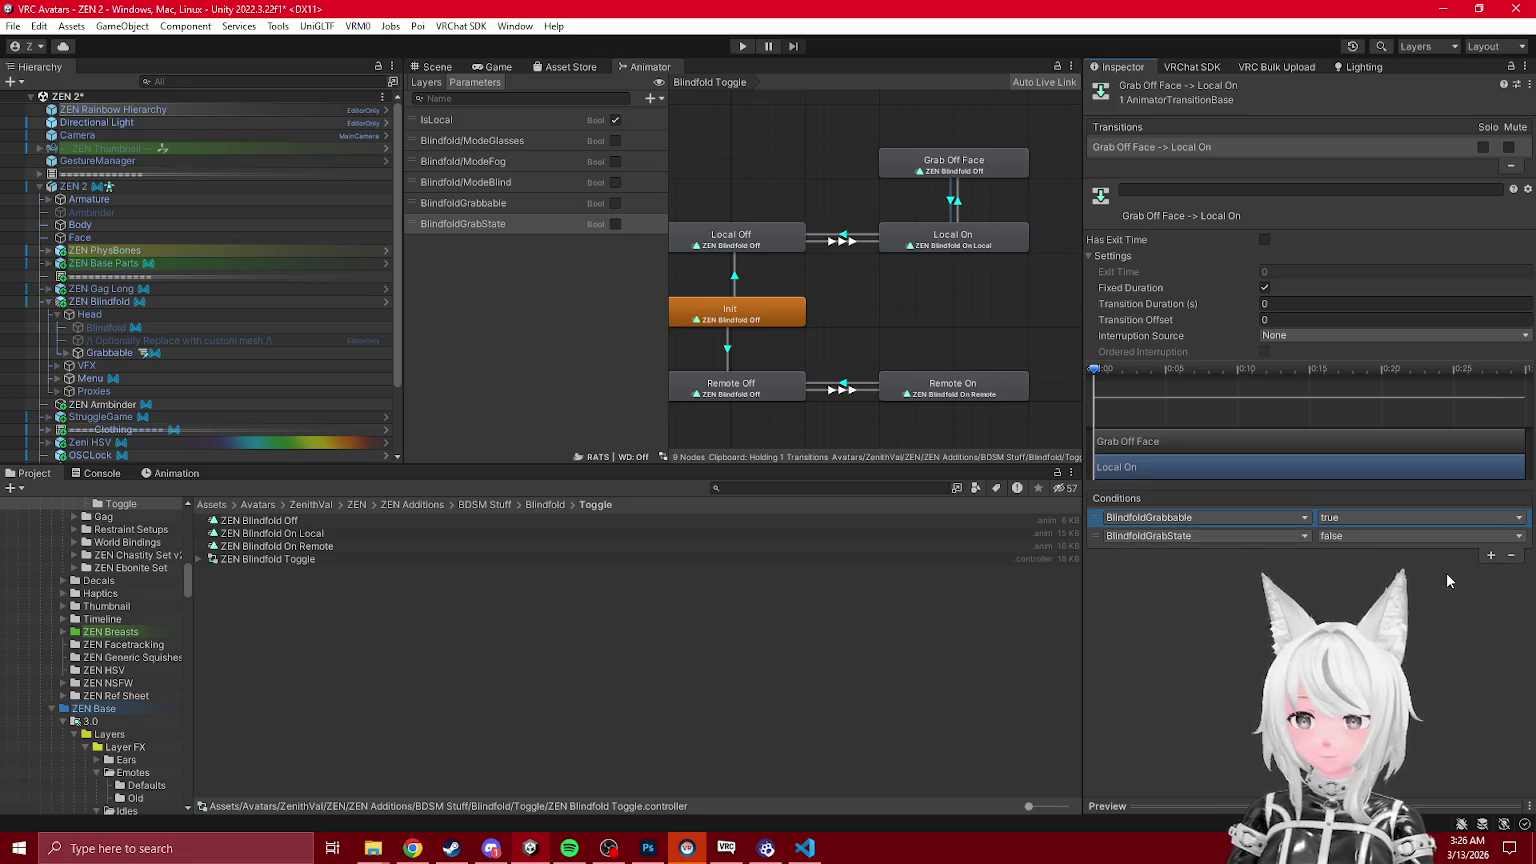
left_click(1510, 554)
left_click(1360, 517)
left_click(1339, 497)
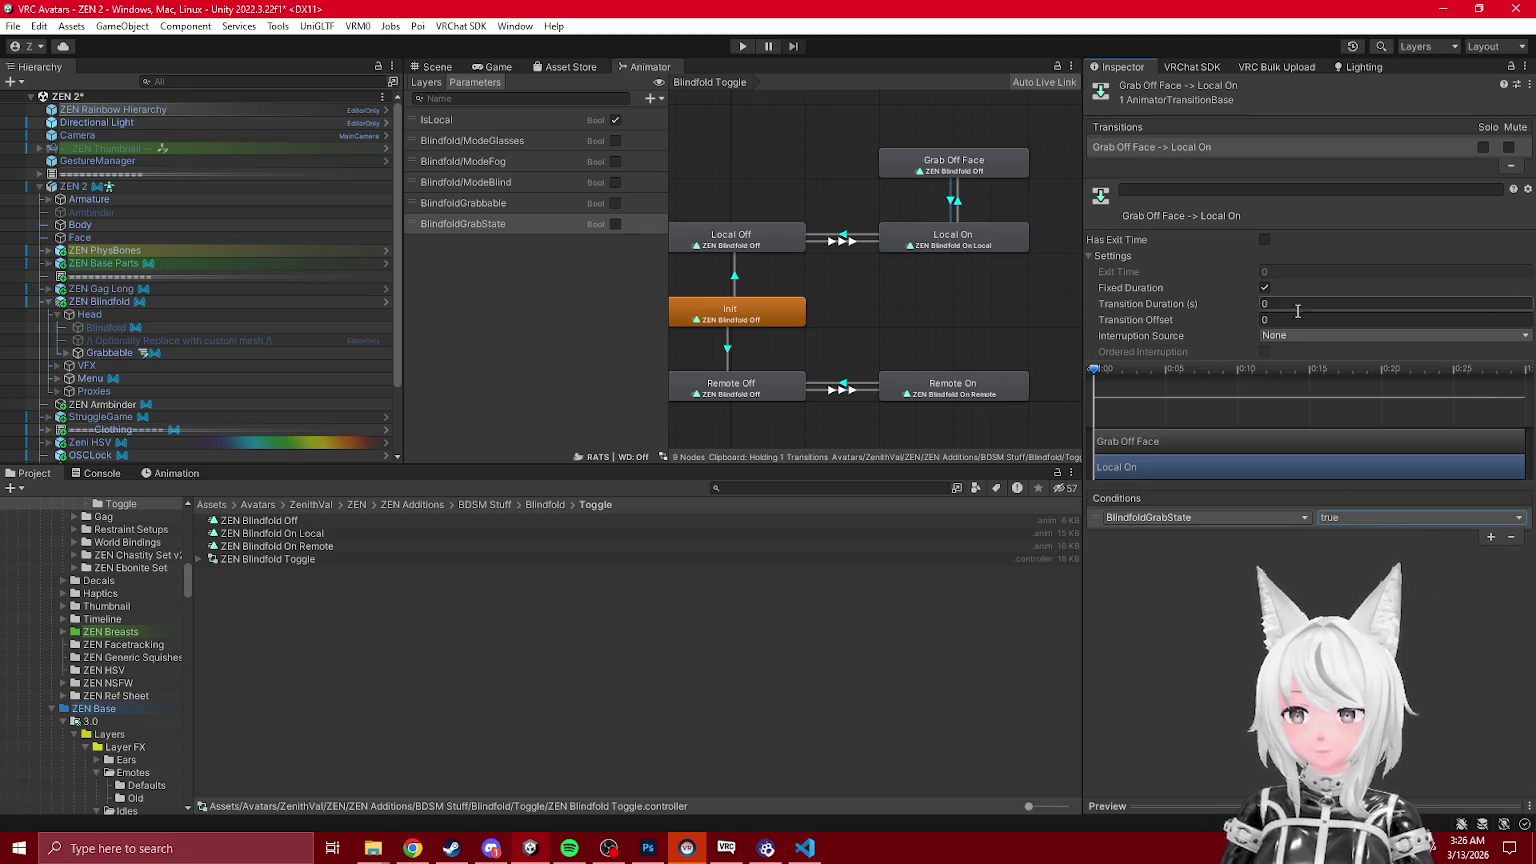
left_click(1288, 303)
type("0.1")
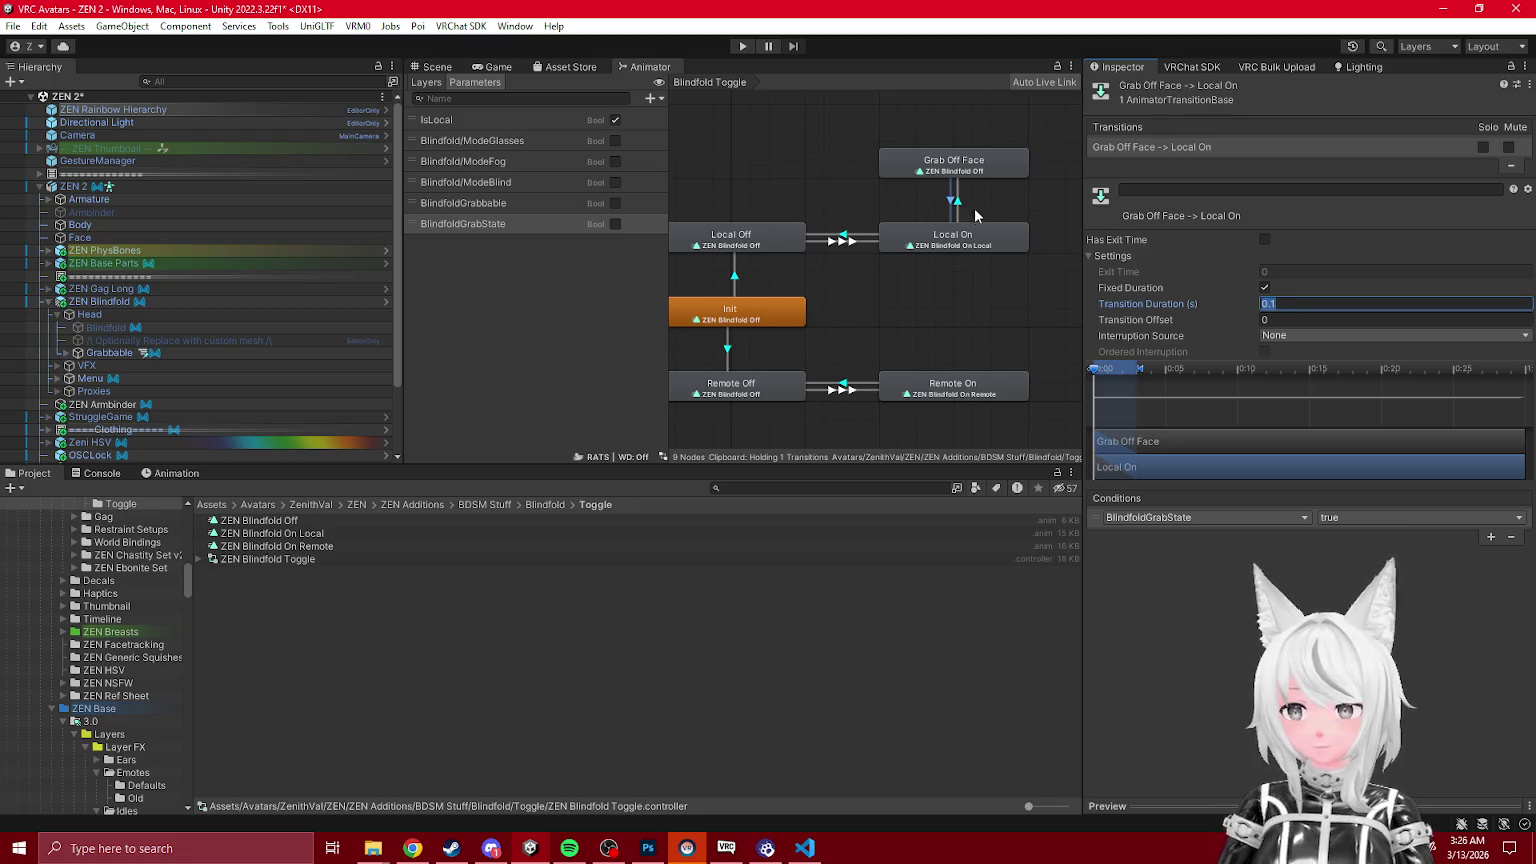
left_click(1108, 255)
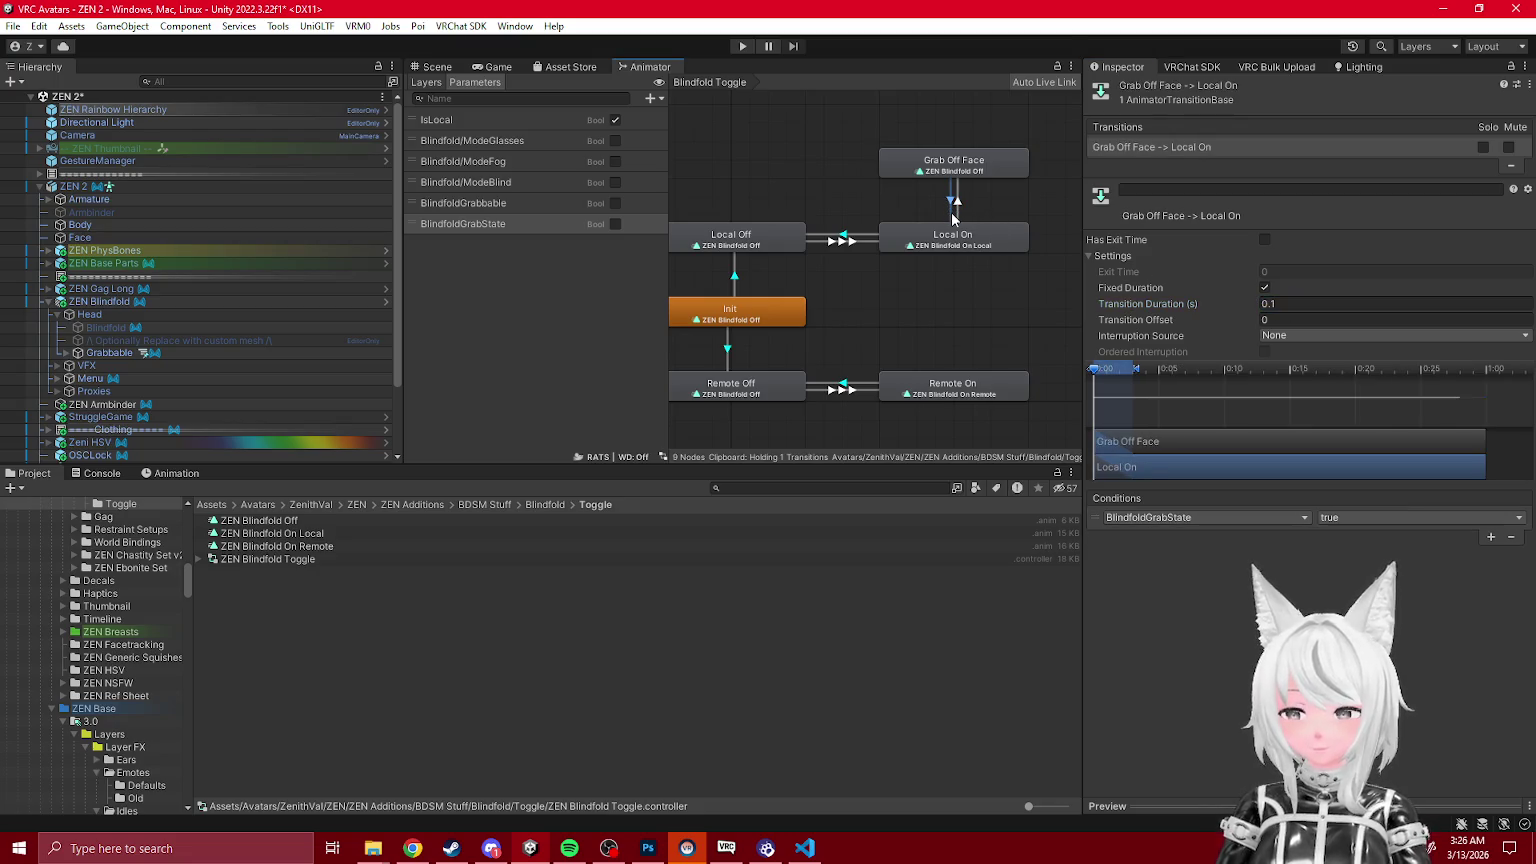
Step: Add a transition from Grab Off Face to Local Off
left_click(895, 166)
left_click(930, 205)
left_click(907, 159)
key("ctrl+v")
Step: Review the Grab Off Face transitions to Local On and Local Off
left_click(953, 203)
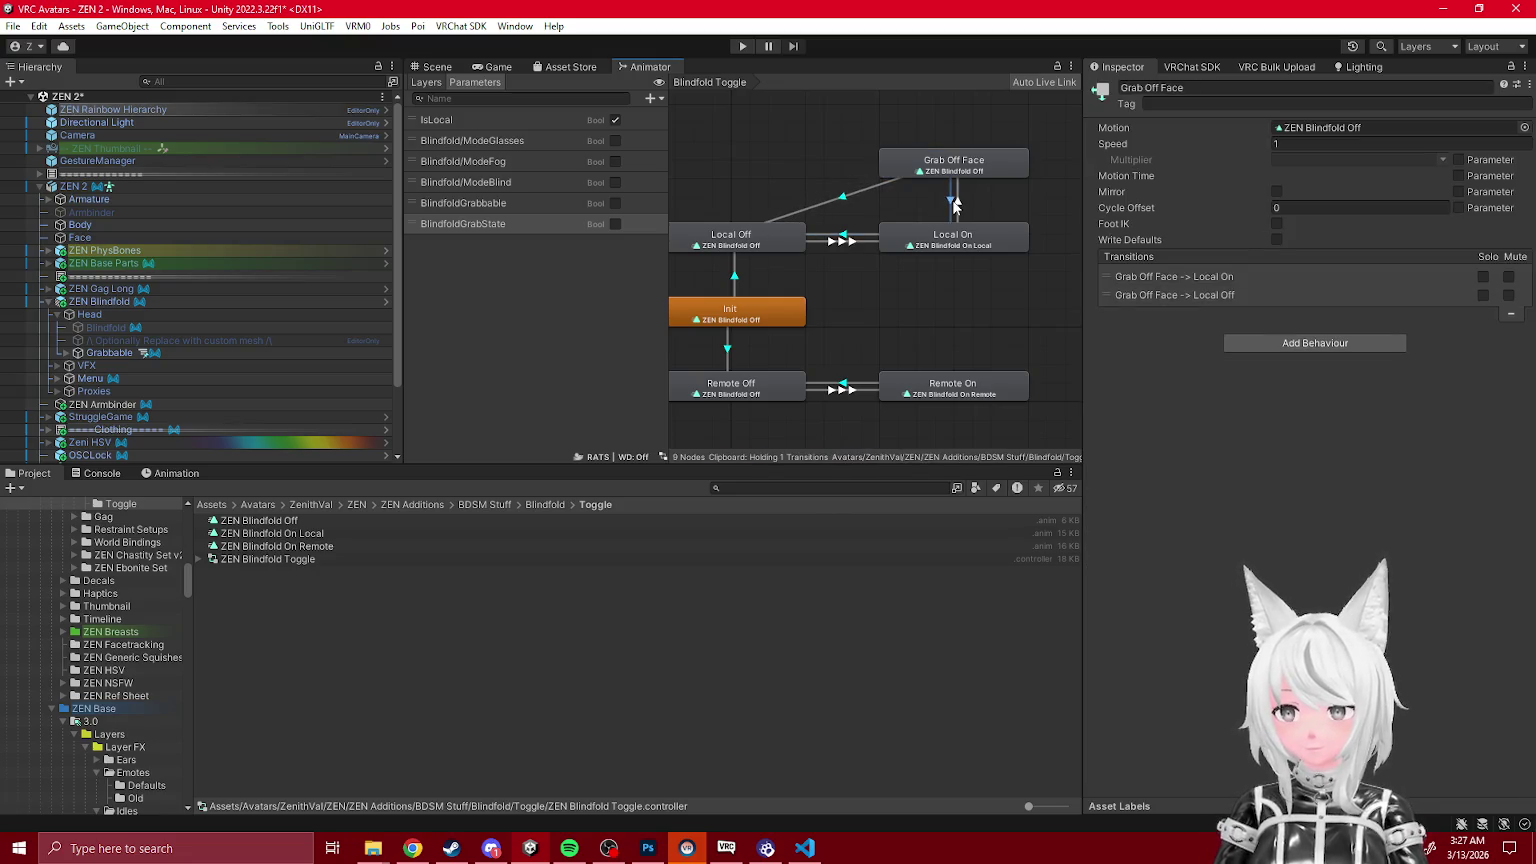
left_click(955, 205)
left_click(950, 208)
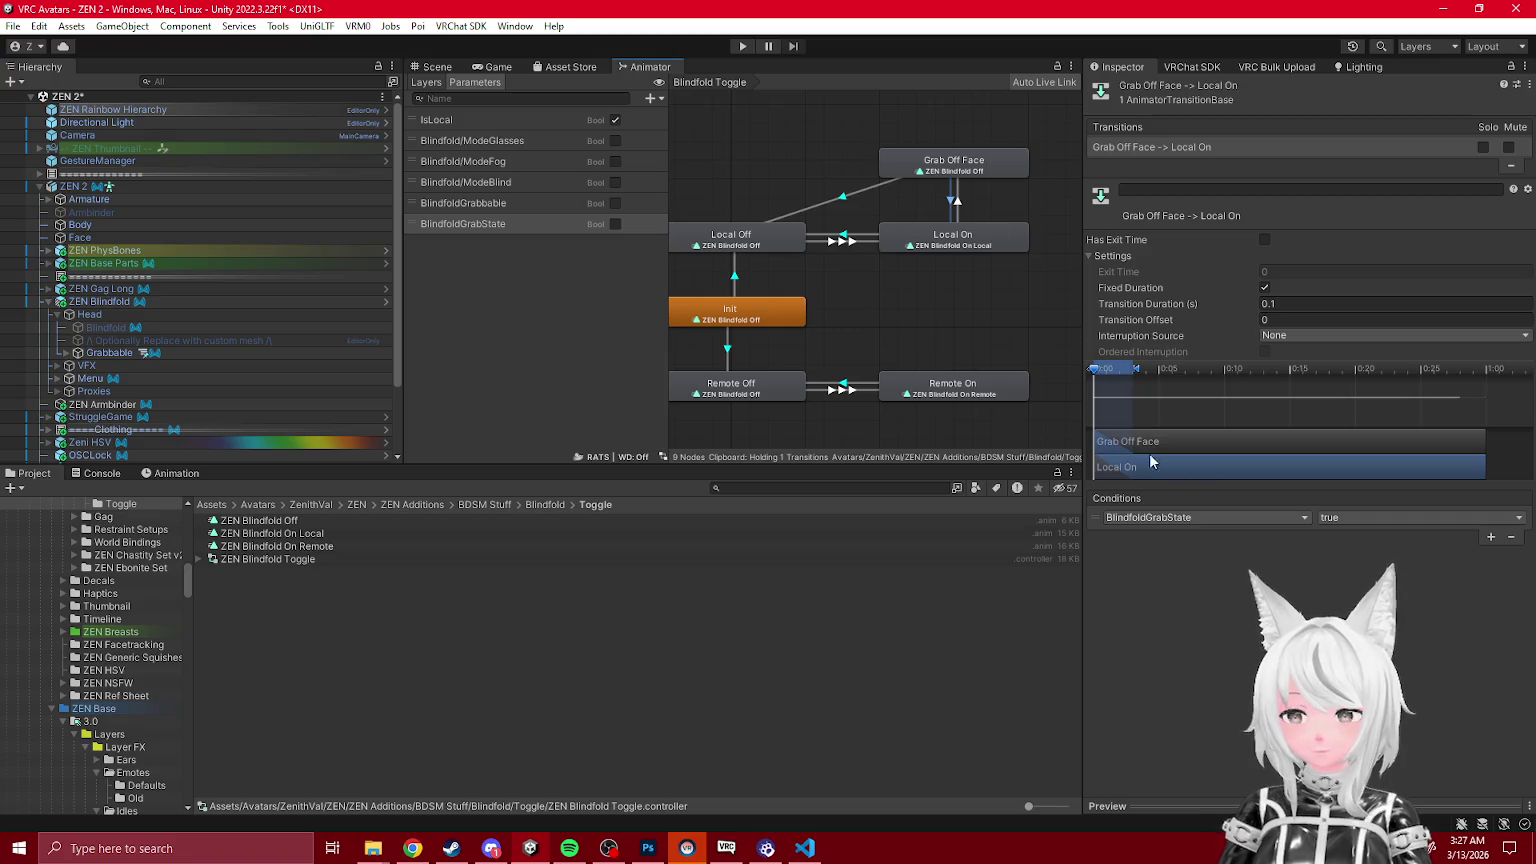
left_click(812, 211)
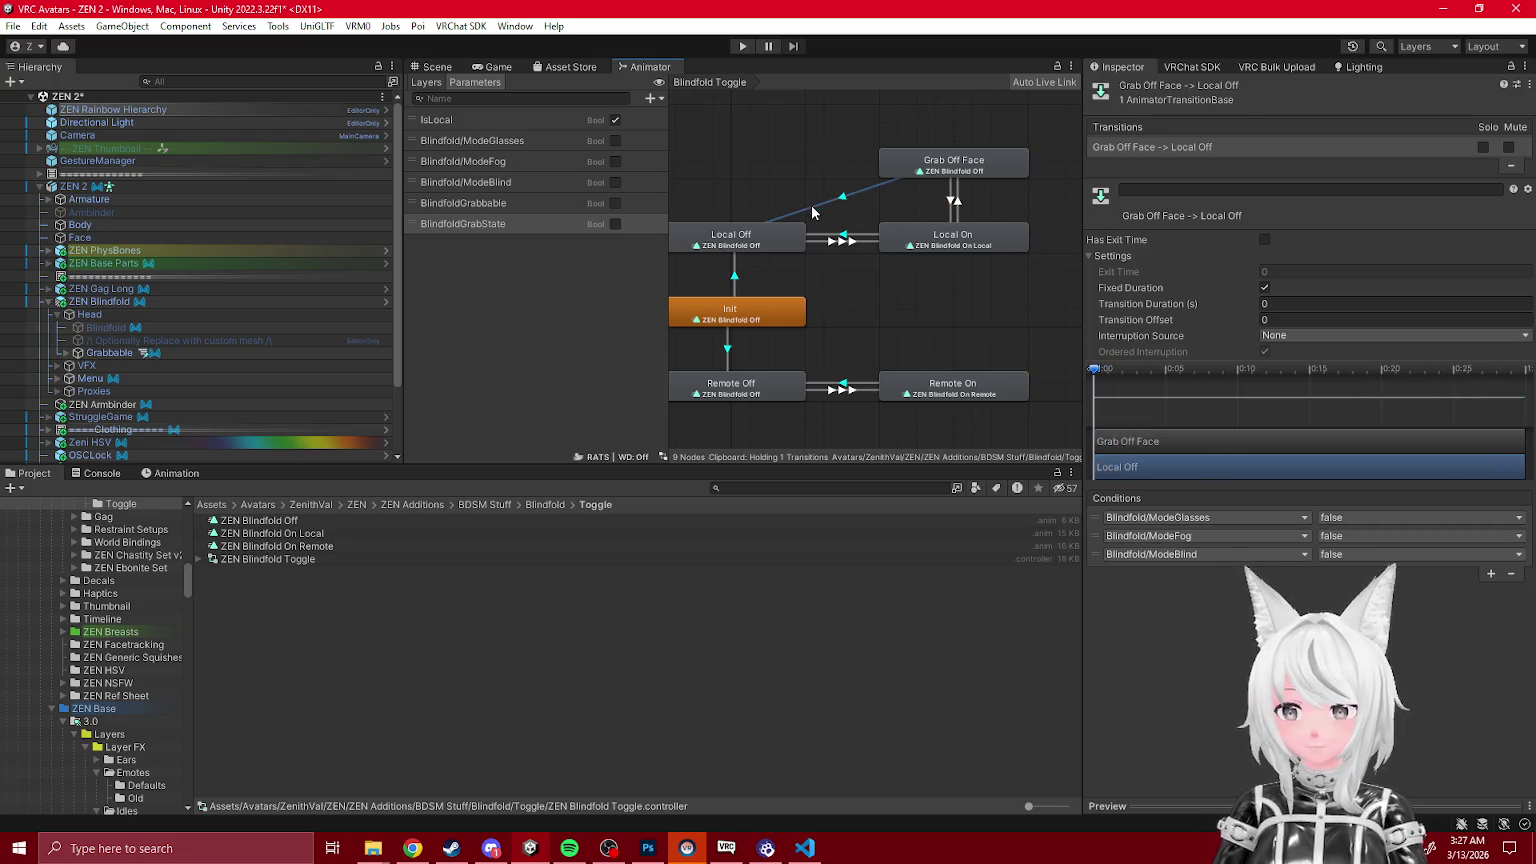
left_click(951, 208)
left_click(954, 210)
left_click(957, 212)
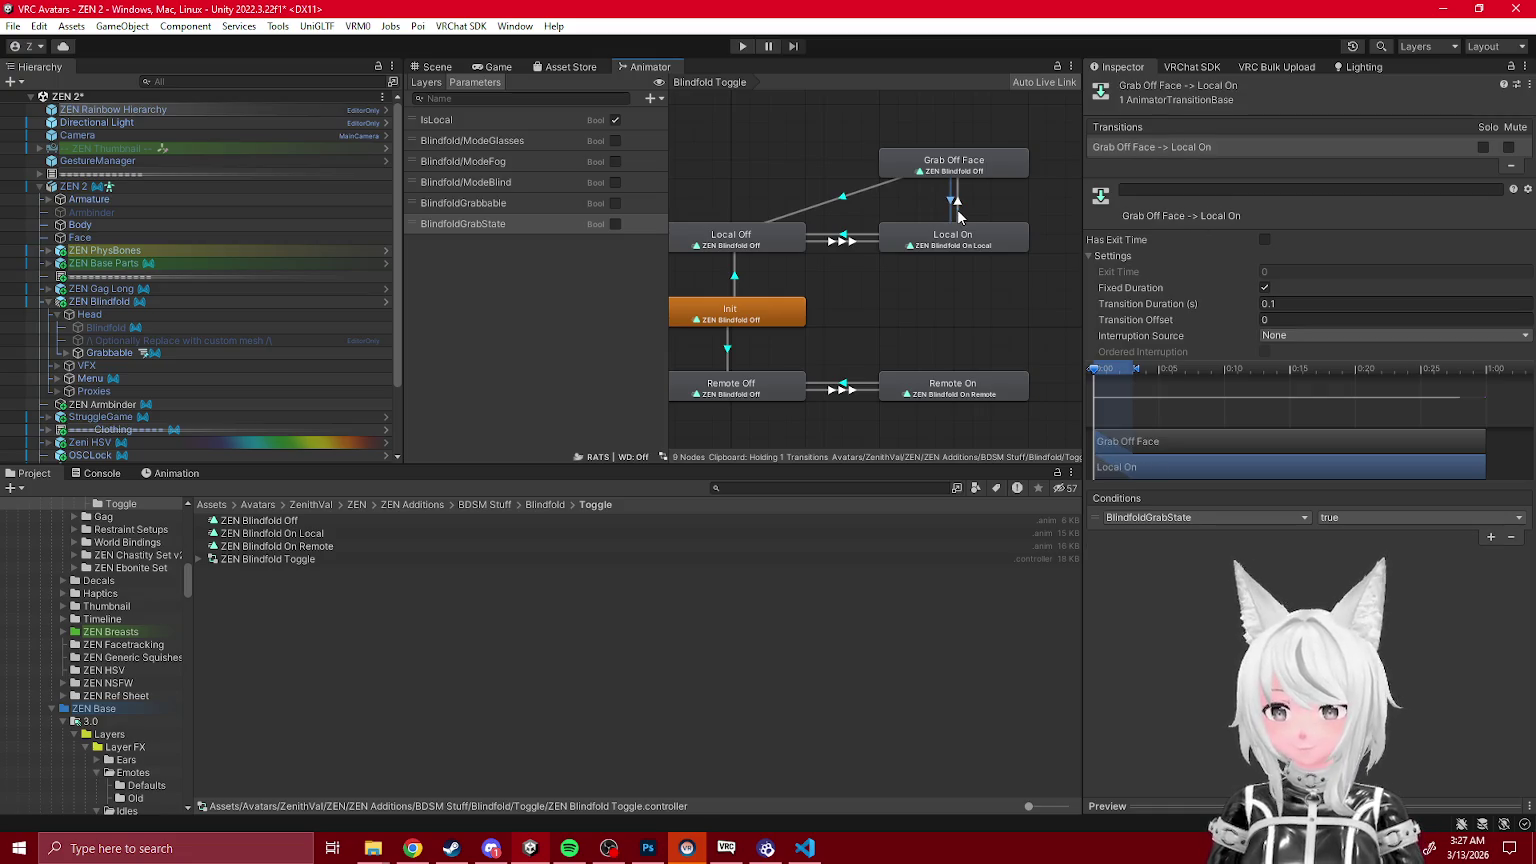
left_click(957, 214)
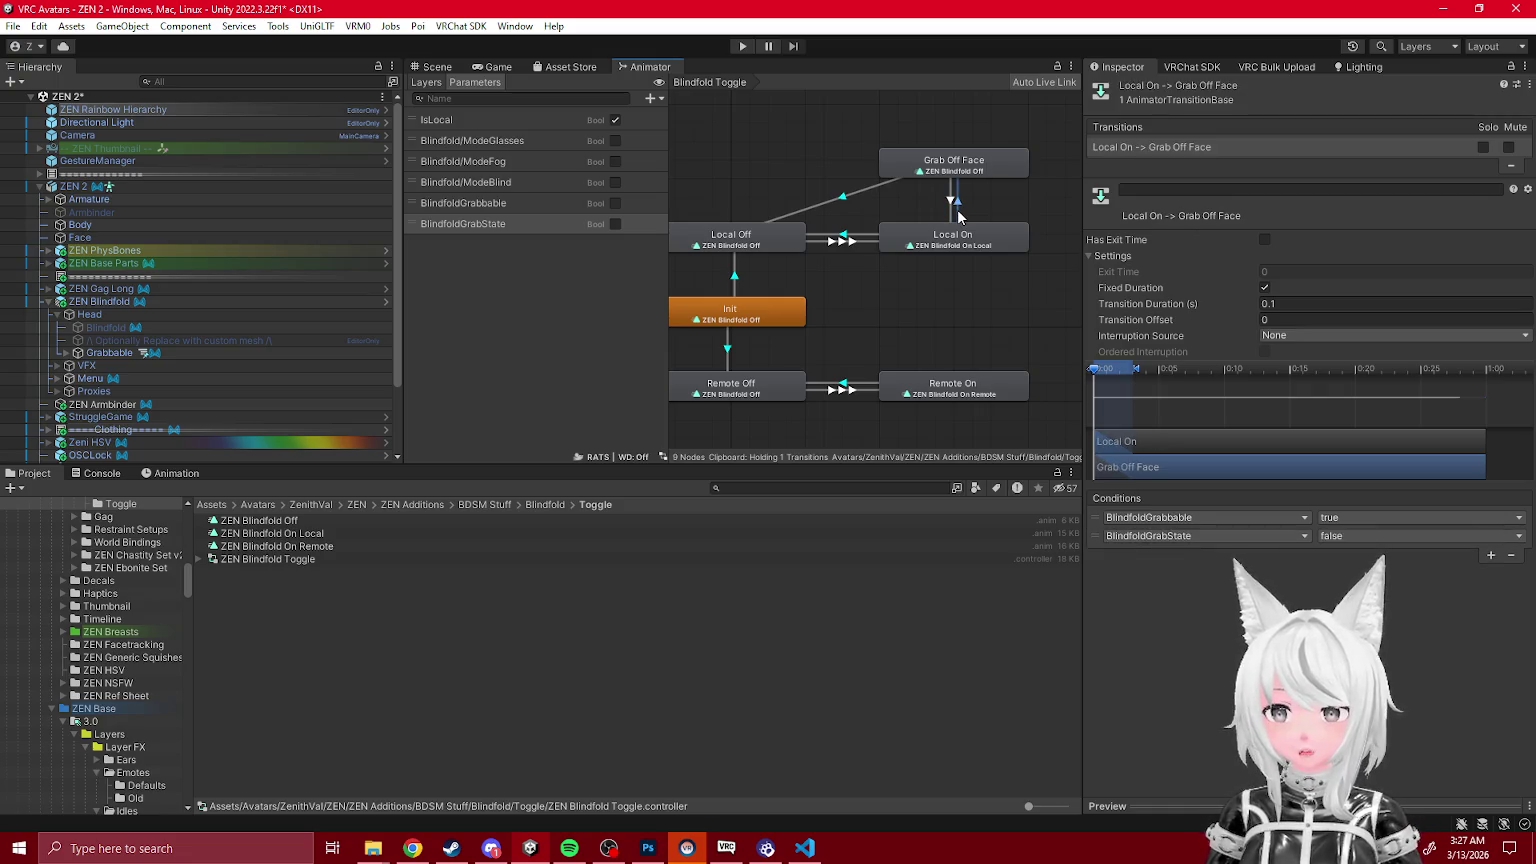
left_click(952, 205)
left_click(944, 171)
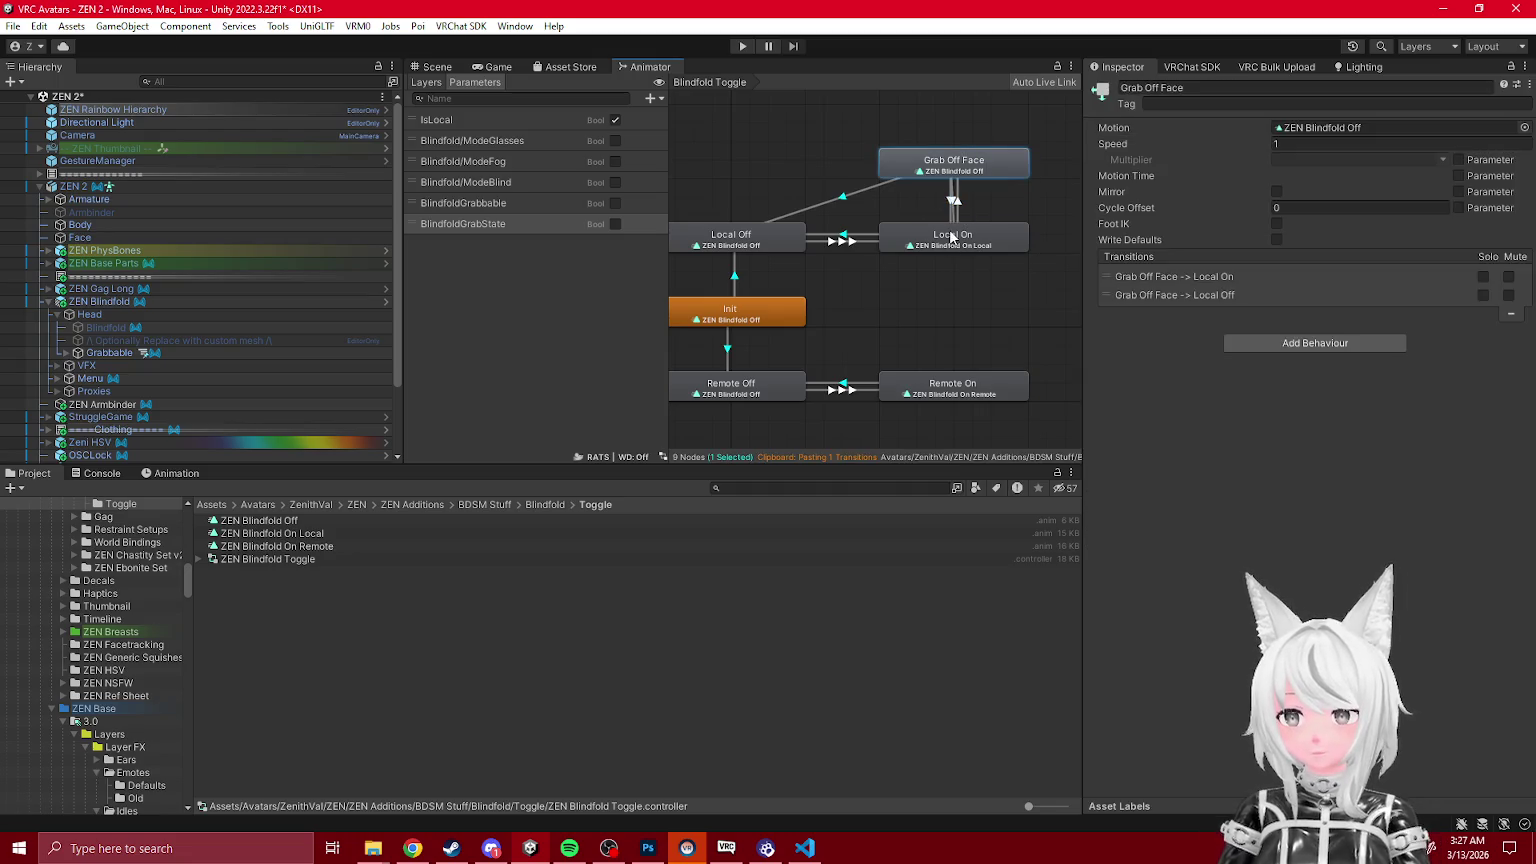
left_click(953, 205)
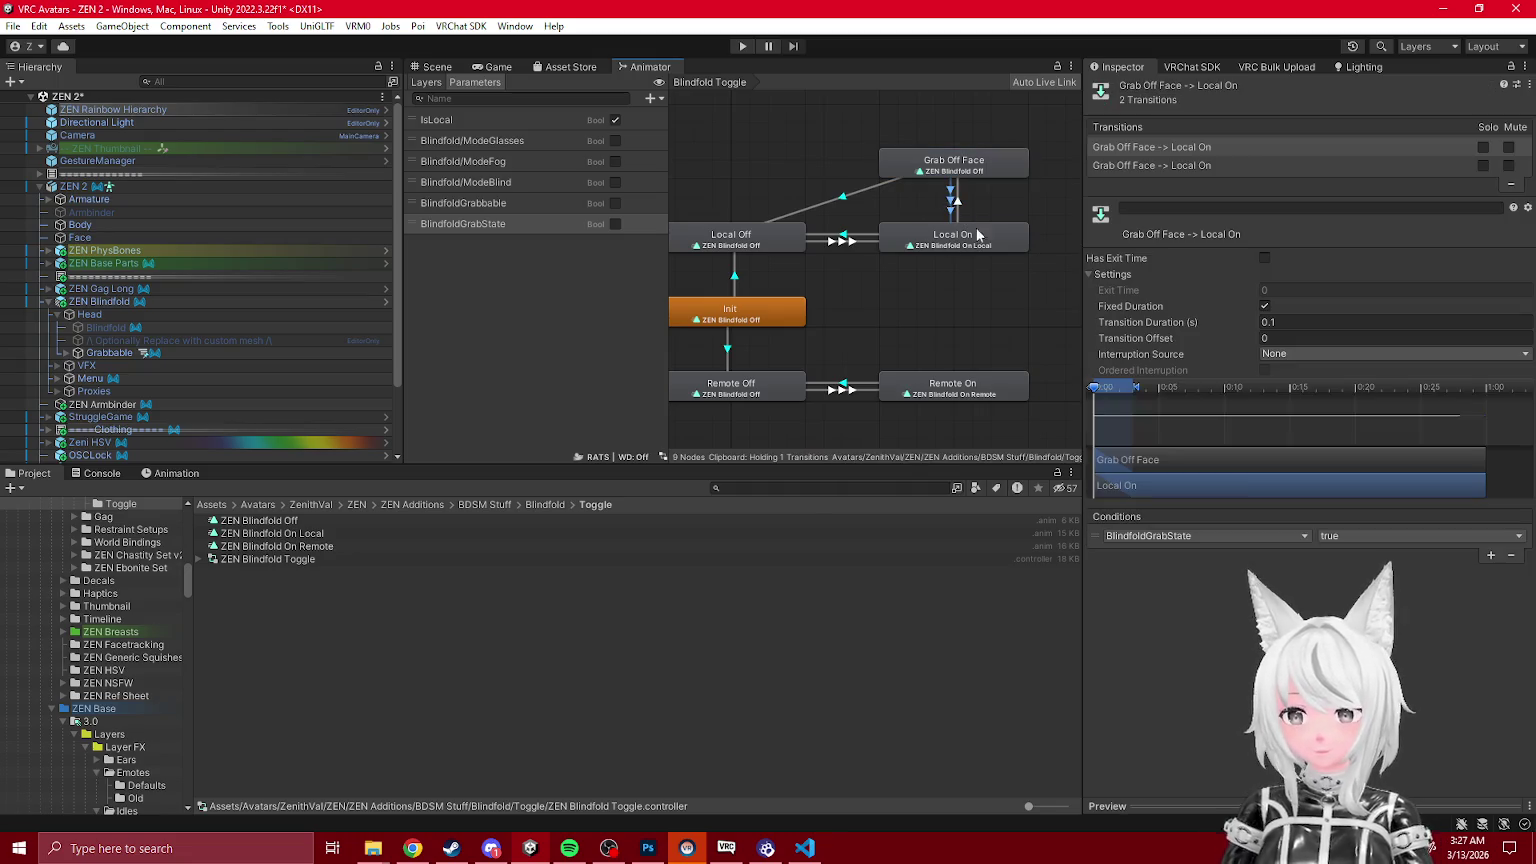
Step: Switch the Grab Off Face to Local On condition to BlindfoldGrabbable
left_click(1226, 536)
left_click(1150, 589)
left_click(1338, 538)
left_click(1354, 572)
left_click(961, 171)
left_click_drag(961, 176, 982, 122)
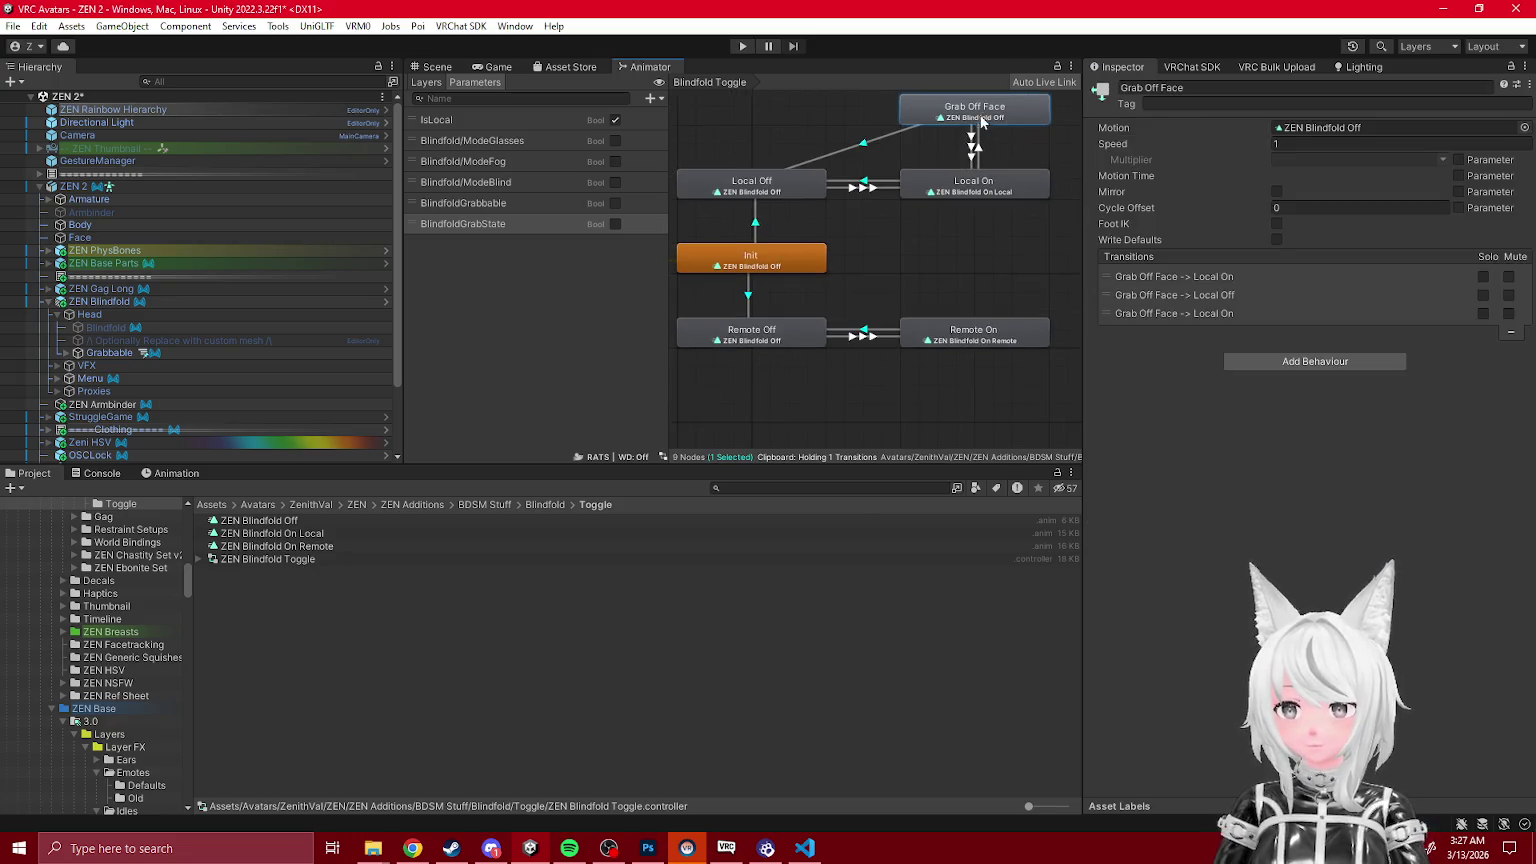
Step: Duplicate Grab Off Face as Grab Off Face Remote and rename the original Grab Off Face Local
key("ctrl+d")
left_click_drag(951, 410, 974, 408)
left_click(1178, 94)
key("BackSpace")
type("Remote")
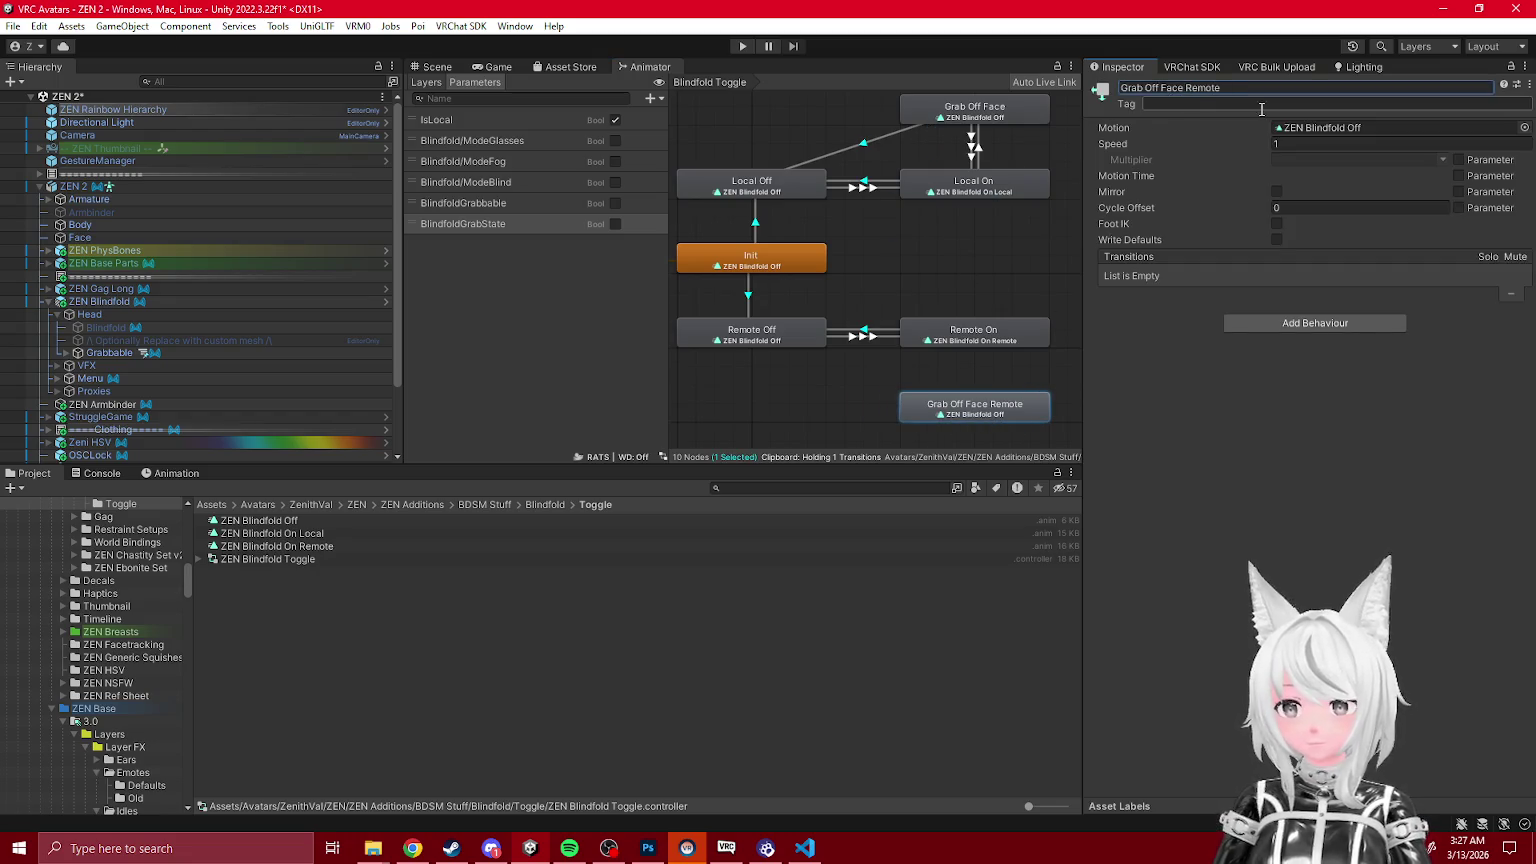
left_click(975, 110)
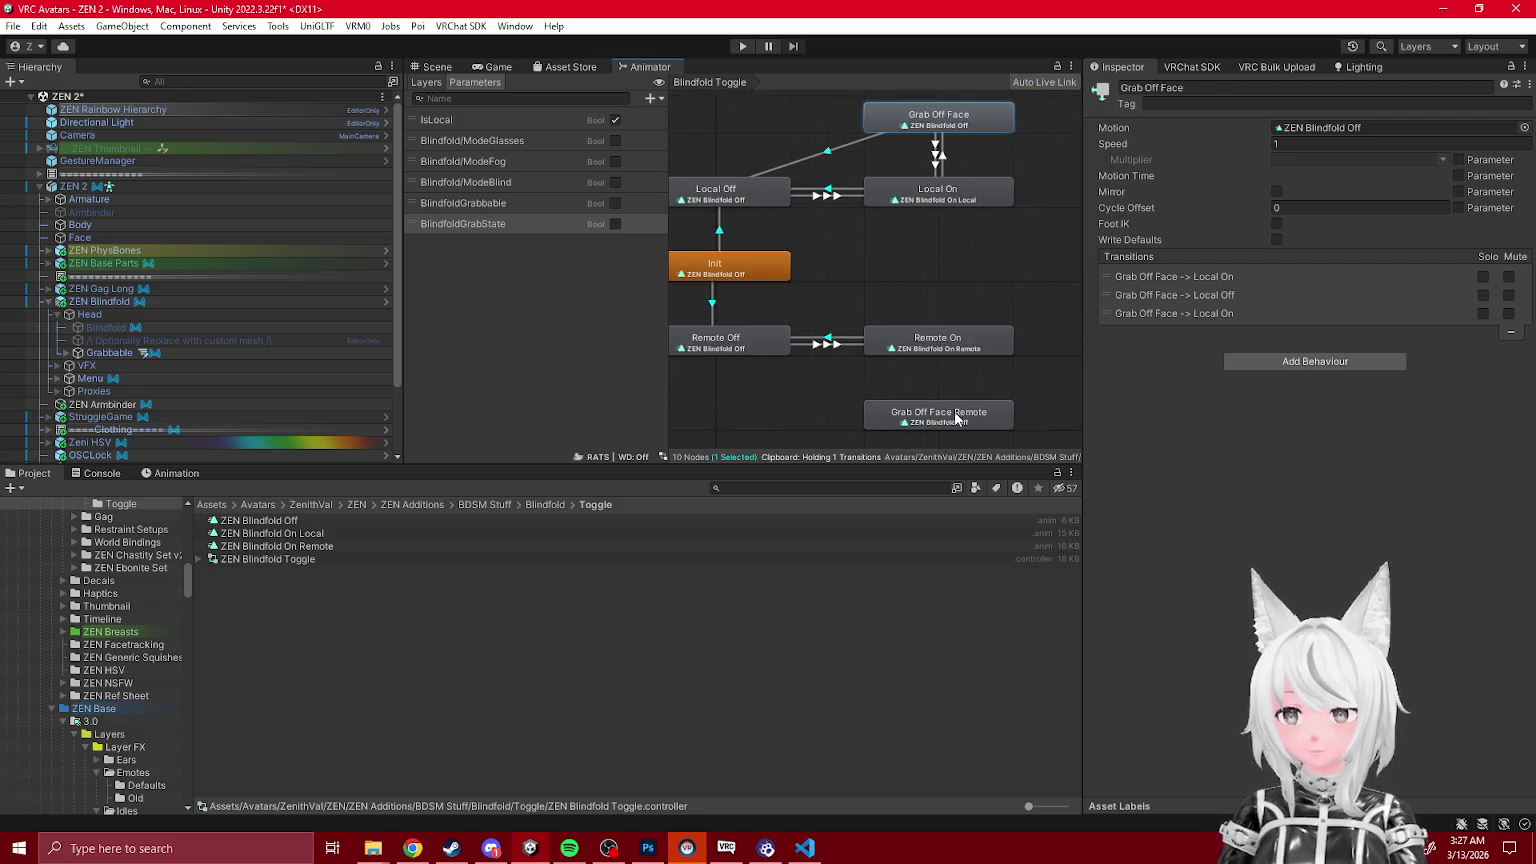
left_click(1213, 88)
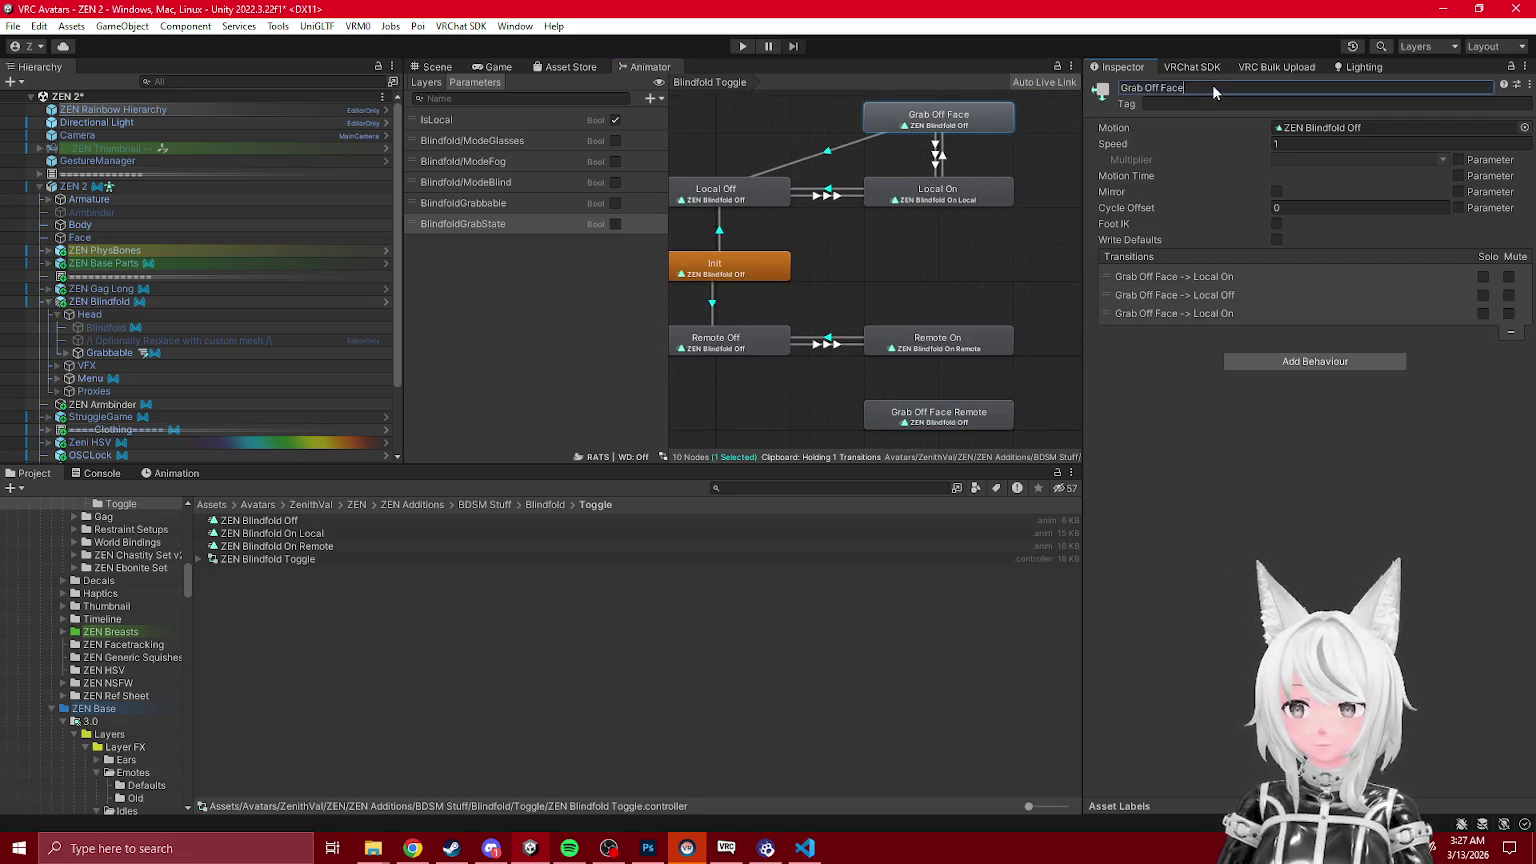
type(" Local")
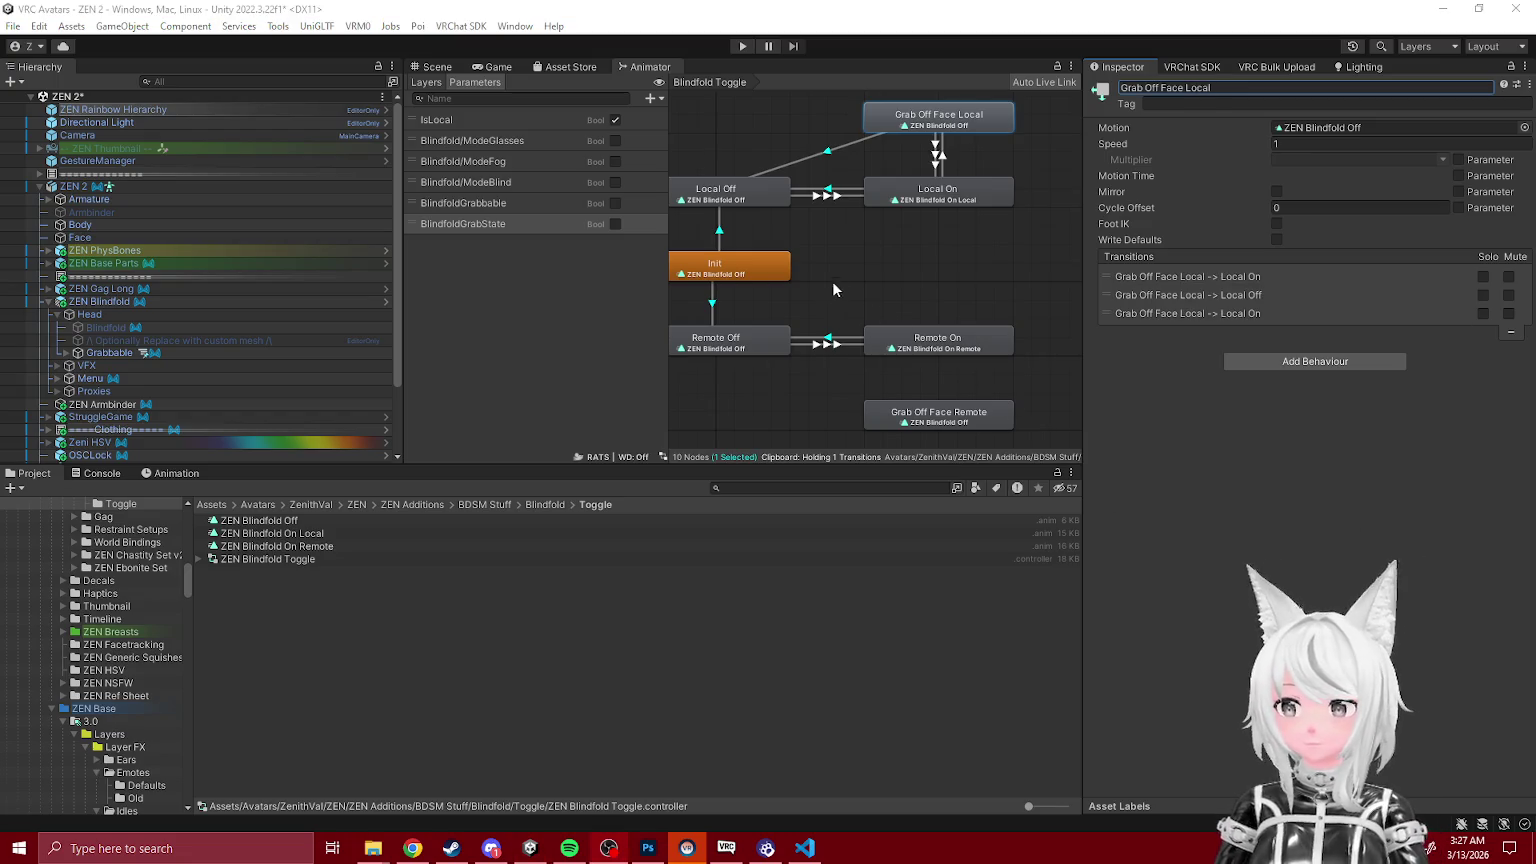
Step: Paste a transition from Grab Off Face Remote to Remote On
left_click(936, 148)
left_click(920, 412)
key("ctrl+v")
left_click(937, 345)
left_click(932, 352)
left_click(934, 418)
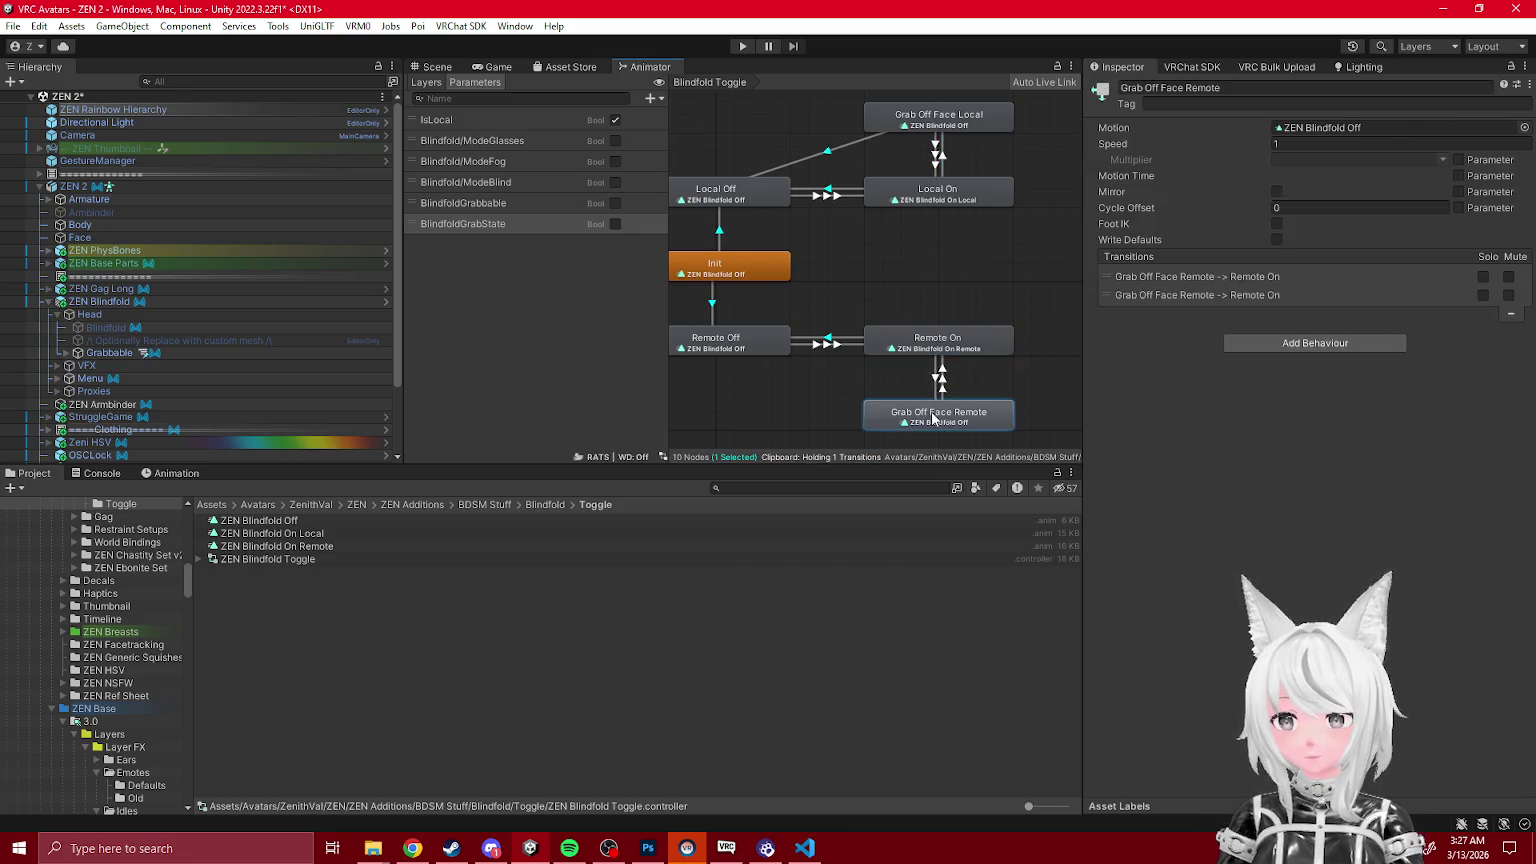
left_click(849, 255)
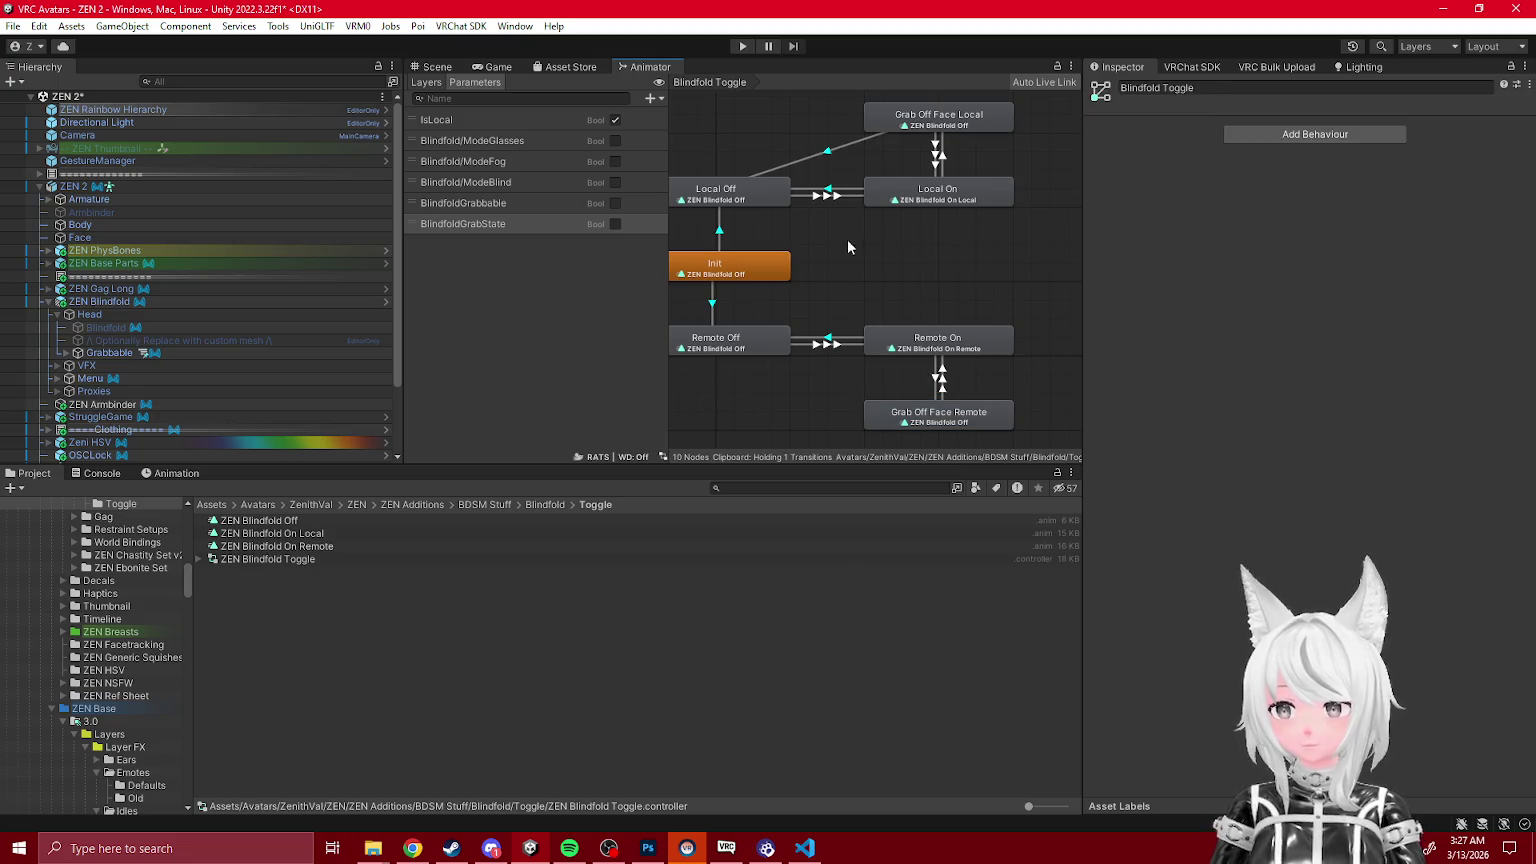
Step: Add a transition from Remote Off to Grab Off Face Remote
left_click(828, 157)
left_click(831, 337)
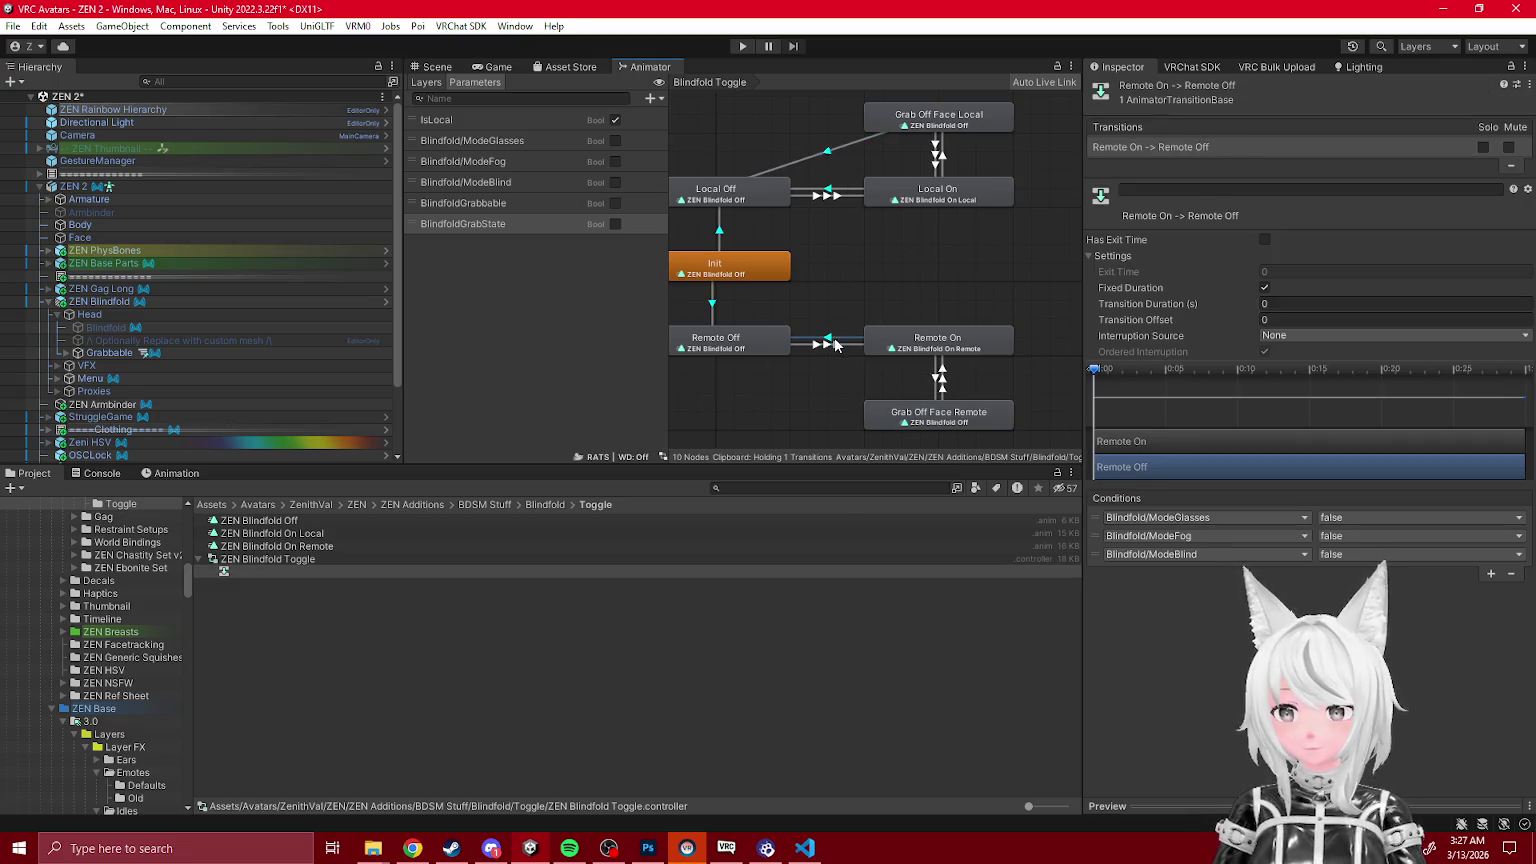
left_click(873, 408)
key("ctrl+v")
left_click(994, 374)
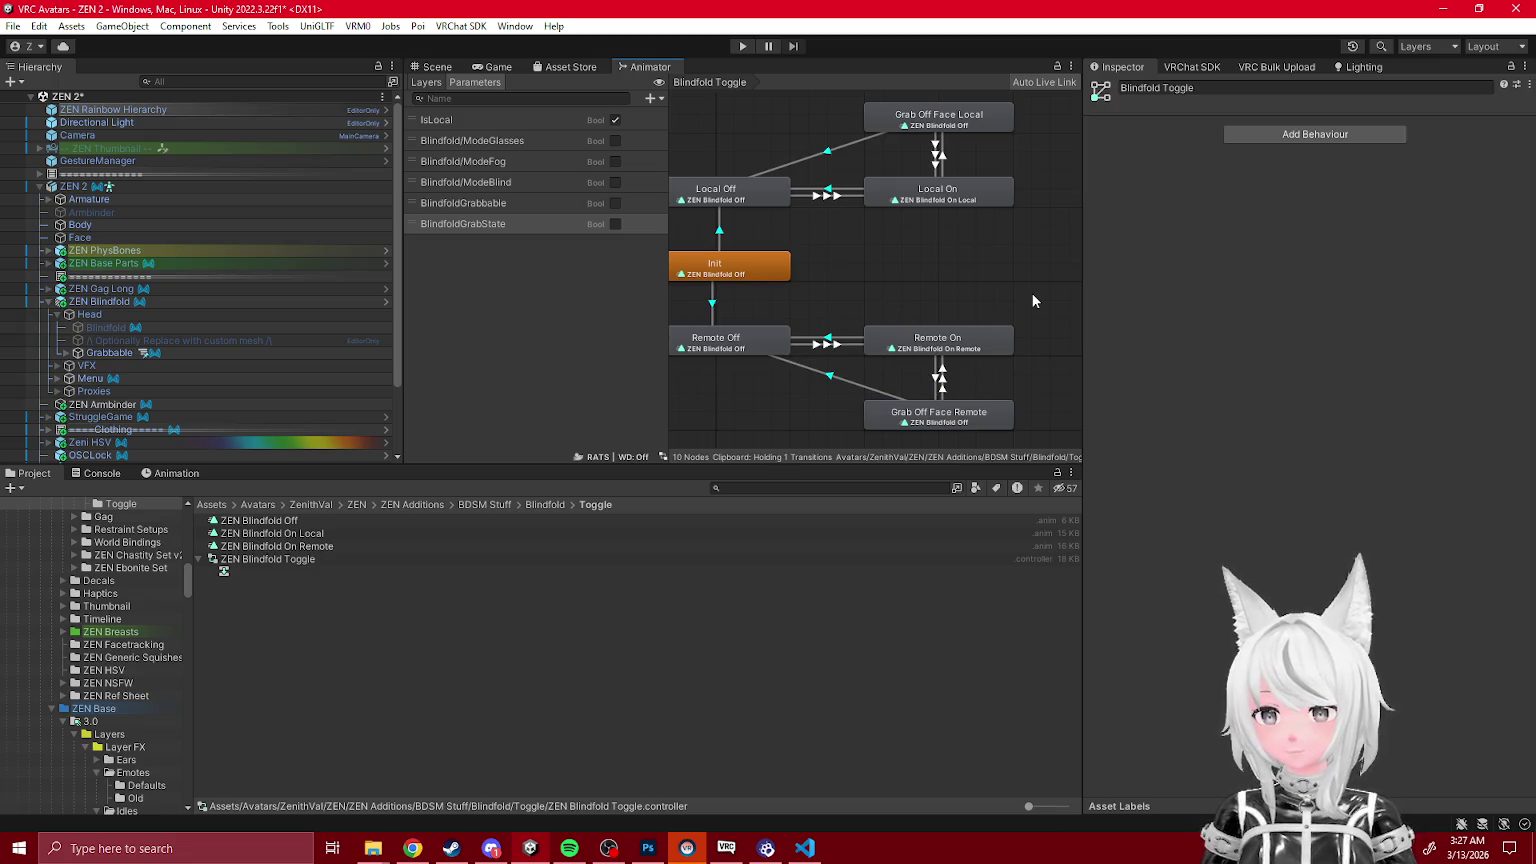
scroll(937, 290, "down", 1)
Step: Return to the Scene view and select the ZEN 2 avatar
left_click(440, 67)
right_click(95, 97)
key("Escape")
left_click(80, 186)
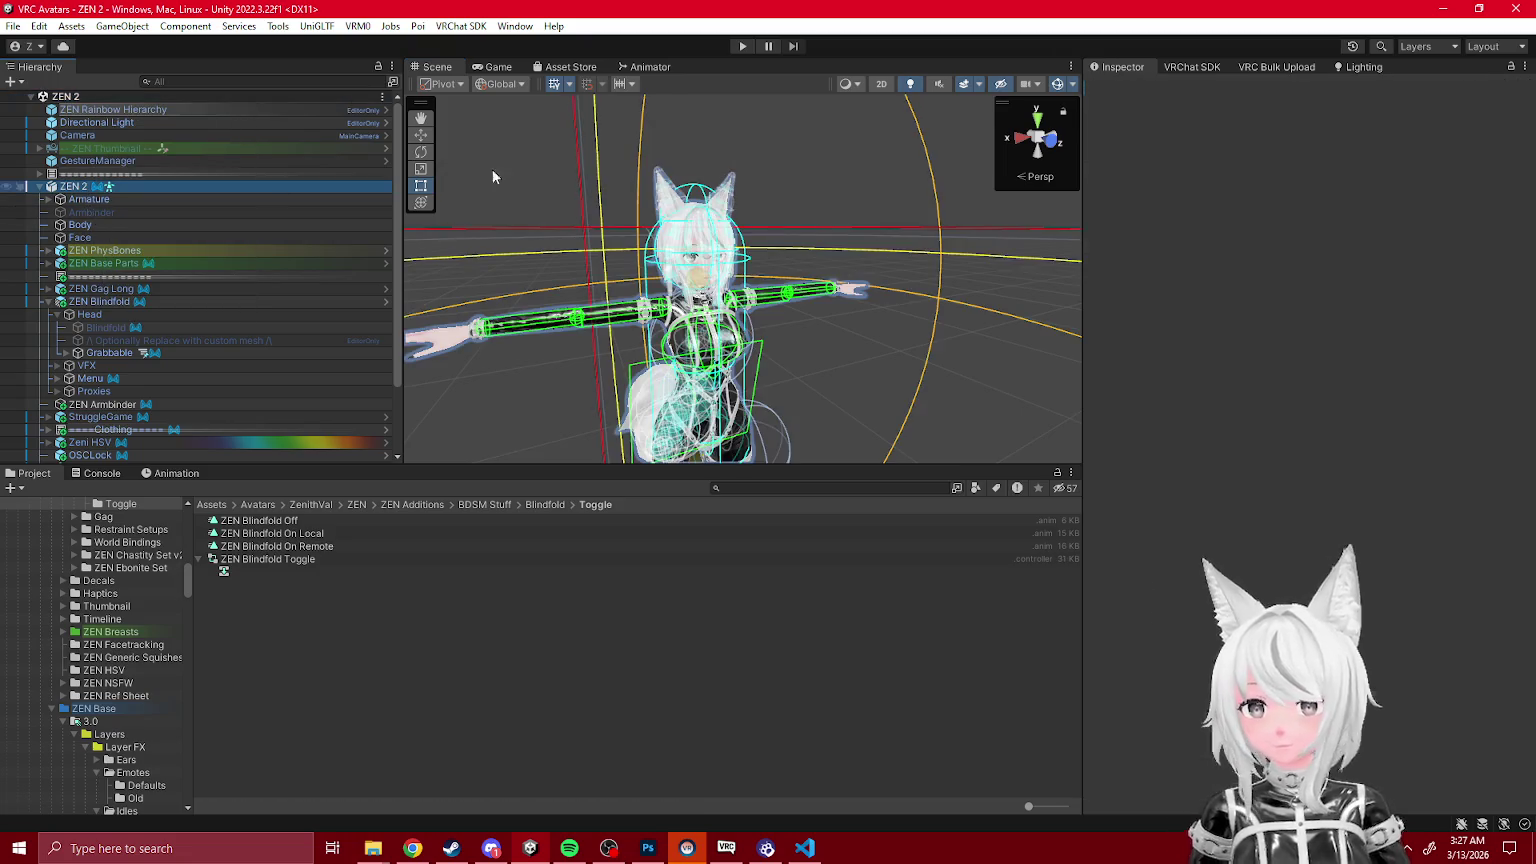
Step: Run Build & Test Your Avatar from the VRChat SDK builder, then bring VRChat forward
left_click(1192, 67)
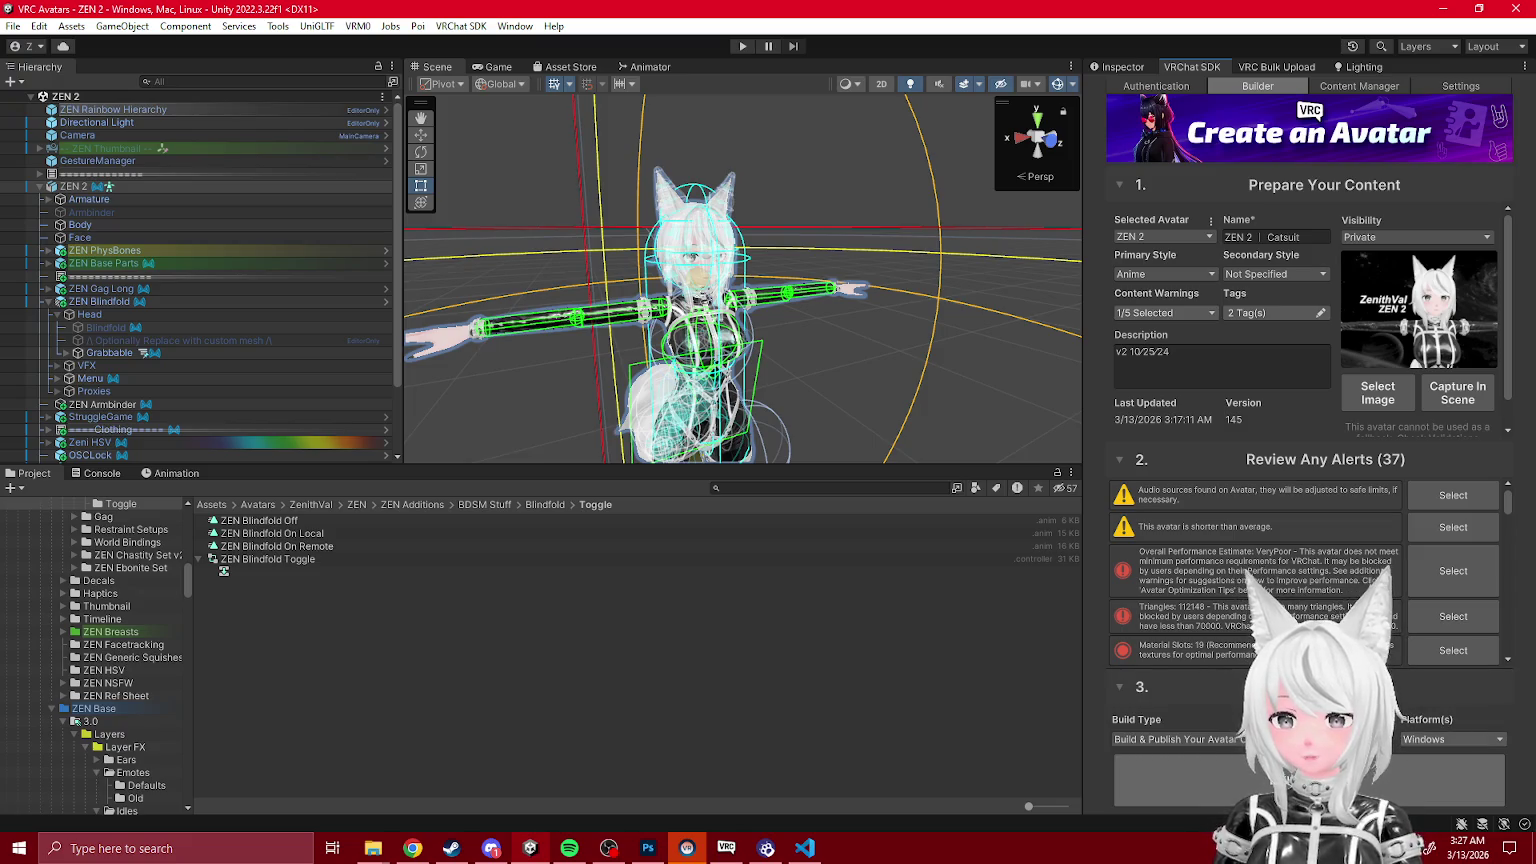
left_click(1175, 739)
left_click(1161, 777)
left_click(1161, 780)
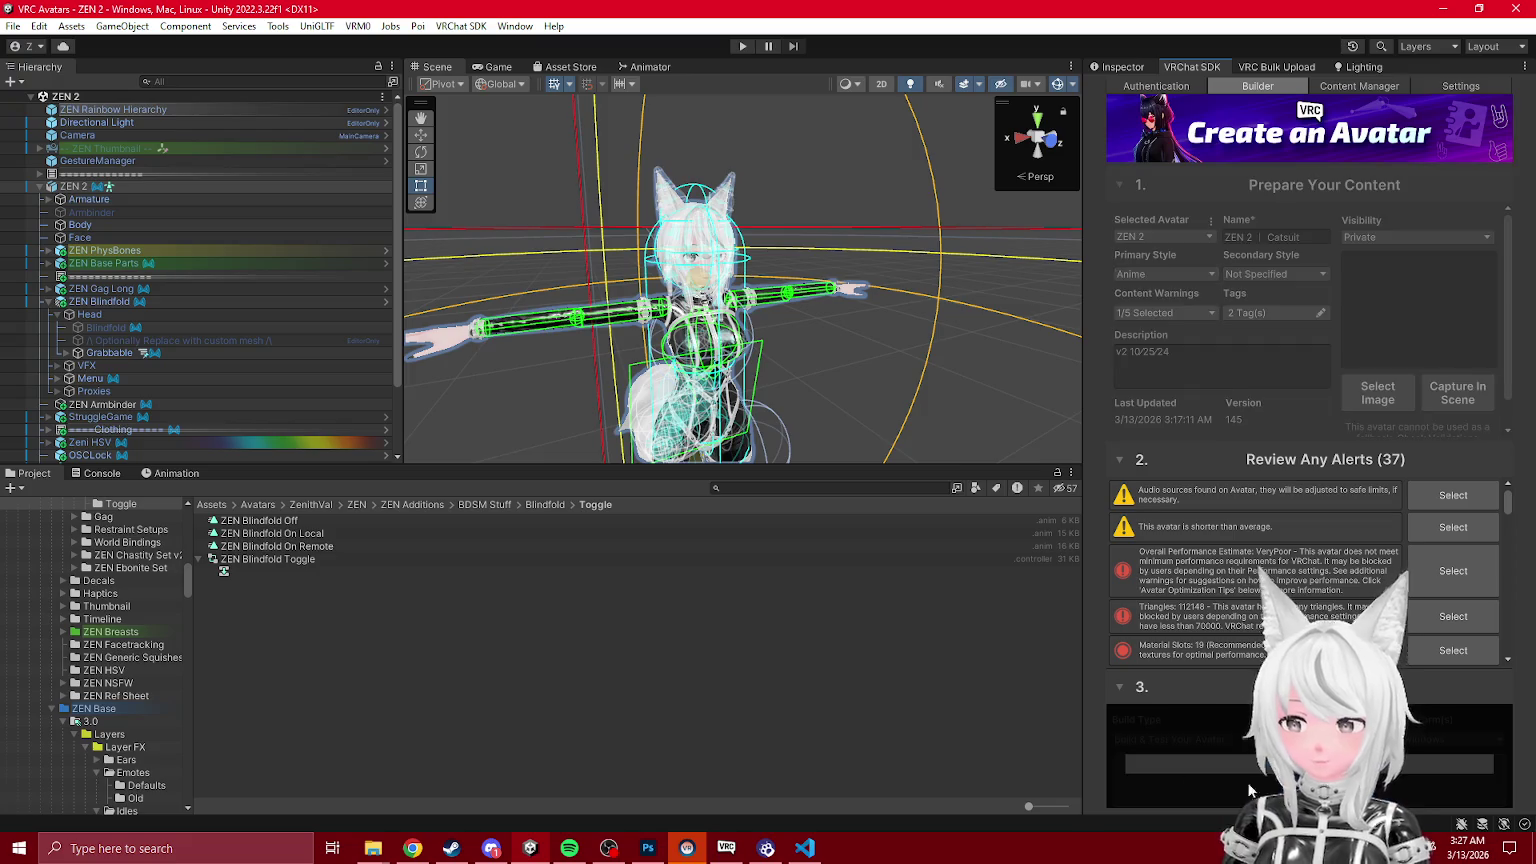
left_click(727, 850)
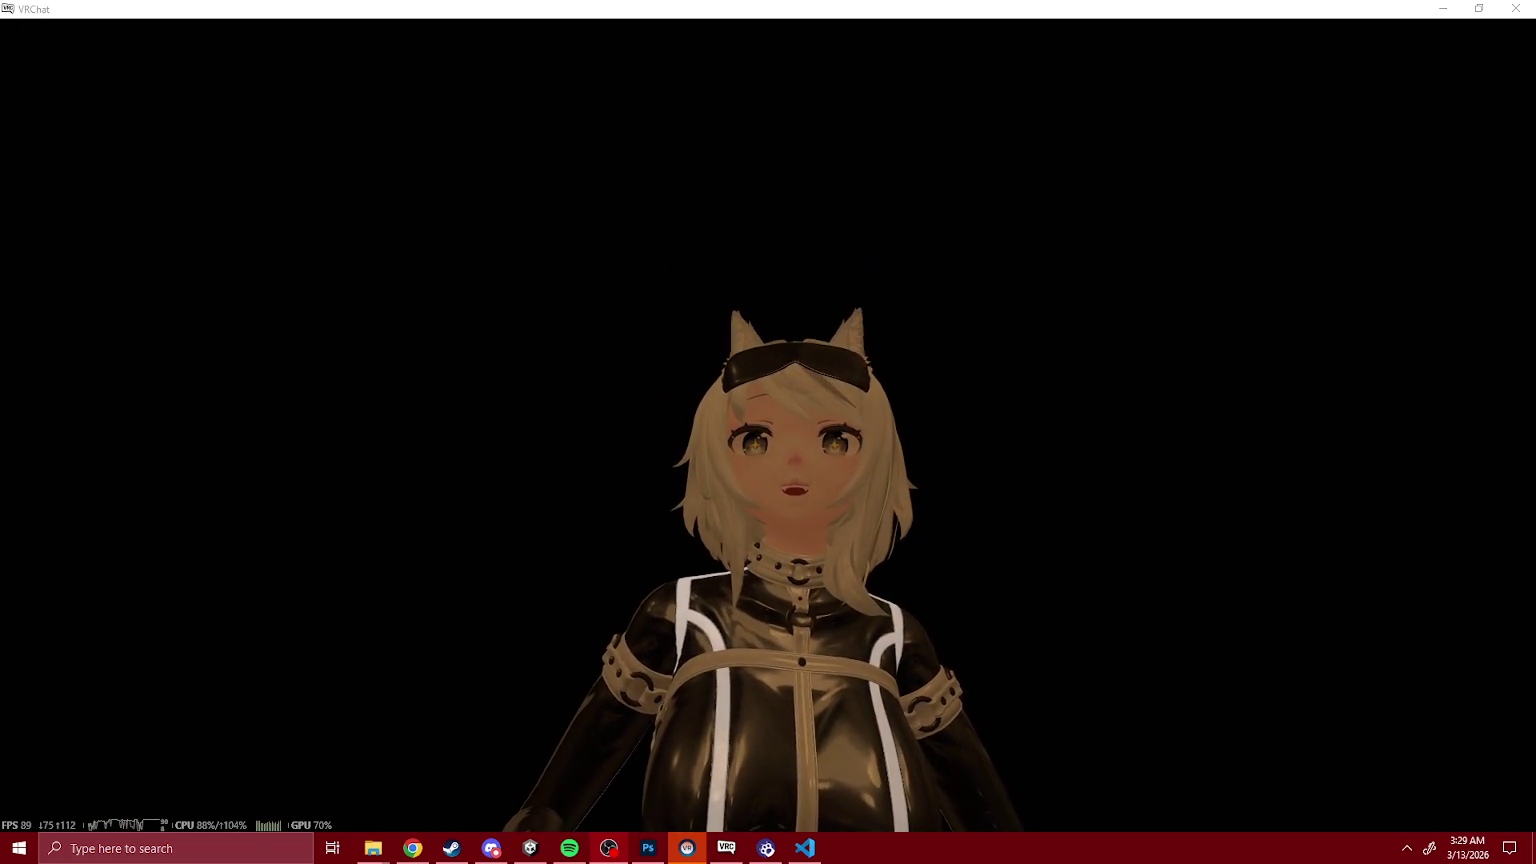
Step: Alt+Tab from VRChat back to the Unity editor after testing the blindfold
key("alt+Tab")
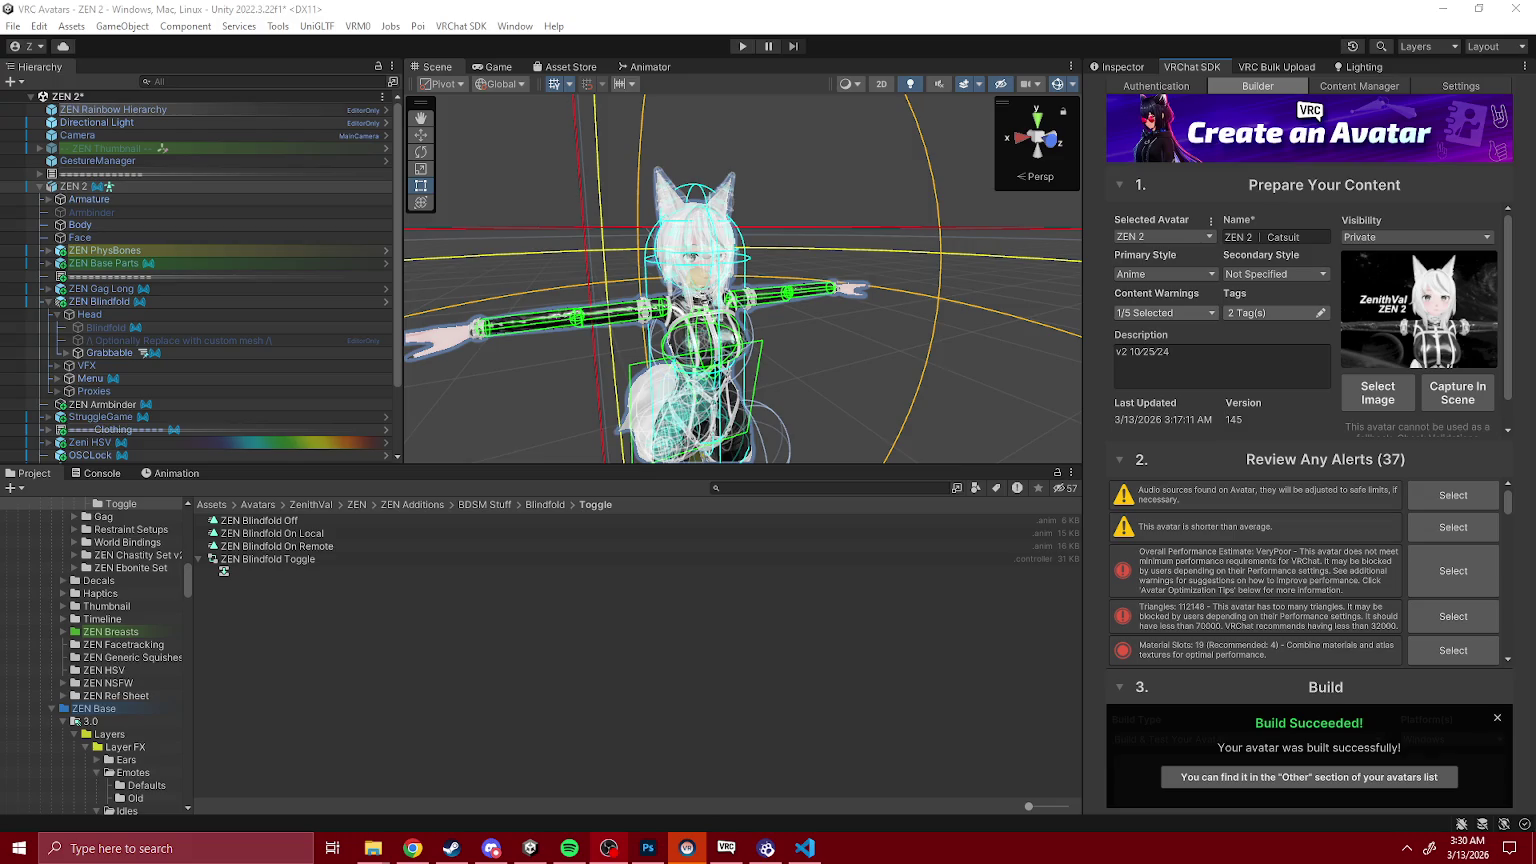
Step: Inspect the Grab Off Face Local state in the ZEN Blindfold Toggle controller's graph
left_click(514, 624)
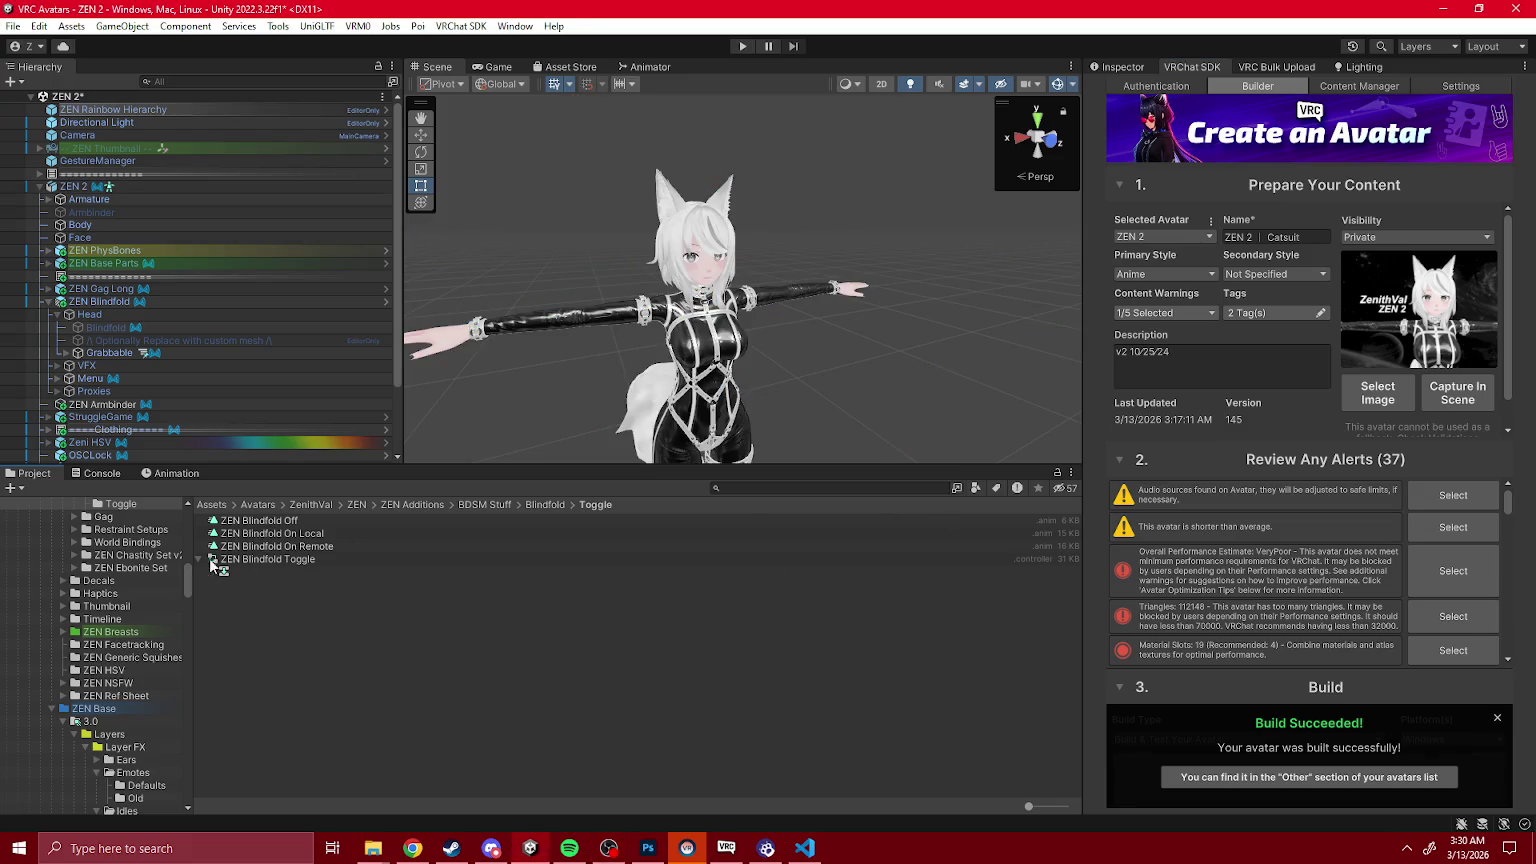
left_click(255, 561)
left_click(639, 67)
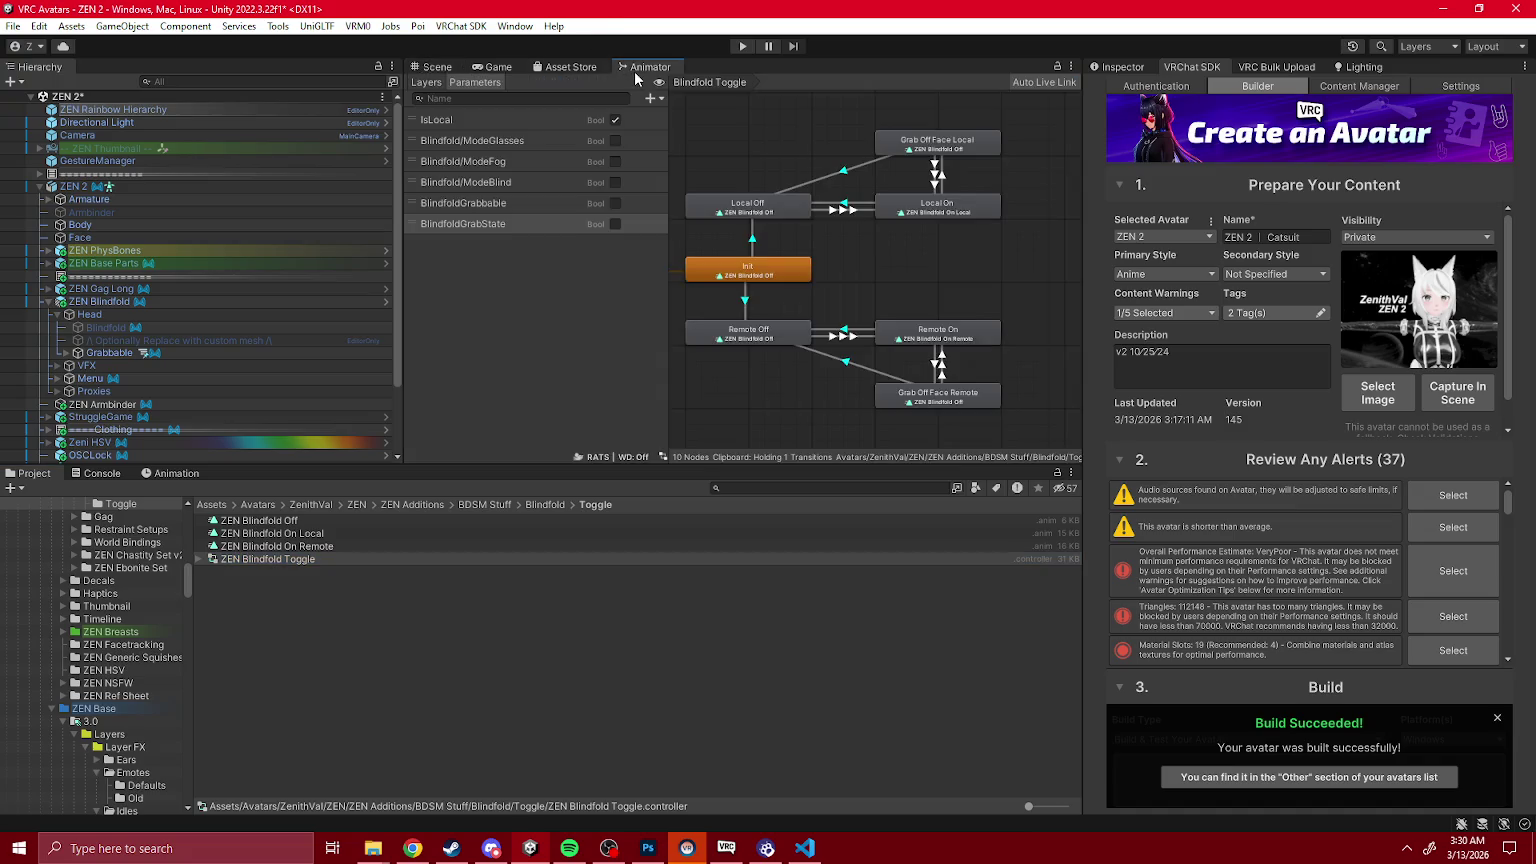
left_click(946, 159)
left_click(1146, 74)
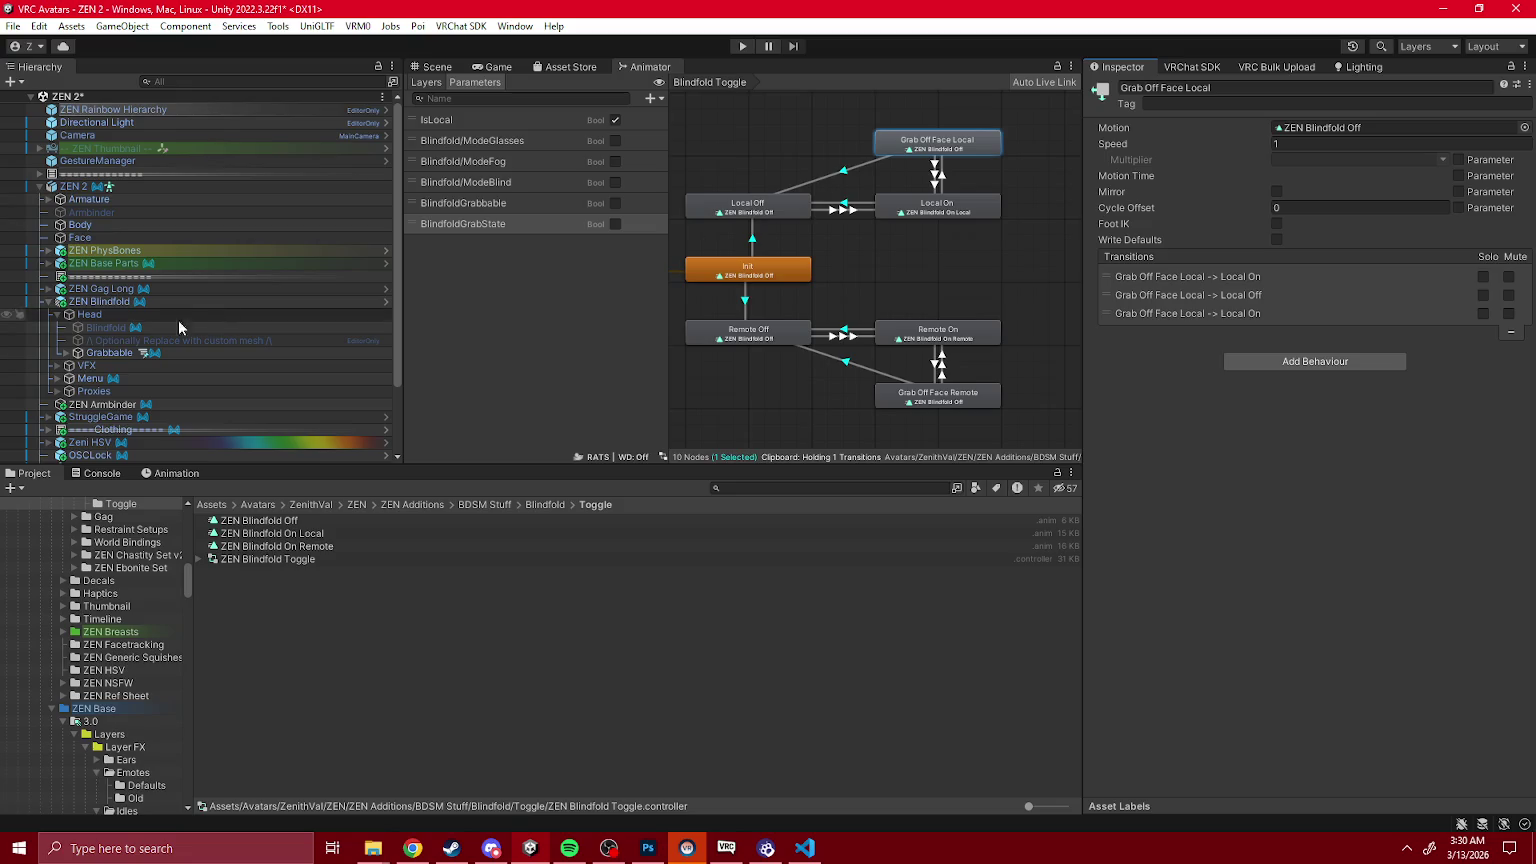
Step: Select ZEN Blindfold, return to the Scene view and enter Play mode
left_click(150, 302)
left_click(434, 67)
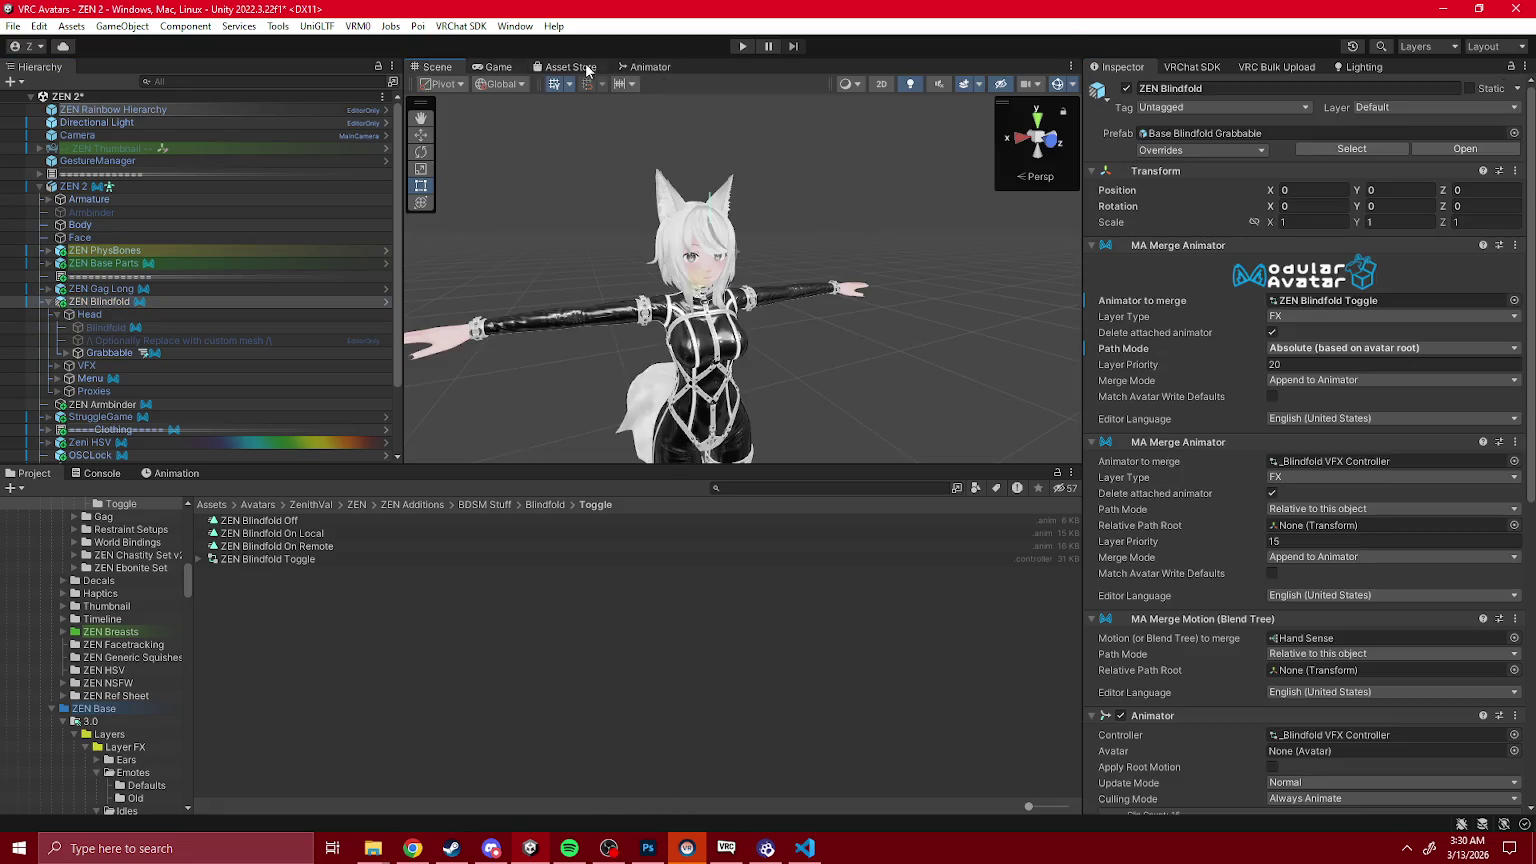
left_click(752, 47)
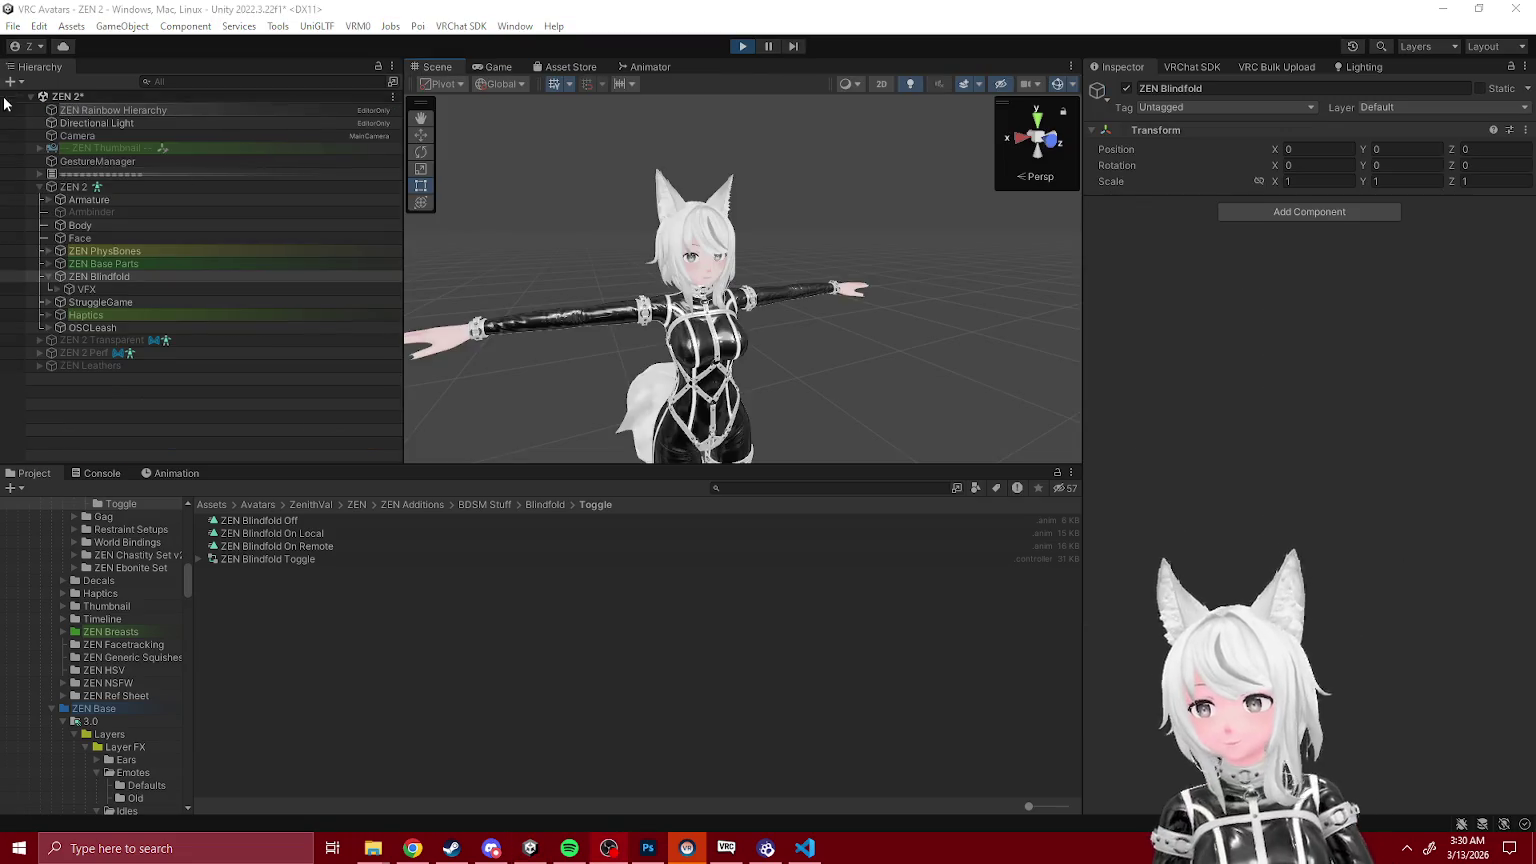
Step: Open the blindfold options in GestureManager's radial menu, then select ZEN 2
left_click(98, 161)
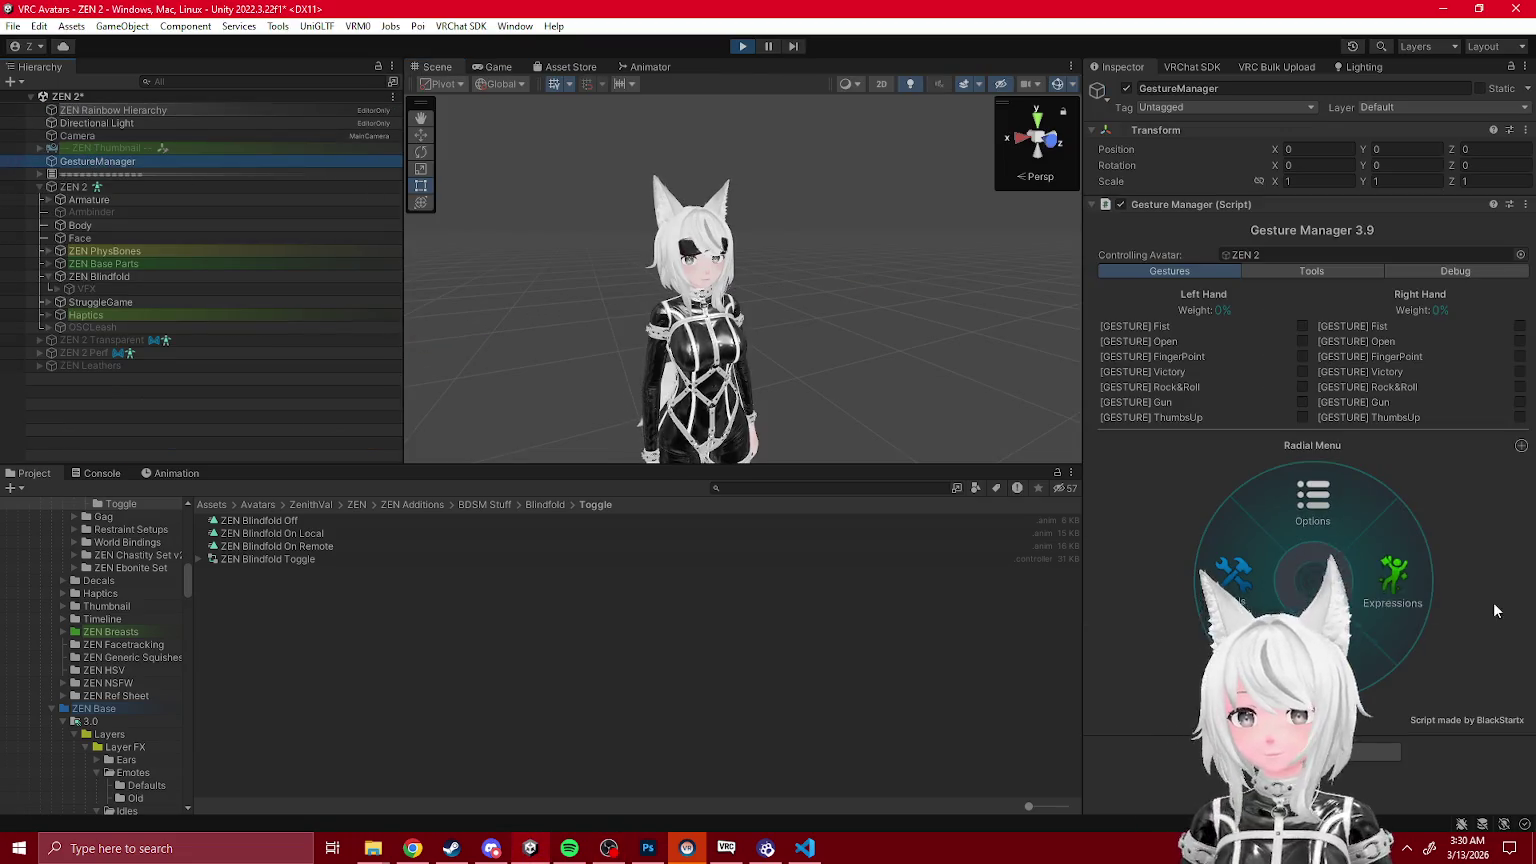
left_click(1390, 598)
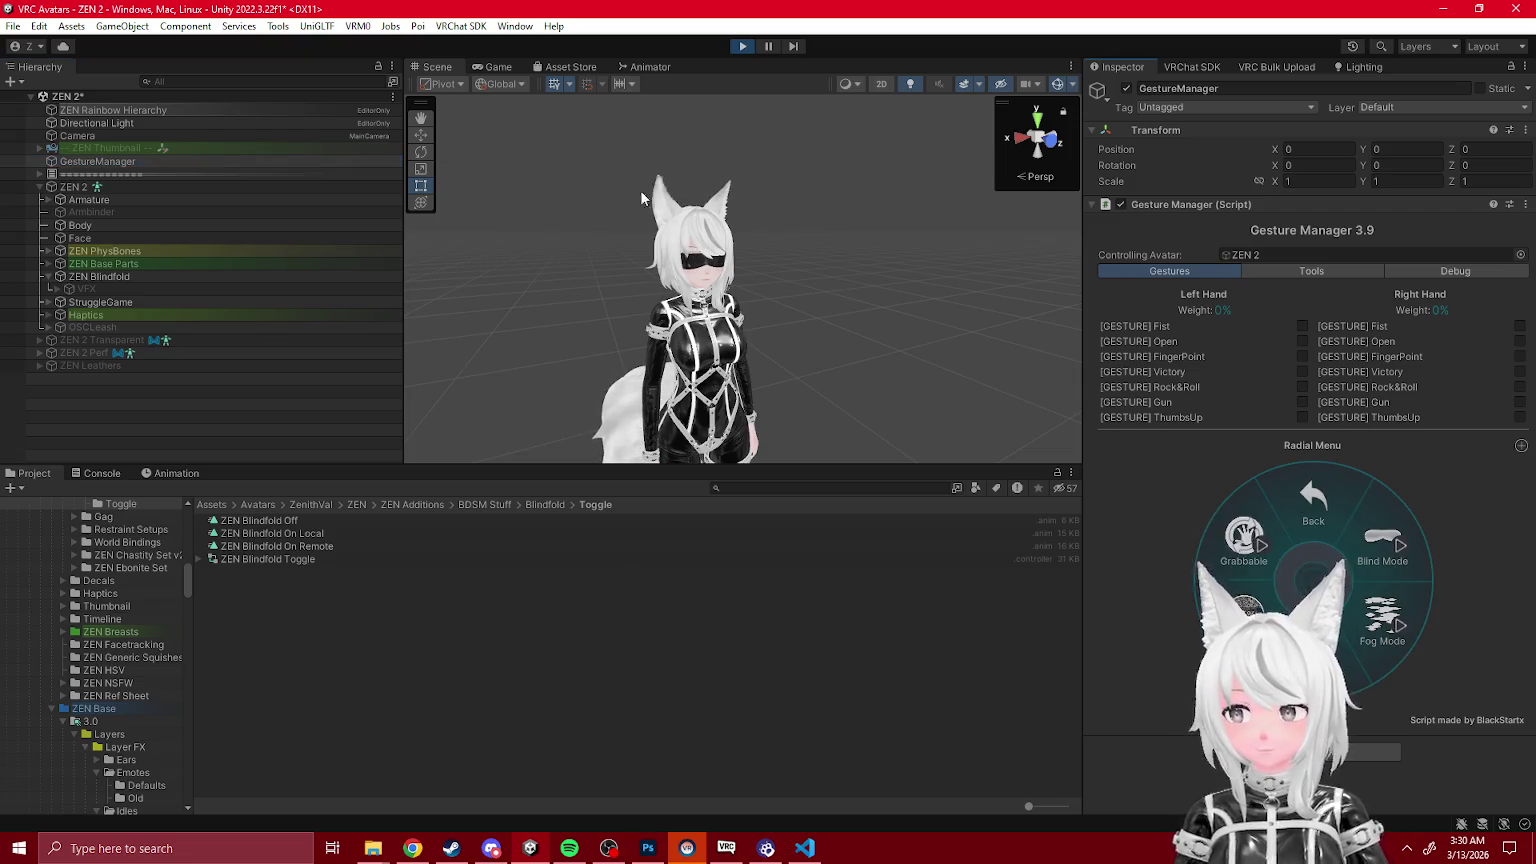
left_click(84, 189)
Step: Locate and select the generated vrc_AvatarV3FaceLayer controller in the Project window
scroll(1251, 420, "down", 3)
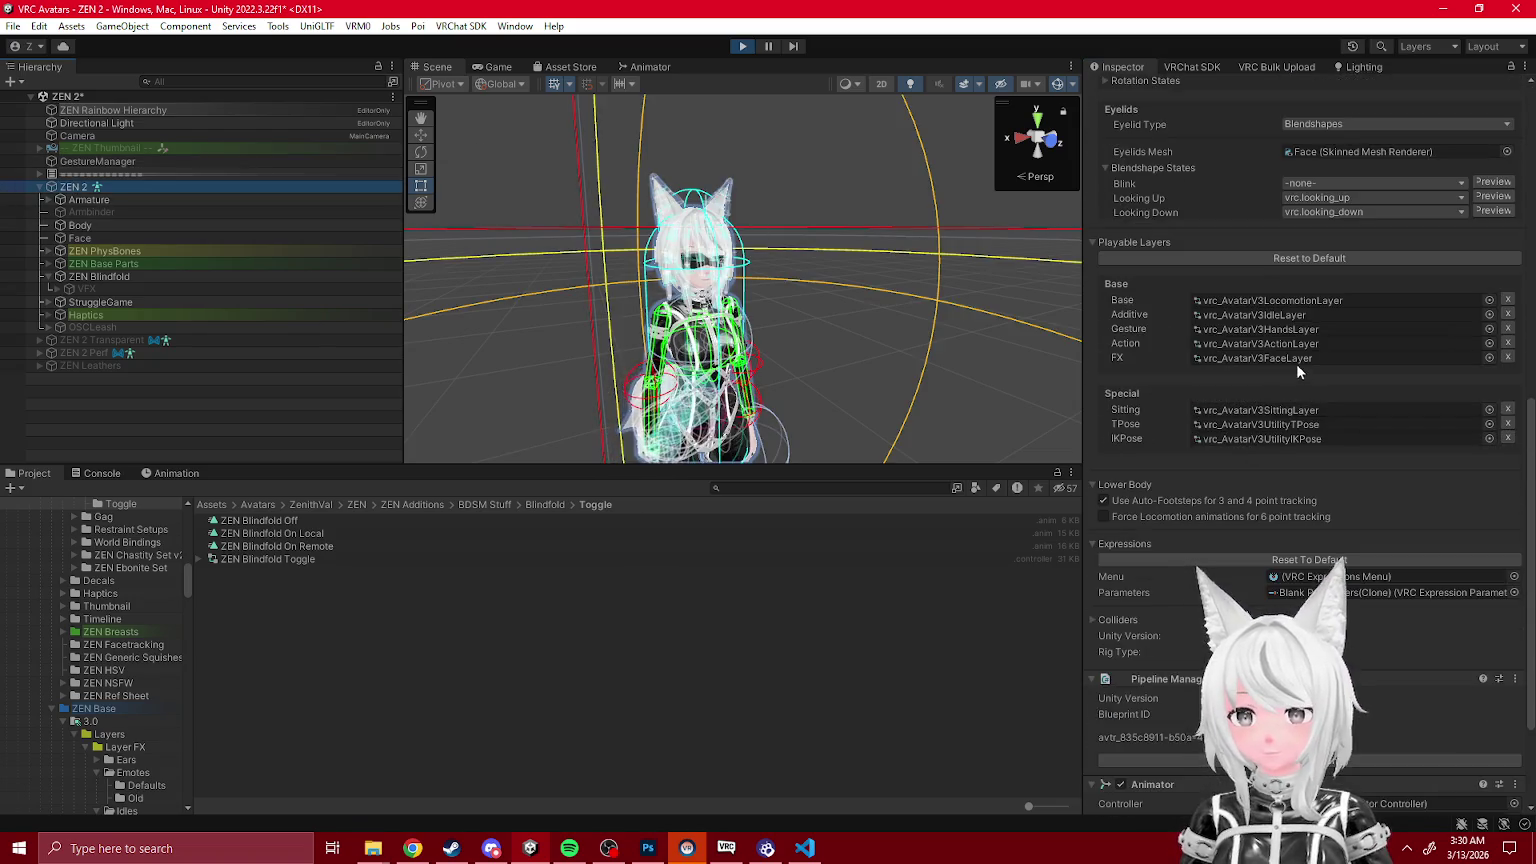
left_click(1296, 357)
left_click(302, 656)
left_click(249, 187)
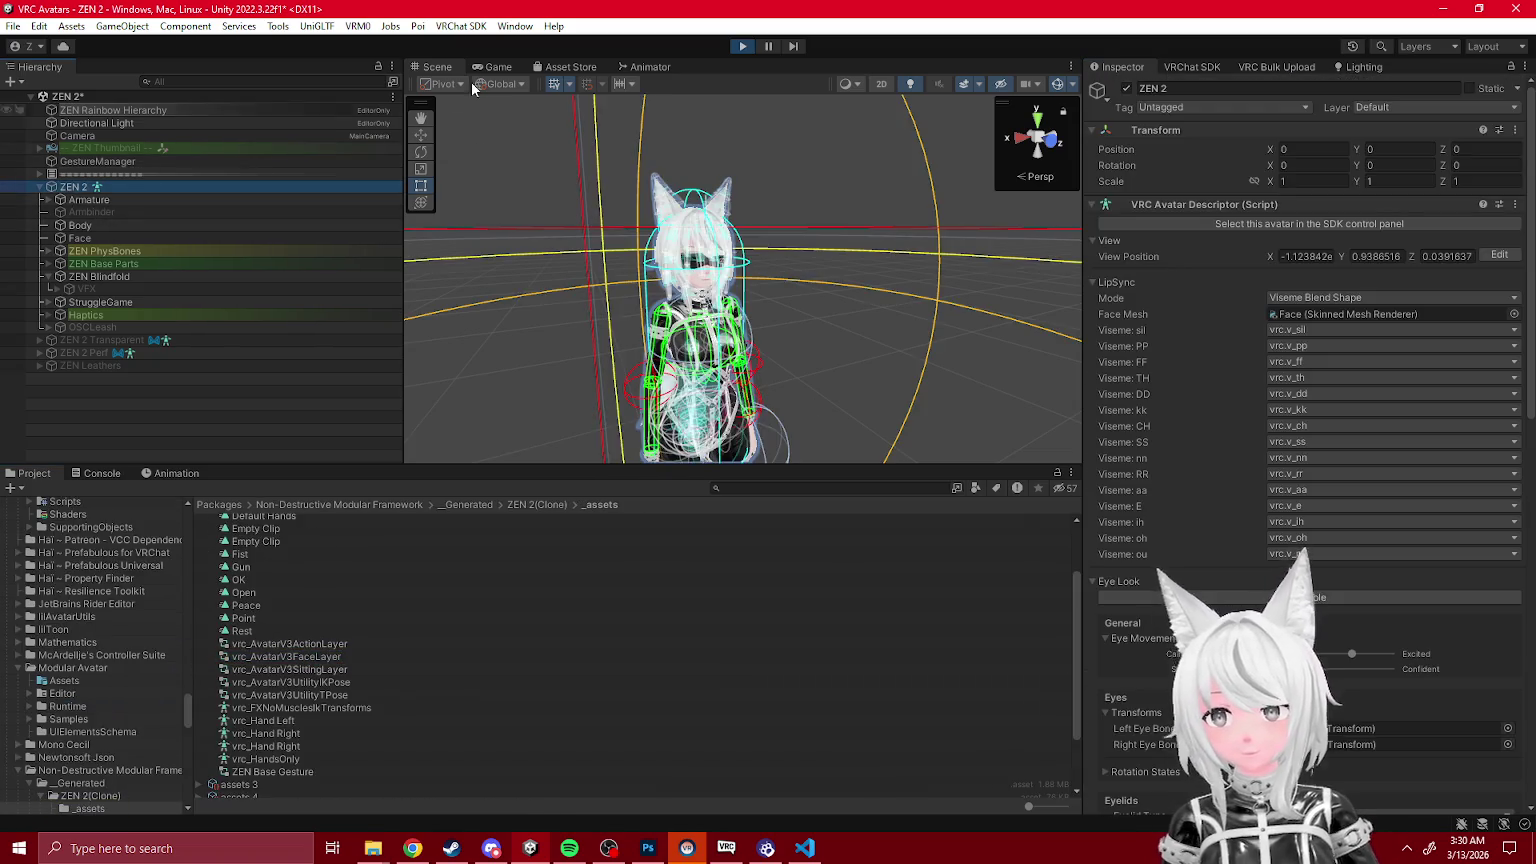
left_click(646, 66)
left_click(344, 702)
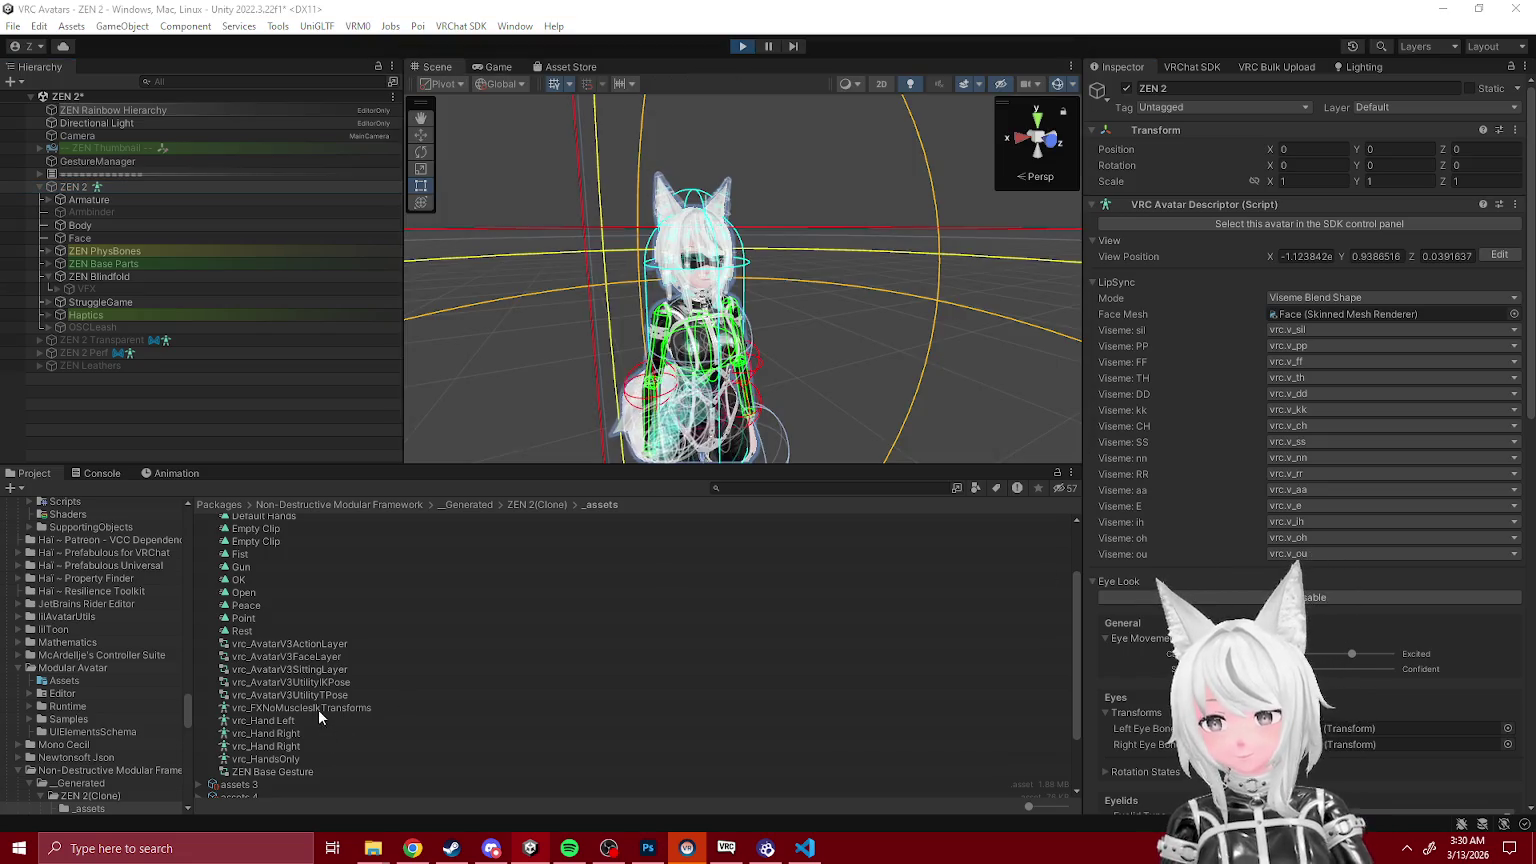
left_click(305, 657)
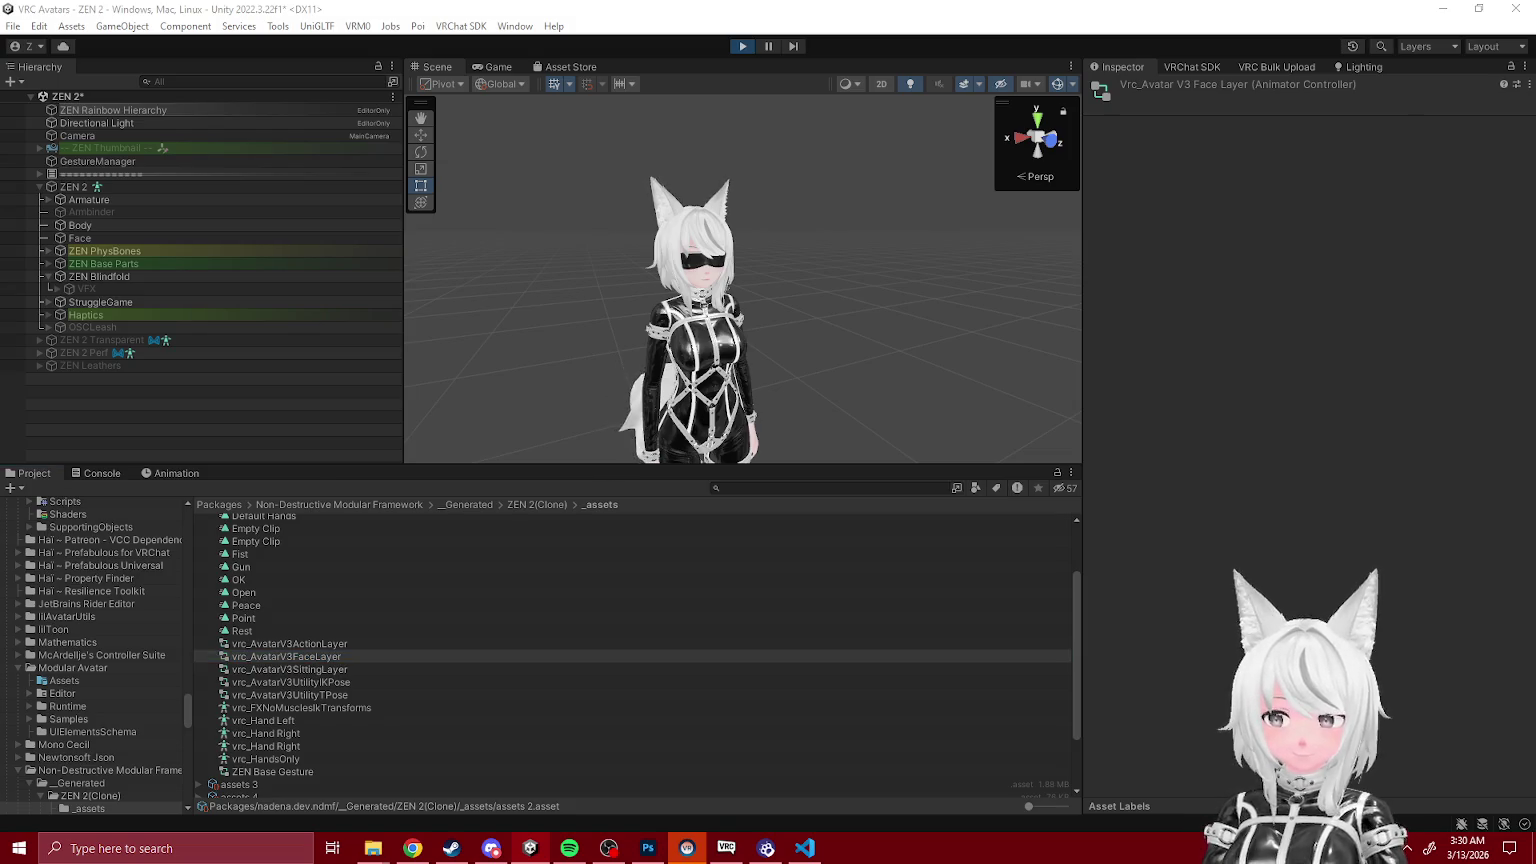
Step: Review the Blindfold Grab layer's No Mode, Equipped and Unequip transitions and parameter driver
key("ctrl+z")
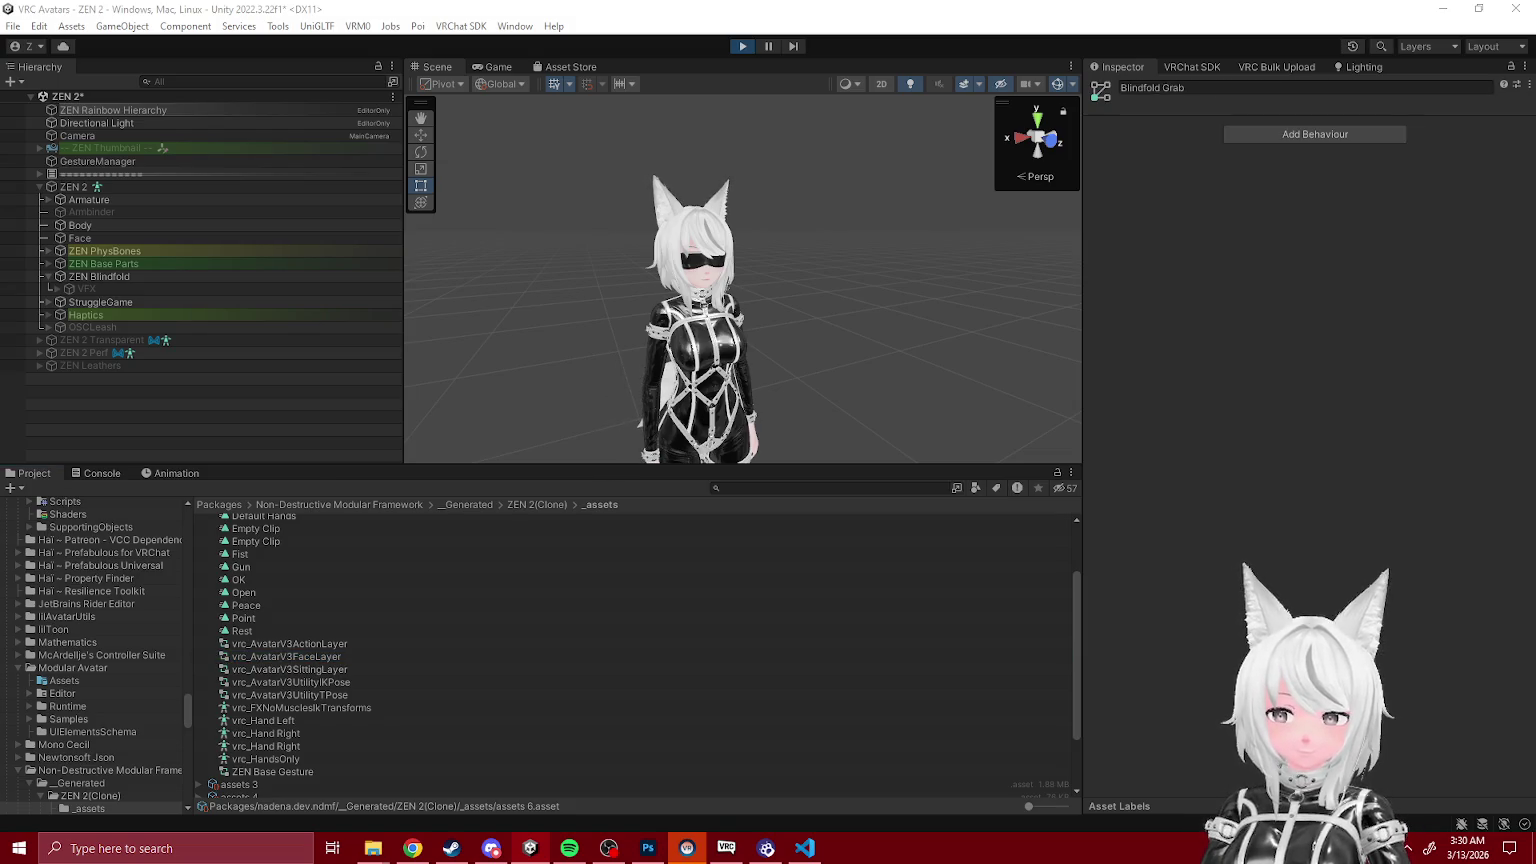
key("ctrl+z")
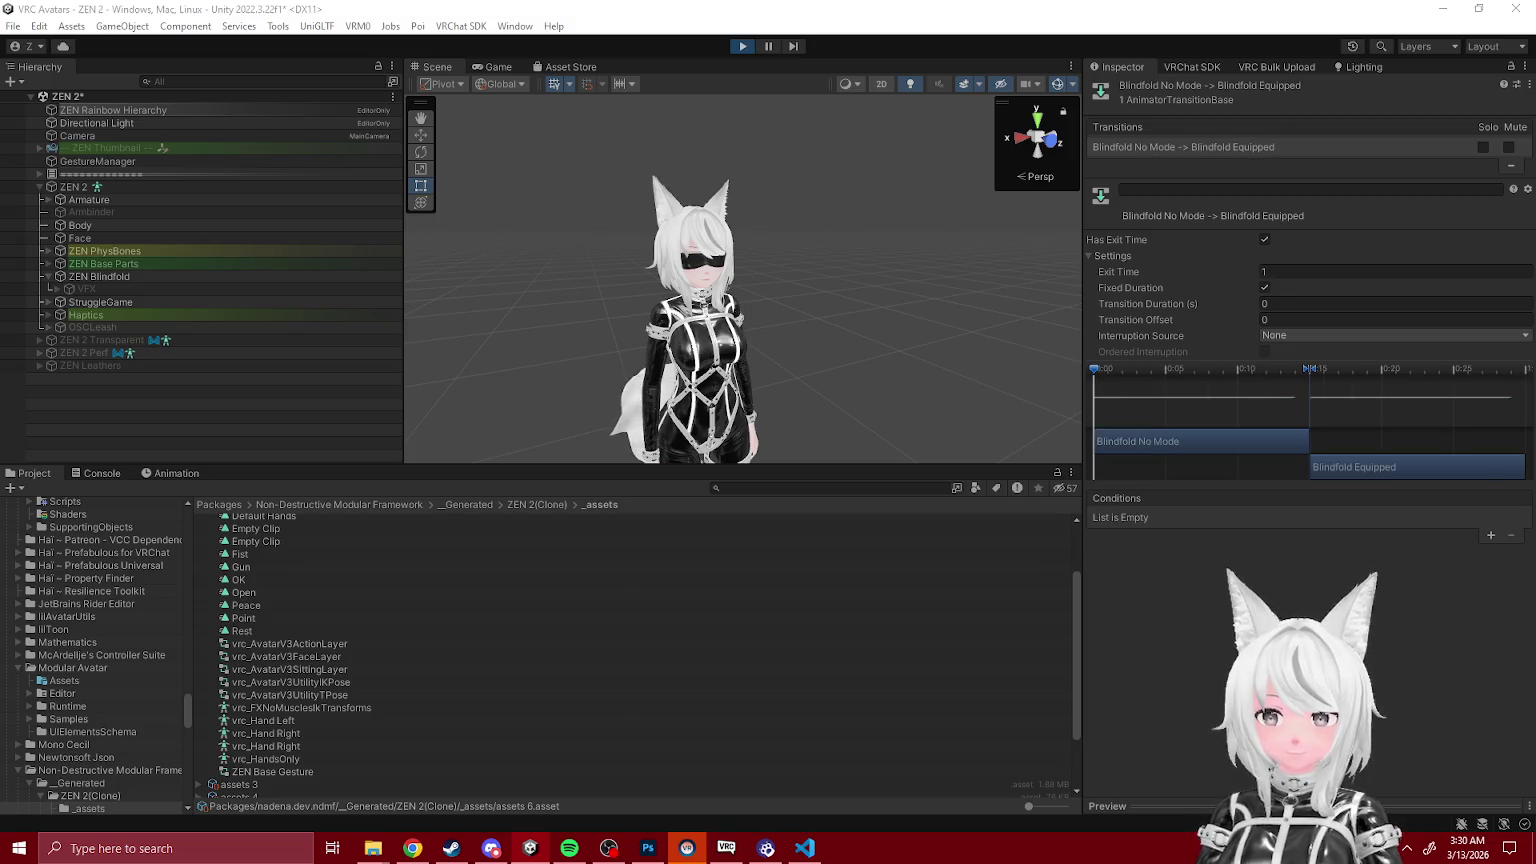
key("ctrl+z")
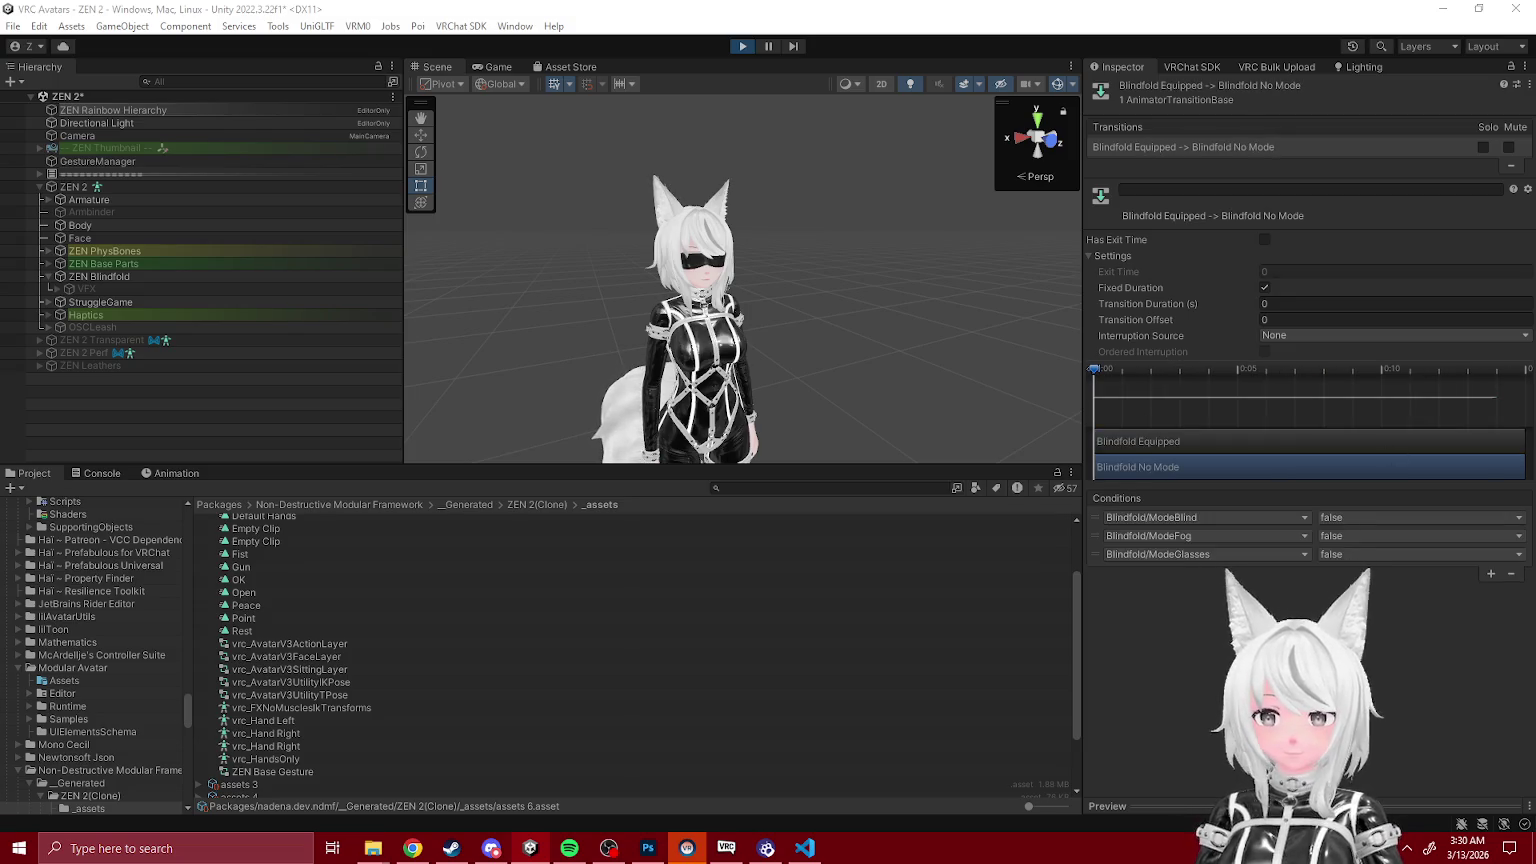
key("ctrl+z")
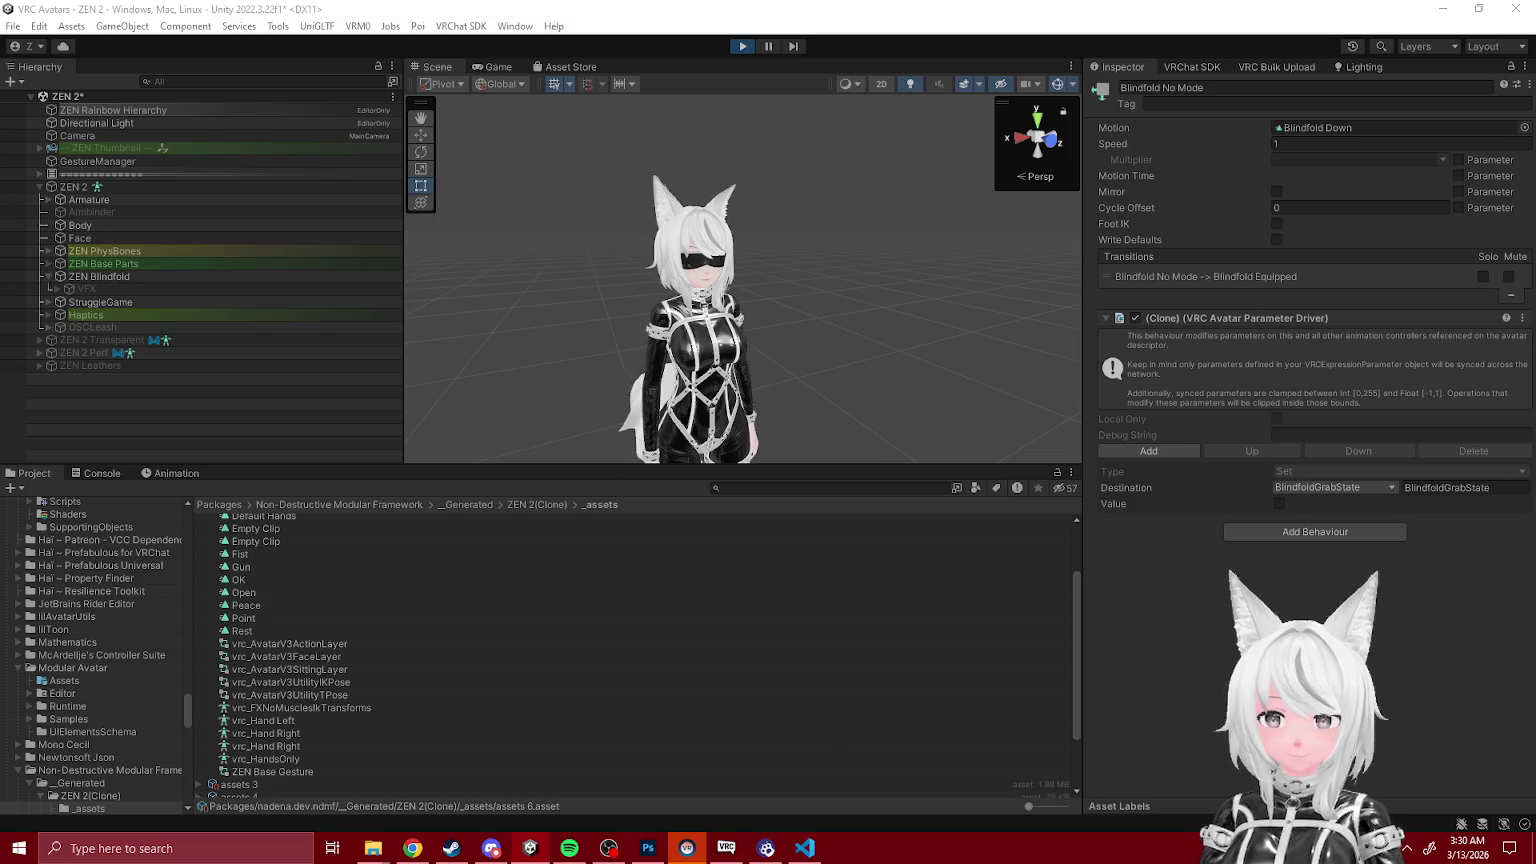
key("ctrl+z")
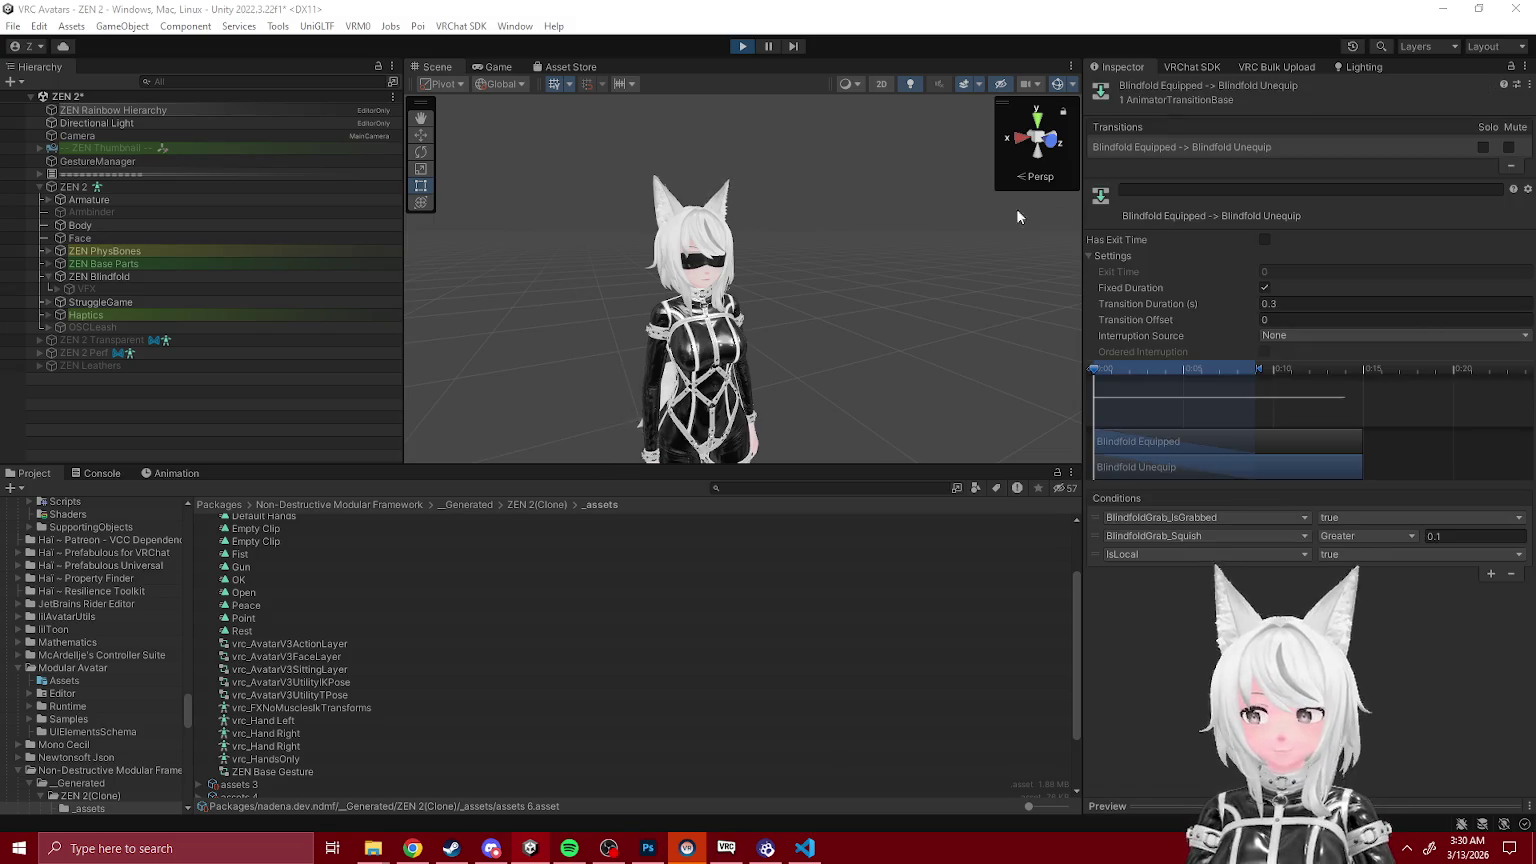
Step: Check the IsLocal menu page in Gesture Manager, edit a transition's exit time, and toggle Play mode
left_click(79, 162)
left_click(1281, 492)
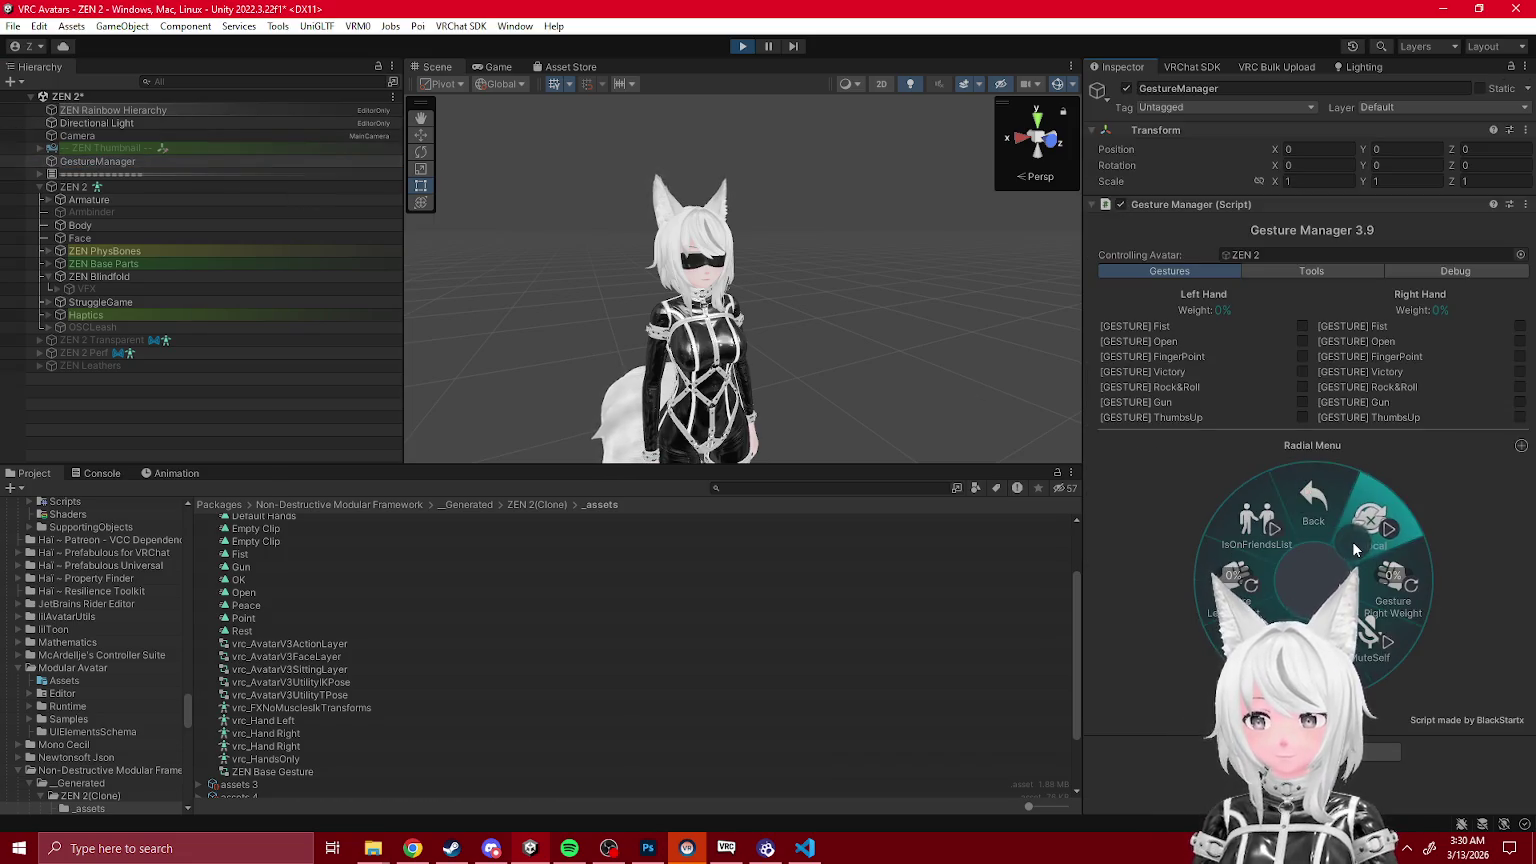
left_click(1315, 531)
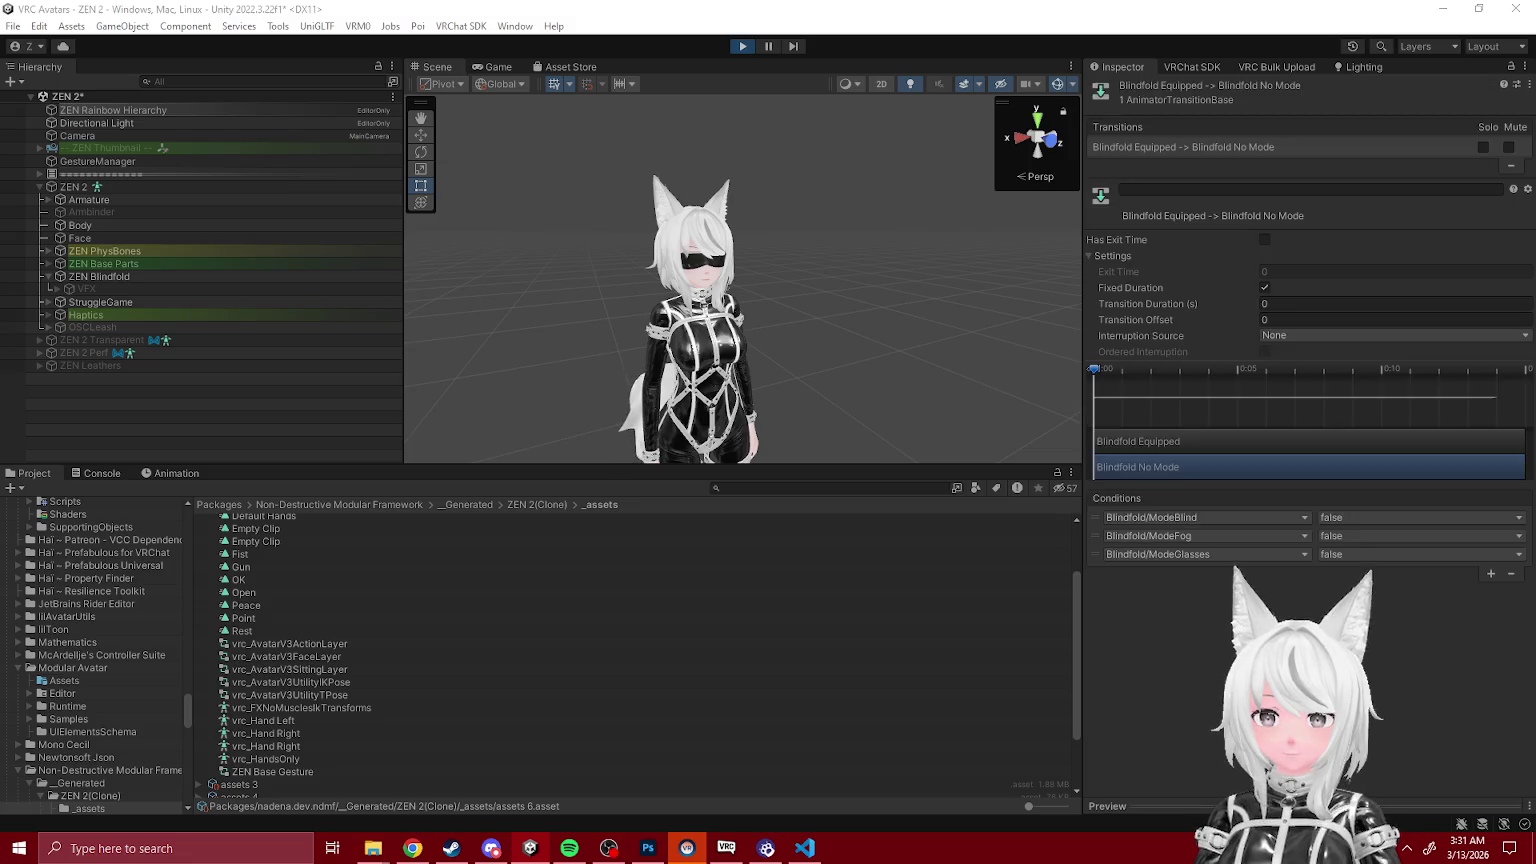
left_click(1395, 271)
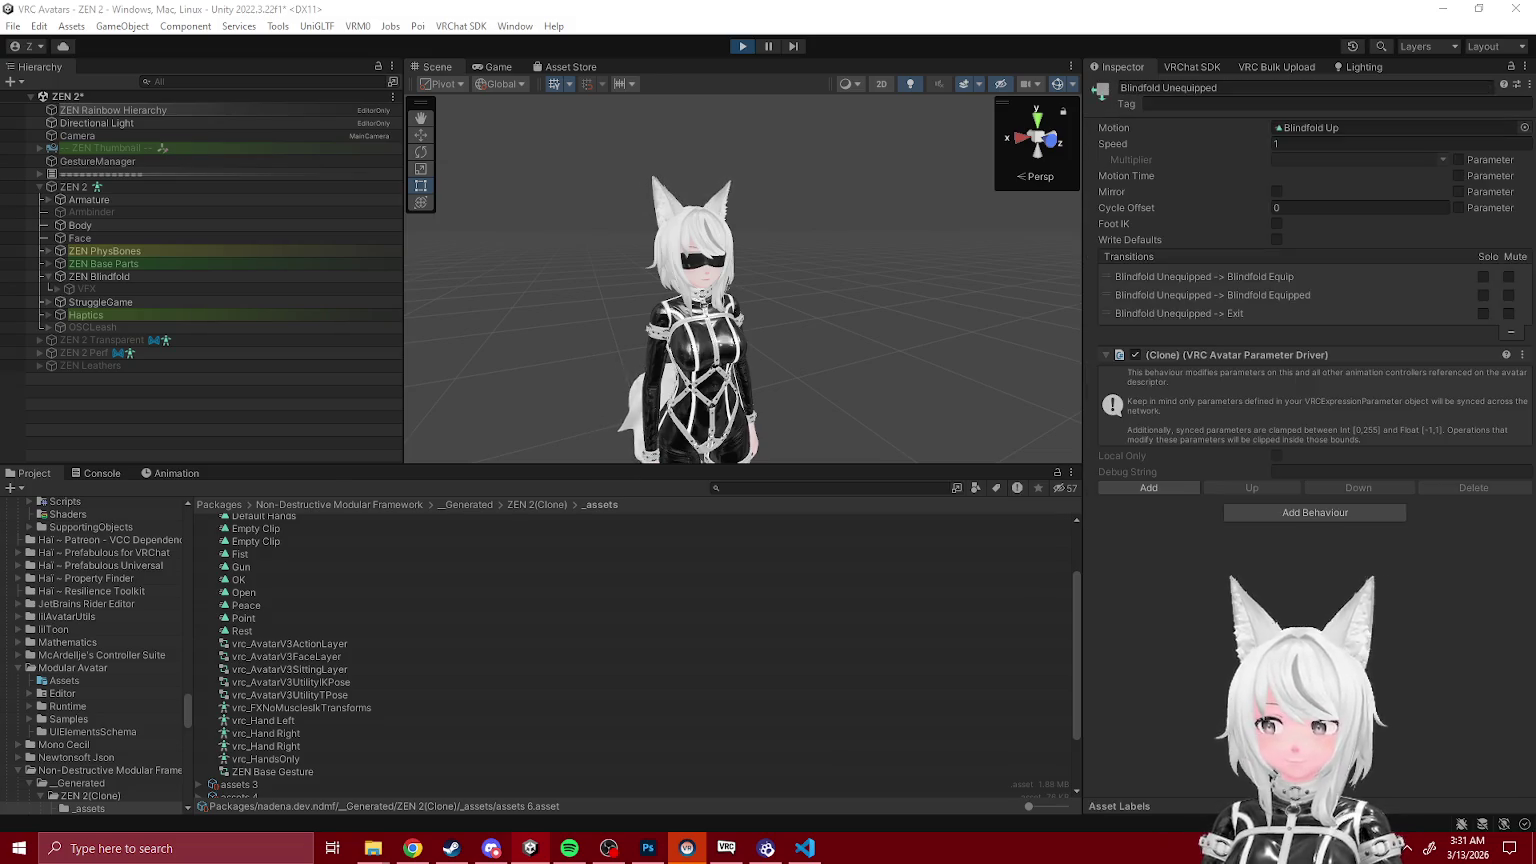
left_click(753, 45)
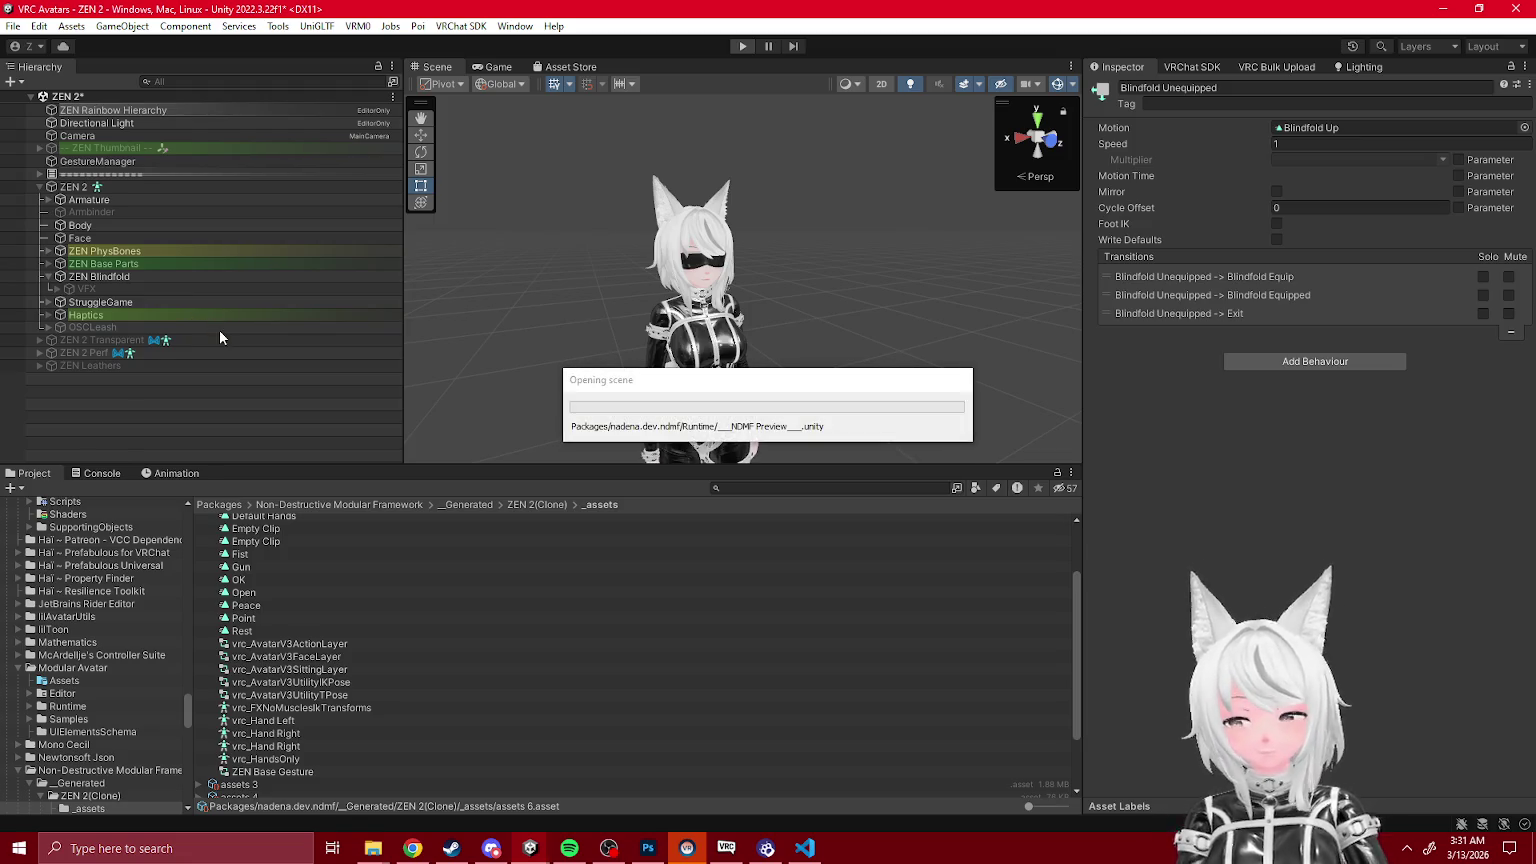
Step: Ping the _Blindfold Grabbable controller from Grabbable's MA Merge Animator 'Animator to merge' field
left_click(118, 303)
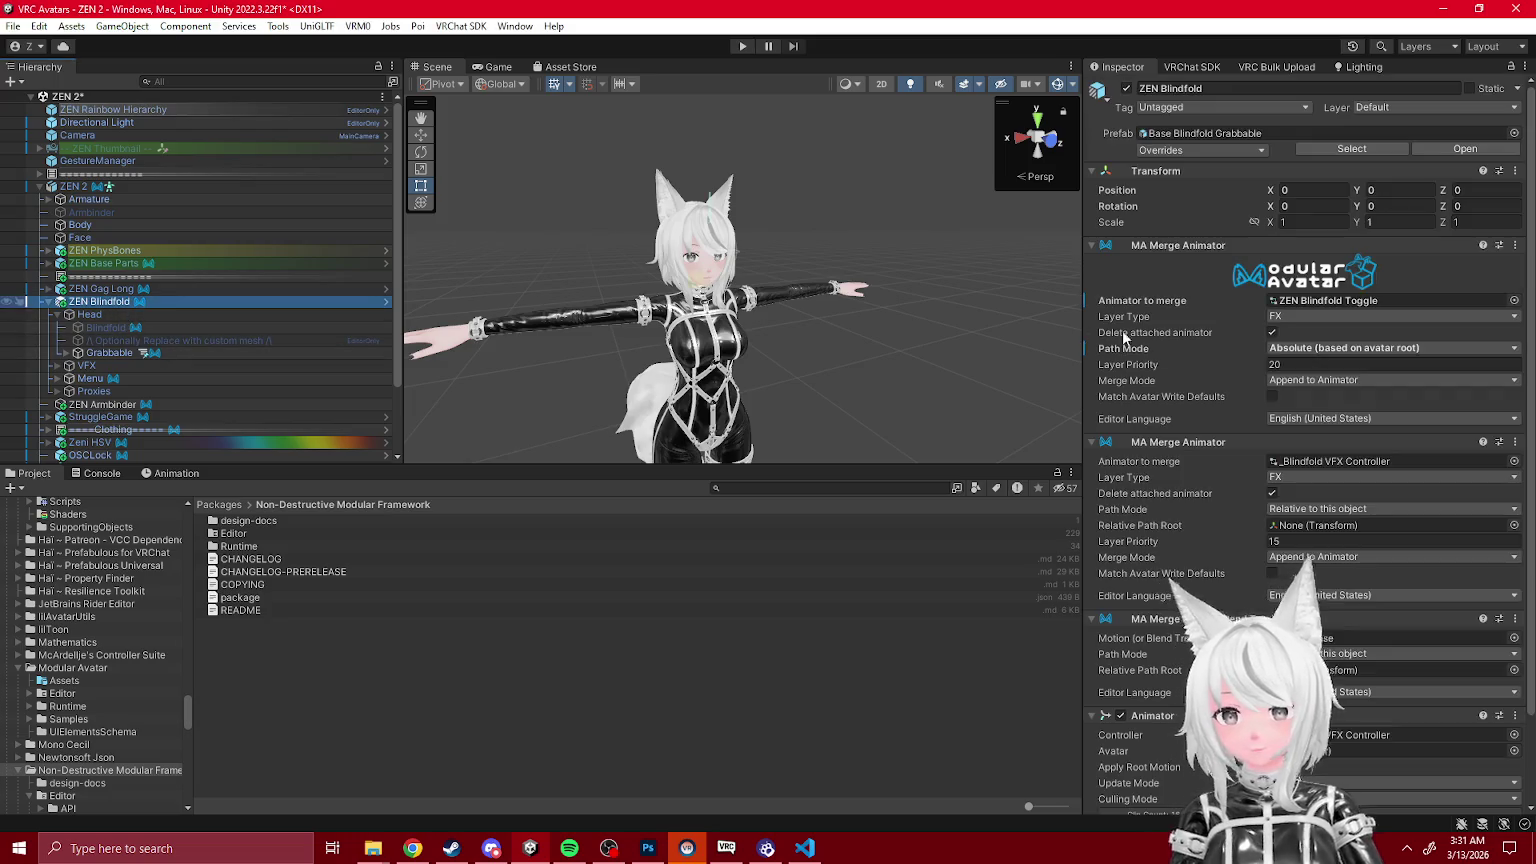
scroll(1274, 441, "down", 4)
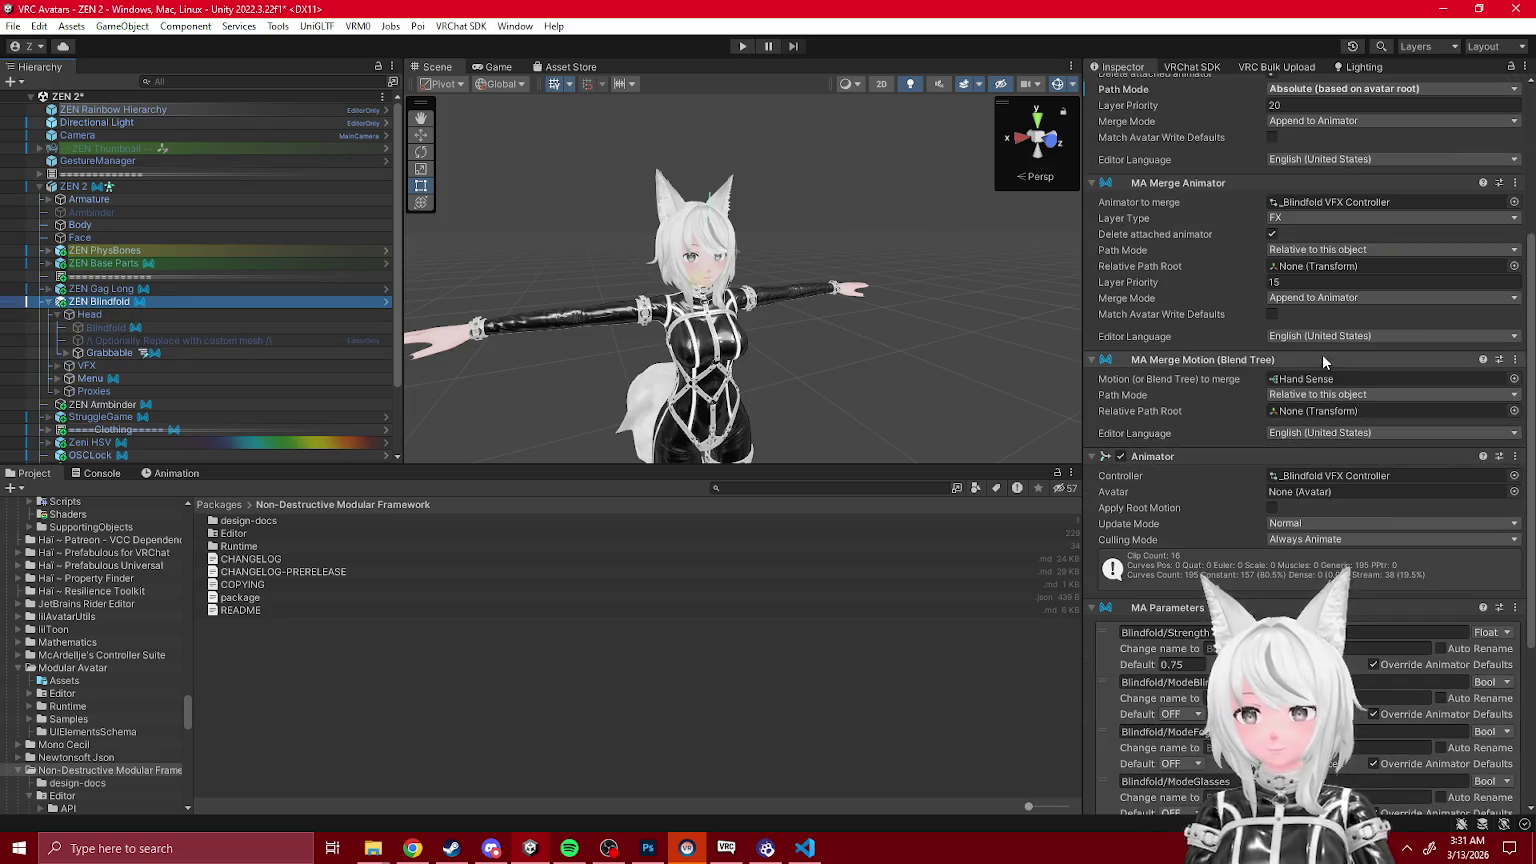
left_click(108, 352)
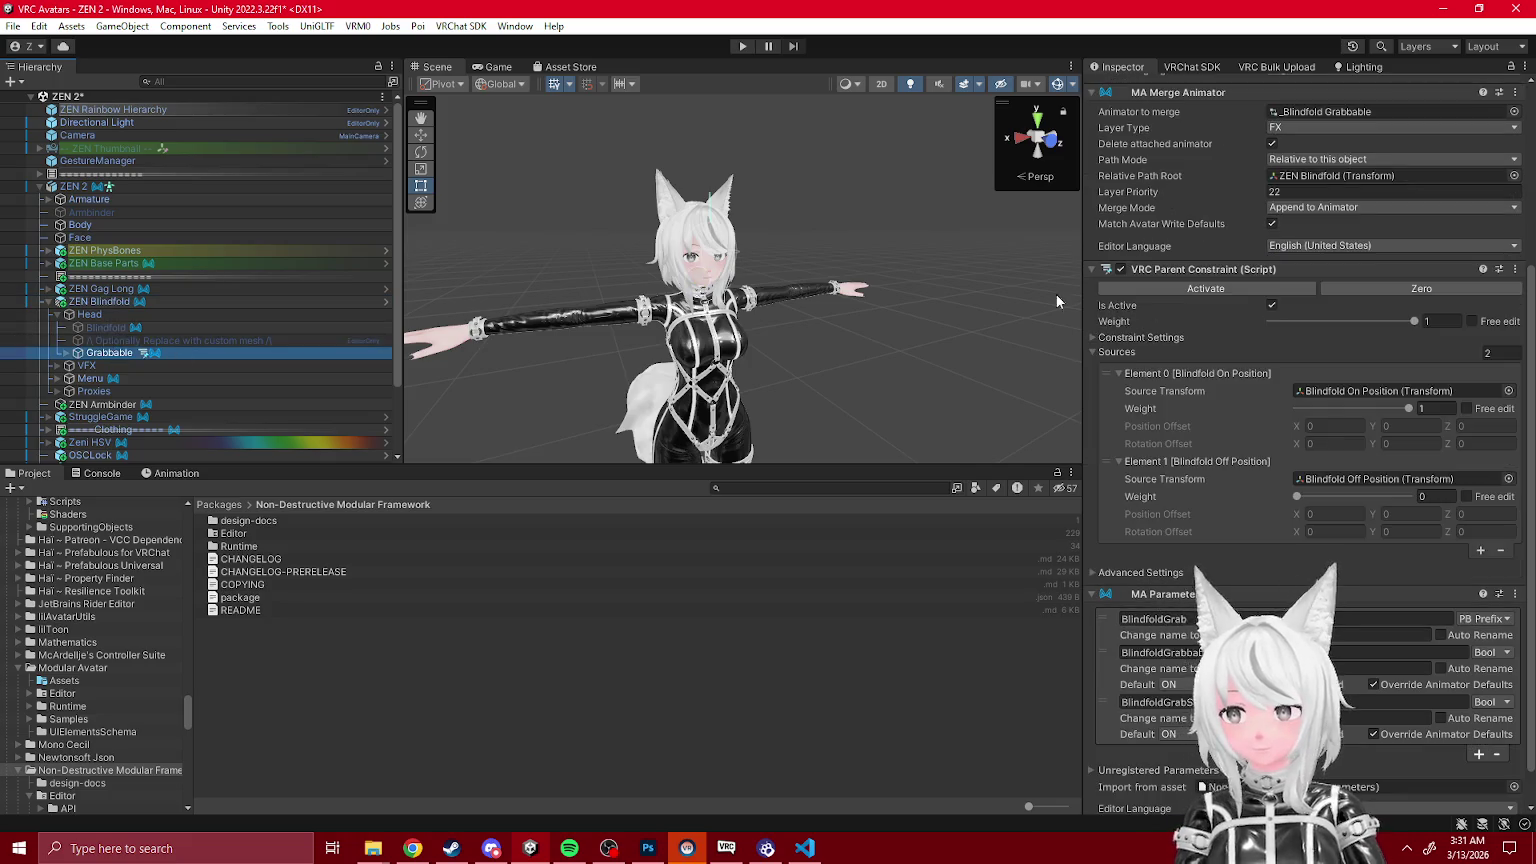
scroll(1330, 290, "up", 4)
double_click(1350, 327)
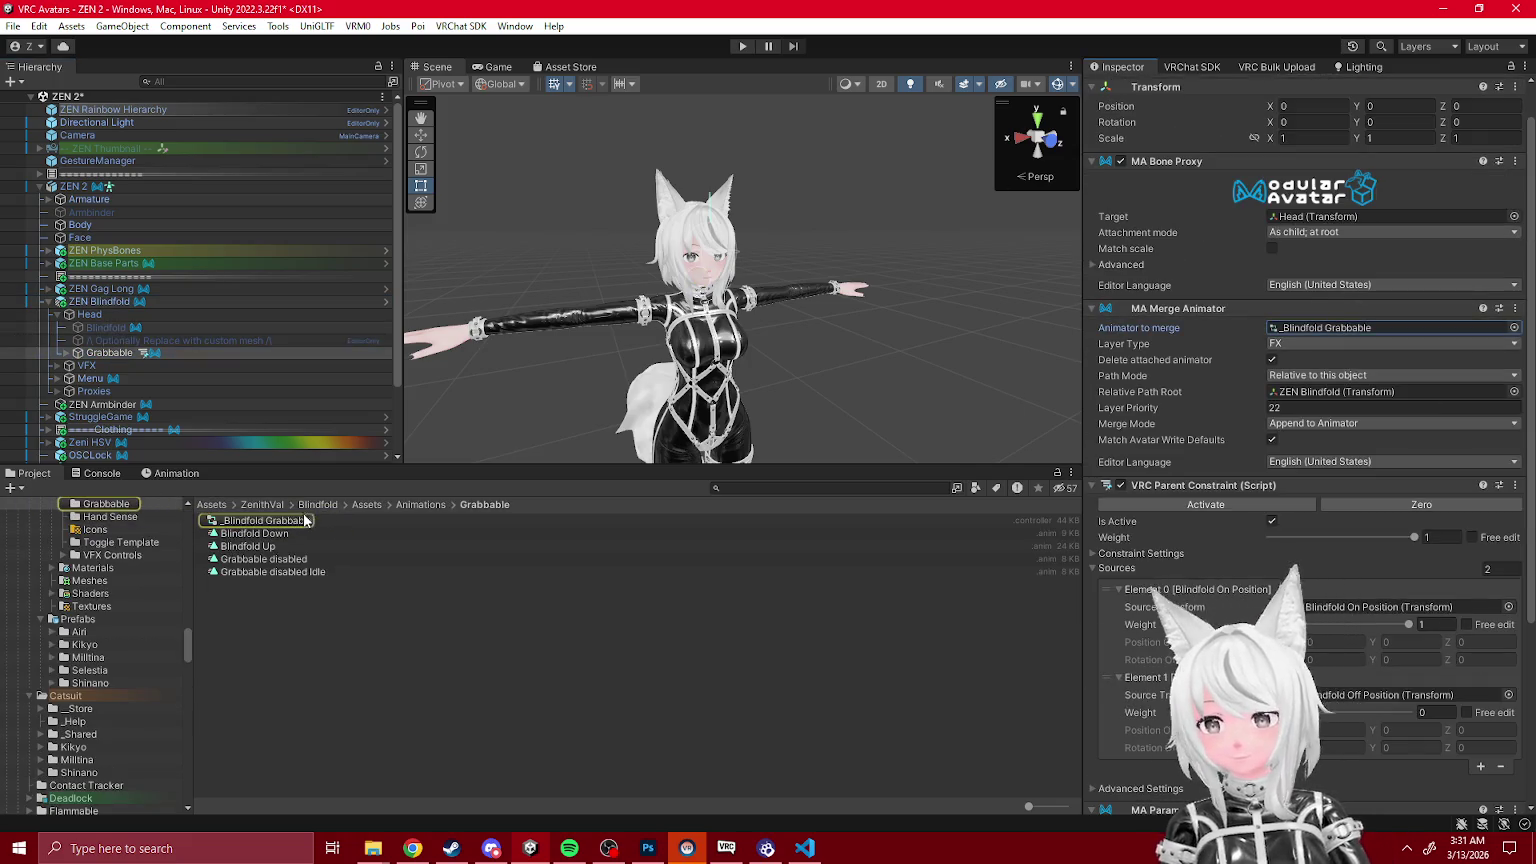
Step: Delete the duplicate Blindfold No Mode–Equipped transition in the Blindfold Grab graph
left_click(650, 66)
left_click_drag(817, 271, 817, 440)
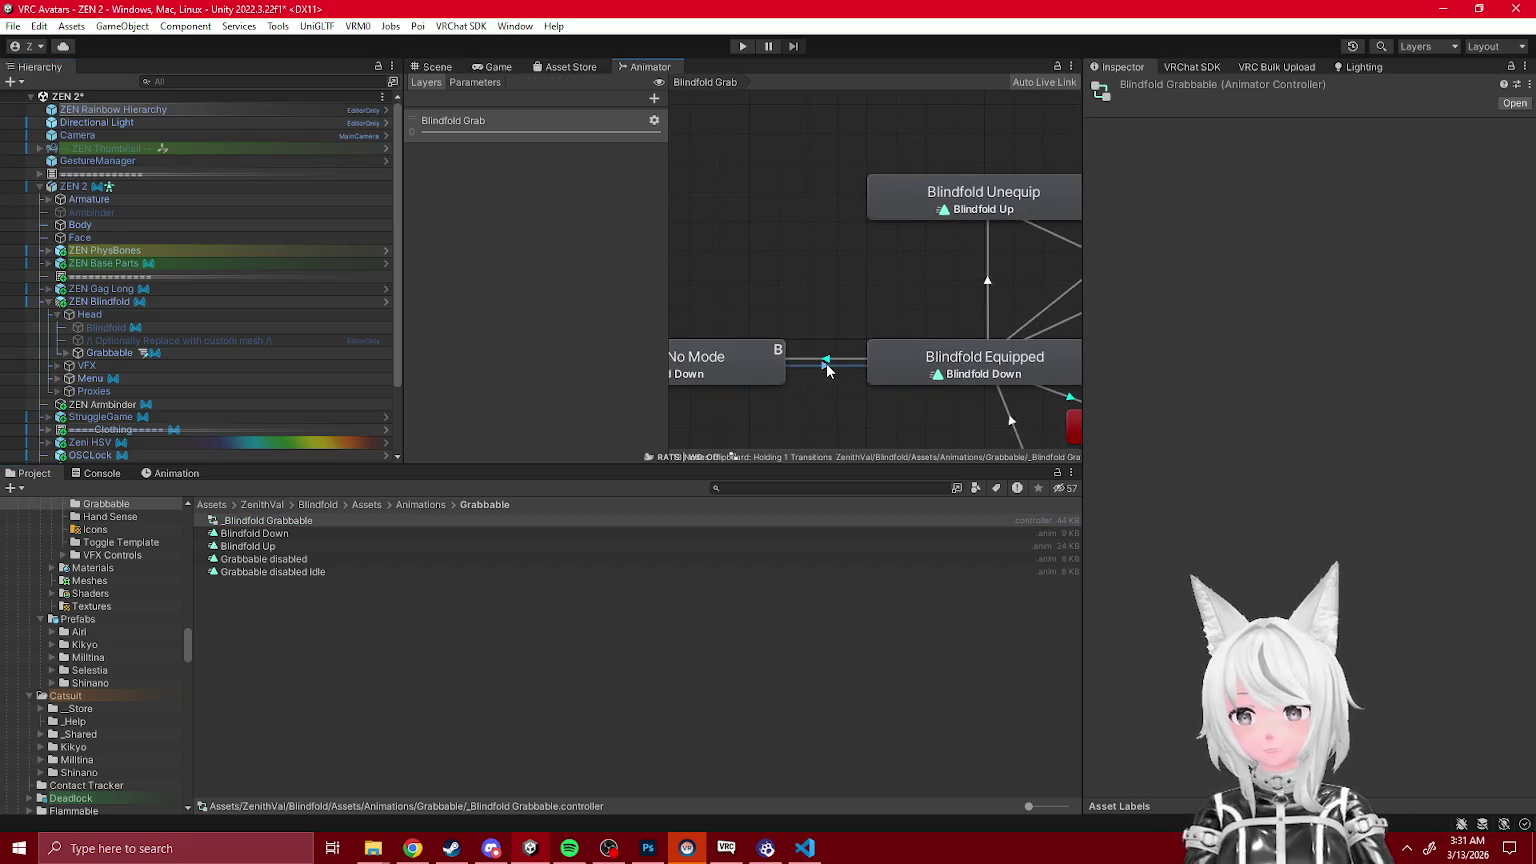
left_click(822, 358)
key("Delete")
left_click(825, 361)
Step: Add a Blindfold No Mode to Blindfold Unequip transition with exit time turned off
right_click(753, 357)
left_click(800, 369)
left_click(900, 214)
left_click(825, 286)
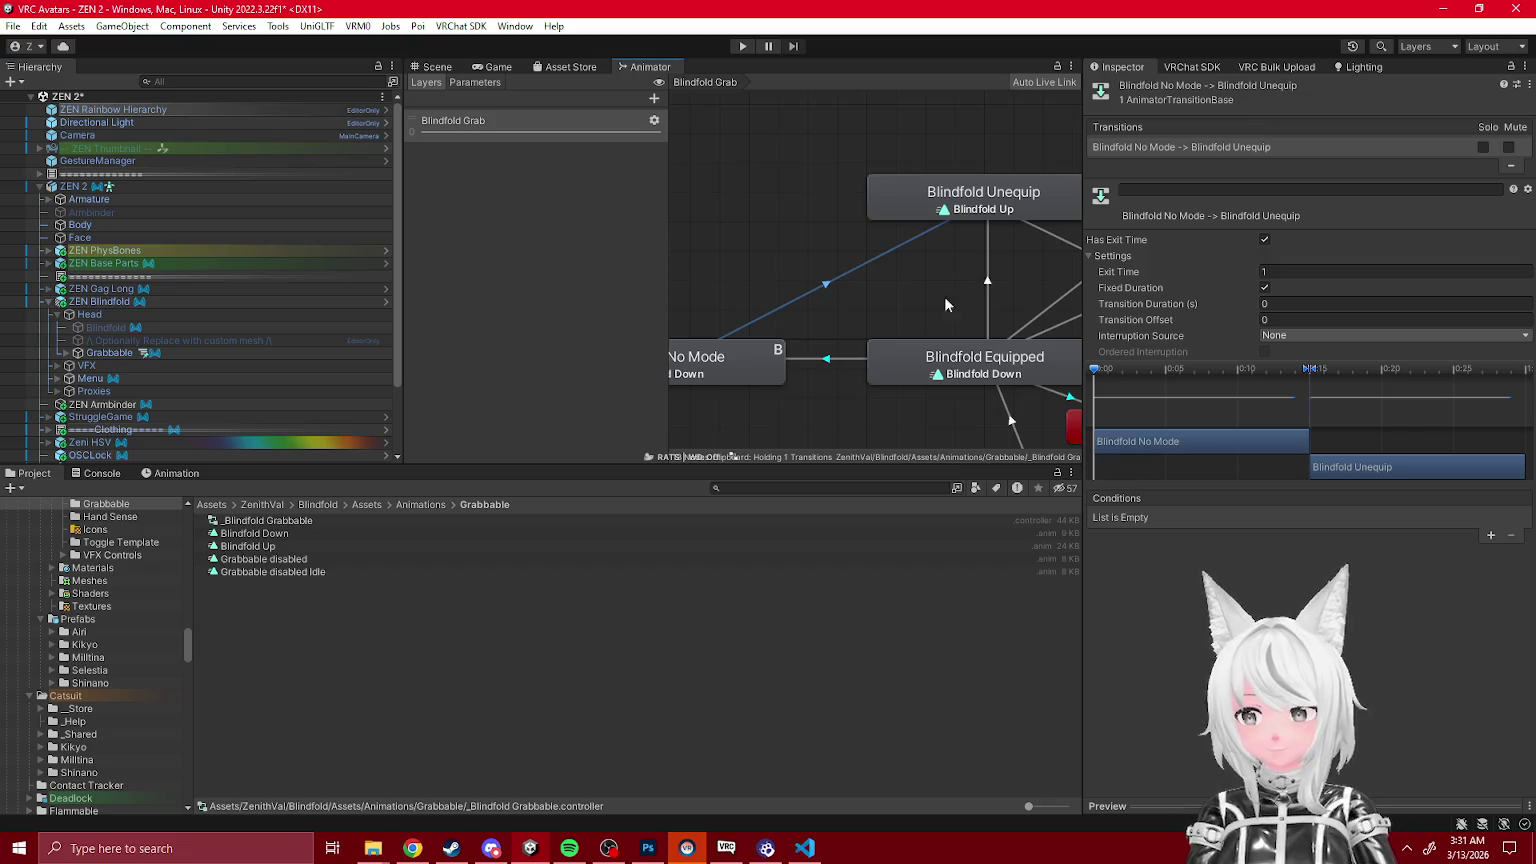
scroll(922, 314, "down", 1)
scroll(1075, 296, "down", 1)
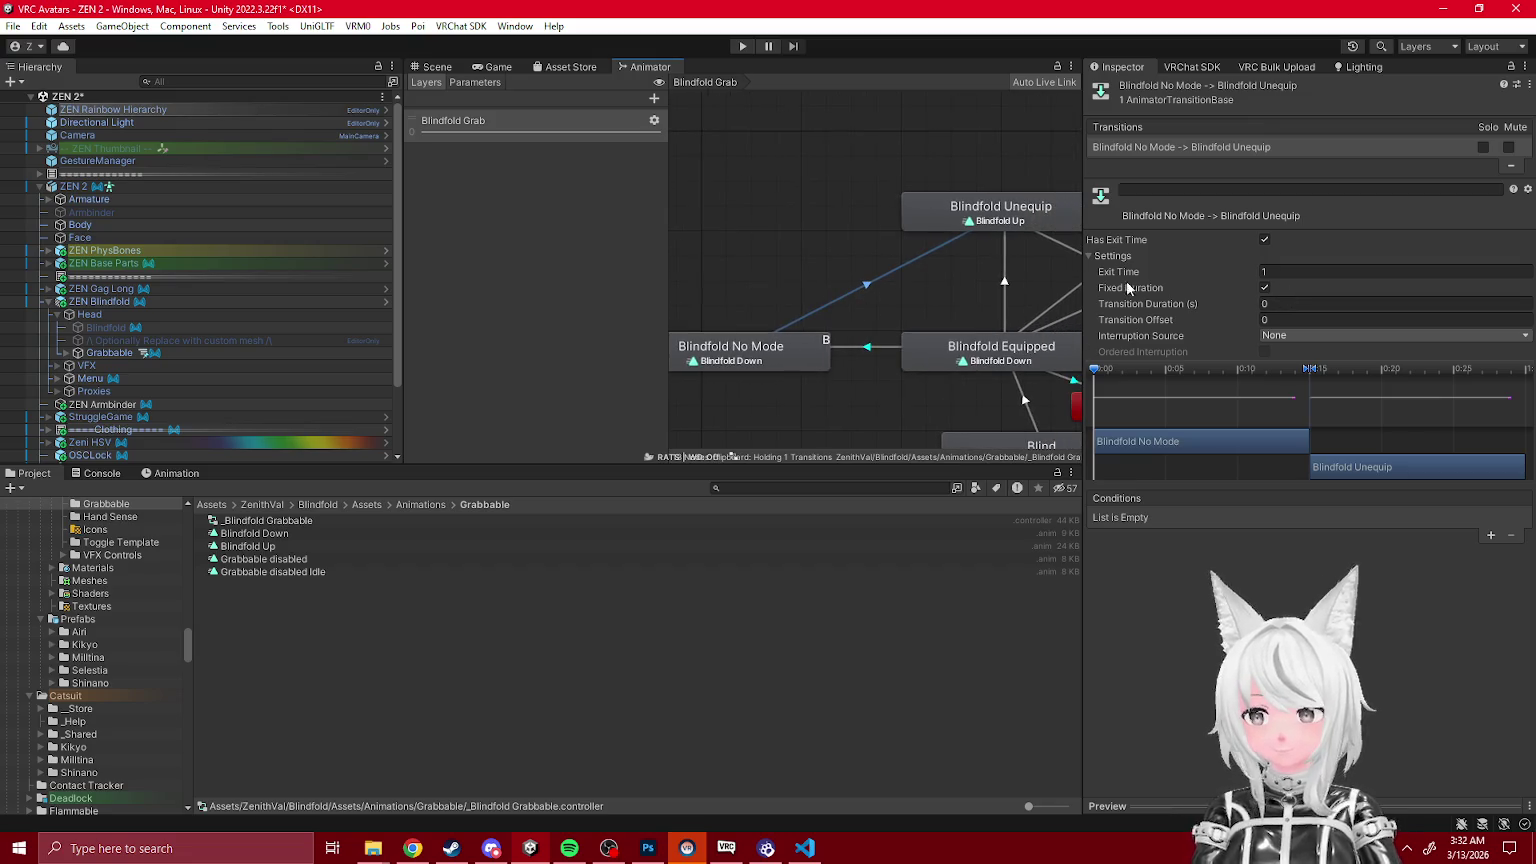
left_click(987, 358)
left_click(1006, 300)
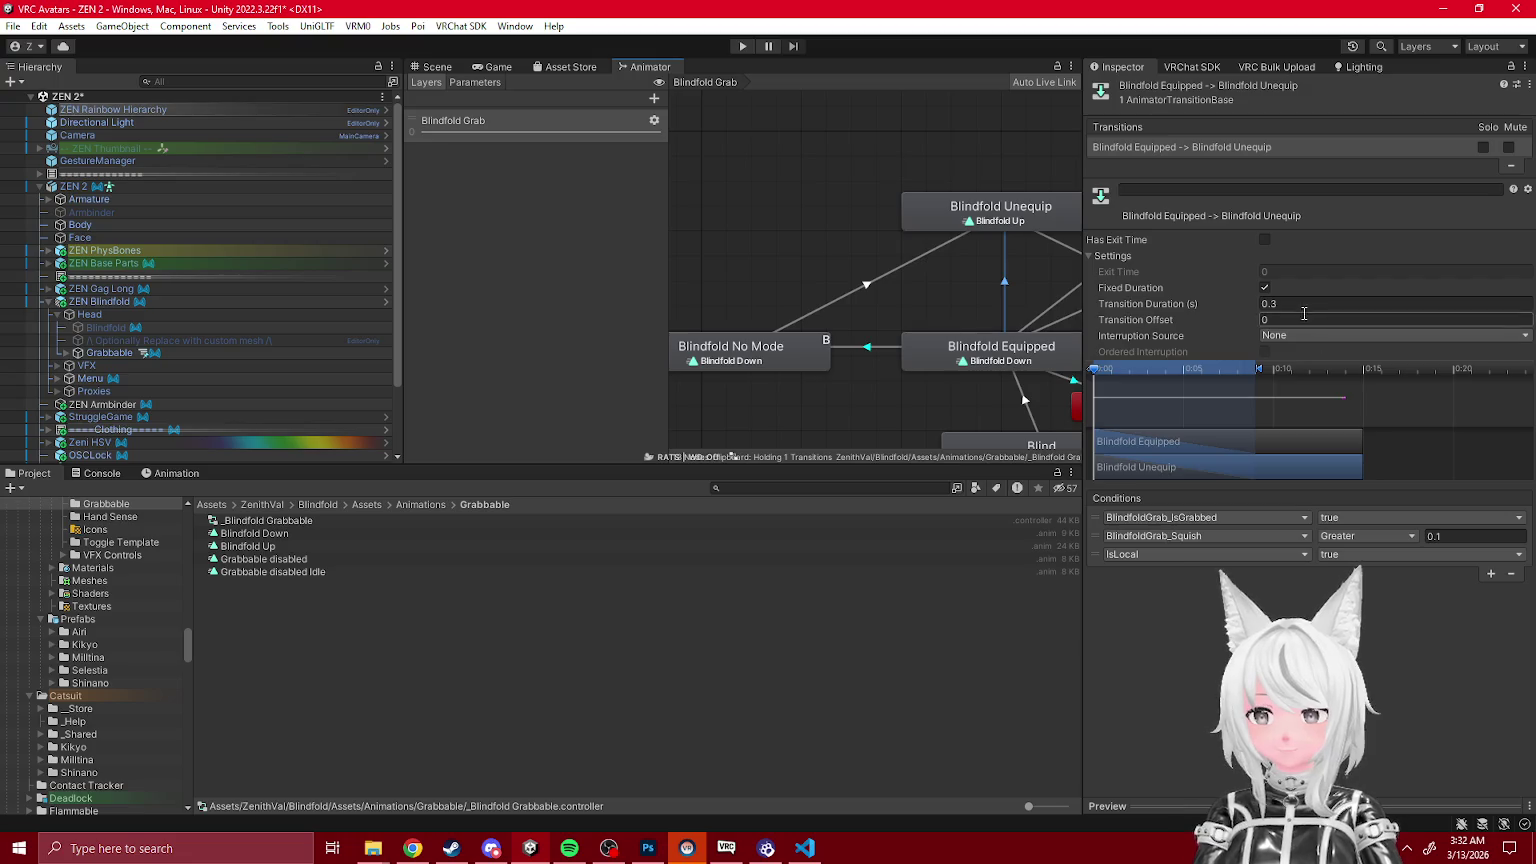
left_click(866, 290)
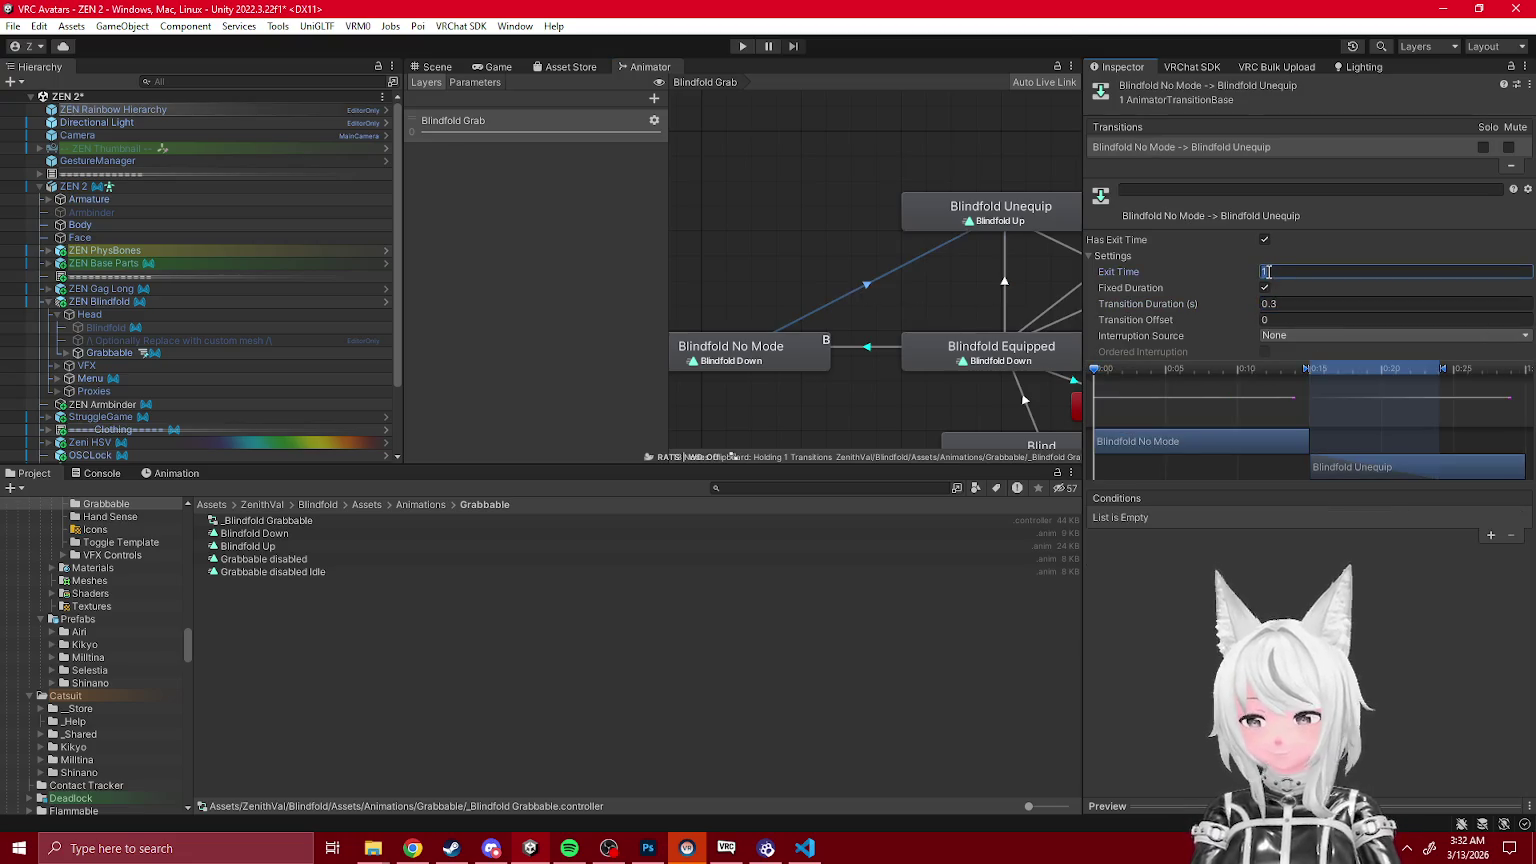
left_click(1263, 239)
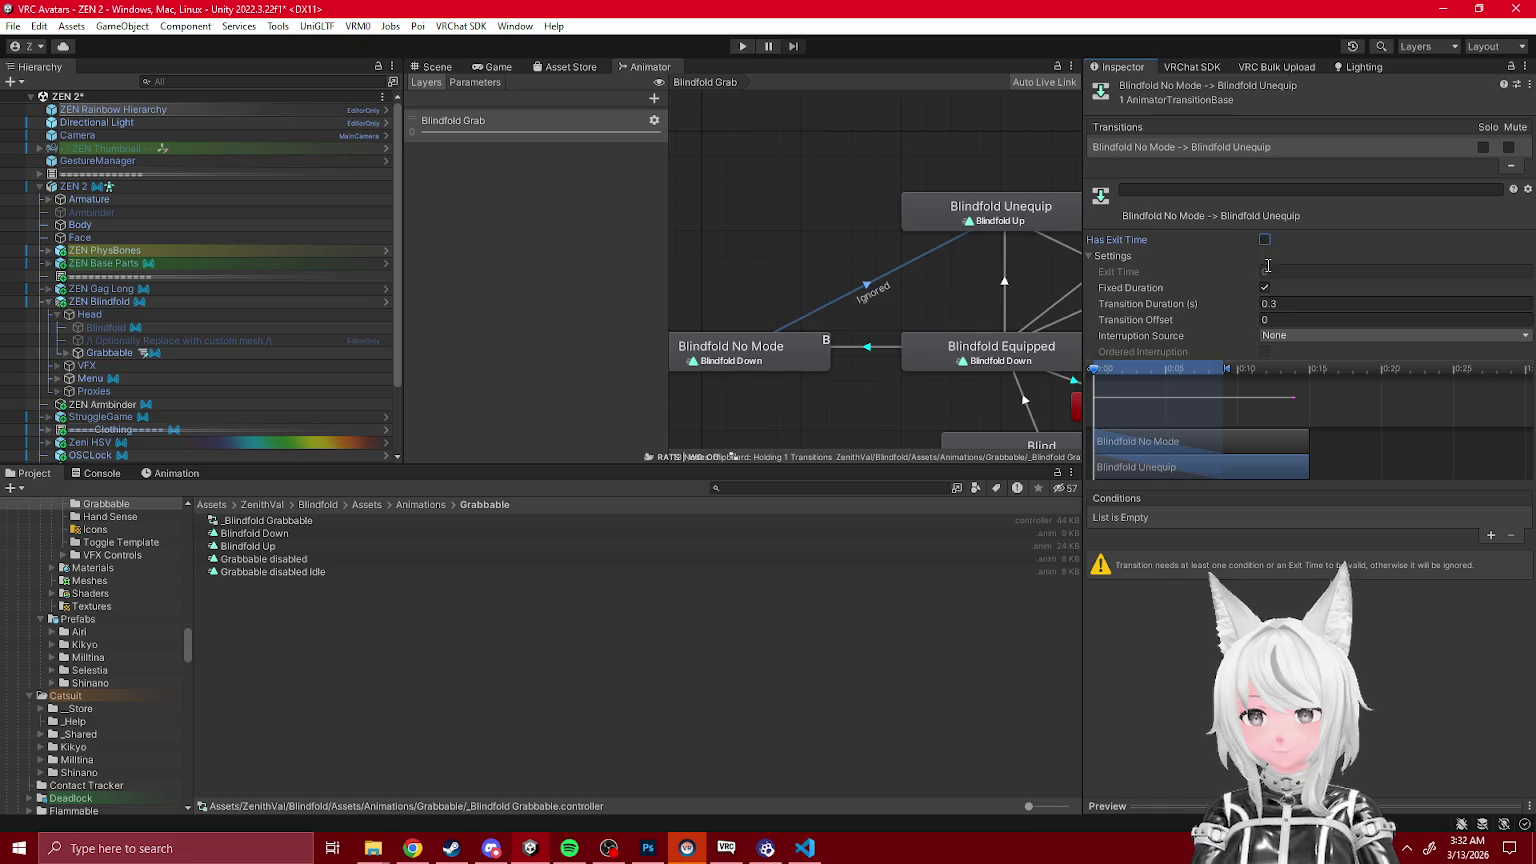
left_click(871, 289)
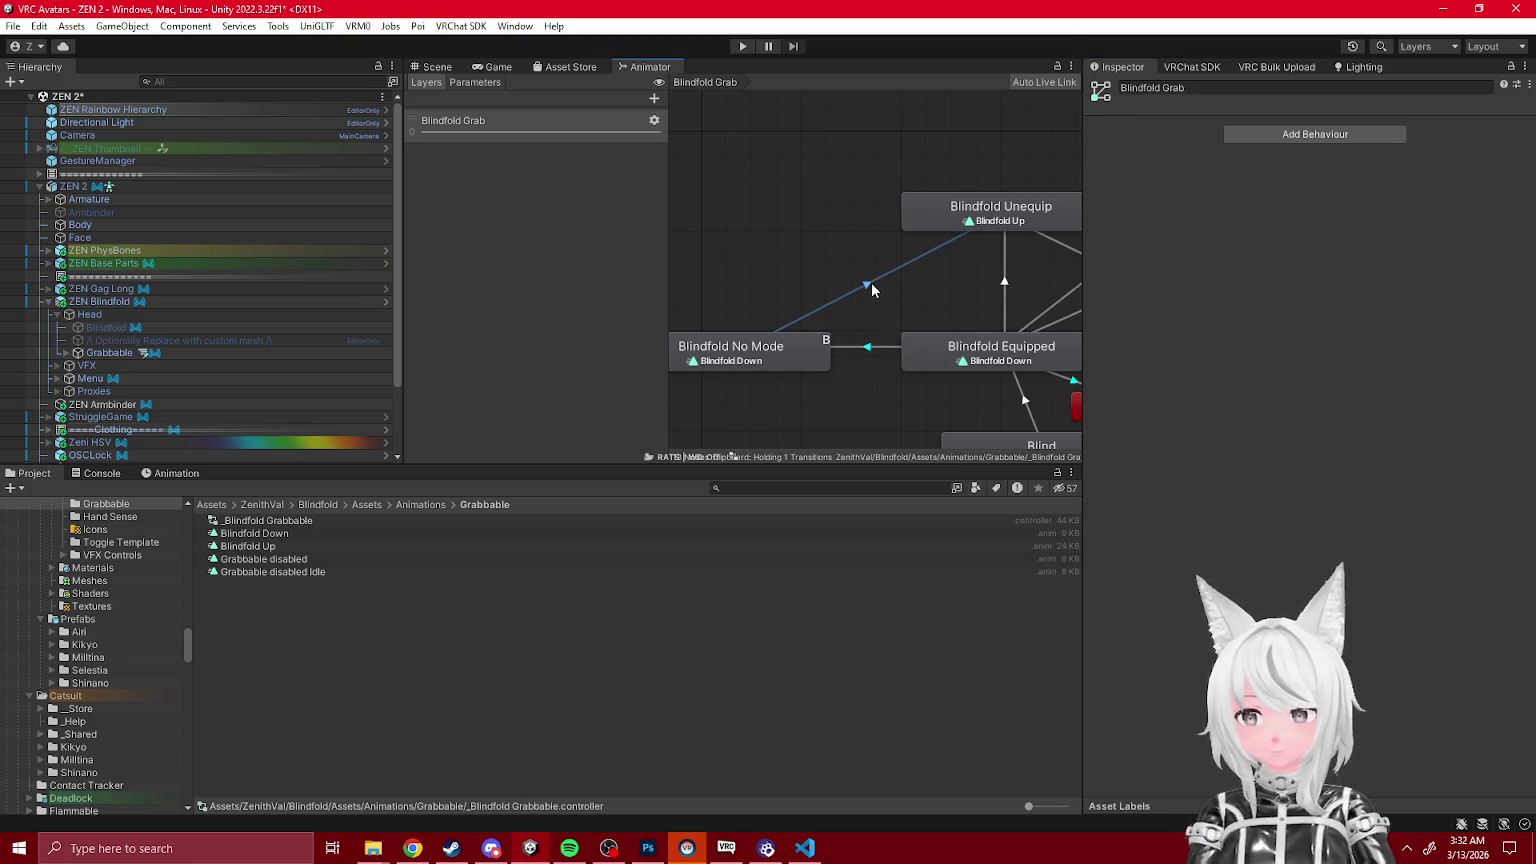
left_click(1004, 288)
Step: Remove the Parameter Driver from the Blindfold No Mode state
left_click(815, 345)
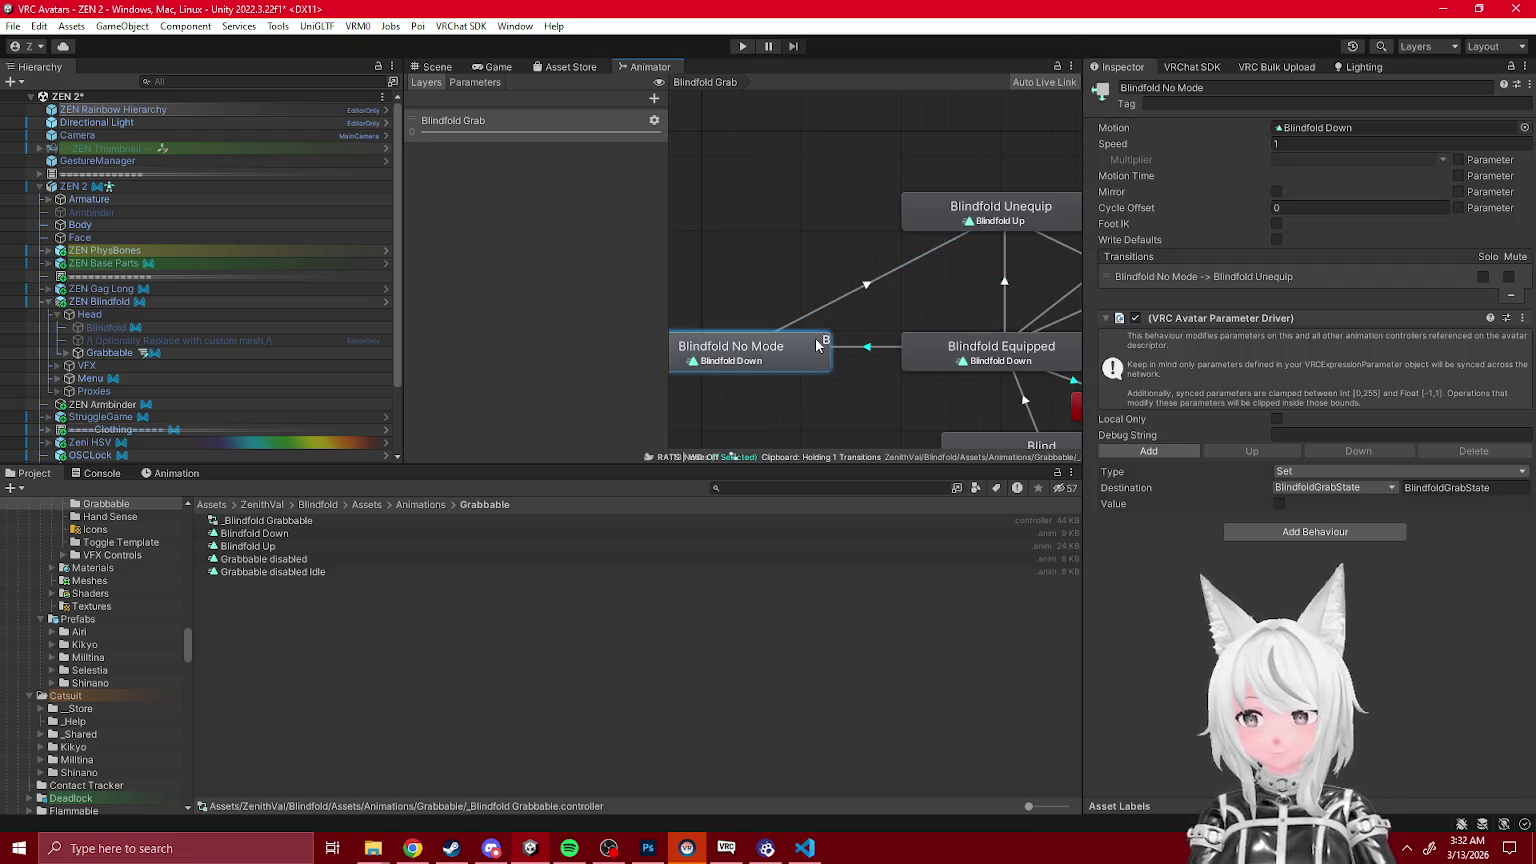
left_click_drag(983, 370, 753, 352)
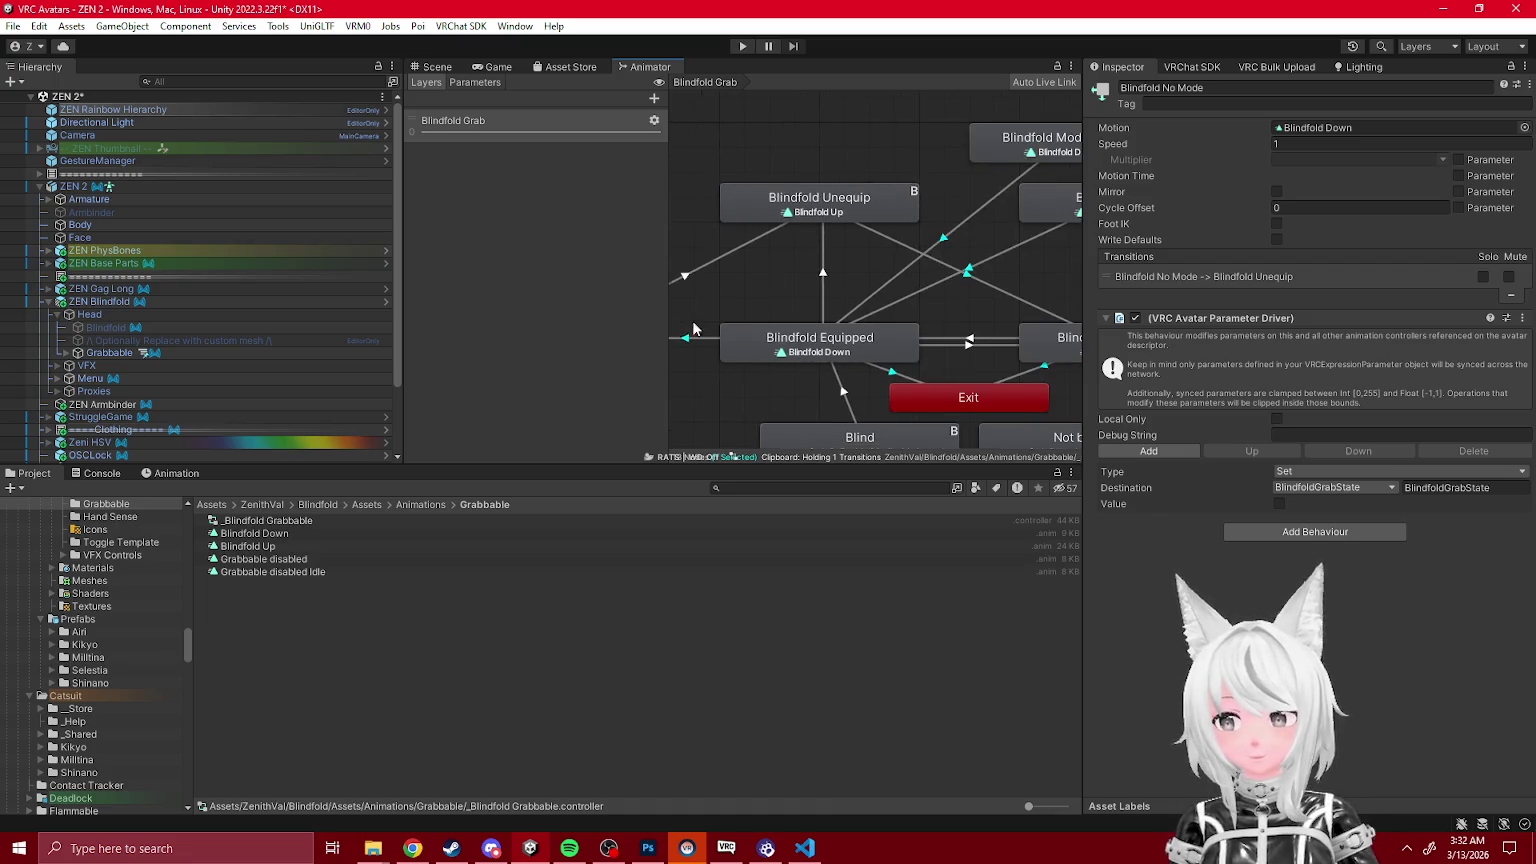
right_click(1208, 318)
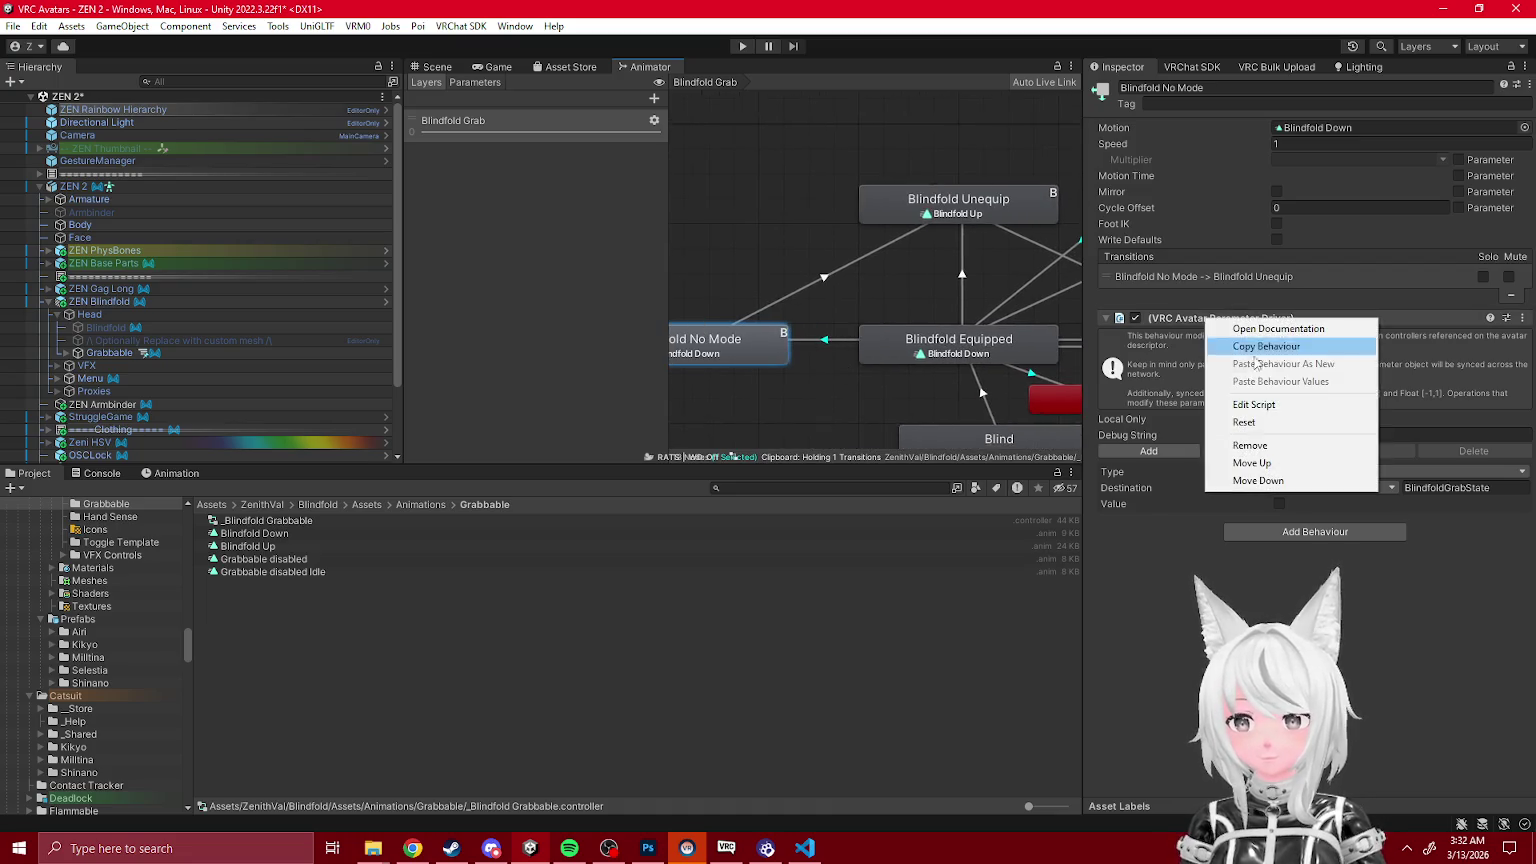
left_click(1291, 444)
Step: Review the Equipped-to-No Mode transition, which requires all three Blindfold mode bools false
left_click(837, 339)
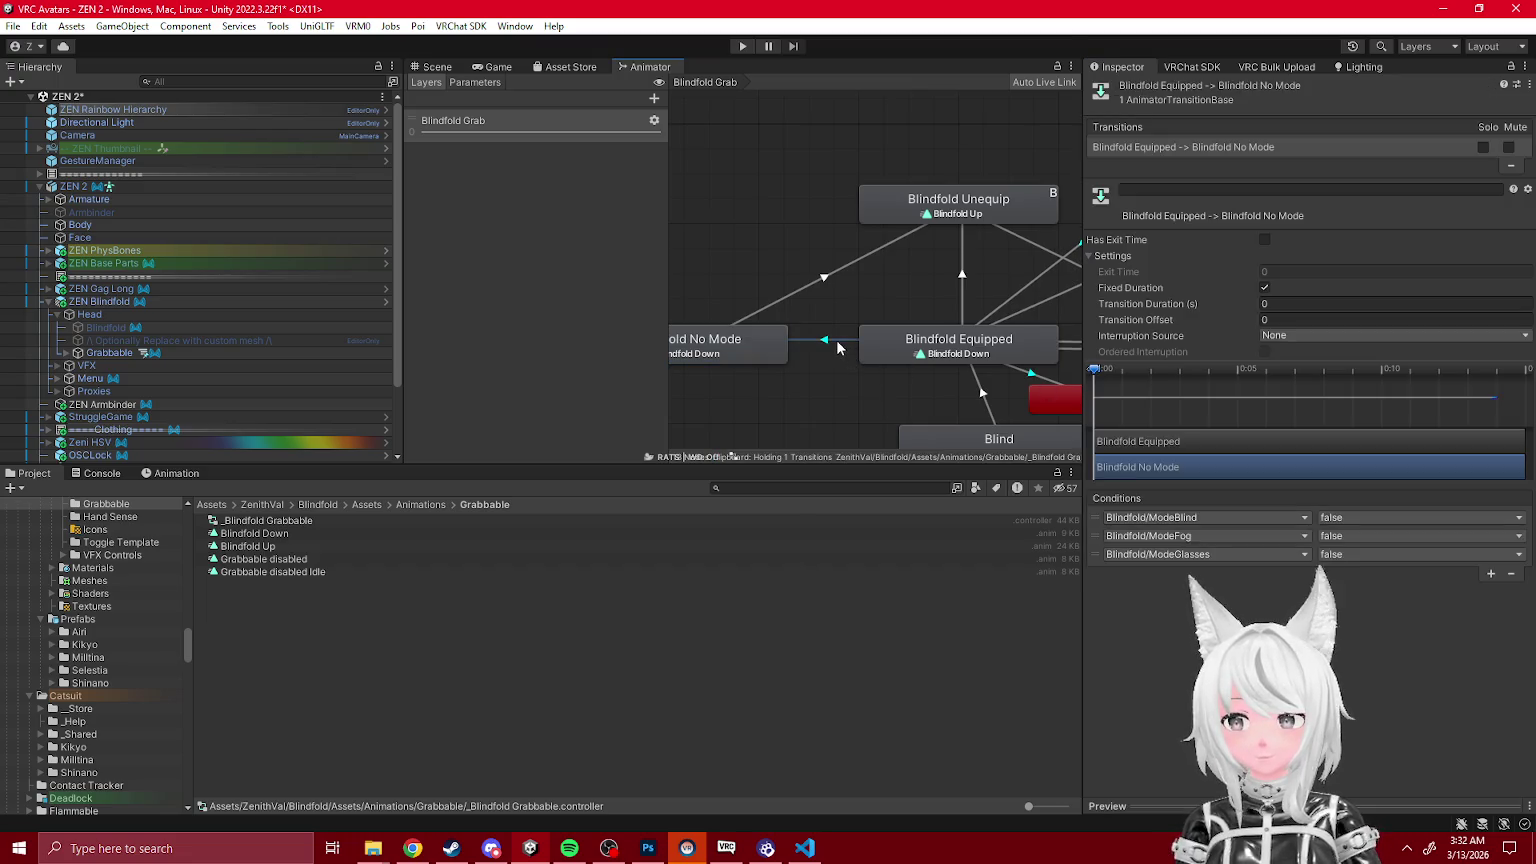
left_click(963, 210)
left_click(839, 348)
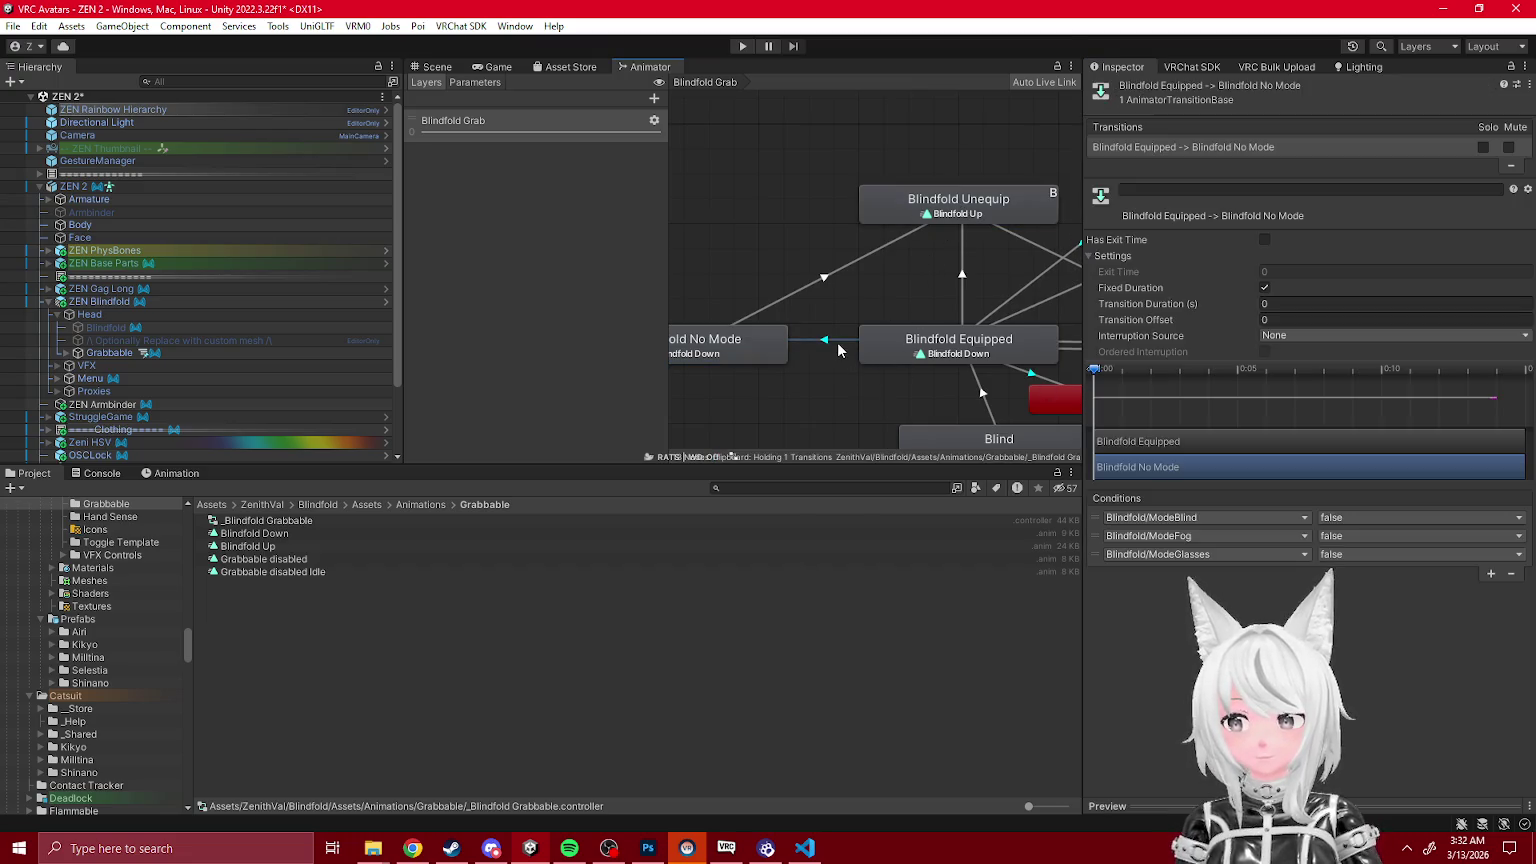
scroll(841, 349, "down", 1)
scroll(902, 357, "right", 1)
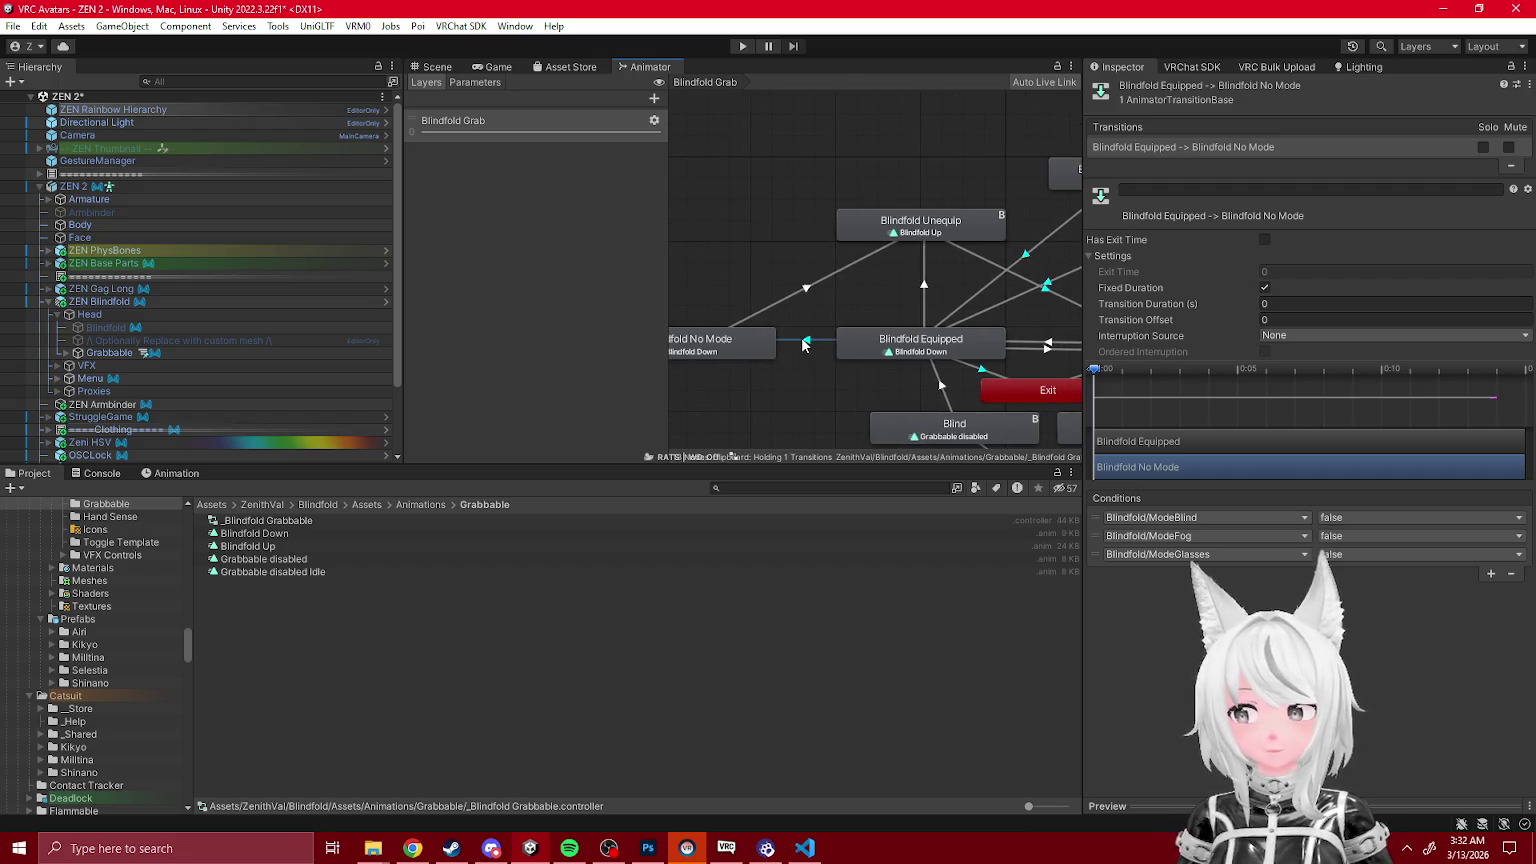
scroll(854, 357, "left", 3)
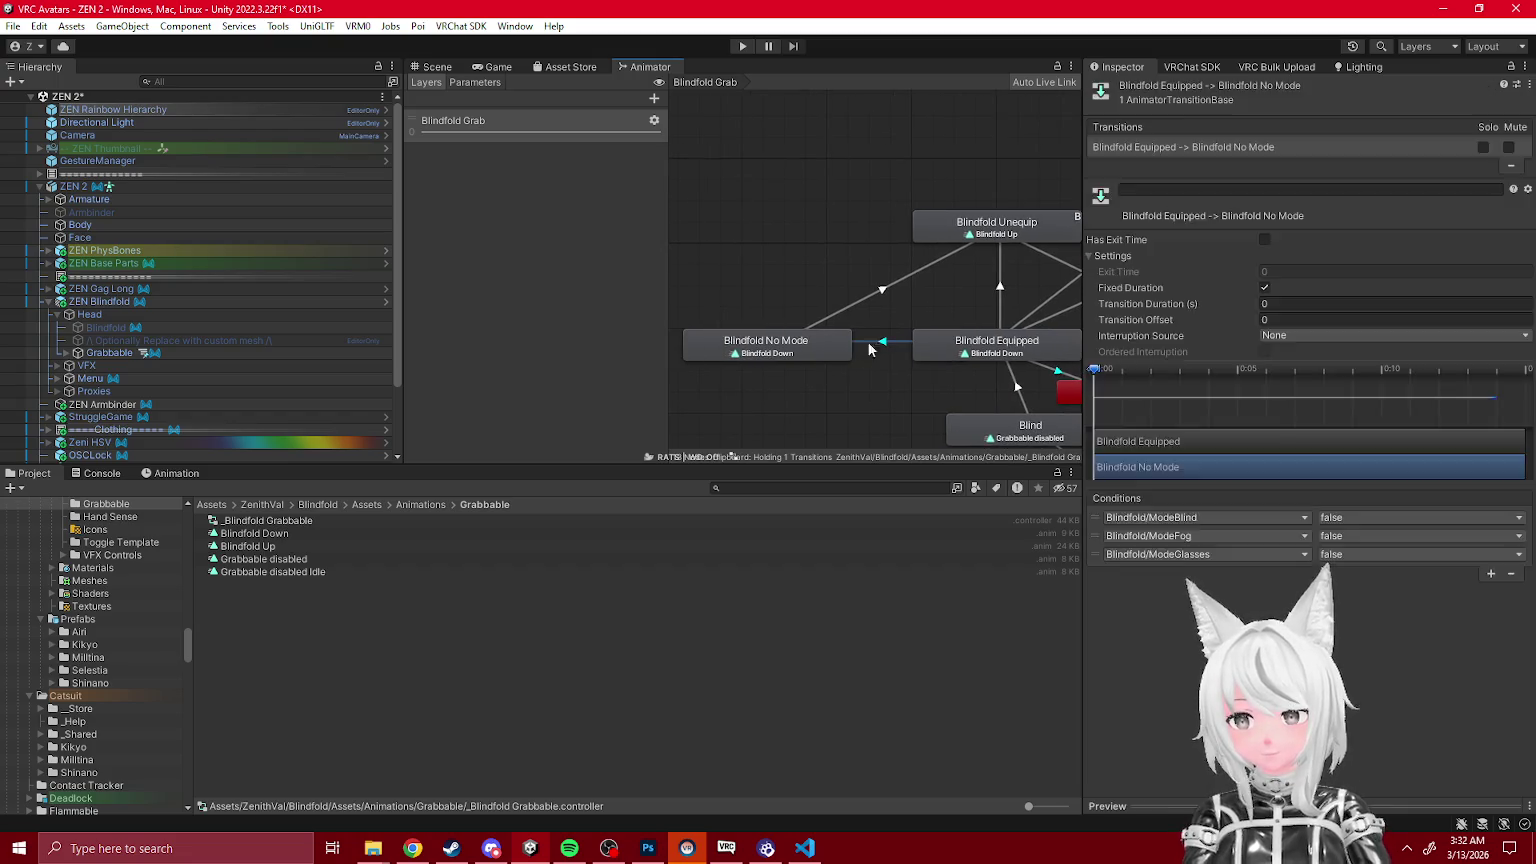
left_click(793, 354)
Step: Set the second Blindfold Equipped to Unequip transition's duration to 0.3
left_click(885, 343)
left_click(963, 233)
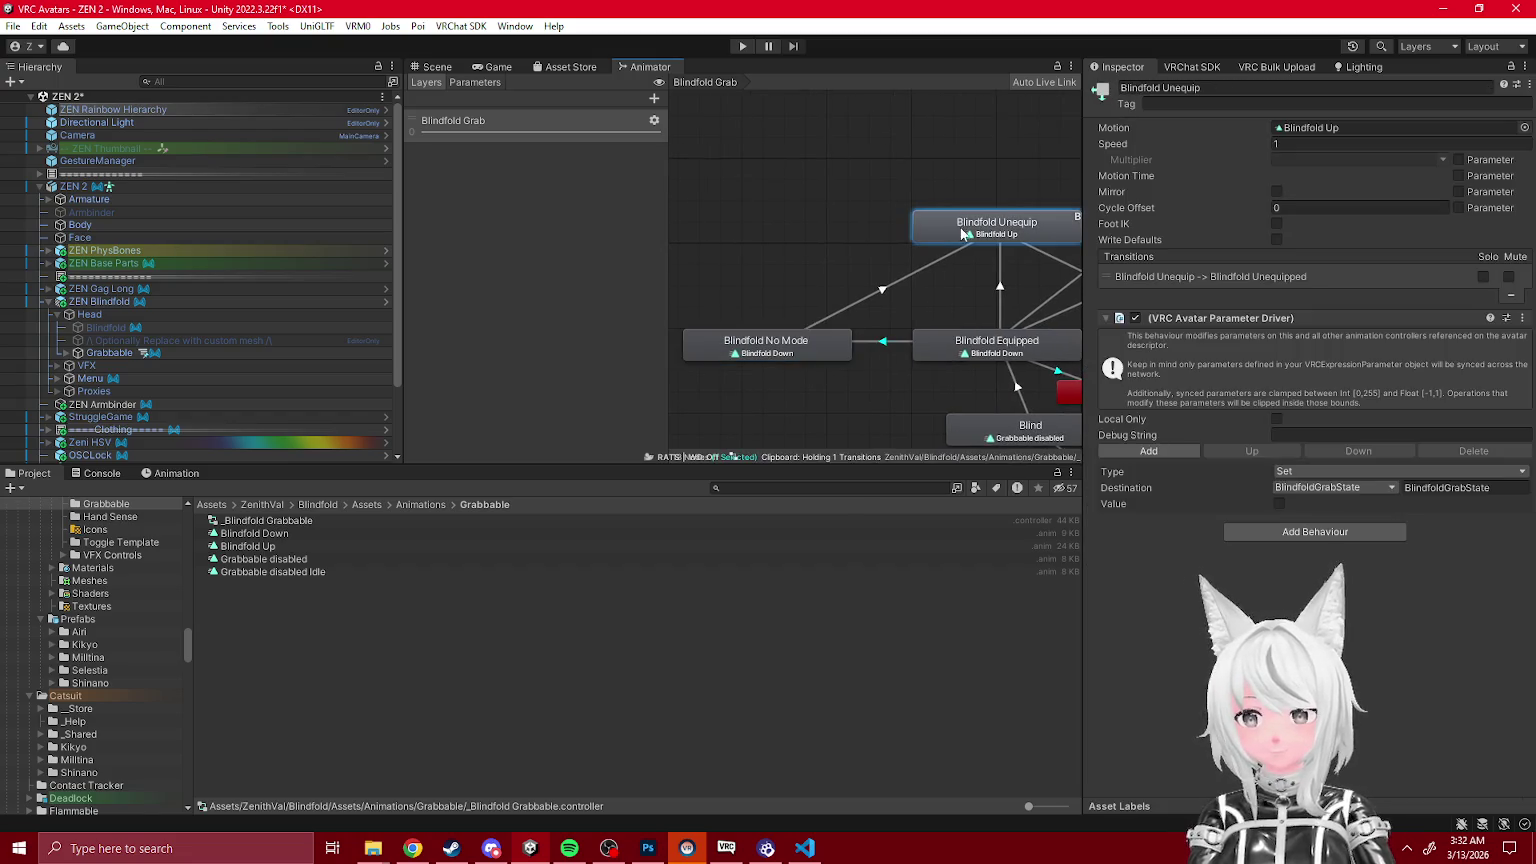
left_click(926, 348)
left_click(999, 284)
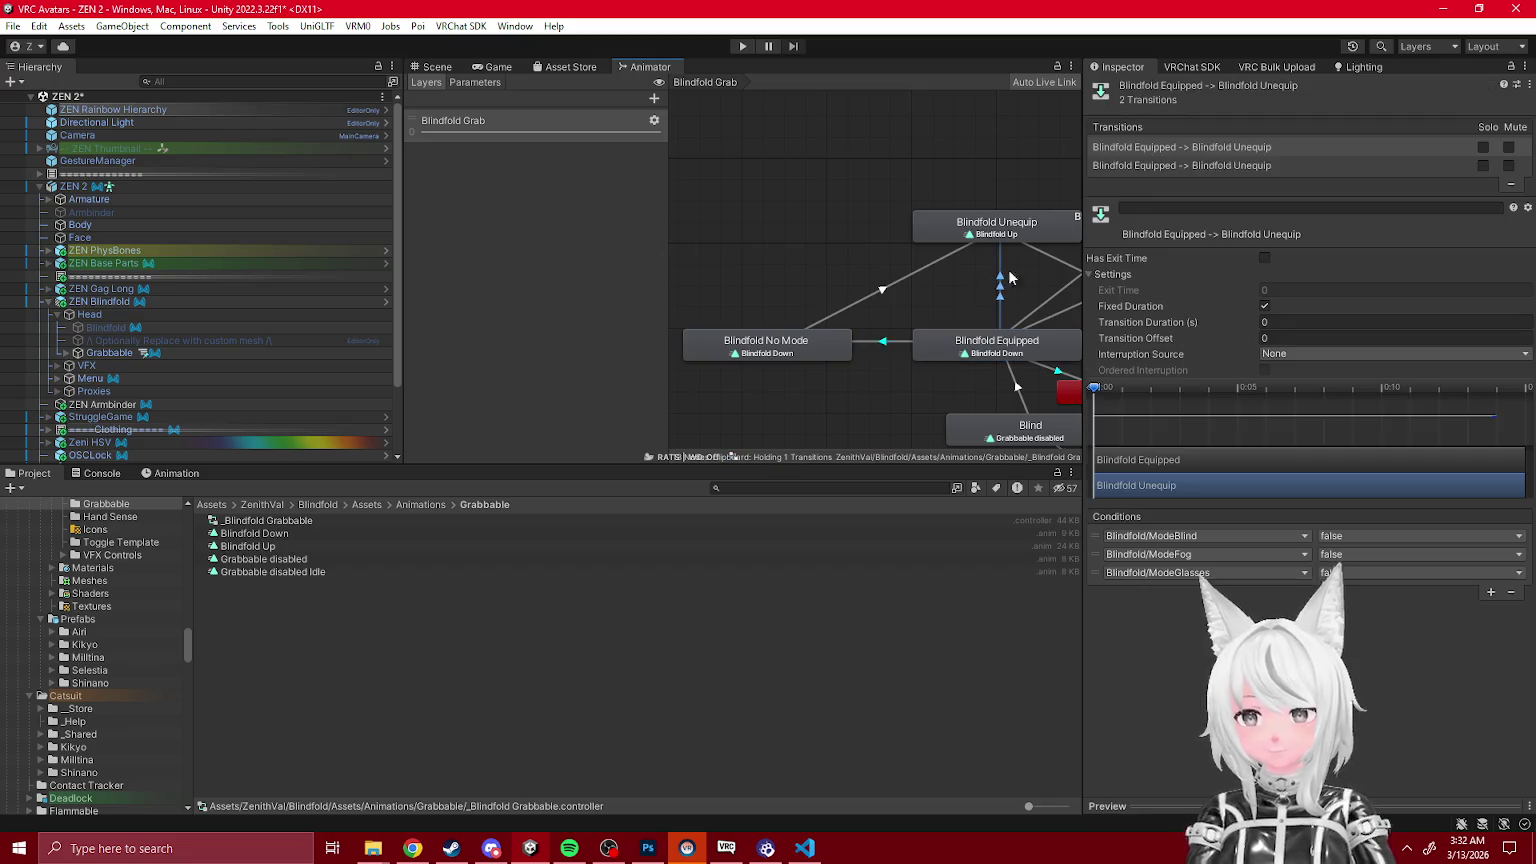
left_click(1209, 166)
left_click(1300, 322)
type("0.3")
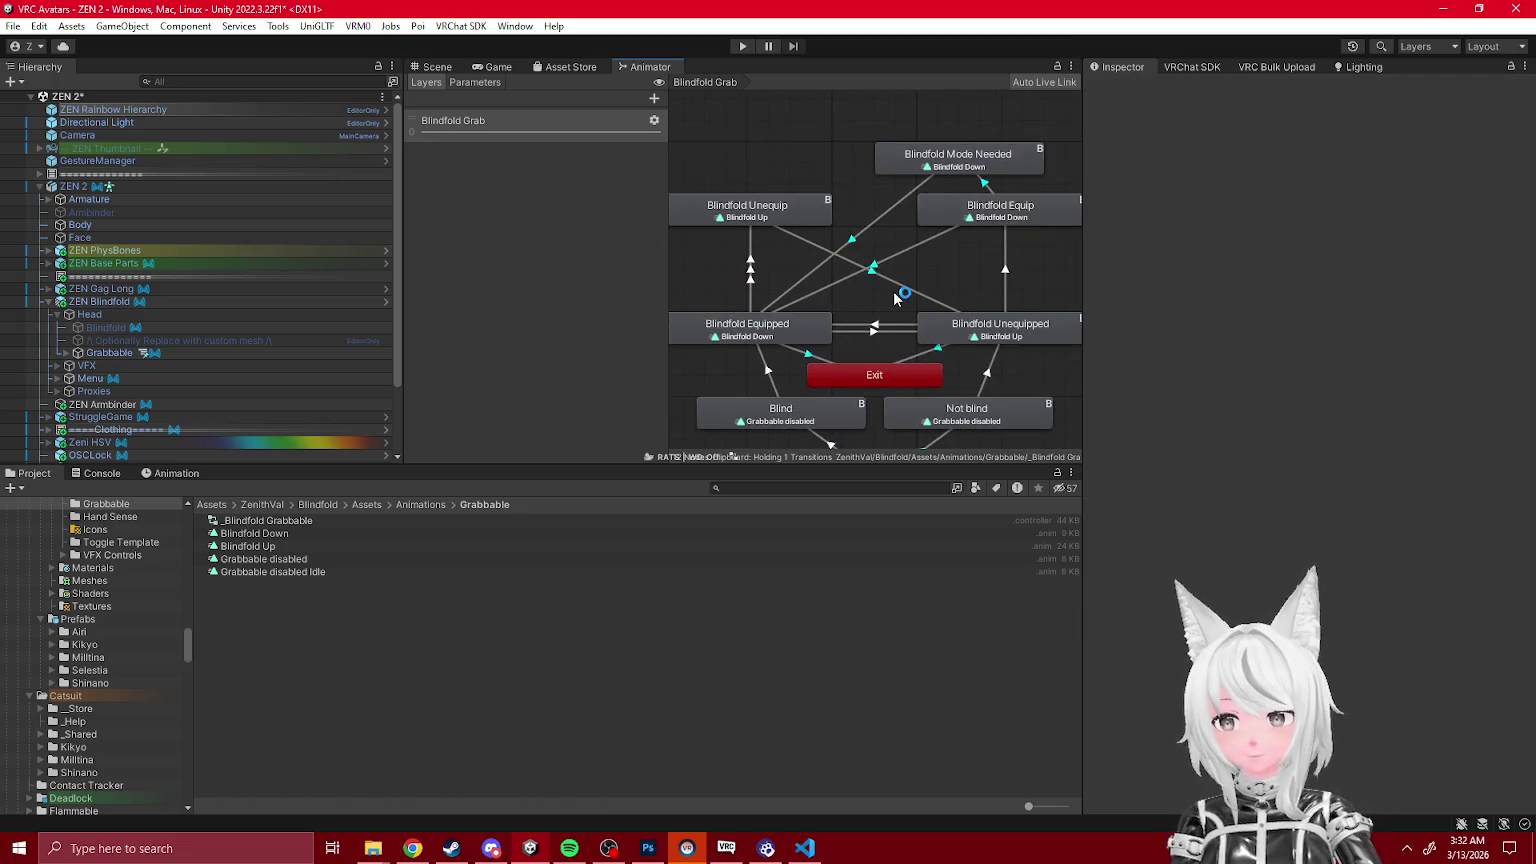
Step: Review the Unequip to Unequipped transition, then return to the Scene view
left_click(893, 291)
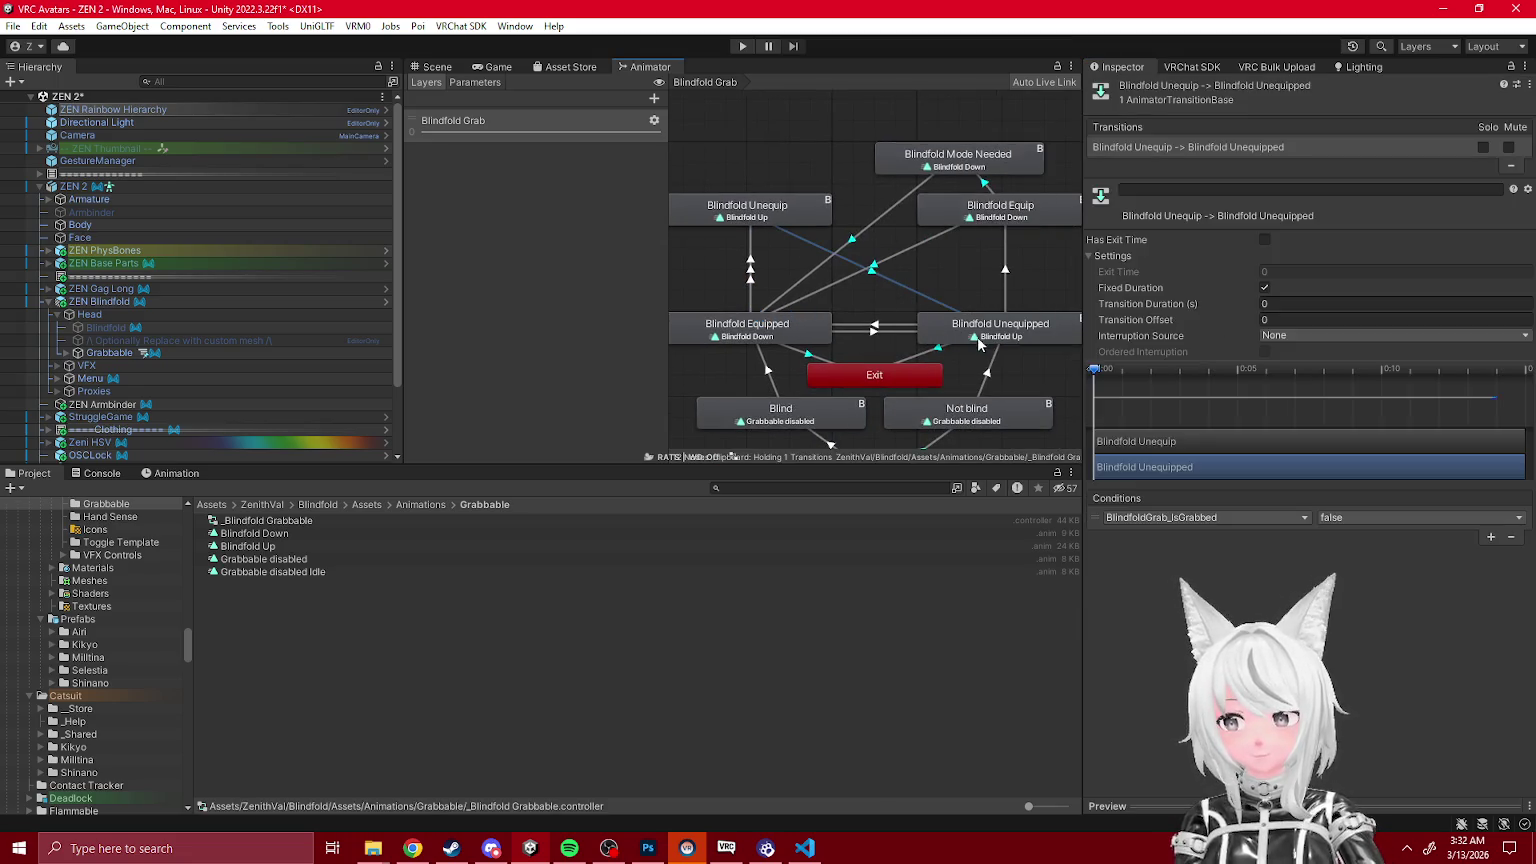
scroll(957, 333, "down", 1)
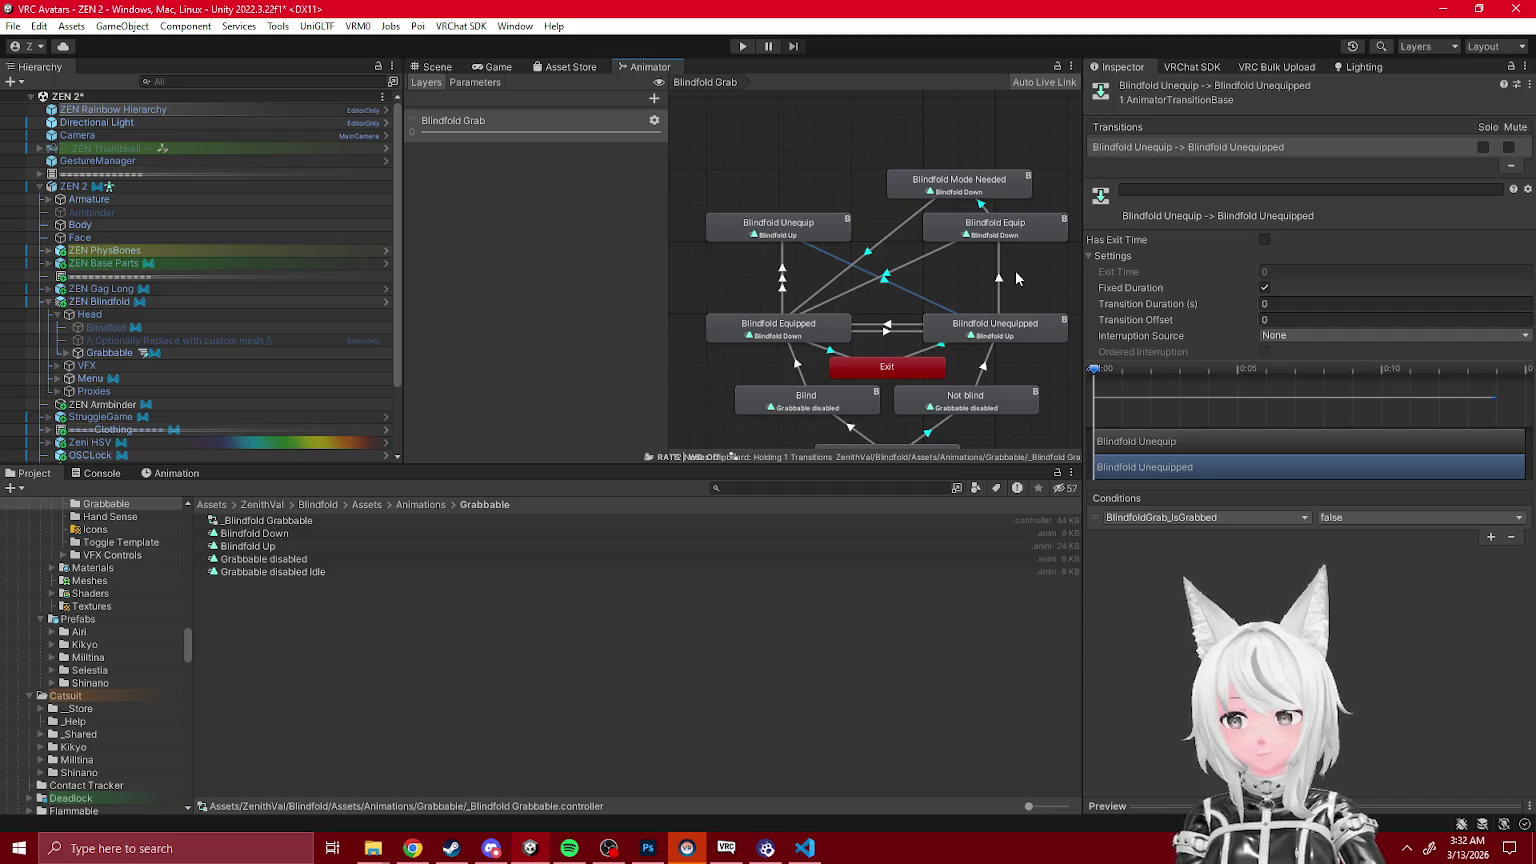
left_click(995, 238)
left_click(925, 302)
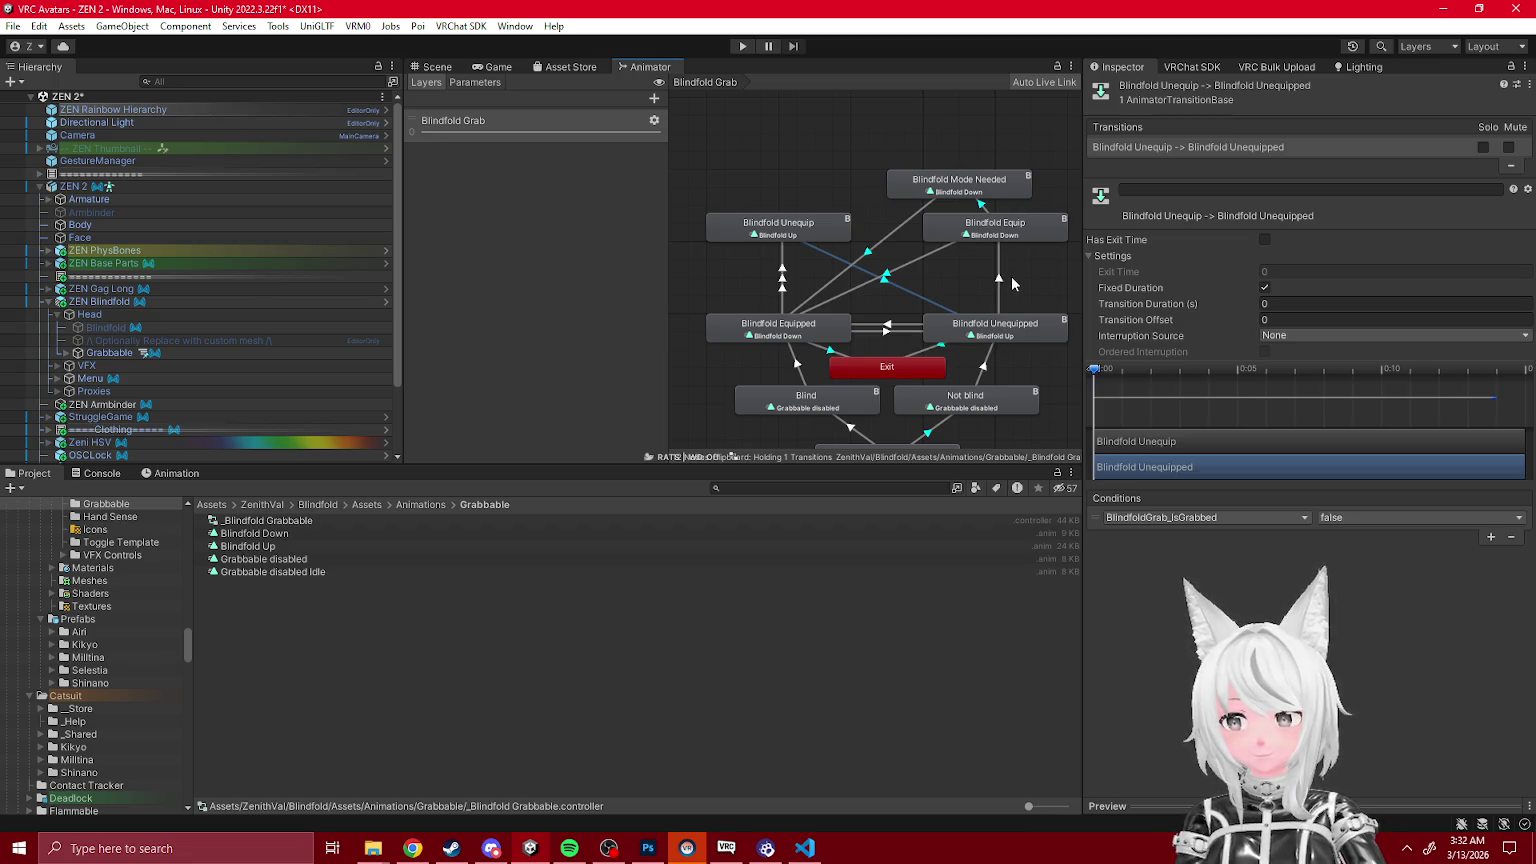
left_click(440, 67)
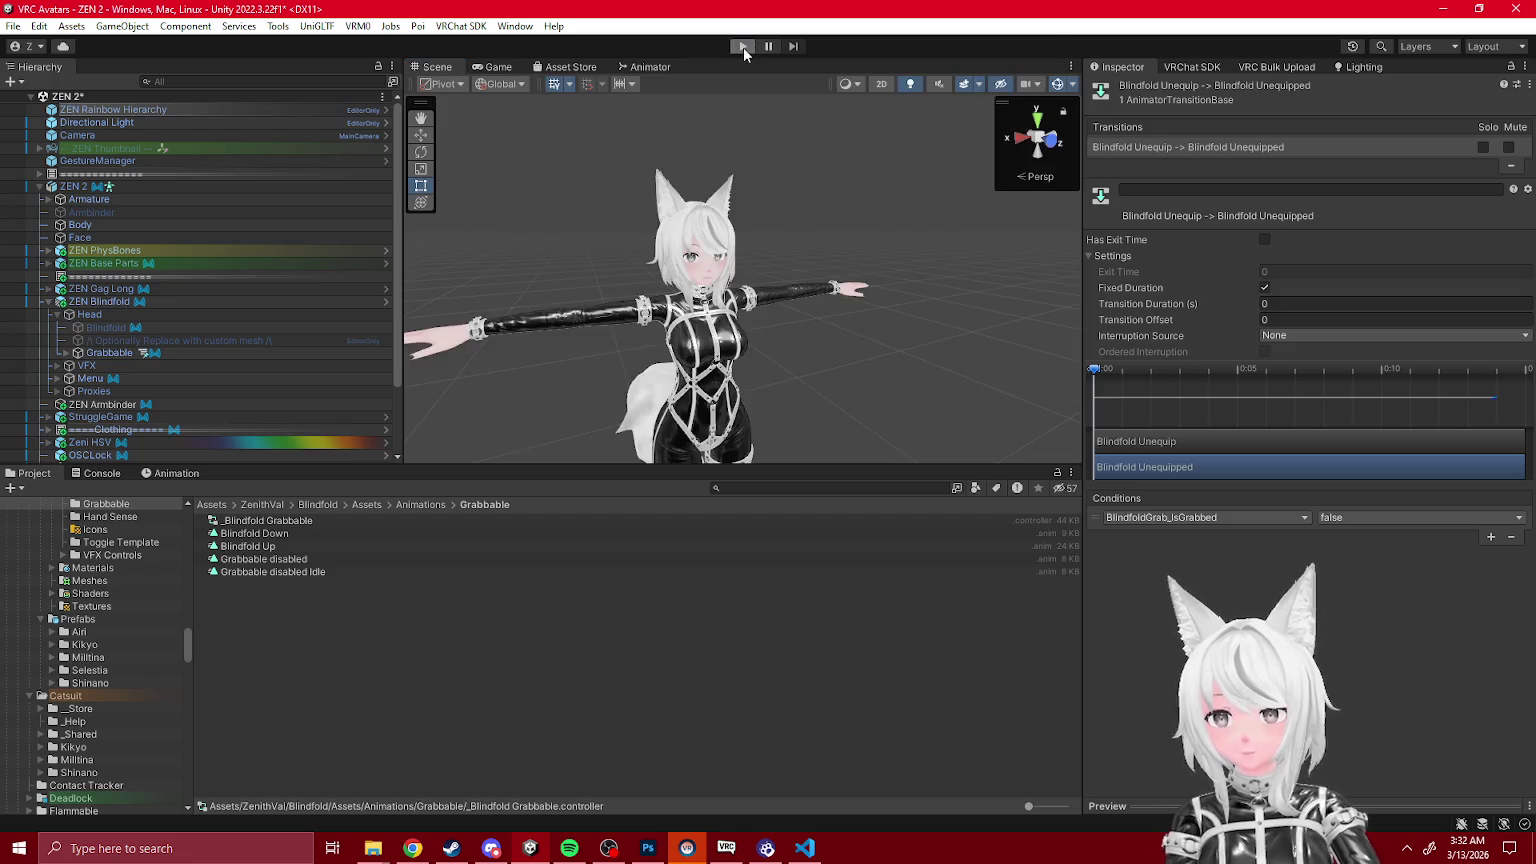
Step: Enter Play mode and inspect ZEN 2's descriptor and its generated Action layer controller
left_click(743, 47)
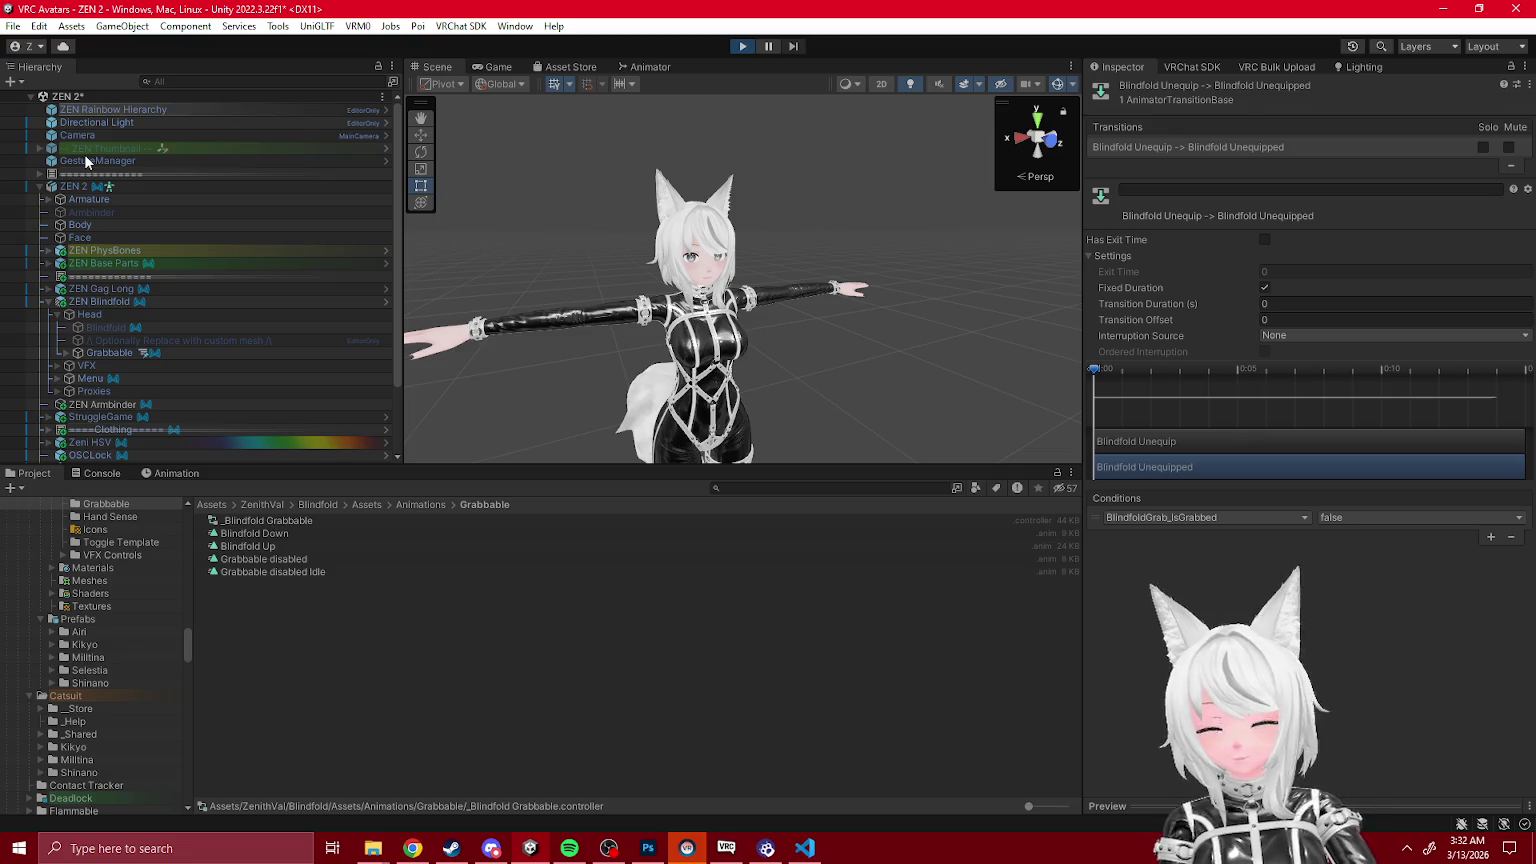
left_click(85, 159)
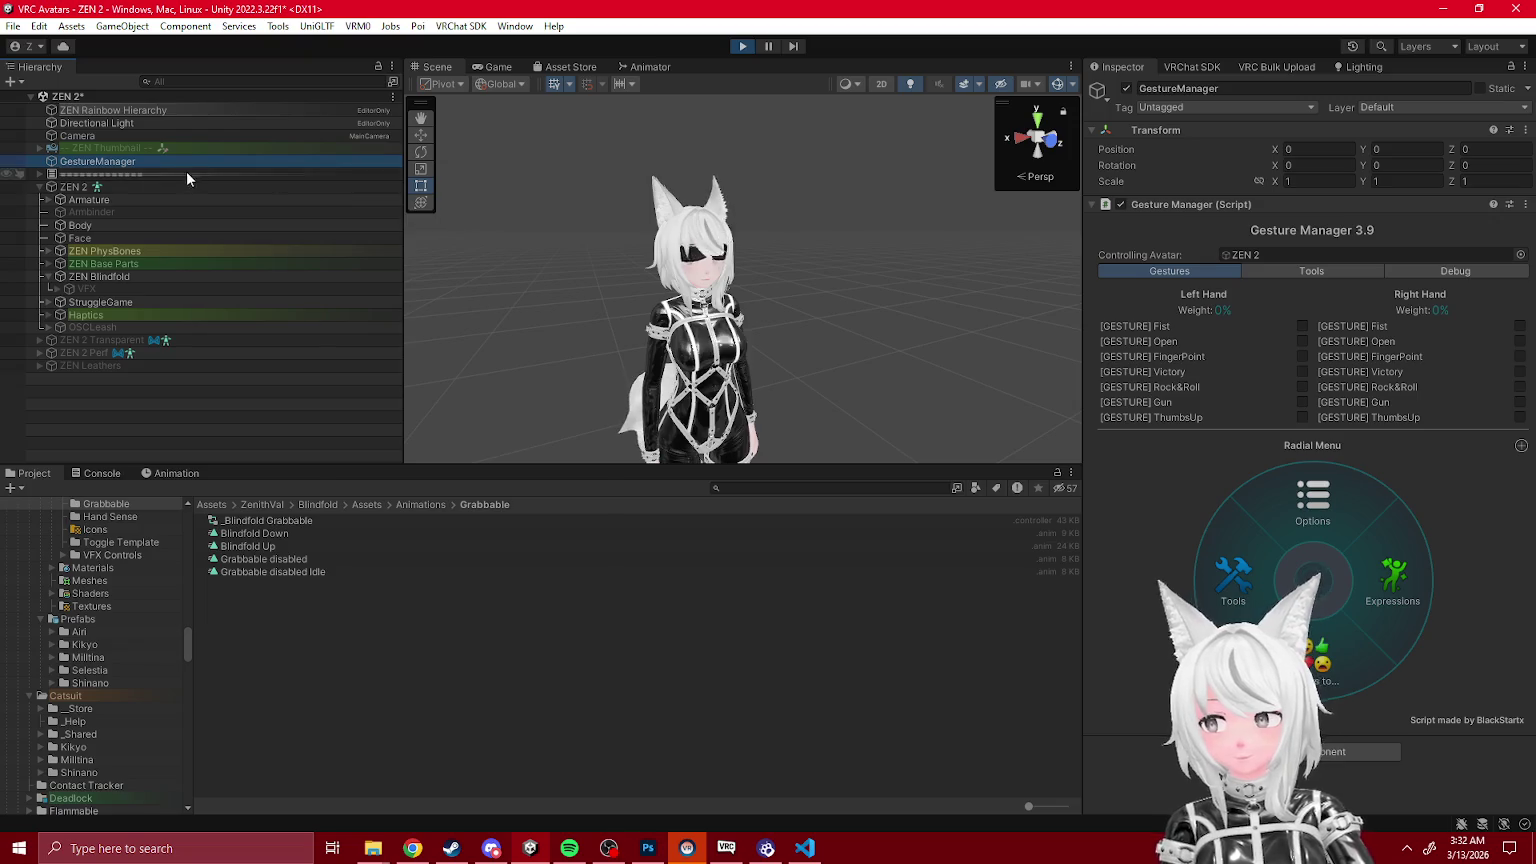
left_click(159, 188)
scroll(1333, 570, "down", 10)
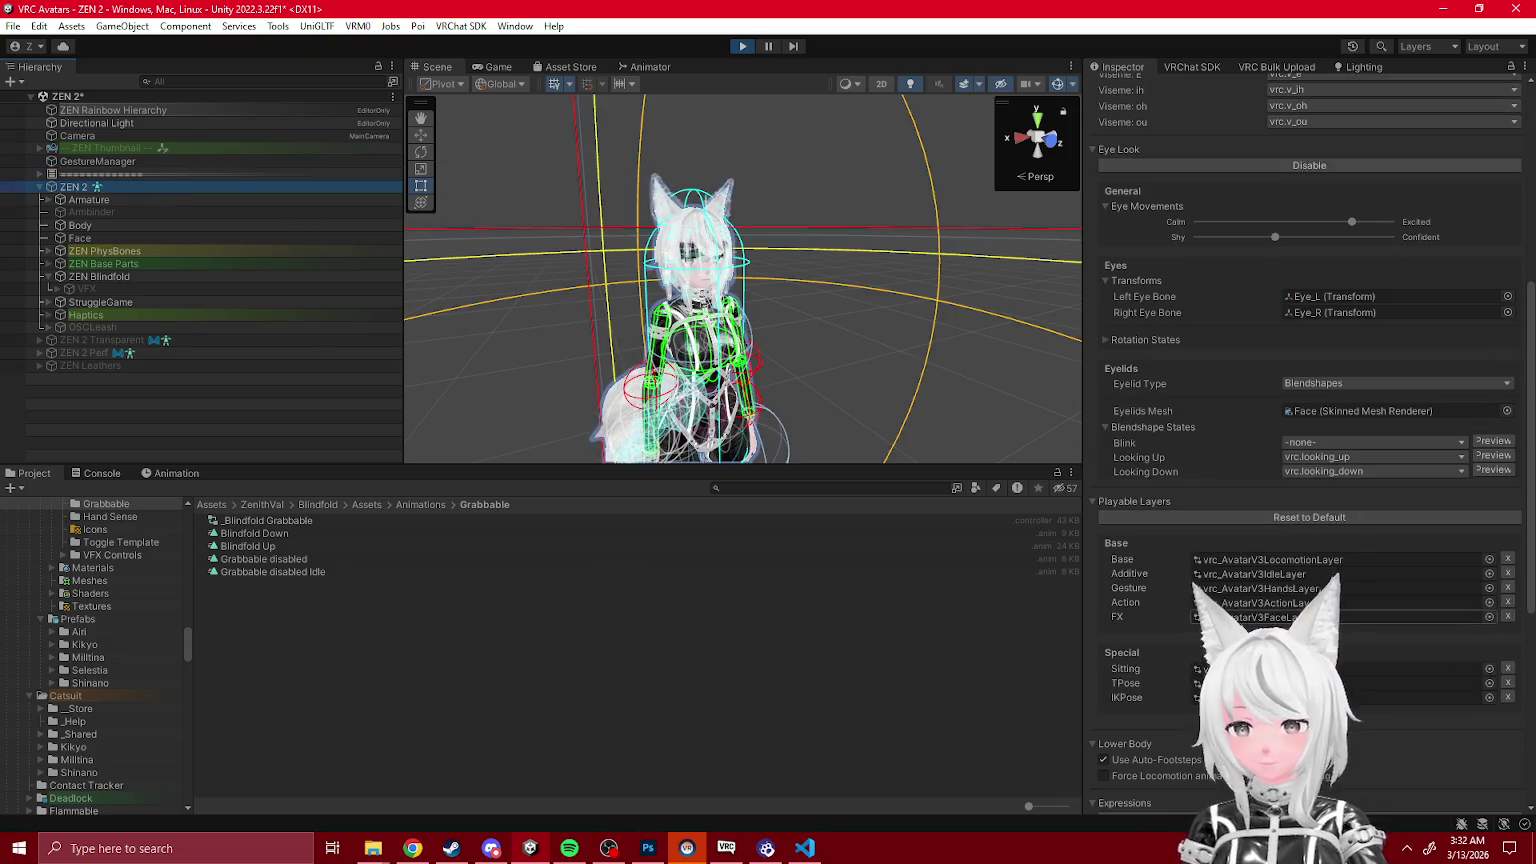
left_click(1330, 554)
left_click(276, 644)
Step: Switch between Gesture Manager and ZEN 2's descriptor, then inspect the generated face layer controller
left_click(107, 189)
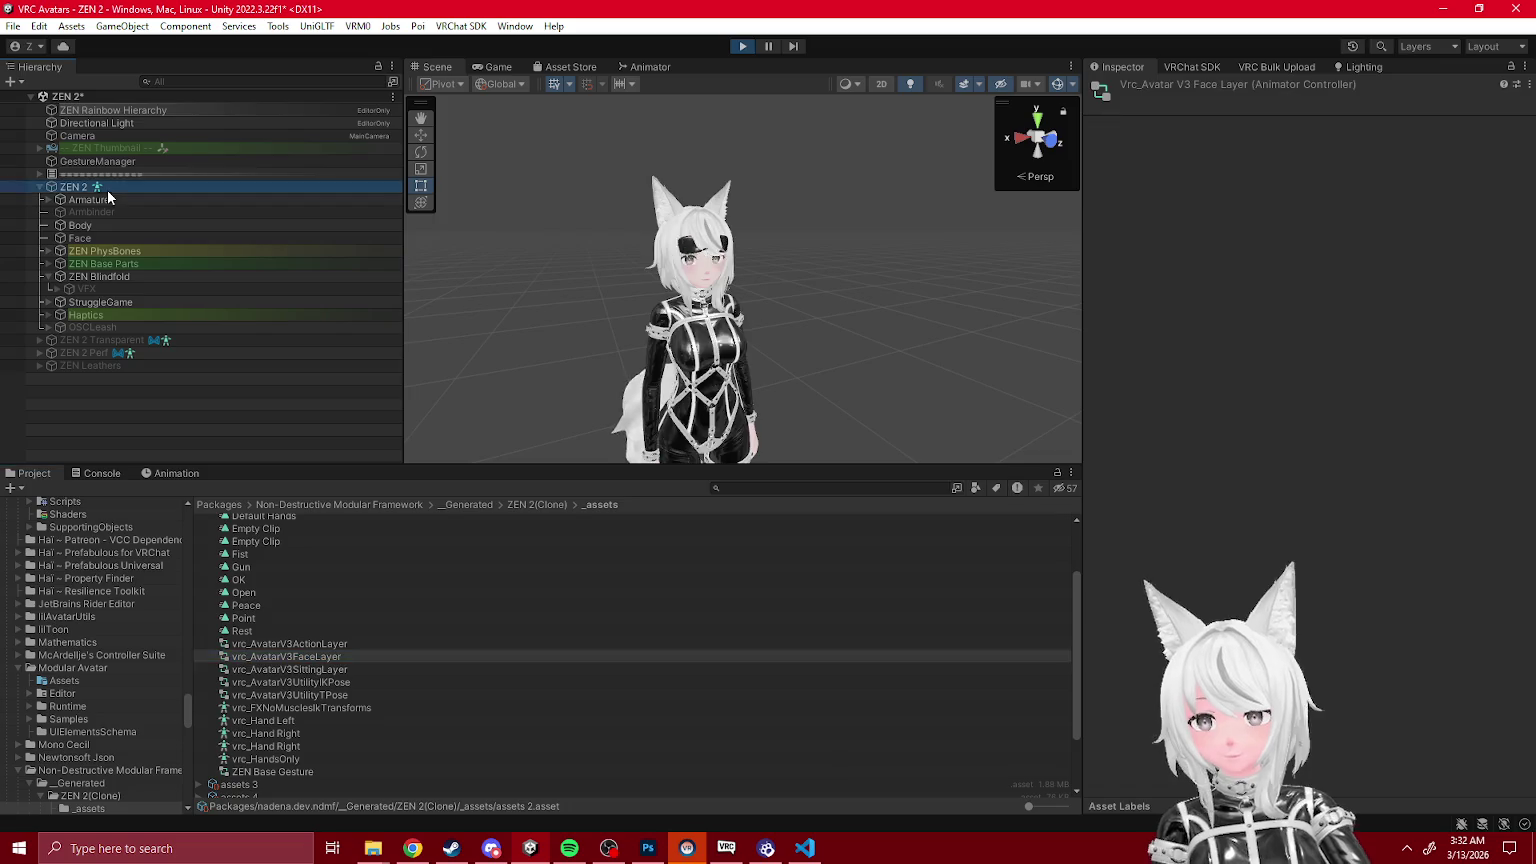
left_click(643, 64)
left_click_drag(1262, 286, 1230, 291)
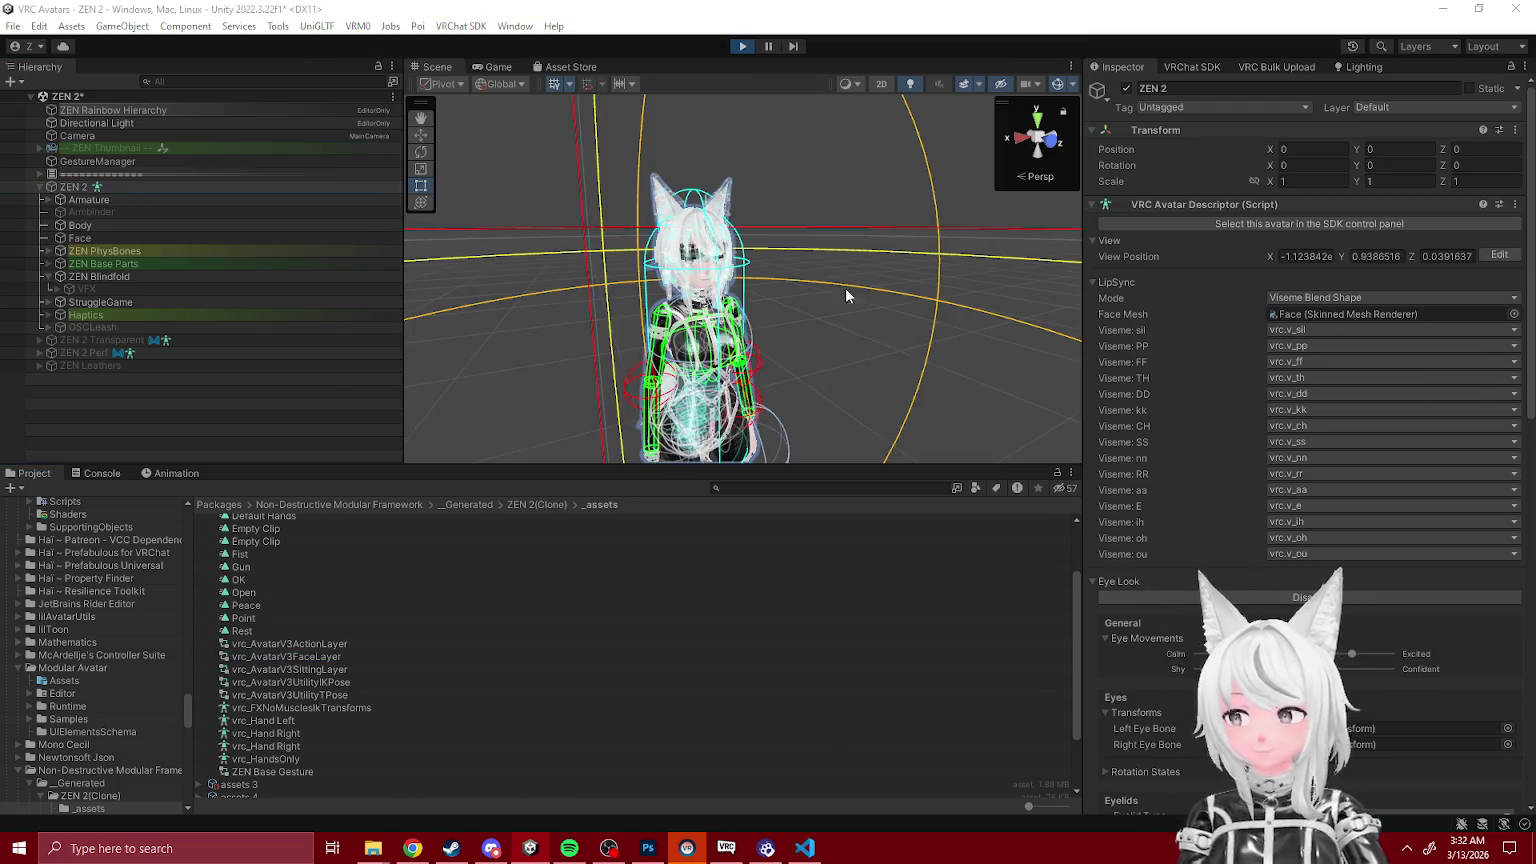
left_click(175, 166)
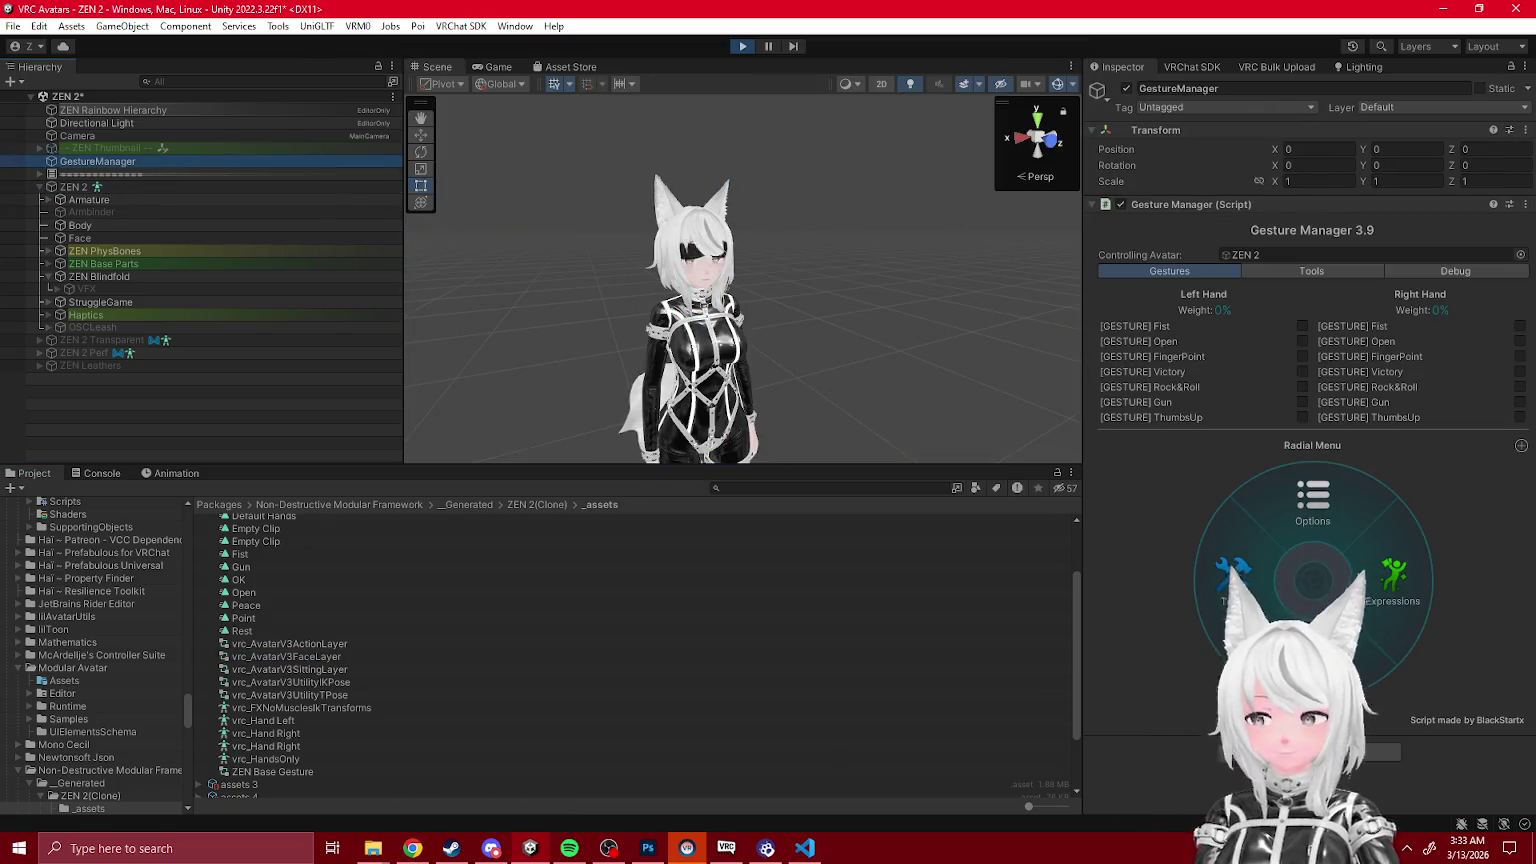
left_click(68, 190)
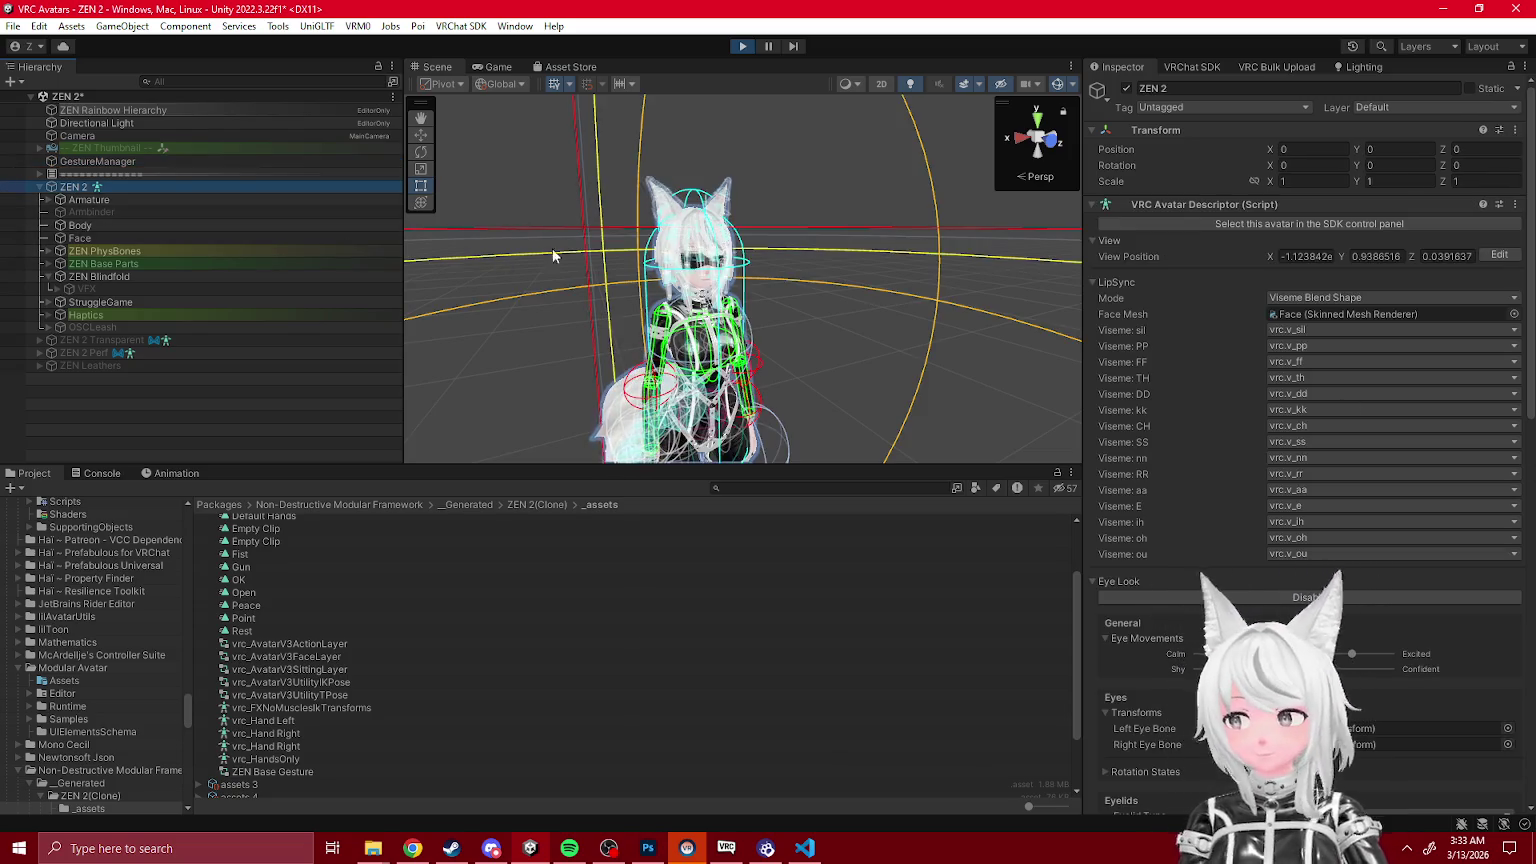
left_click(312, 658)
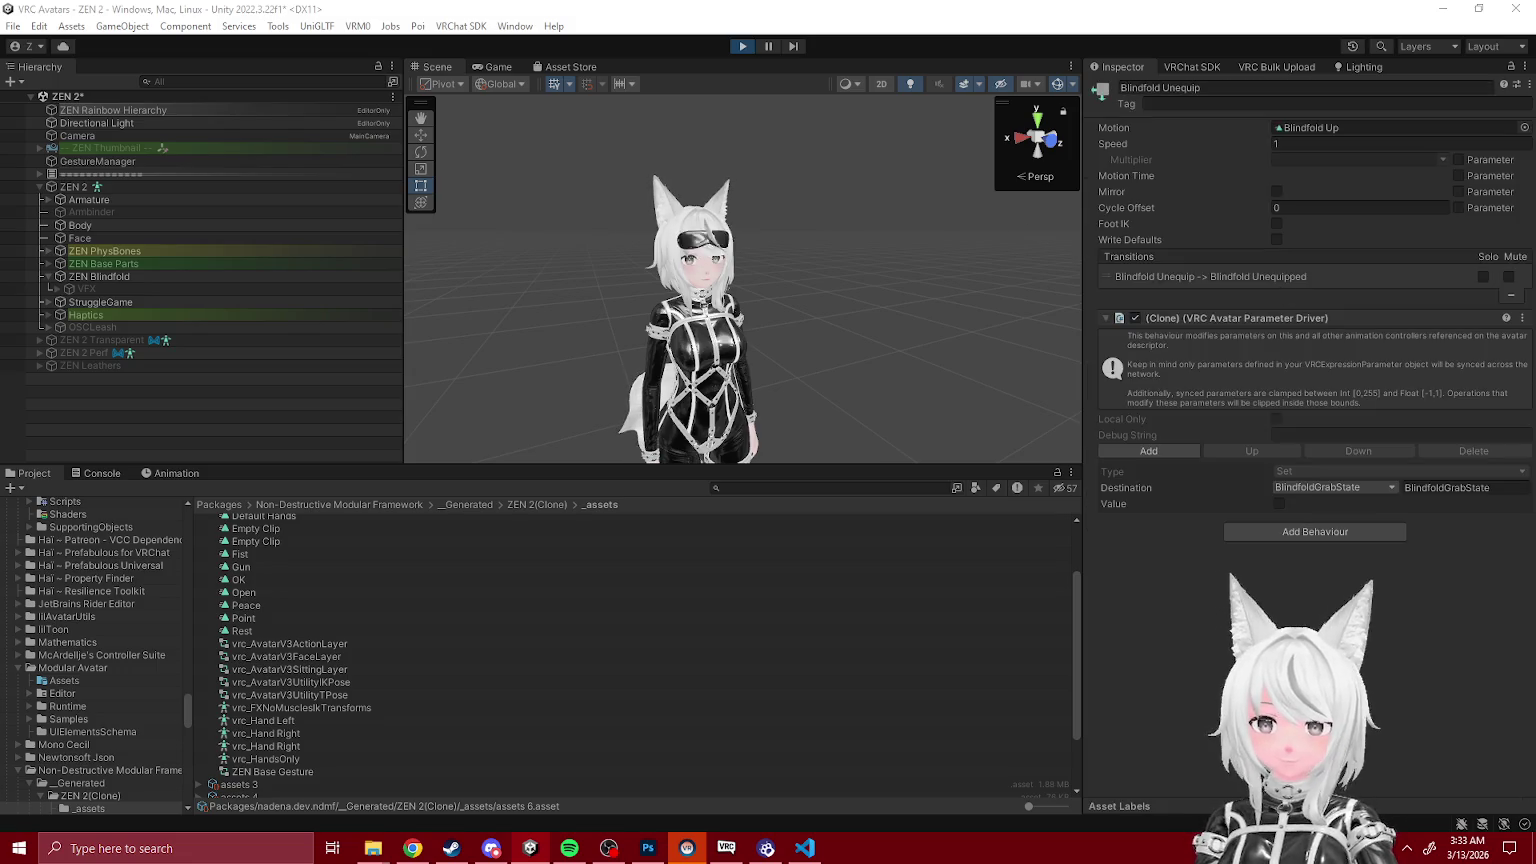
Step: Compare the conditions of both Blindfold Equipped to Unequip transitions
left_click(1249, 168)
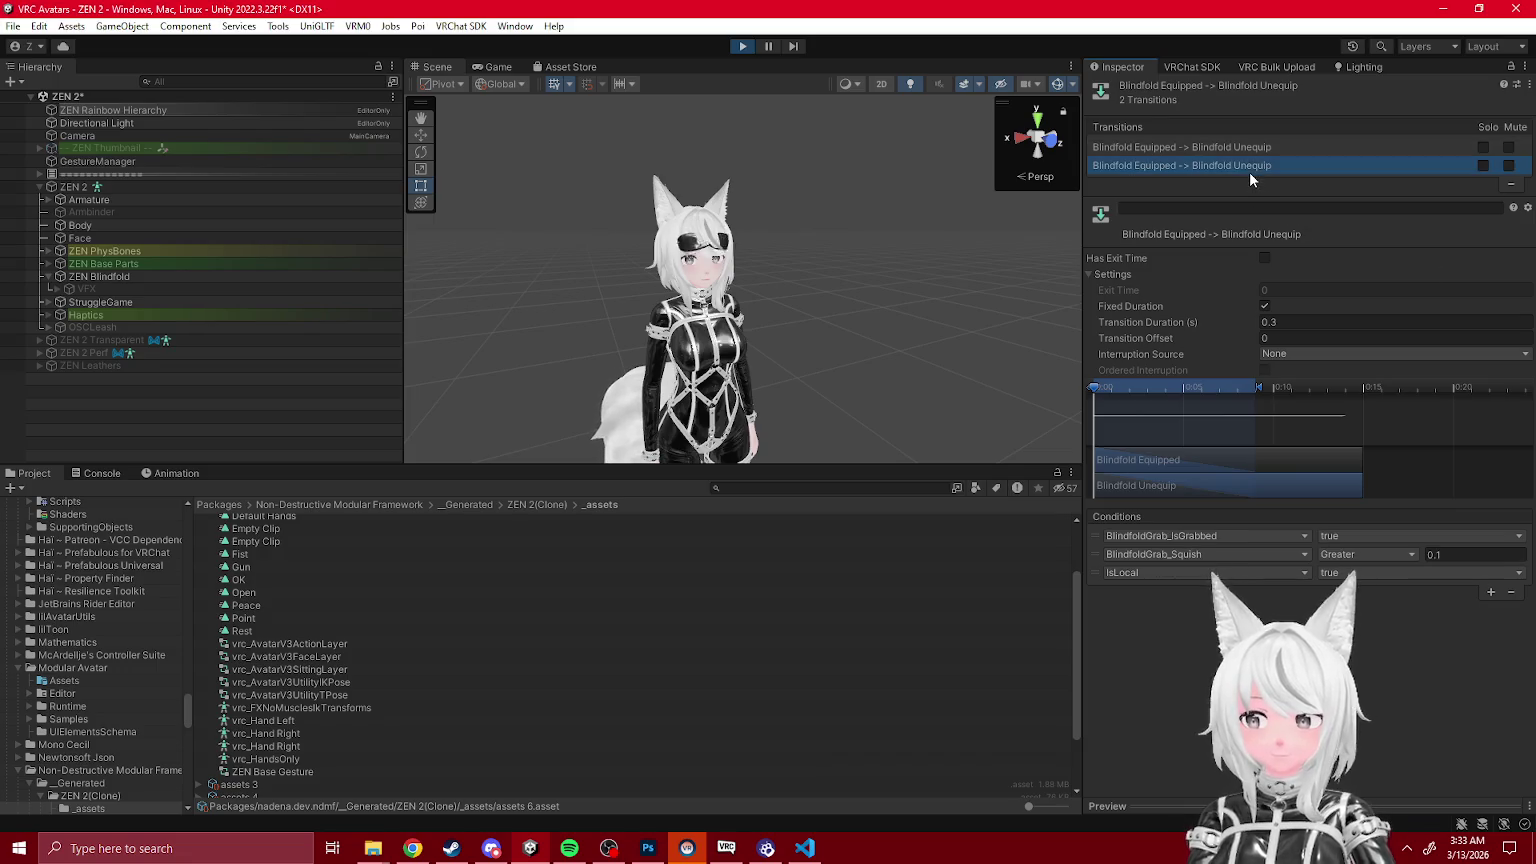
left_click(1242, 152)
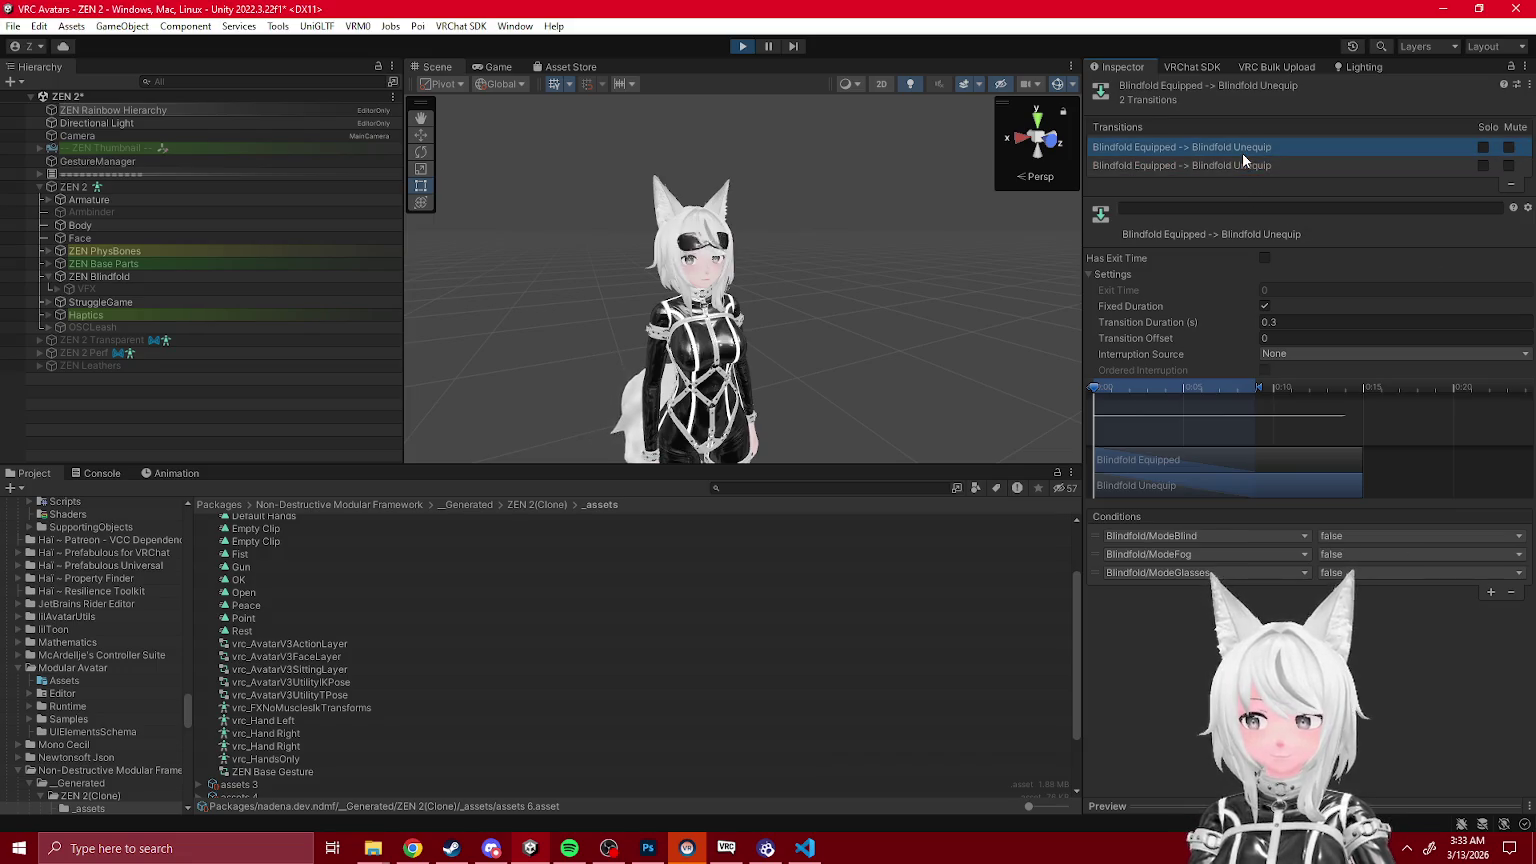
left_click(1239, 164)
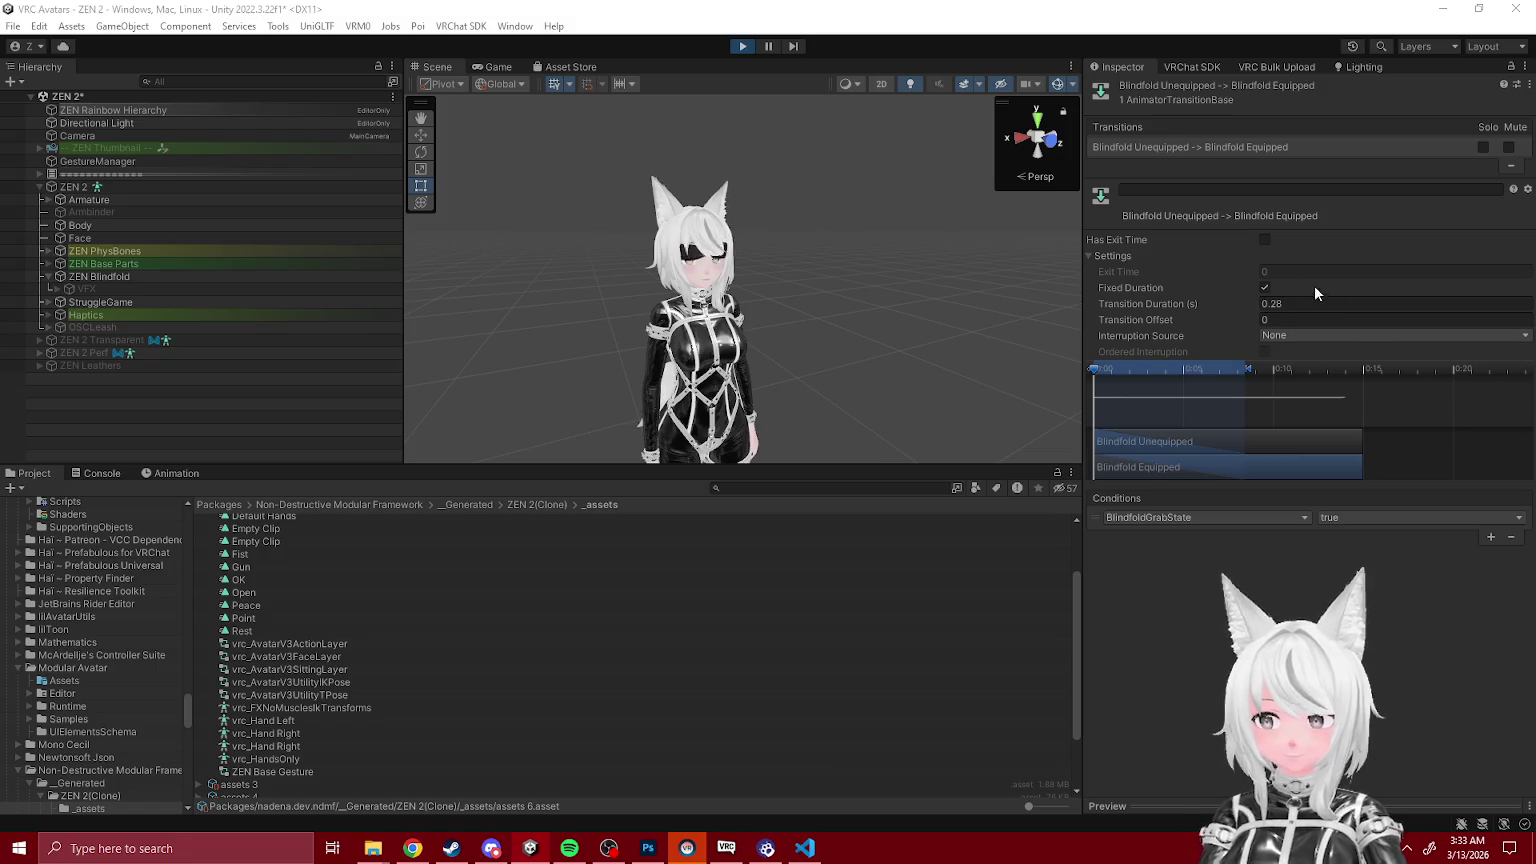
Step: Enable exit time of 1 on Unequipped → Equipped, then reselect Gesture Manager
left_click(1265, 242)
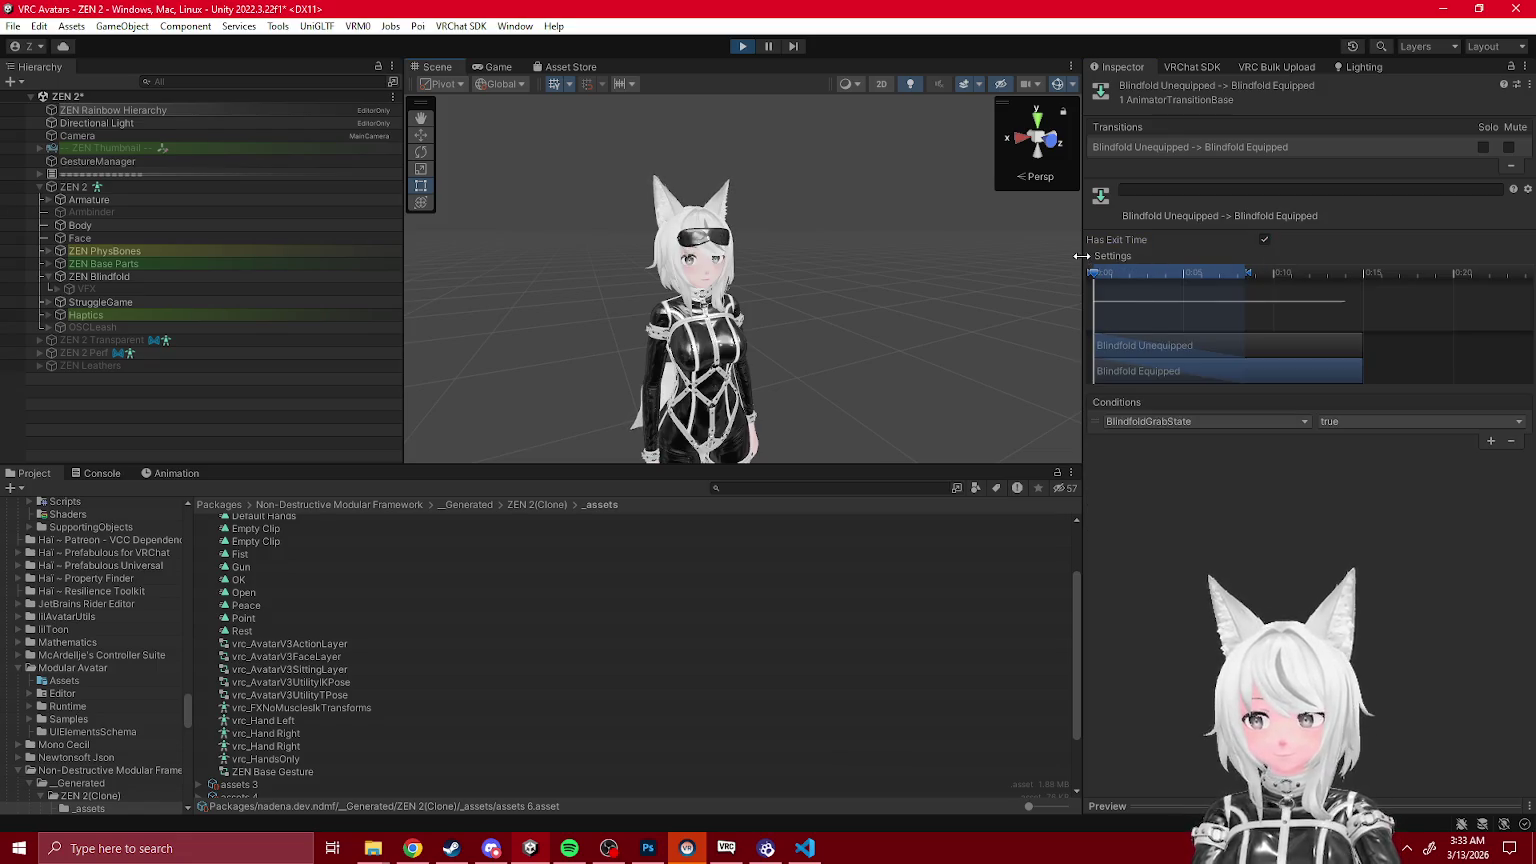
left_click(1263, 273)
type("1")
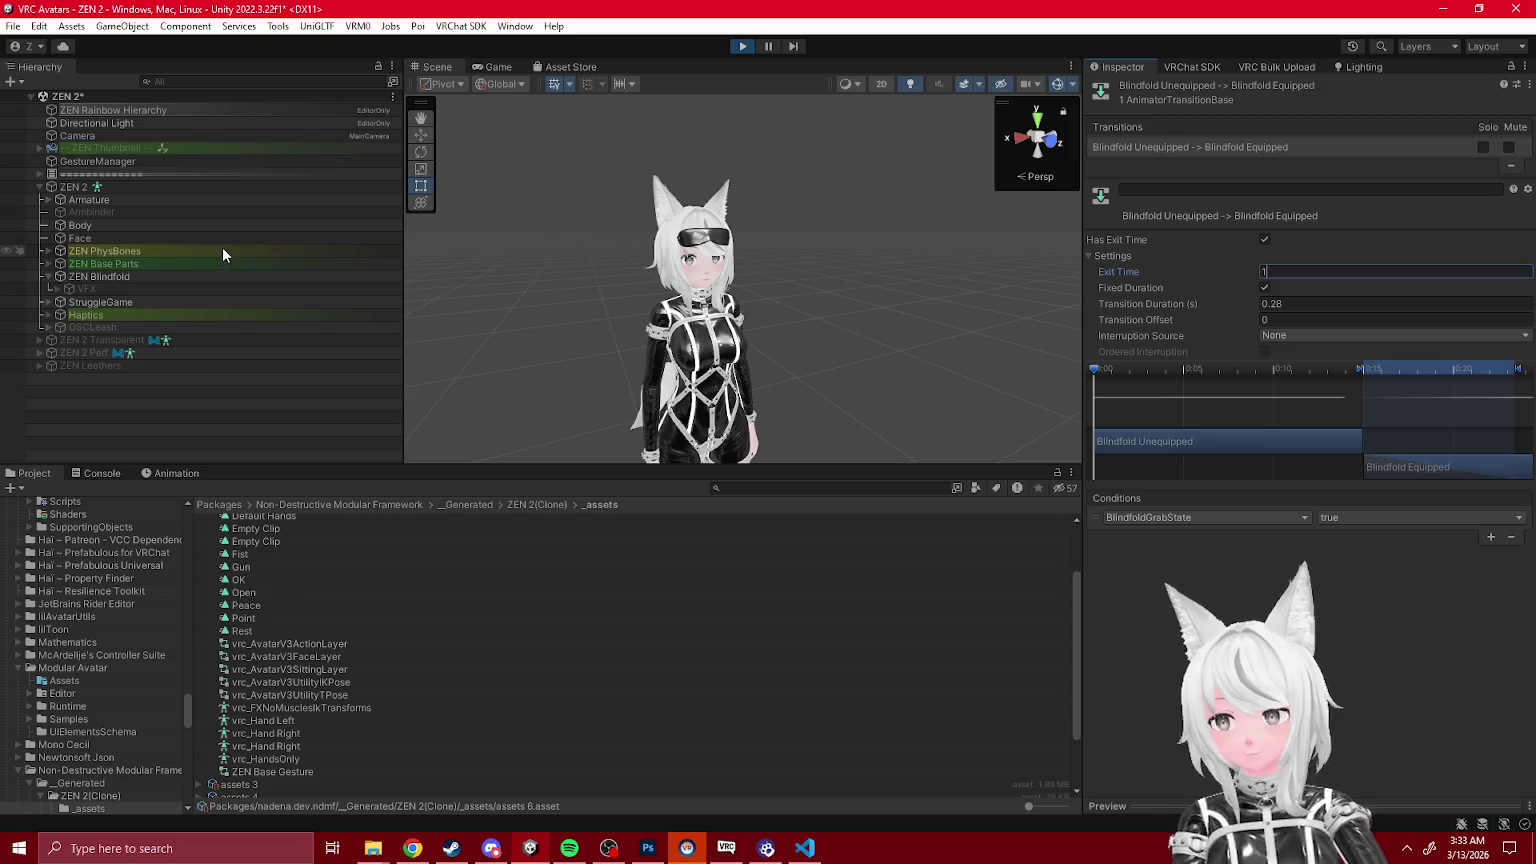
left_click(112, 162)
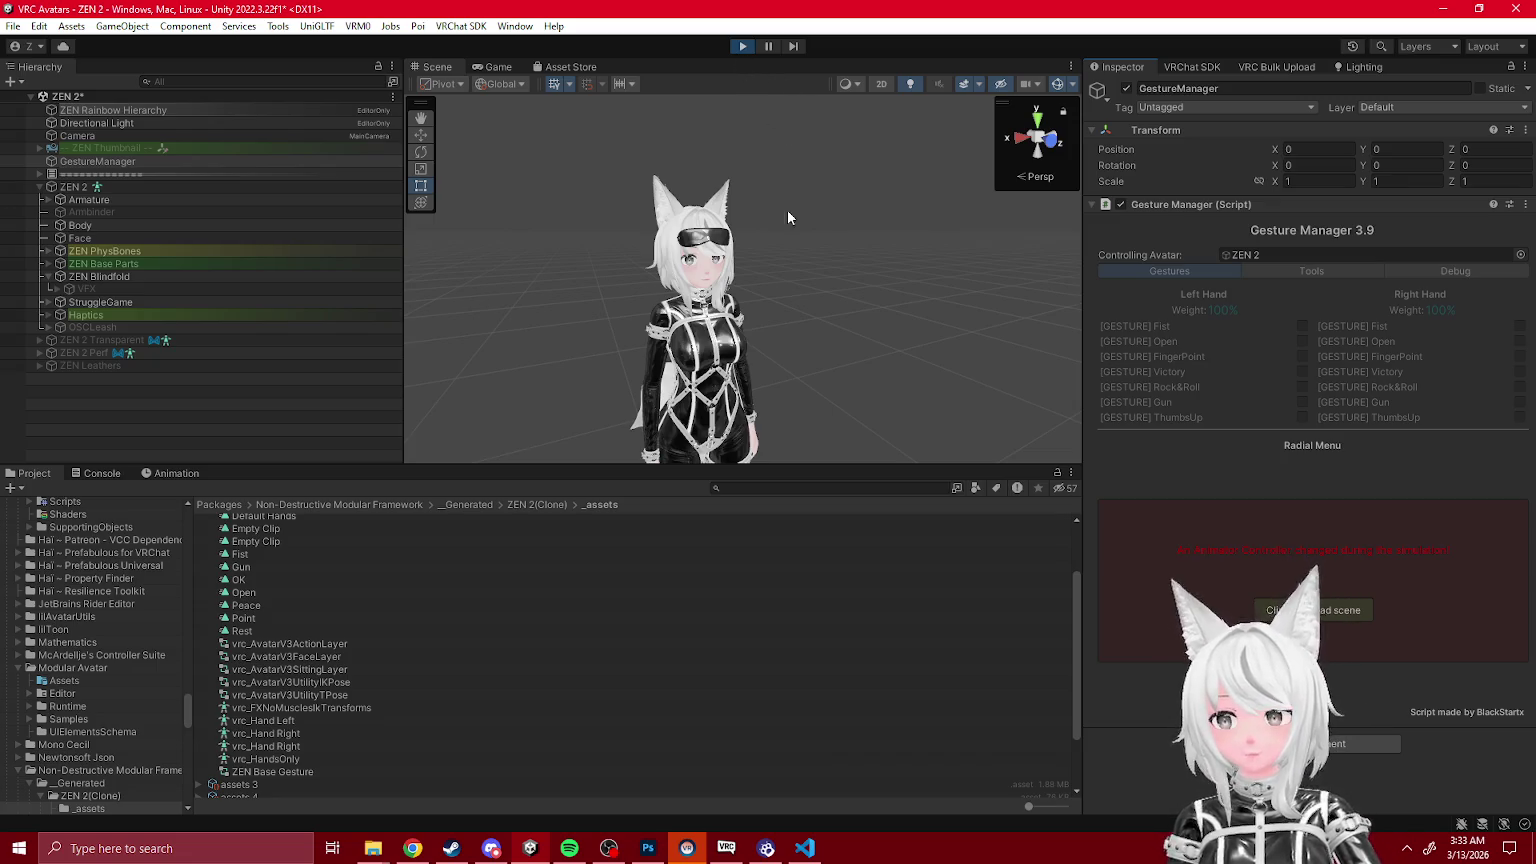
Step: Stop Play mode and check ZEN Blindfold's clips in the Animation window
key("ctrl+p")
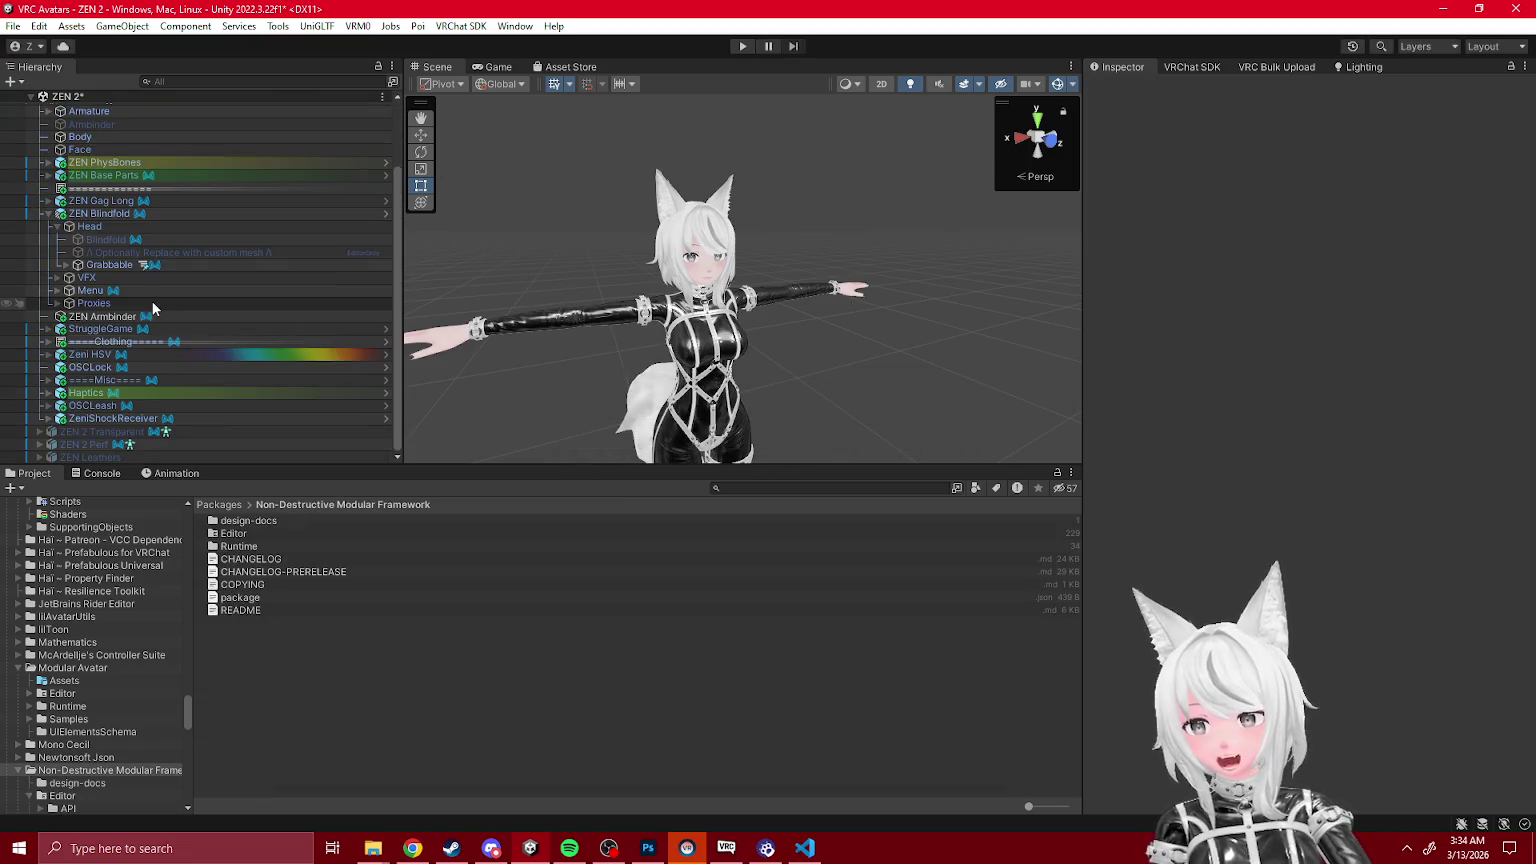
left_click(100, 214)
left_click(168, 473)
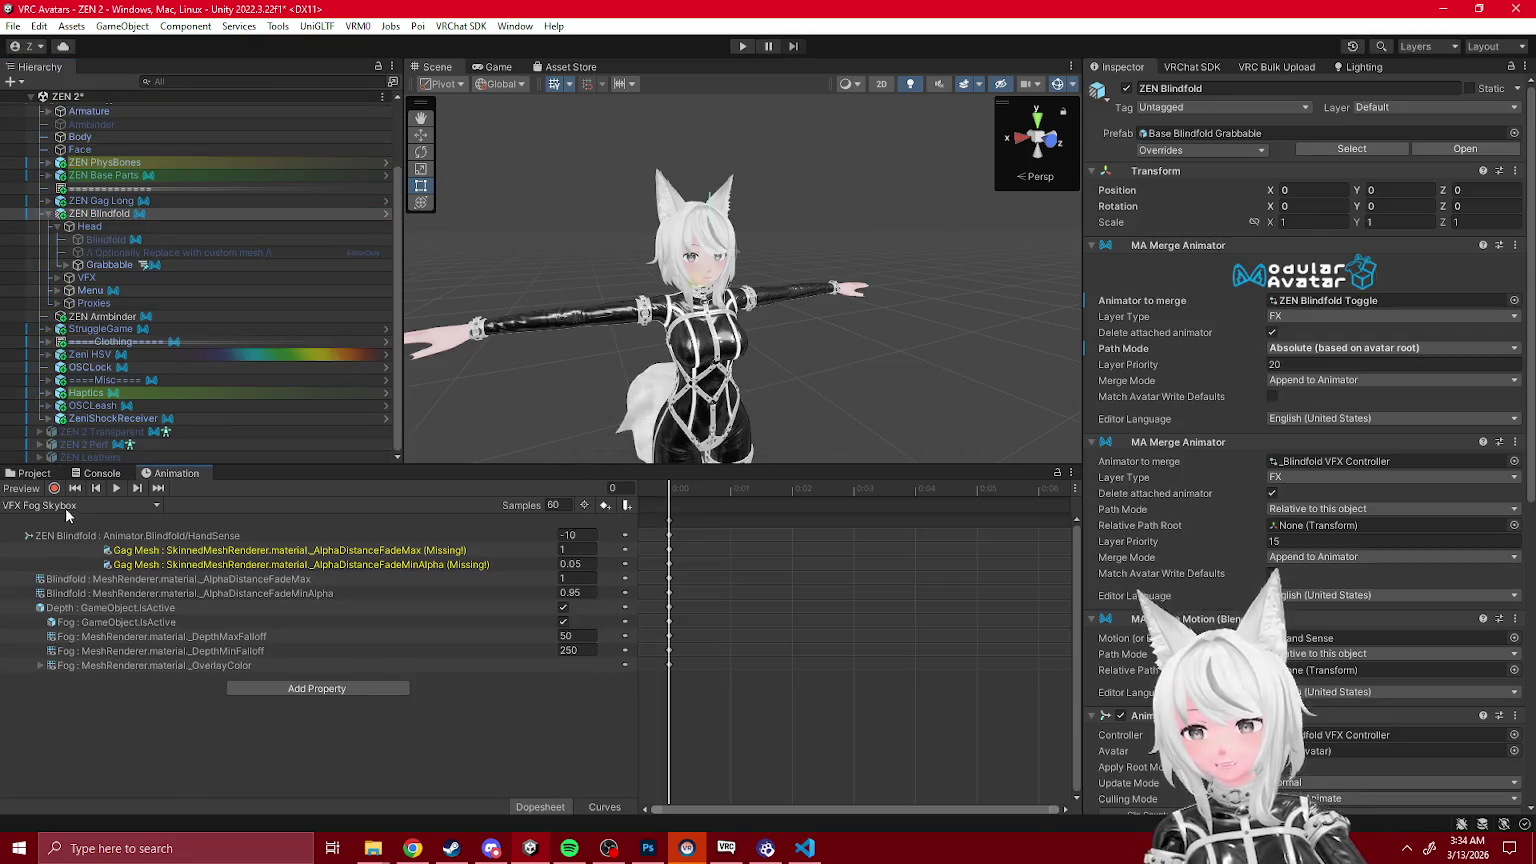
left_click(67, 510)
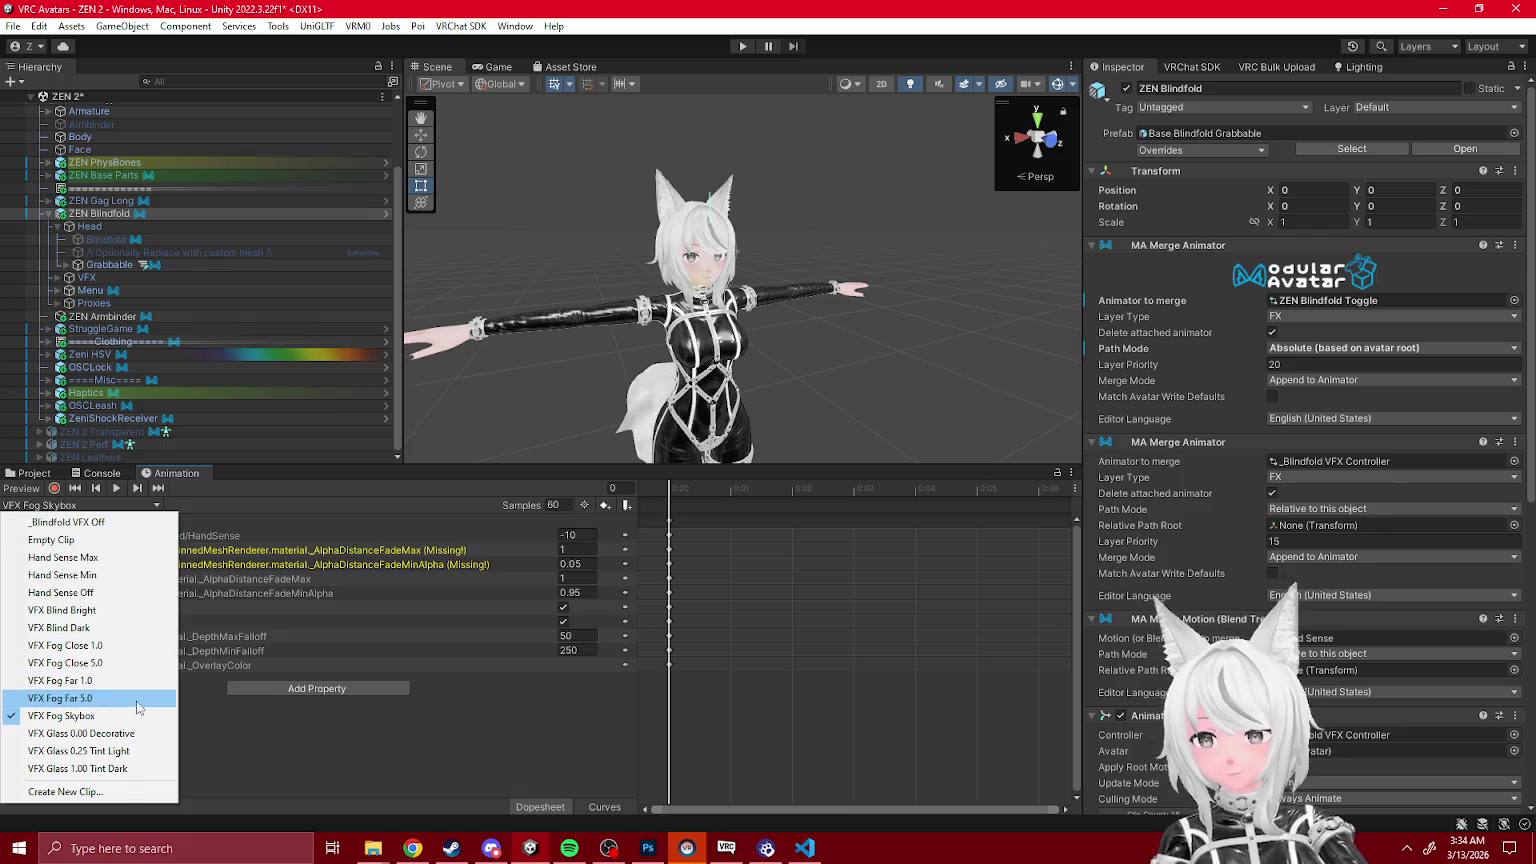
left_click(123, 716)
Step: Select the Grabbable object and inspect its Merge Animator settings
left_click(30, 473)
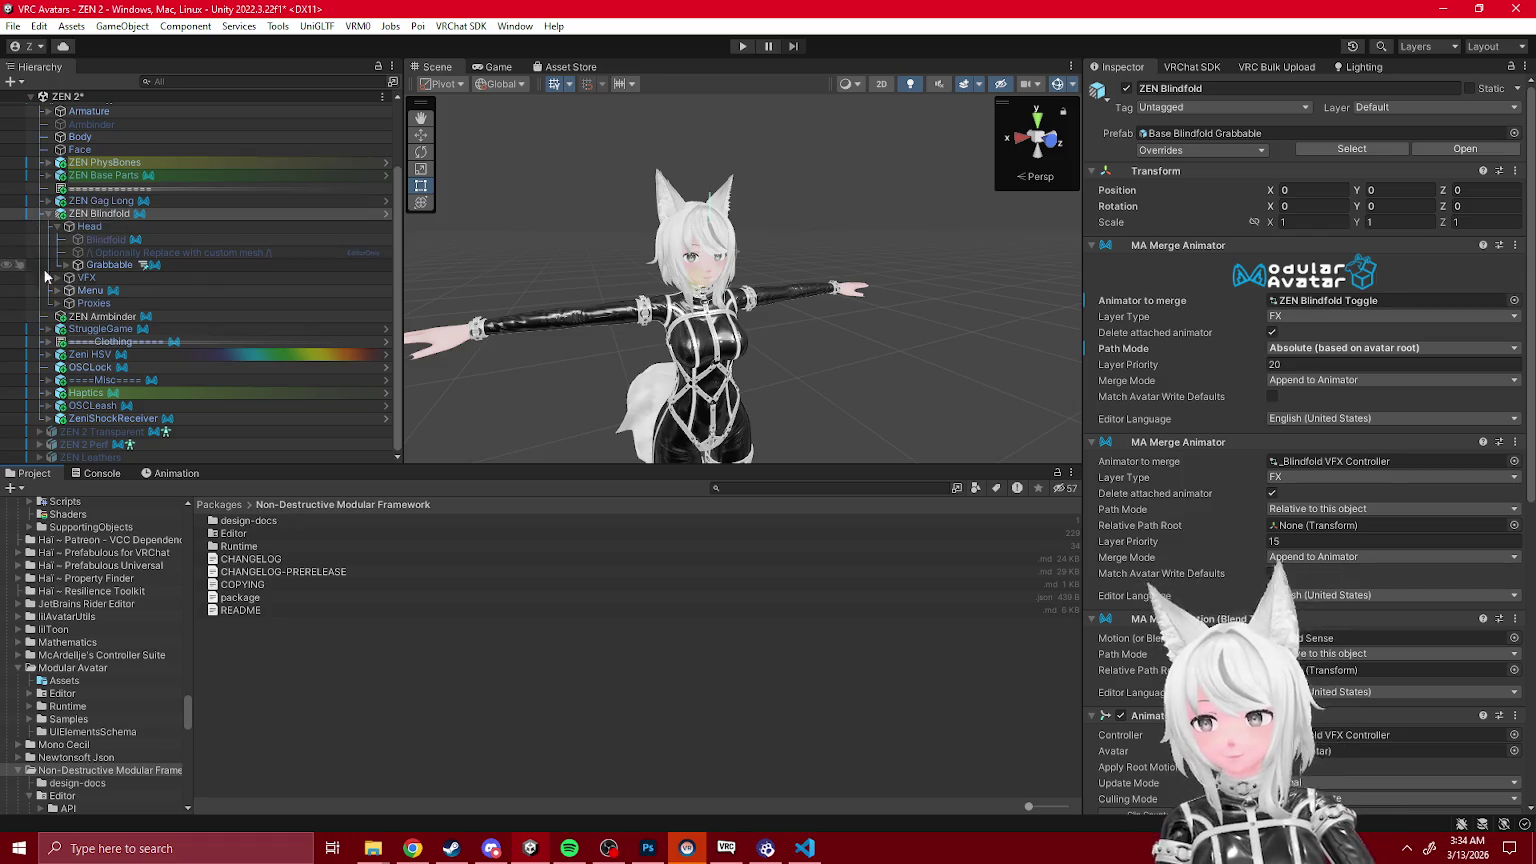
left_click(130, 267)
left_click(1330, 371)
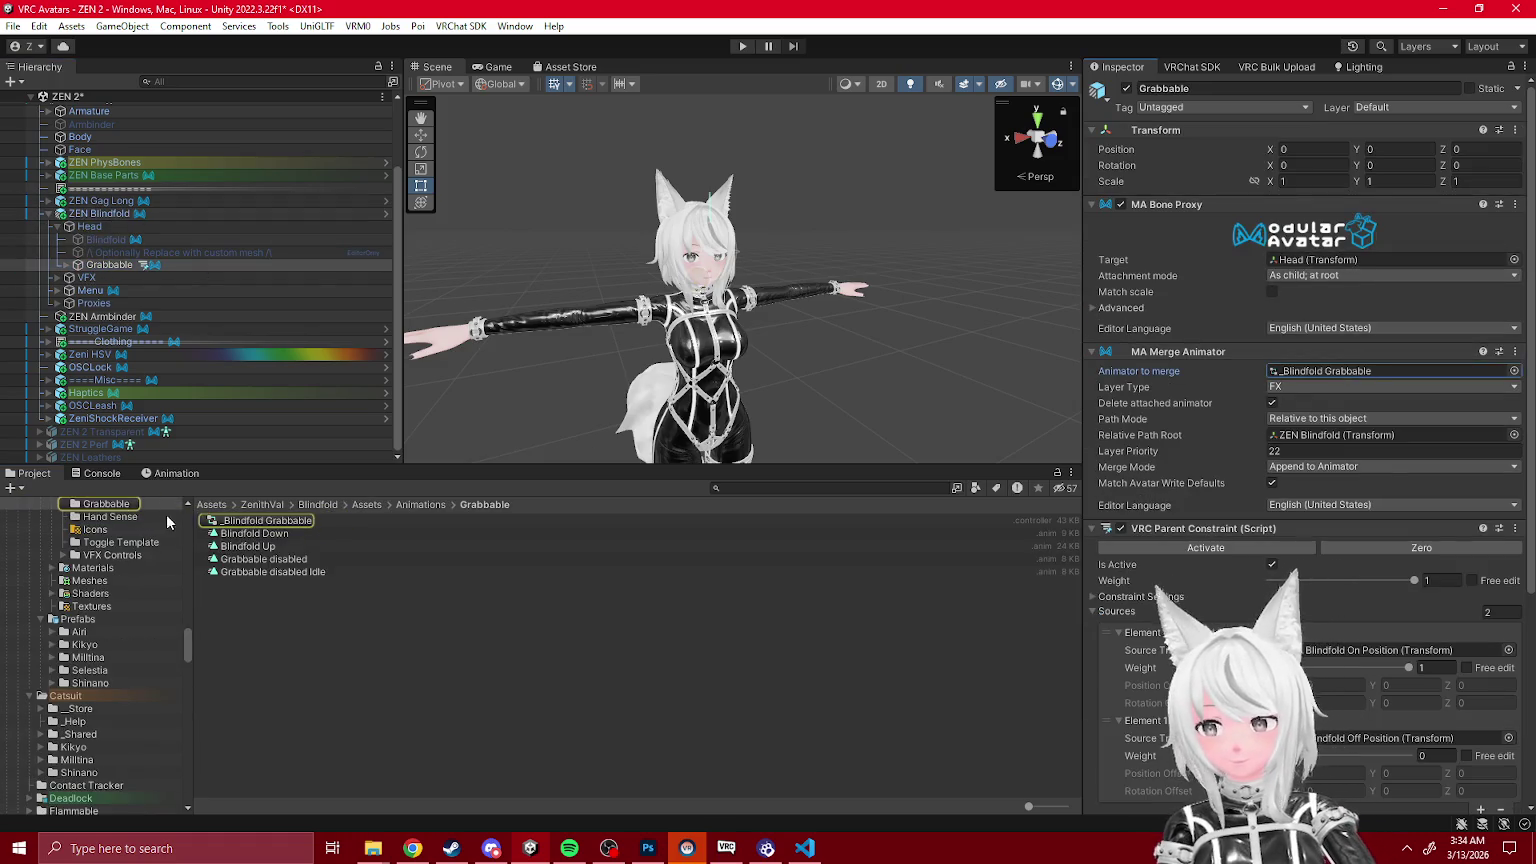
Step: Check the Blindfold Unequip state and the Enable → Blind and Enable → Not blind transitions
left_click(281, 521)
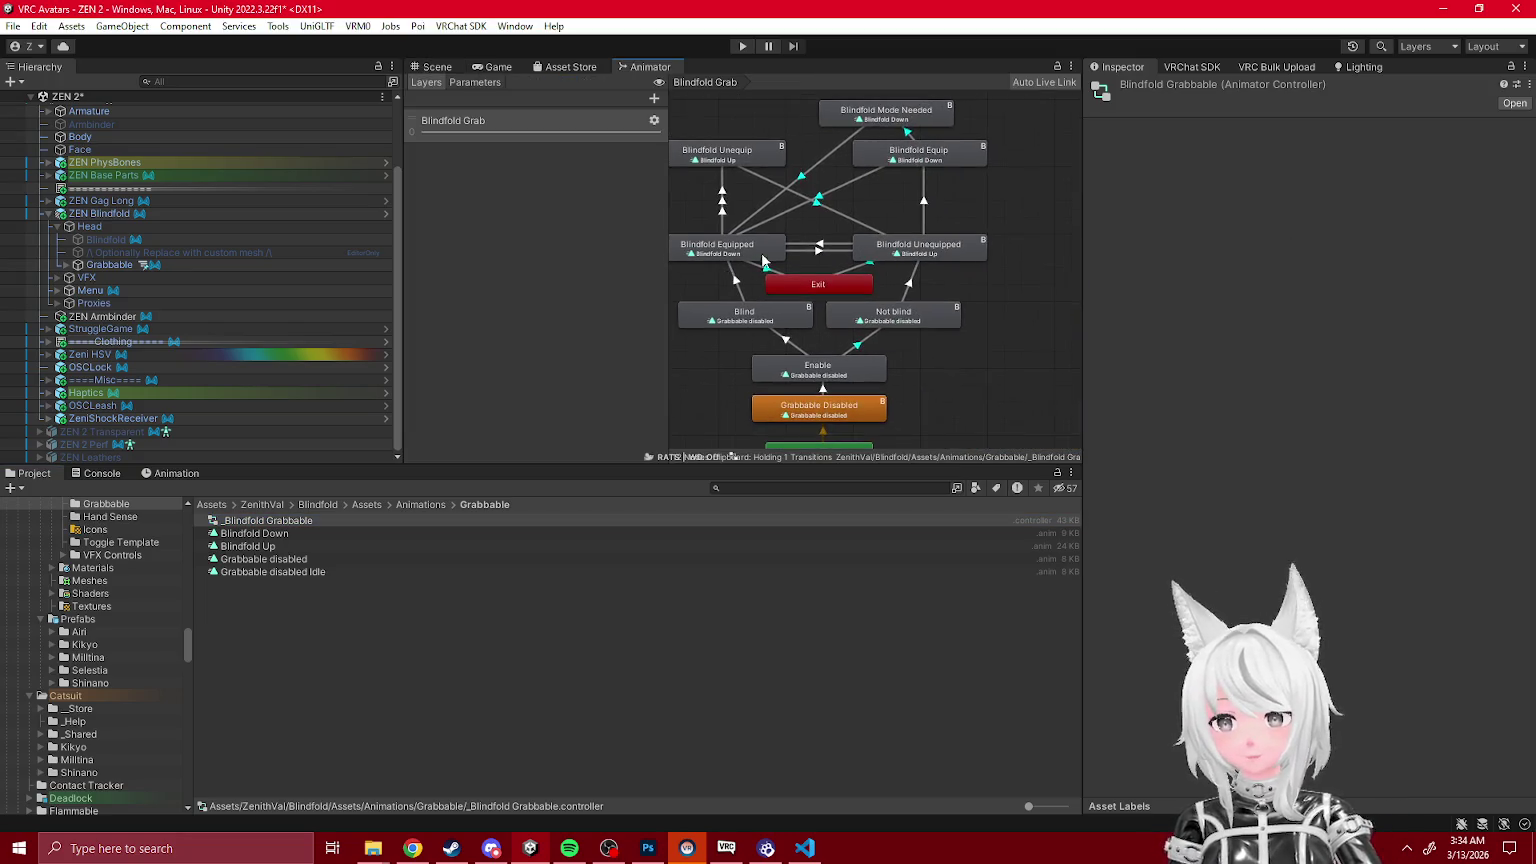
left_click(810, 222)
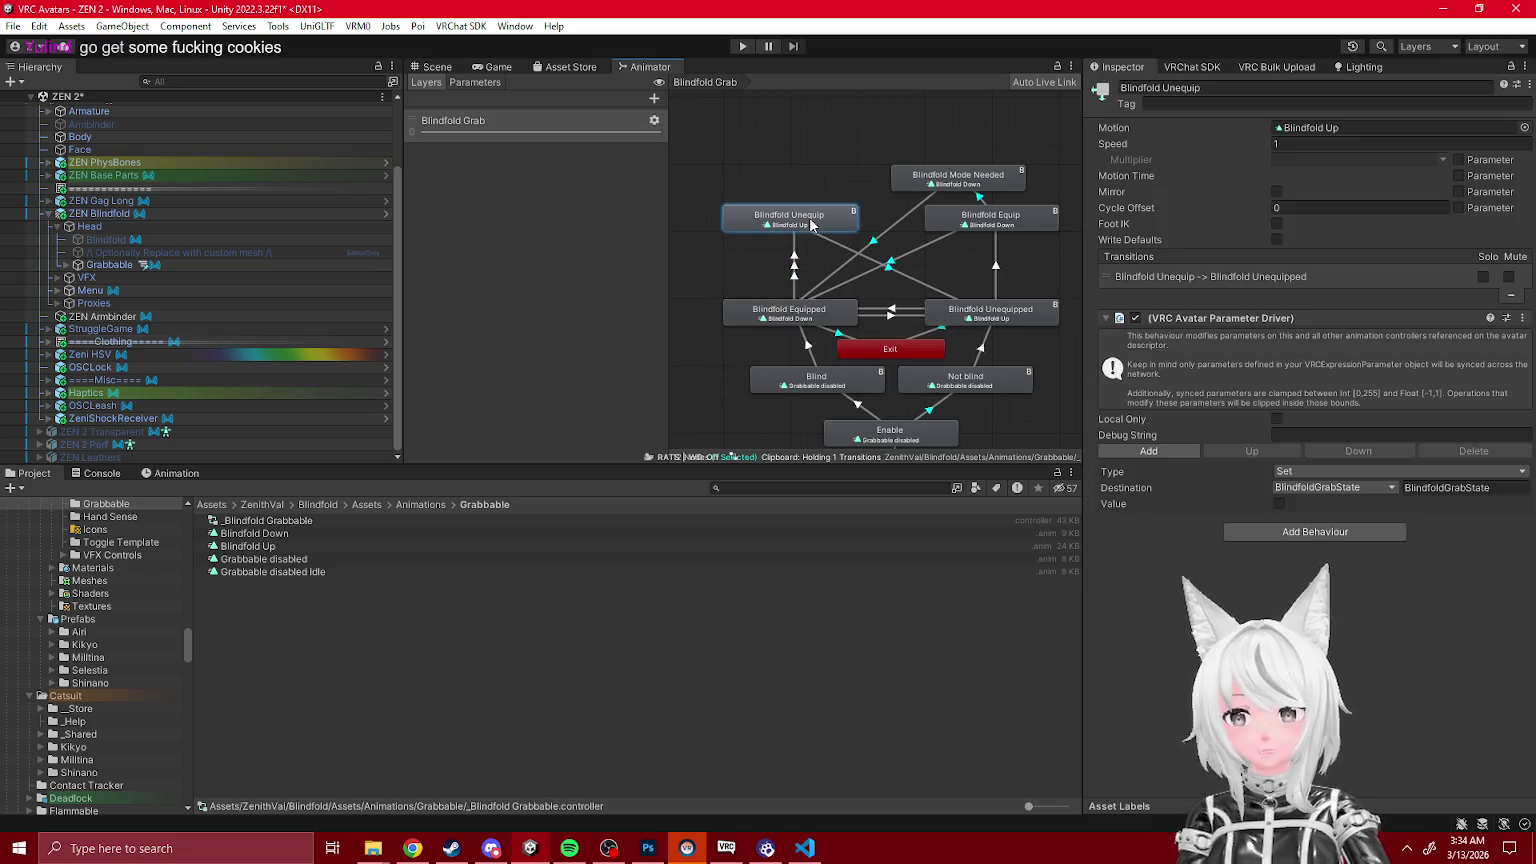
left_click(859, 405)
left_click_drag(862, 414, 862, 282)
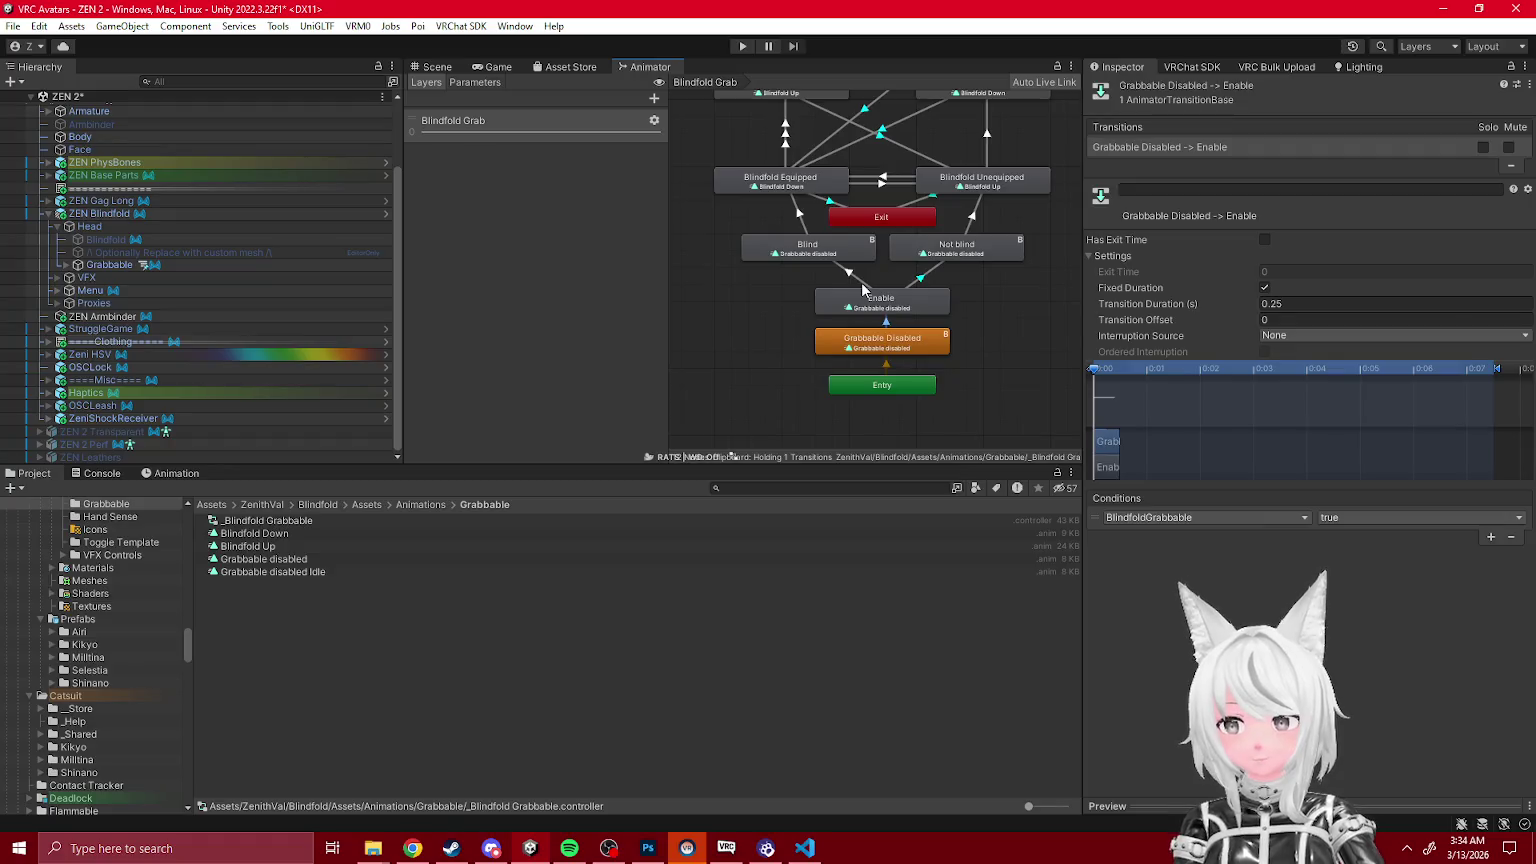
left_click(922, 278)
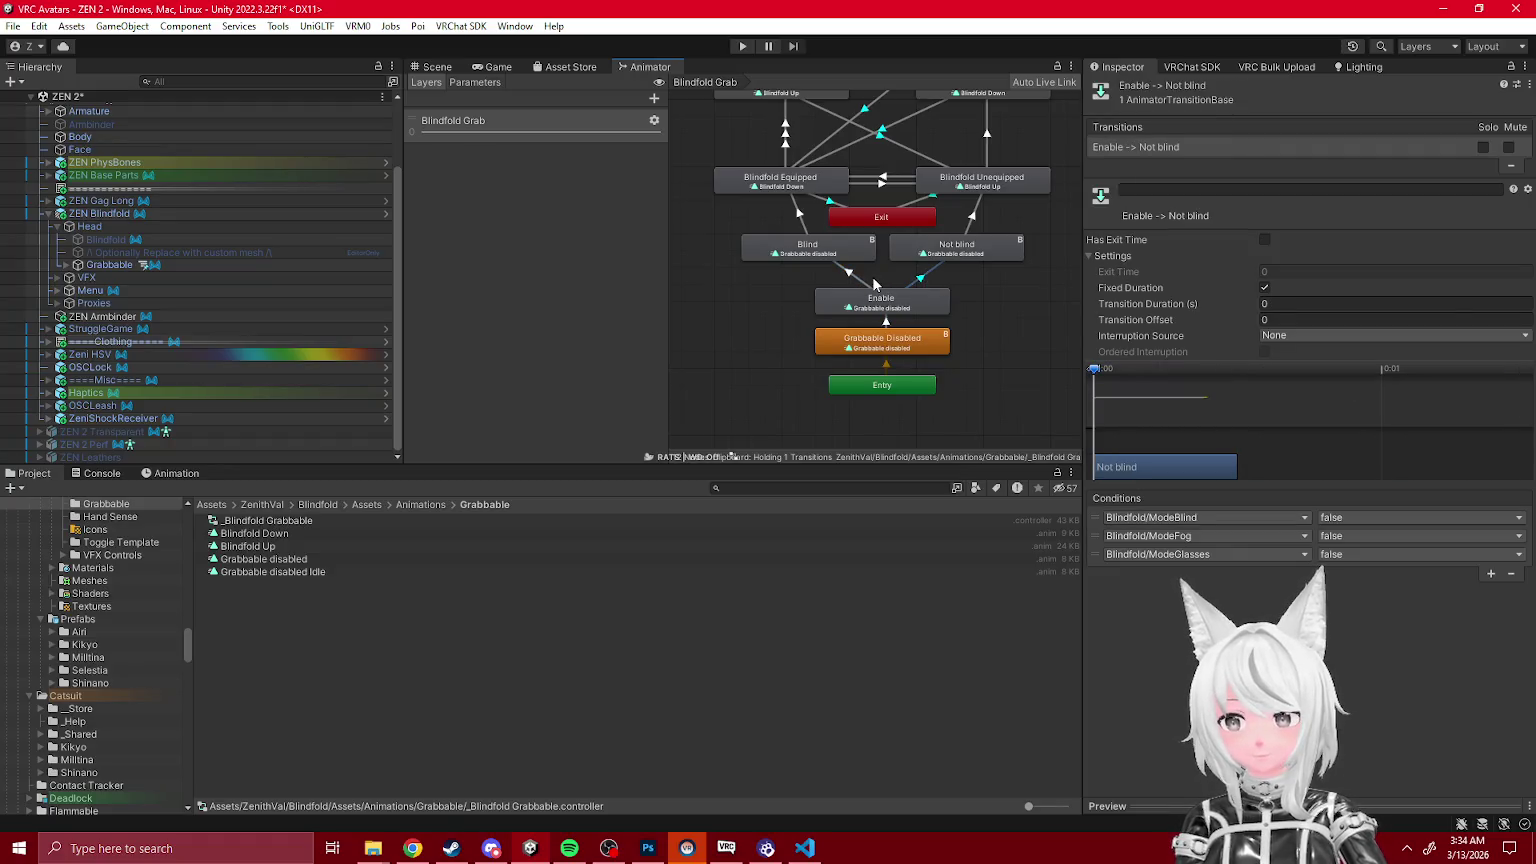
left_click_drag(828, 247, 789, 345)
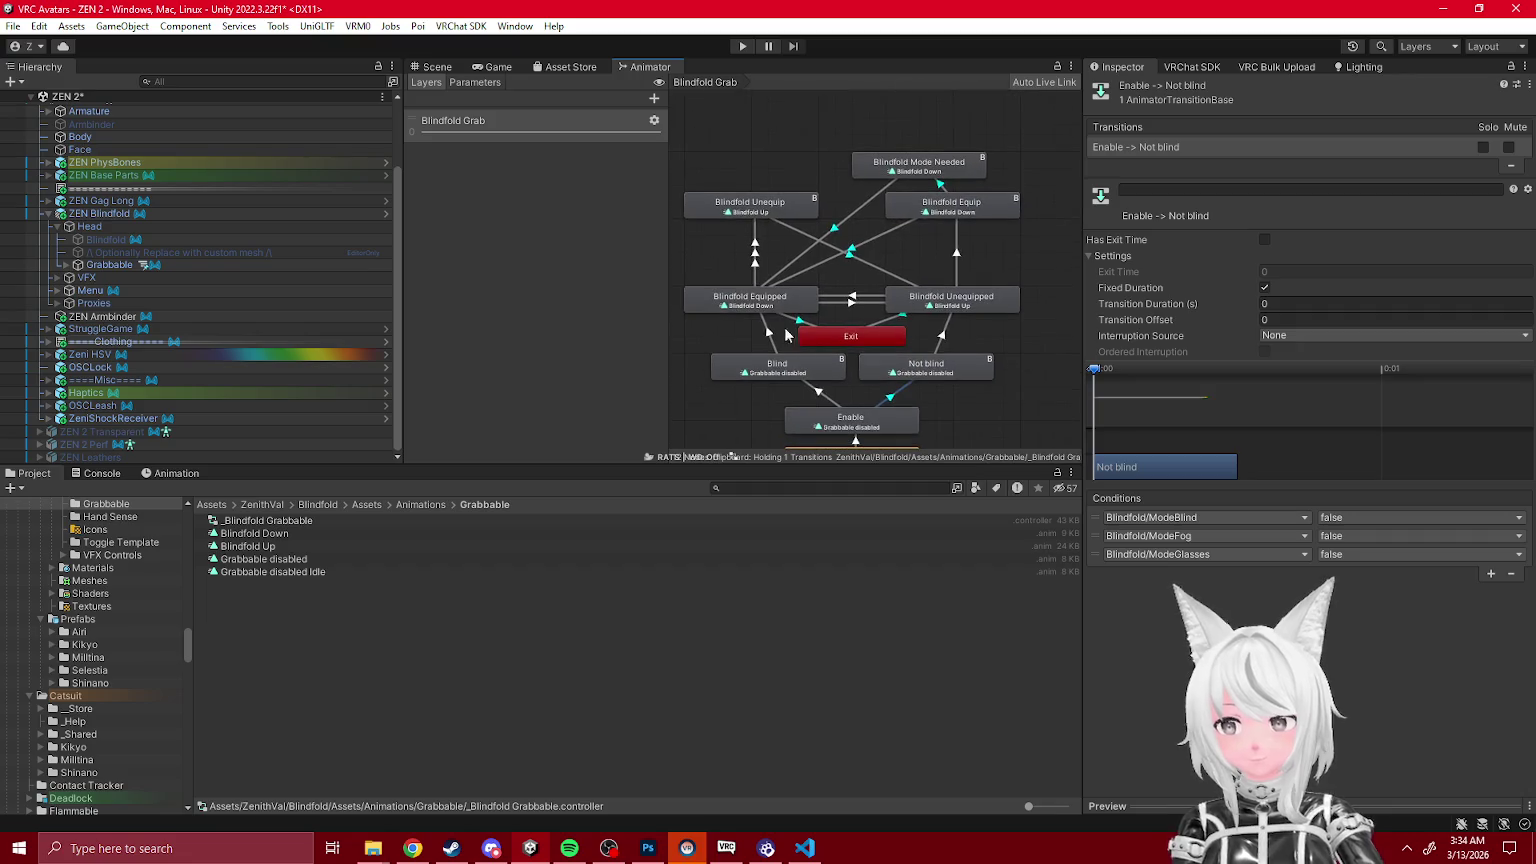
Step: Move Blindfold Equipped's Equipped-to-Unequip transition above its Exit transition
left_click(750, 303)
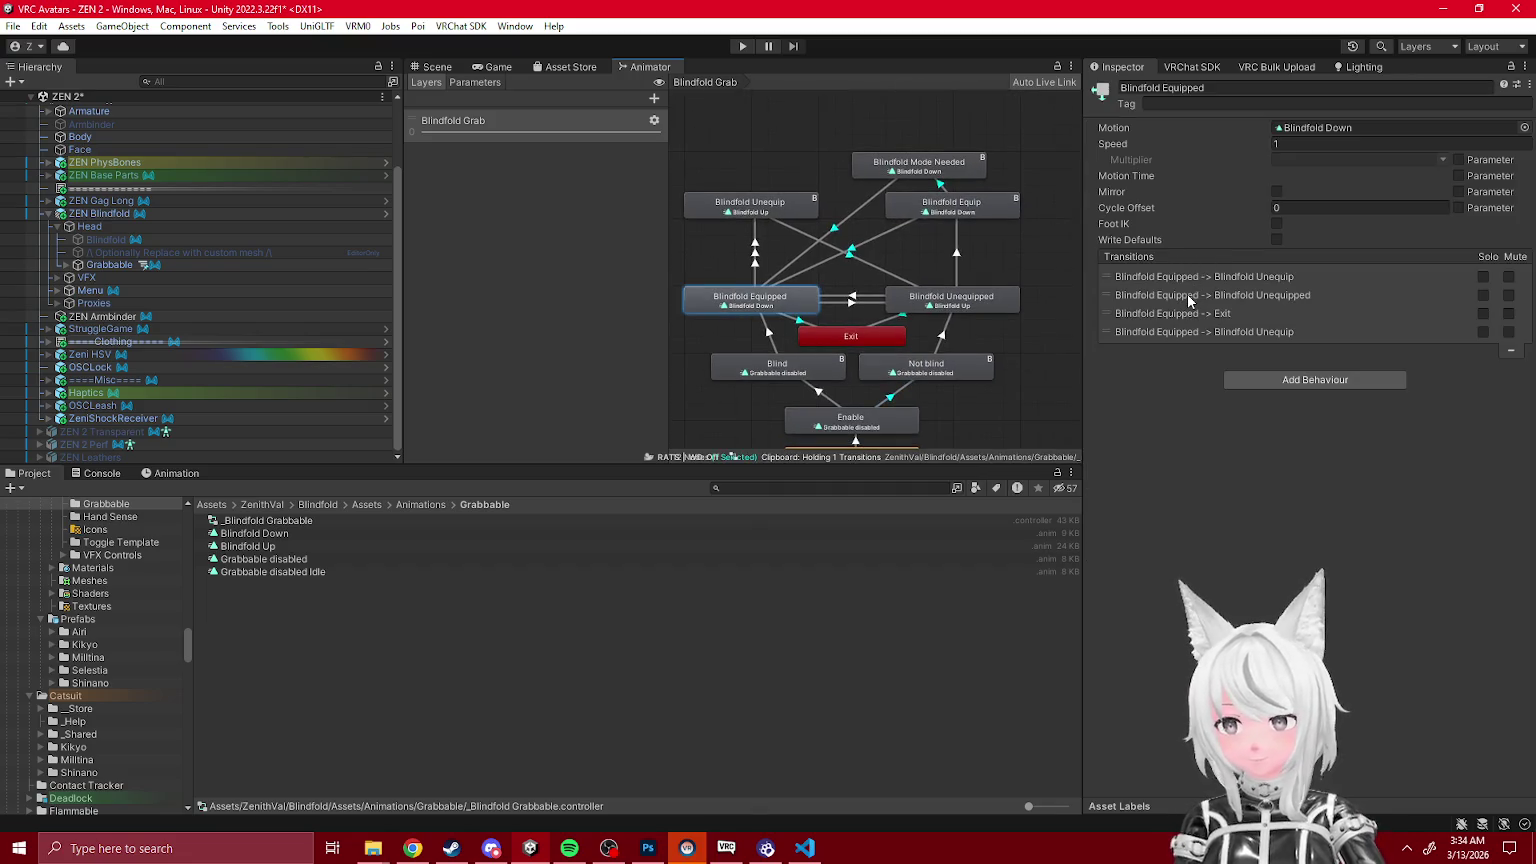
mouse_move(1315, 334)
left_mouse_down()
mouse_move(1258, 320)
mouse_move(1240, 283)
left_mouse_up()
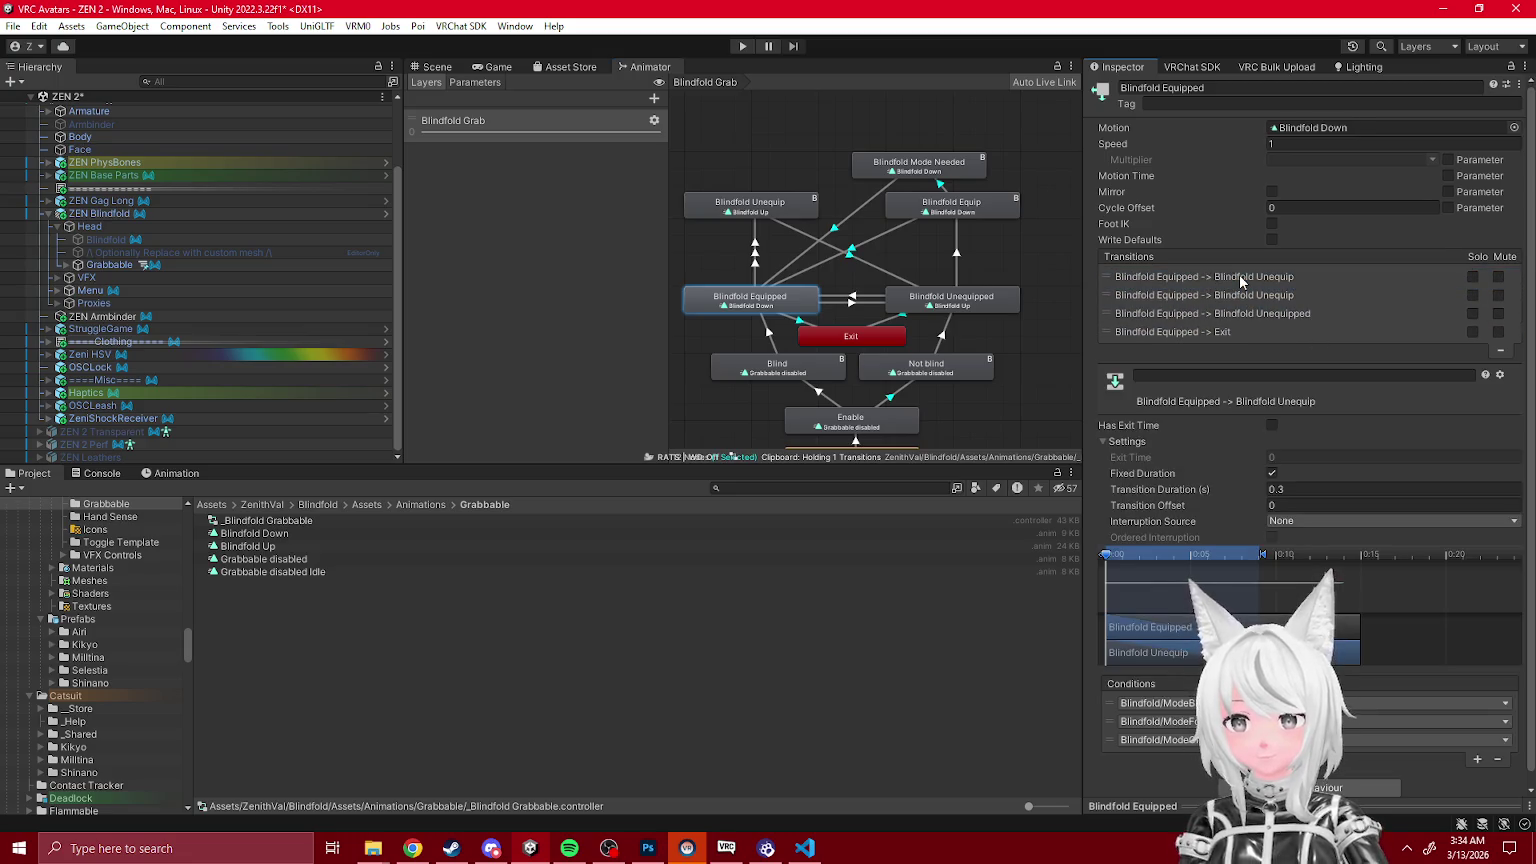
left_click(1246, 314)
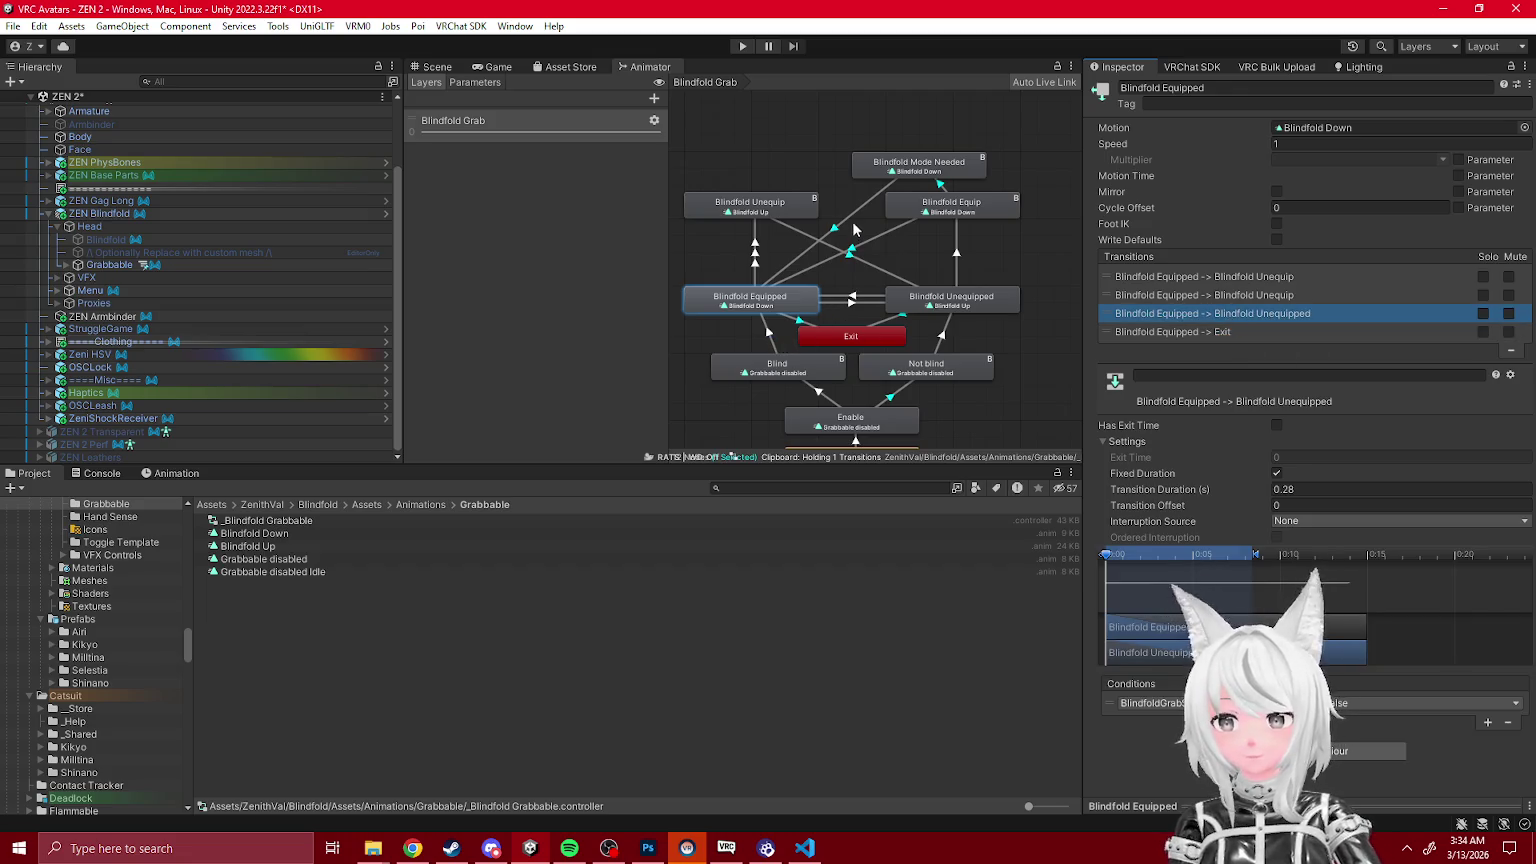
left_click(945, 252)
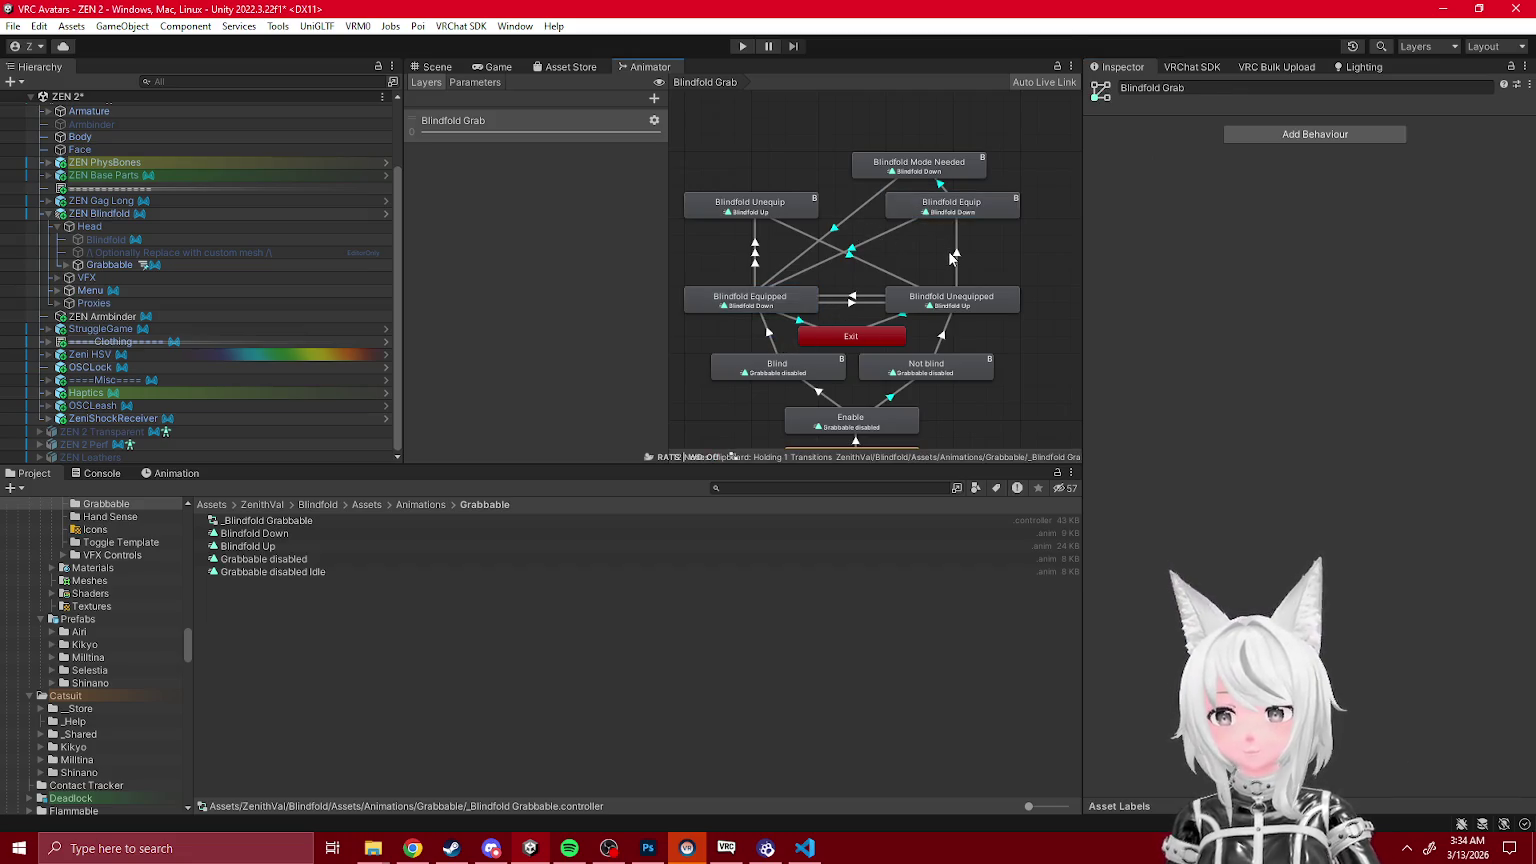
Step: Review the Equip → Mode Needed and Unequipped → Equip transitions and state parameter drivers
left_click(940, 190)
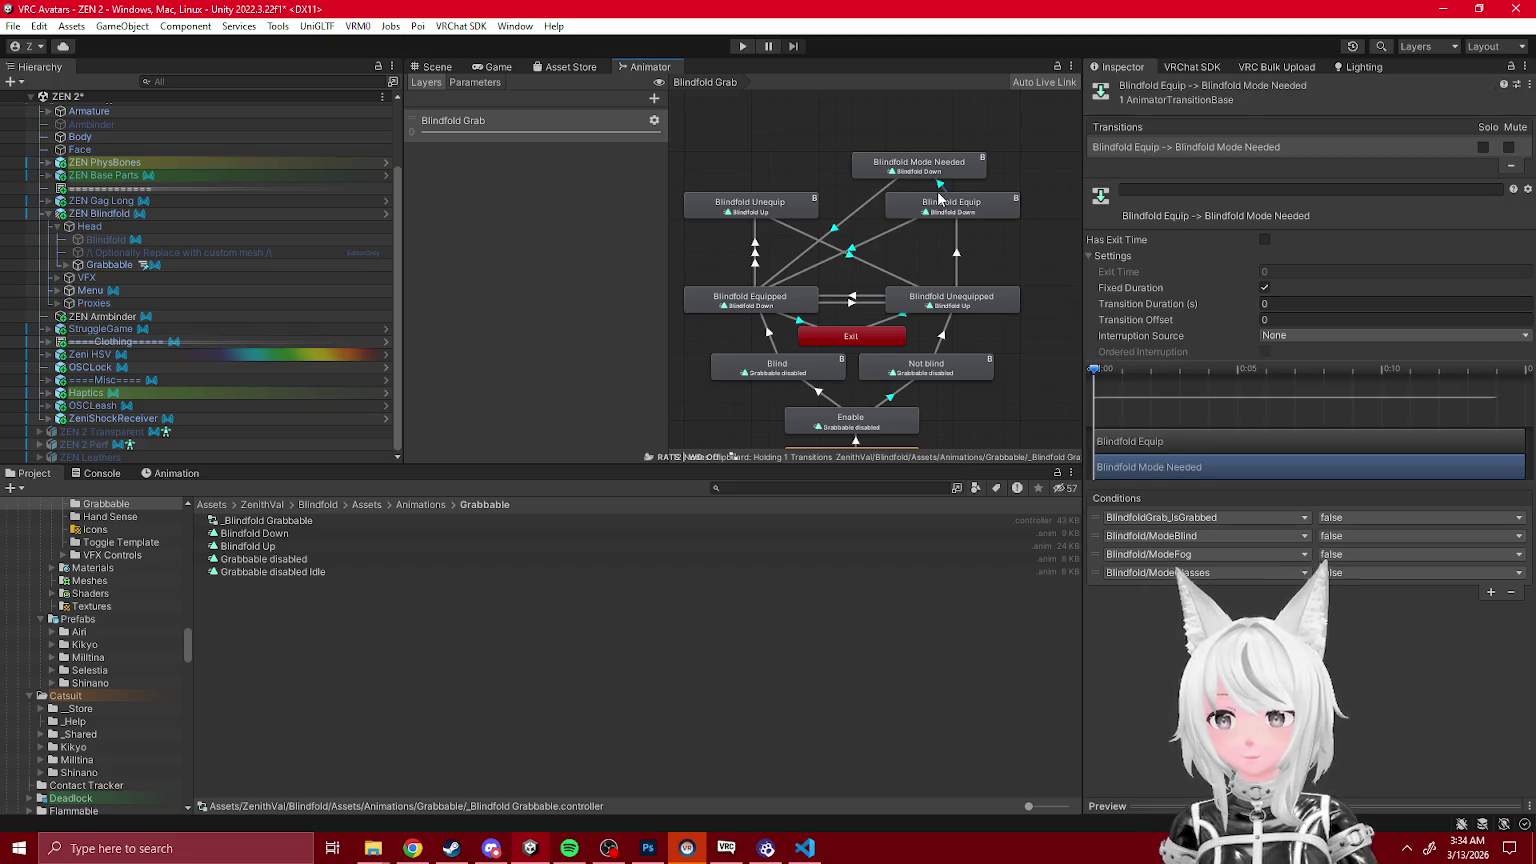
left_click(939, 175)
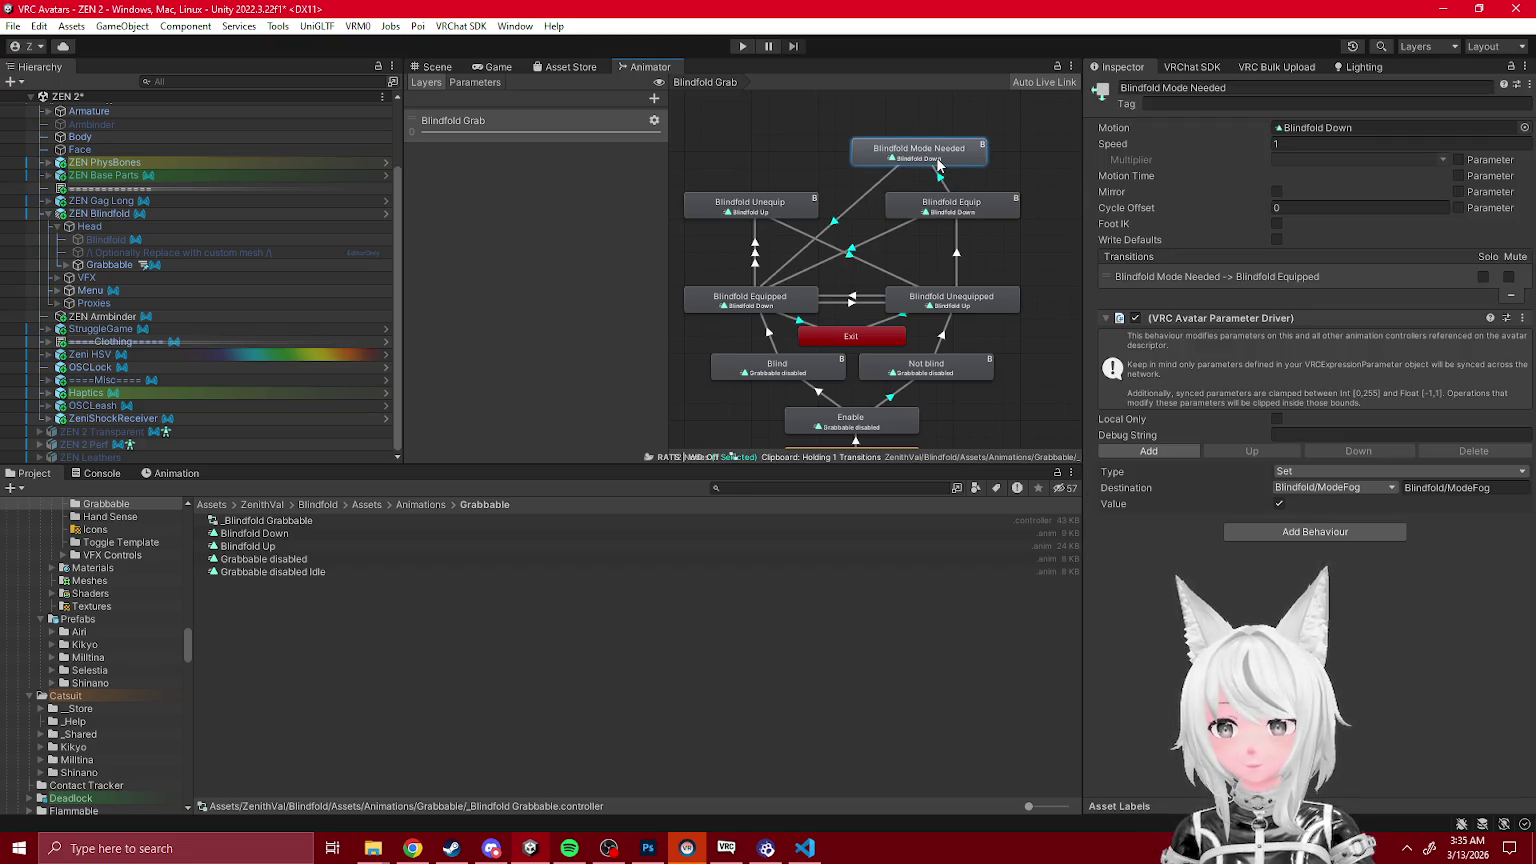
left_click(939, 184)
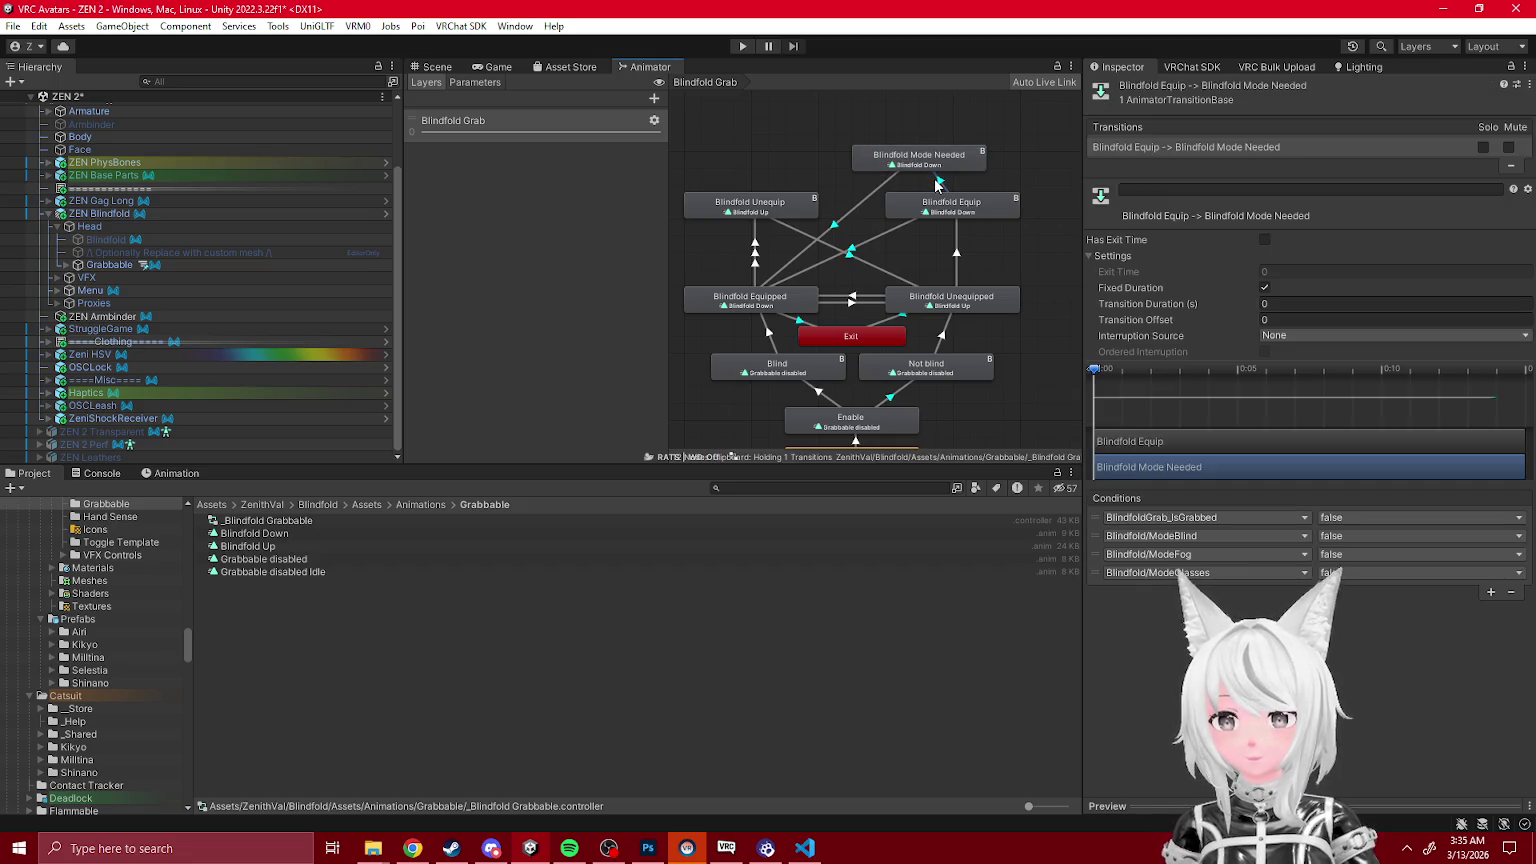
left_click(936, 219)
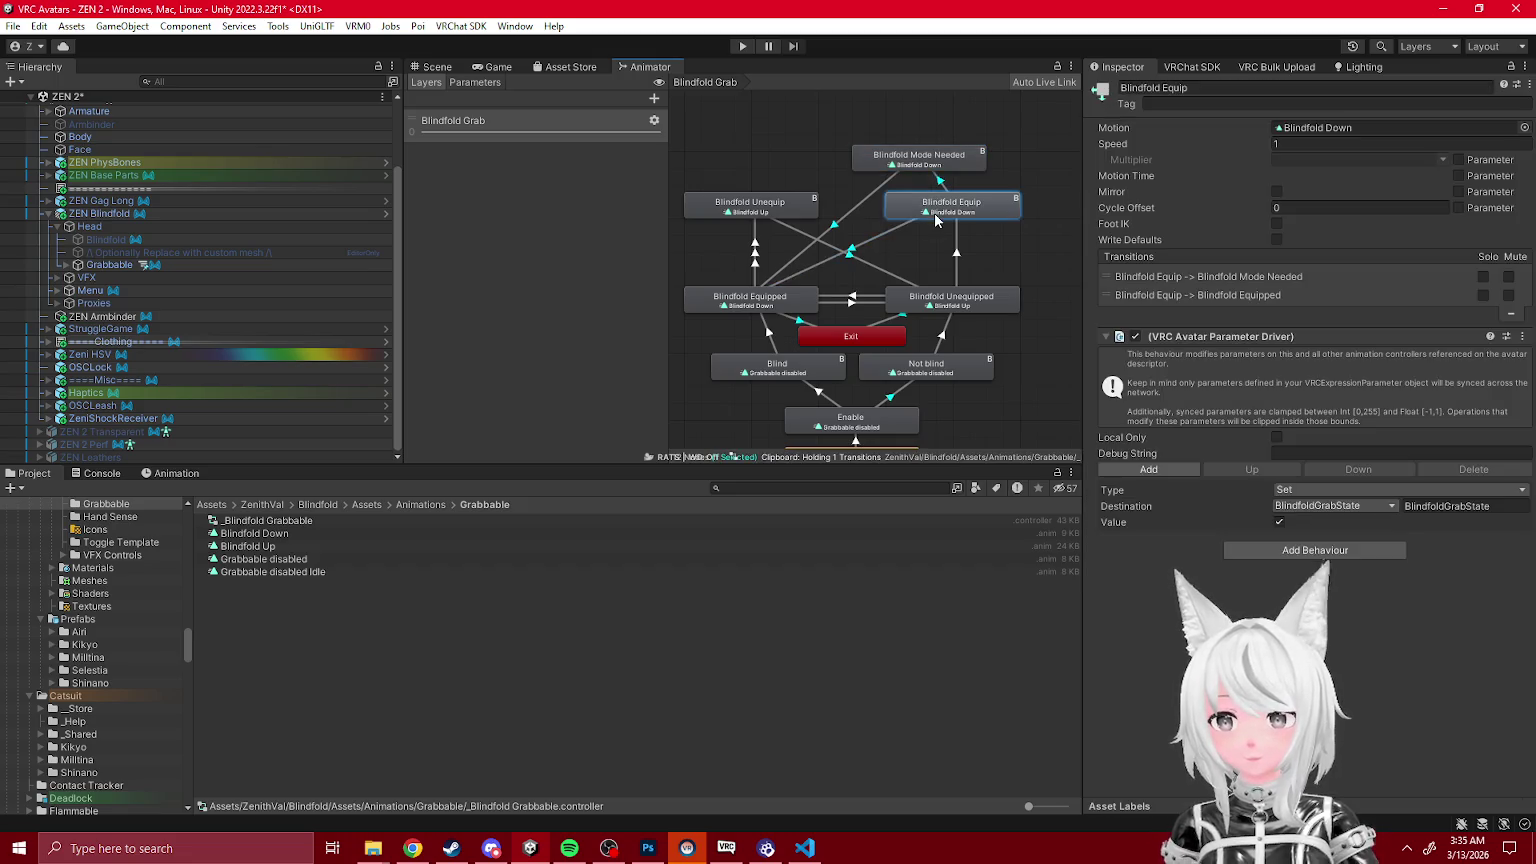
left_click(870, 297)
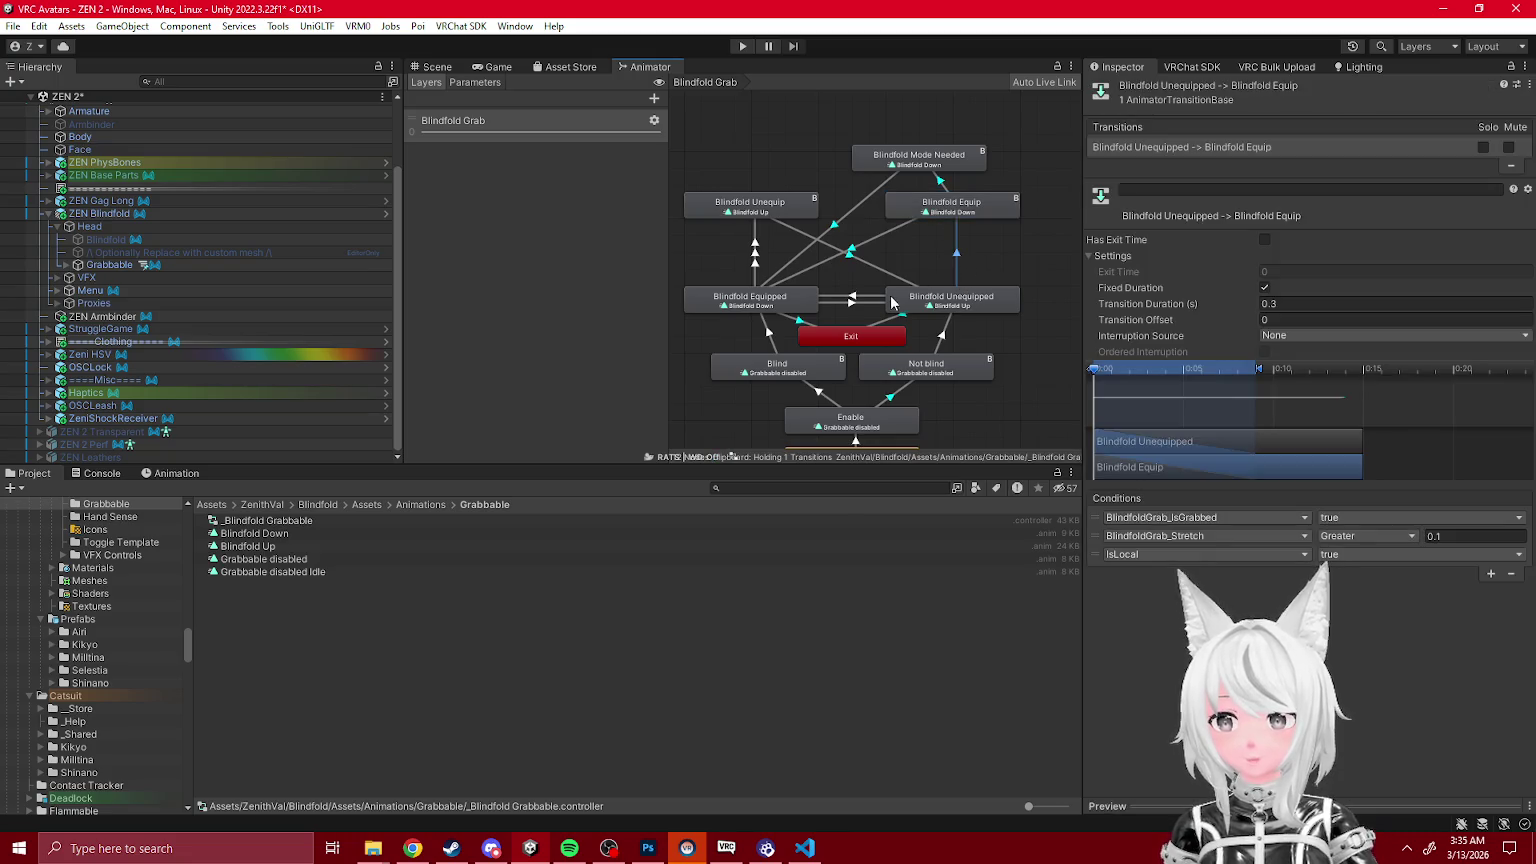
left_click(861, 318)
left_click(855, 304)
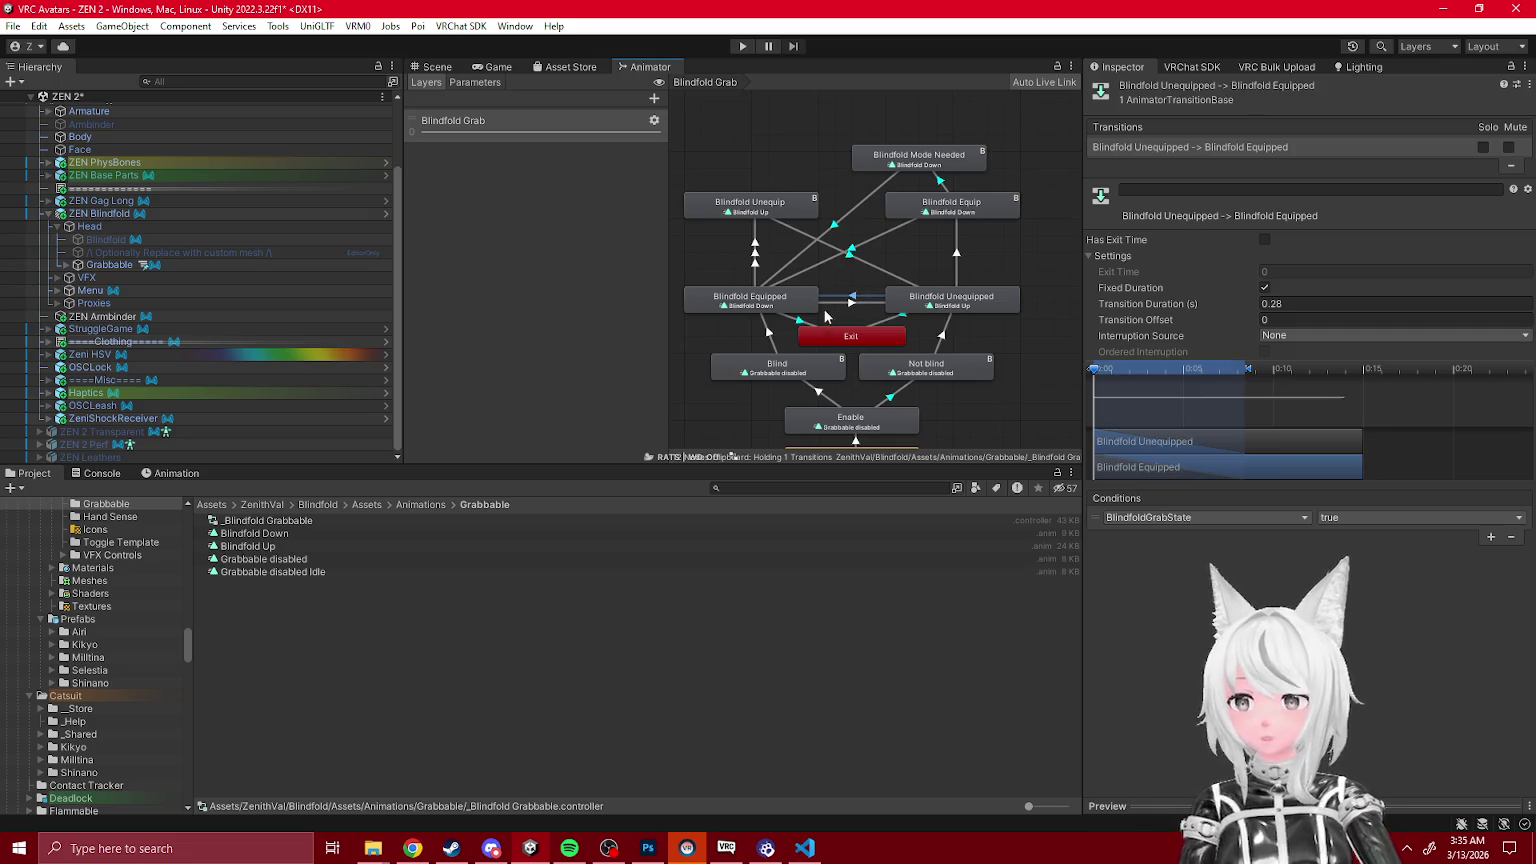
left_click(794, 216)
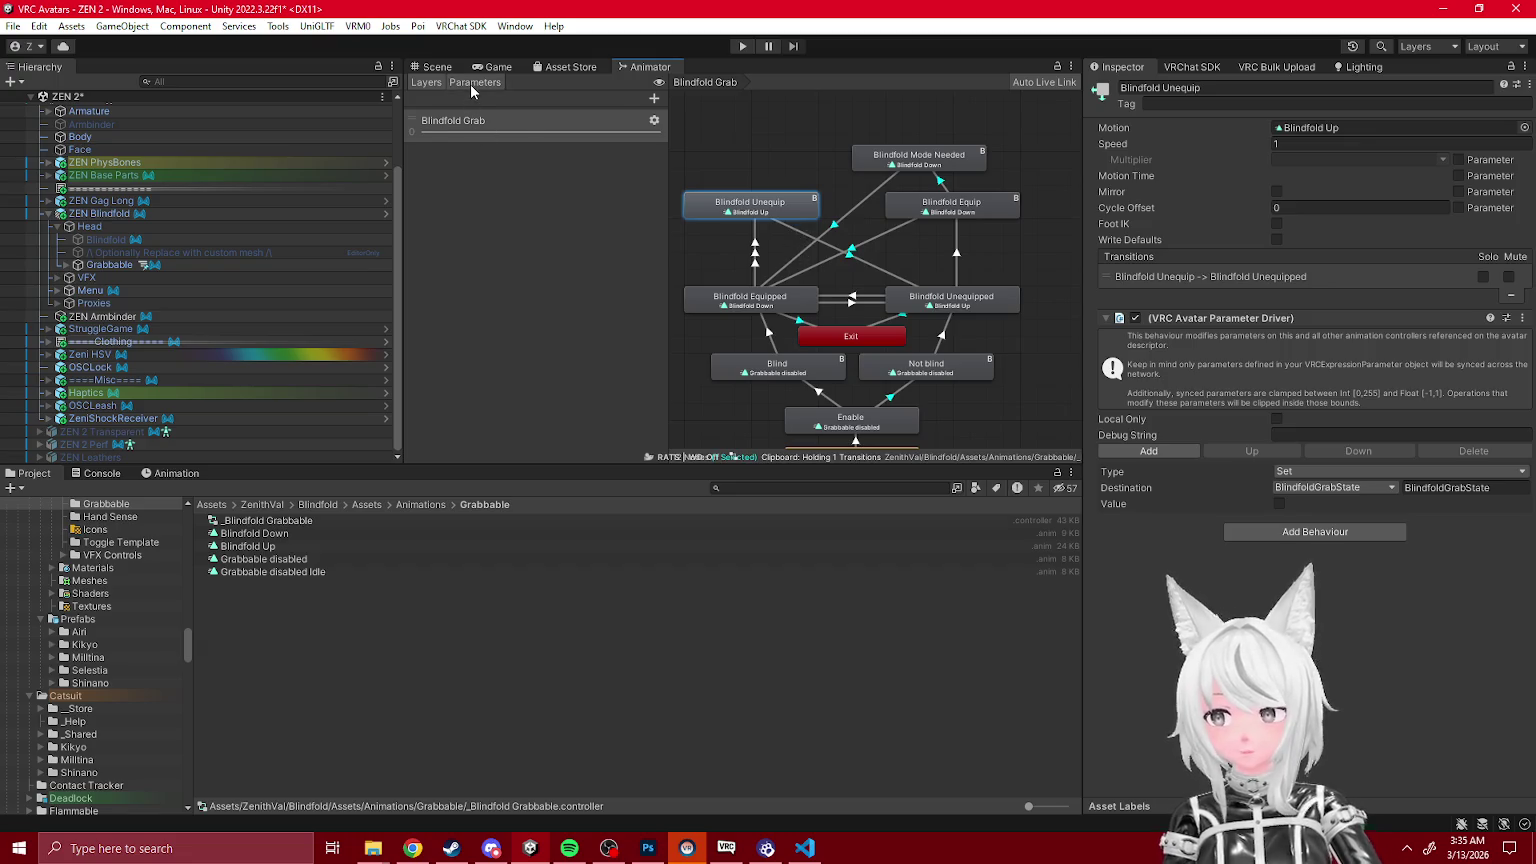
Step: Show the Parameters list and check the Blindfold Equipped and Not blind states
left_click(471, 83)
left_click(796, 312)
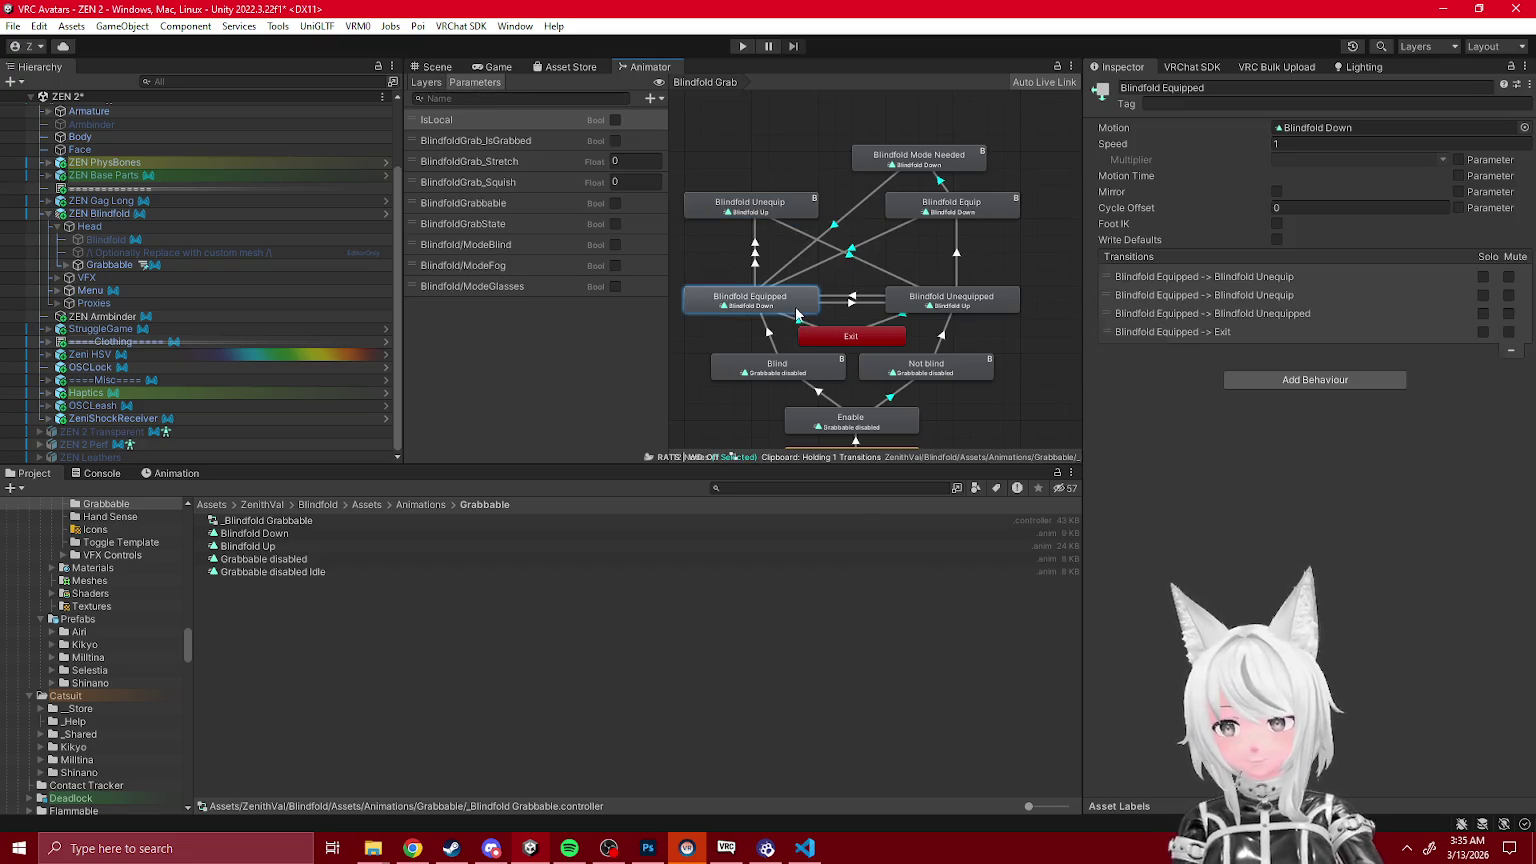
left_click(874, 369)
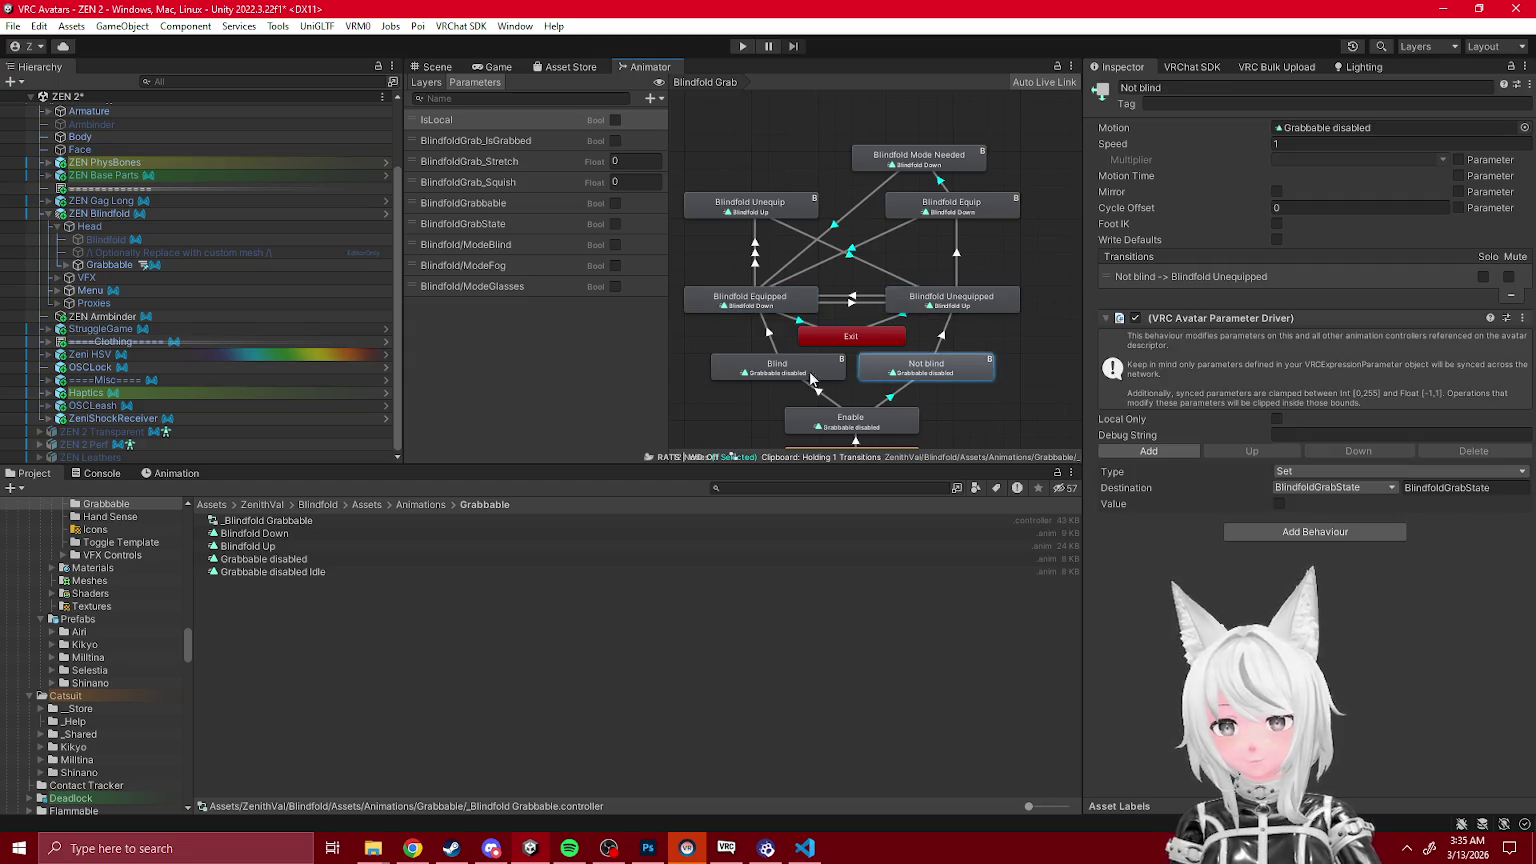
scroll(201, 279, "up", 5)
left_click(38, 188)
right_click(72, 187)
Step: Manual-bake ZEN 2 and open the clone's FX controller at its Blindfold Grab layer
mouse_move(160, 358)
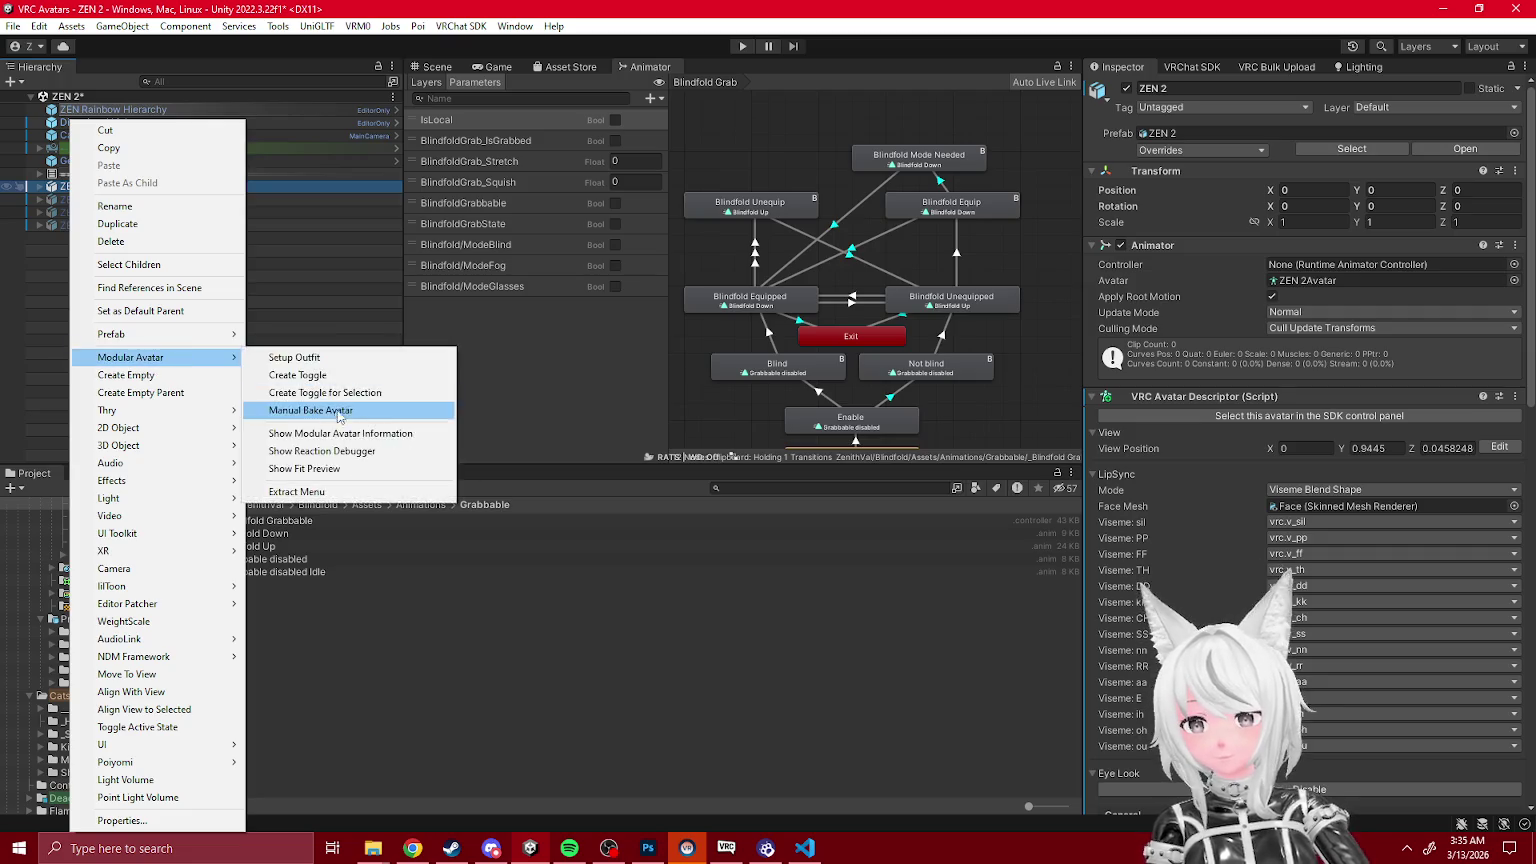
left_click(310, 408)
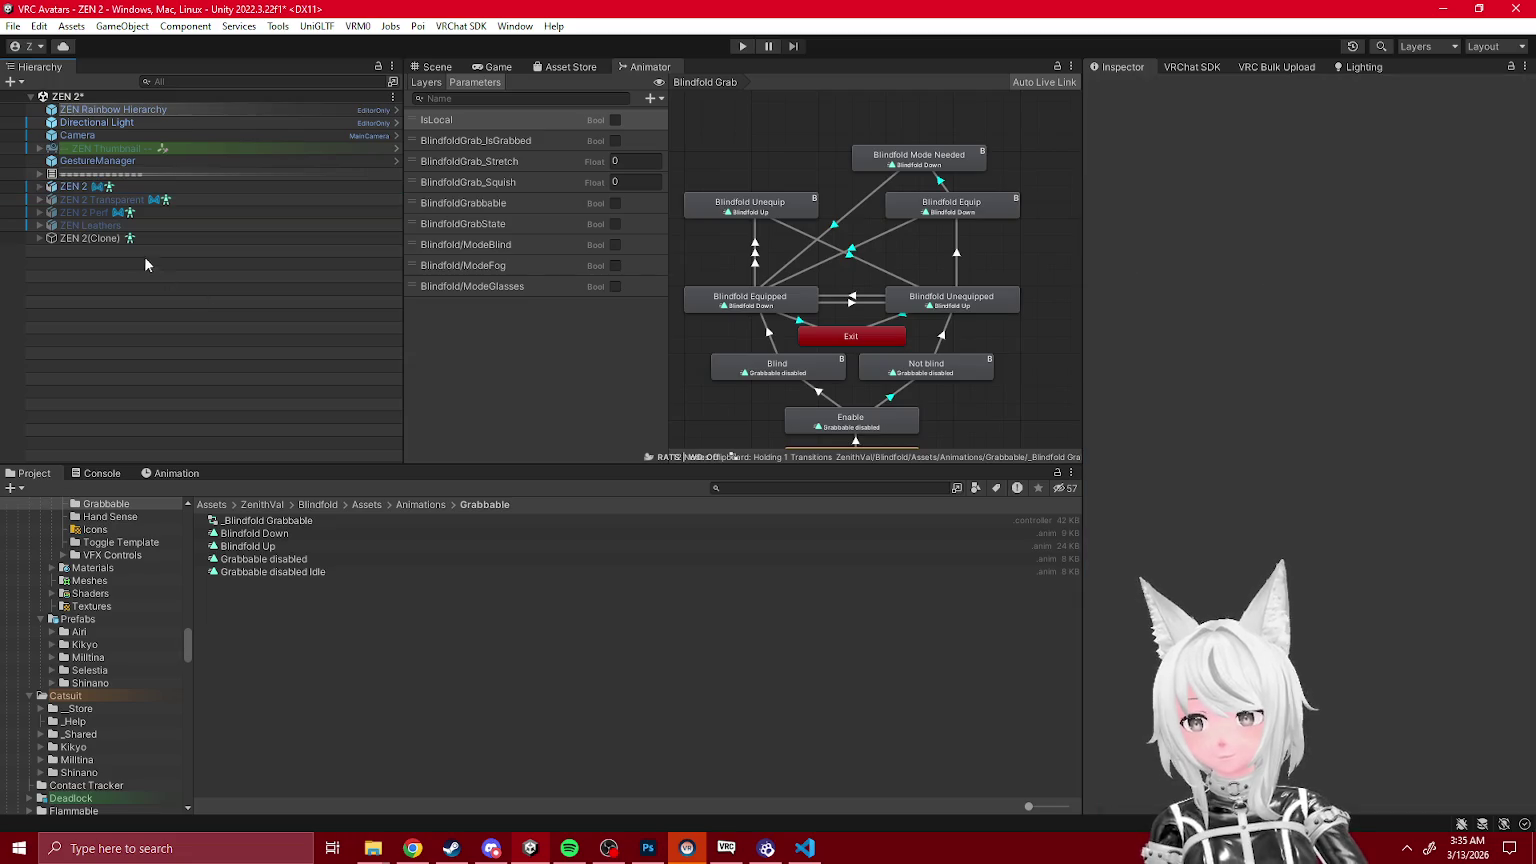
scroll(1233, 534, "down", 5)
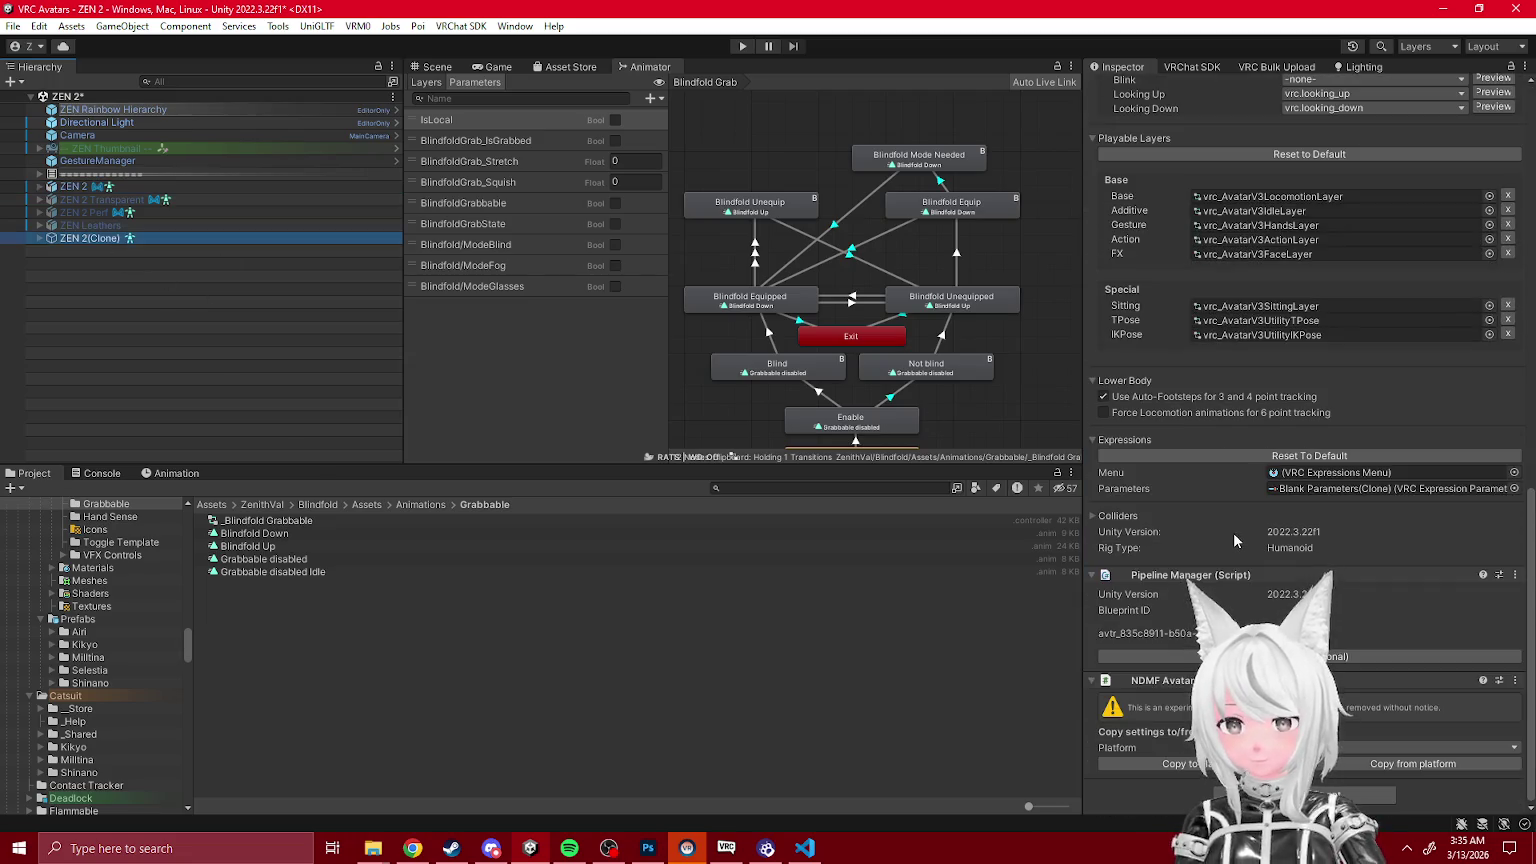
left_click(1258, 255)
left_click(293, 658)
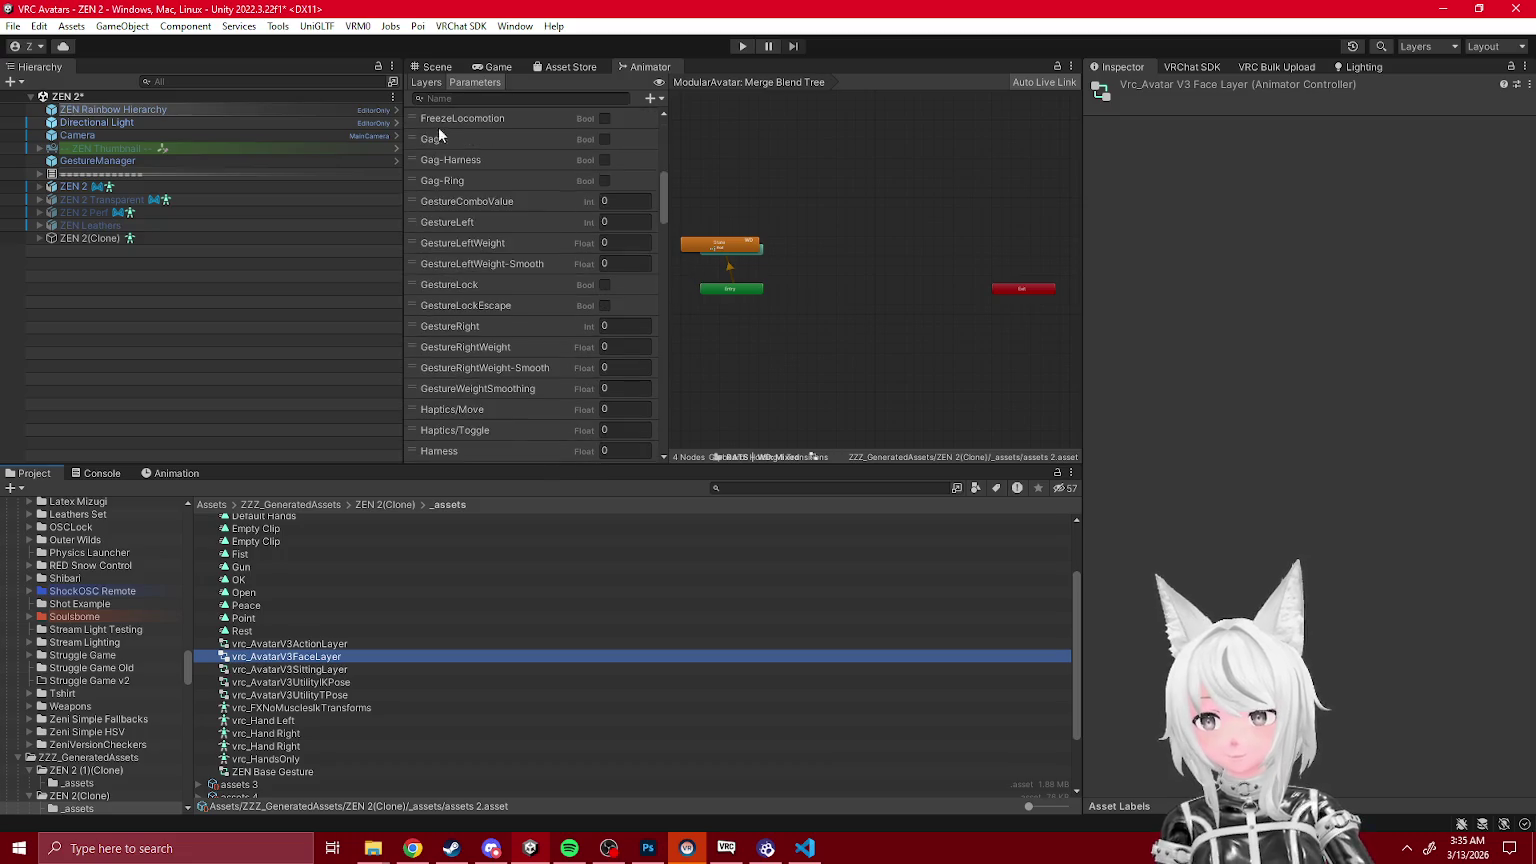
left_click(426, 82)
scroll(520, 412, "down", 5)
left_click(508, 377)
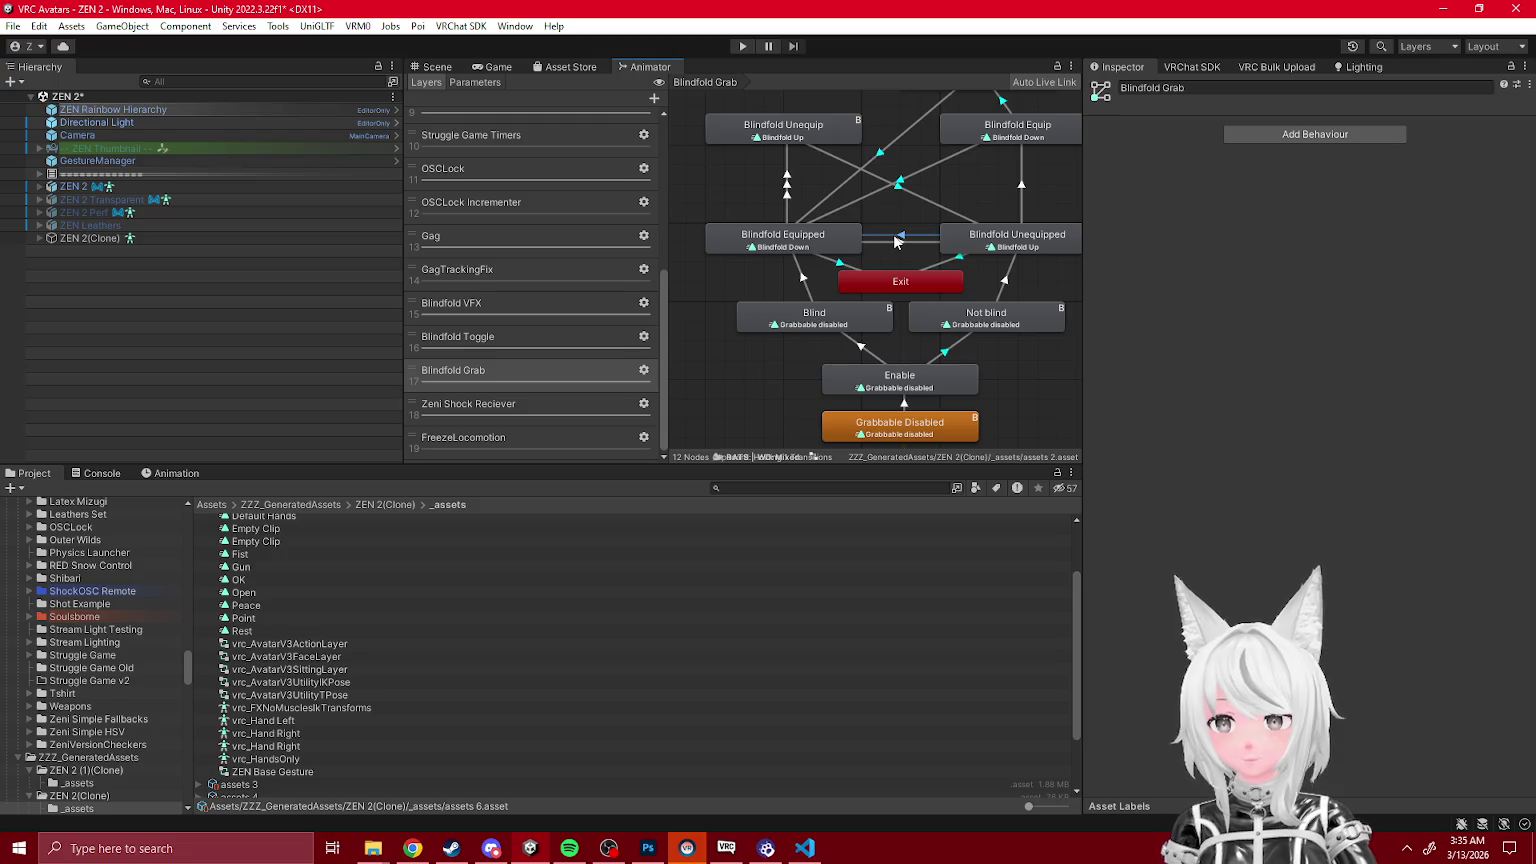
Step: Inspect the baked Unequip, Unequipped states and their transitions
left_click(897, 239)
left_click(1012, 245)
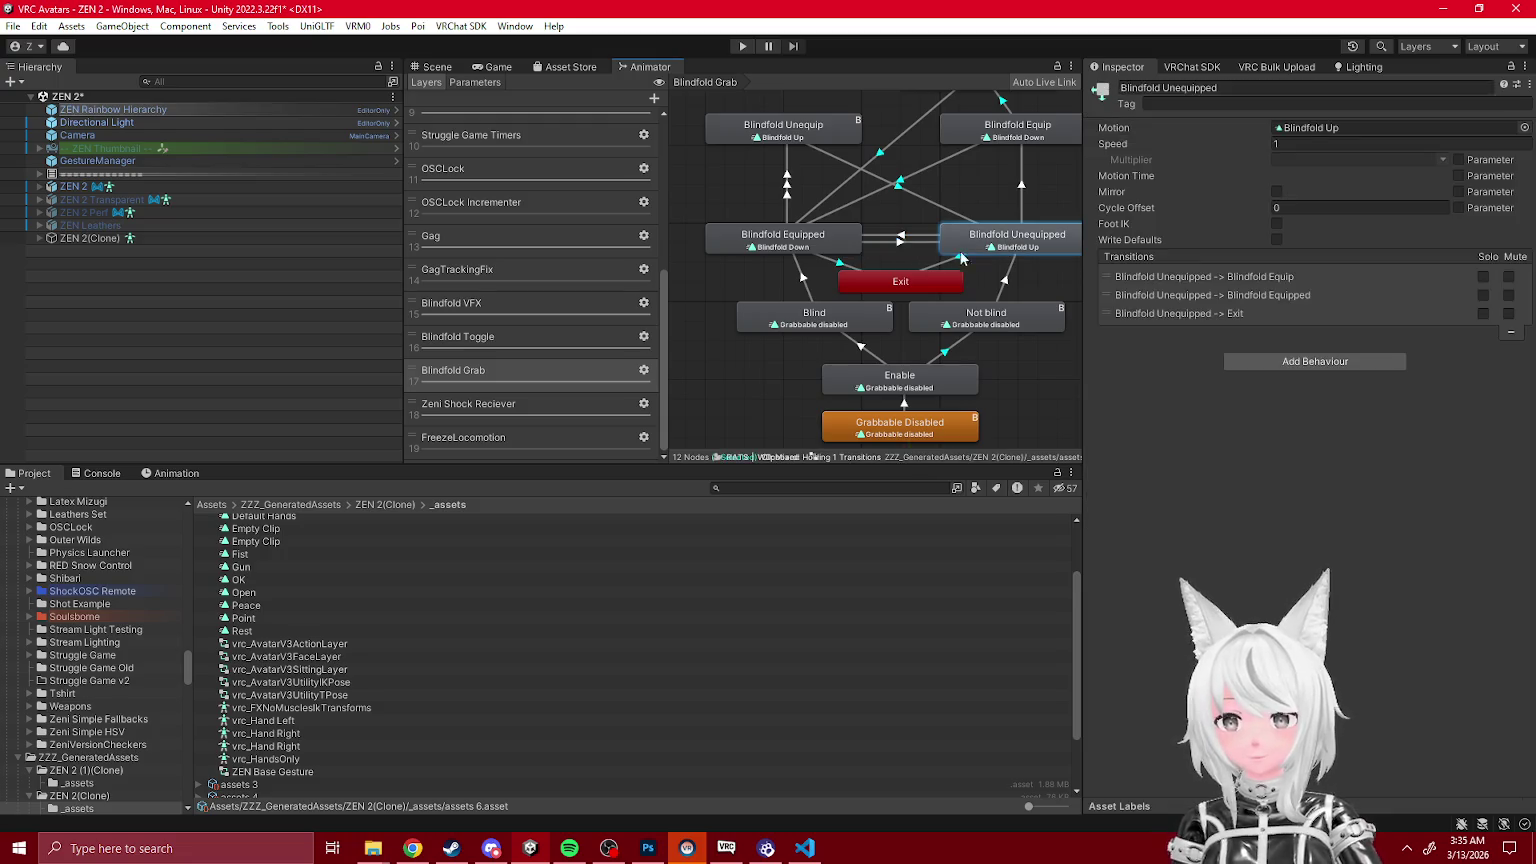
left_click(785, 218)
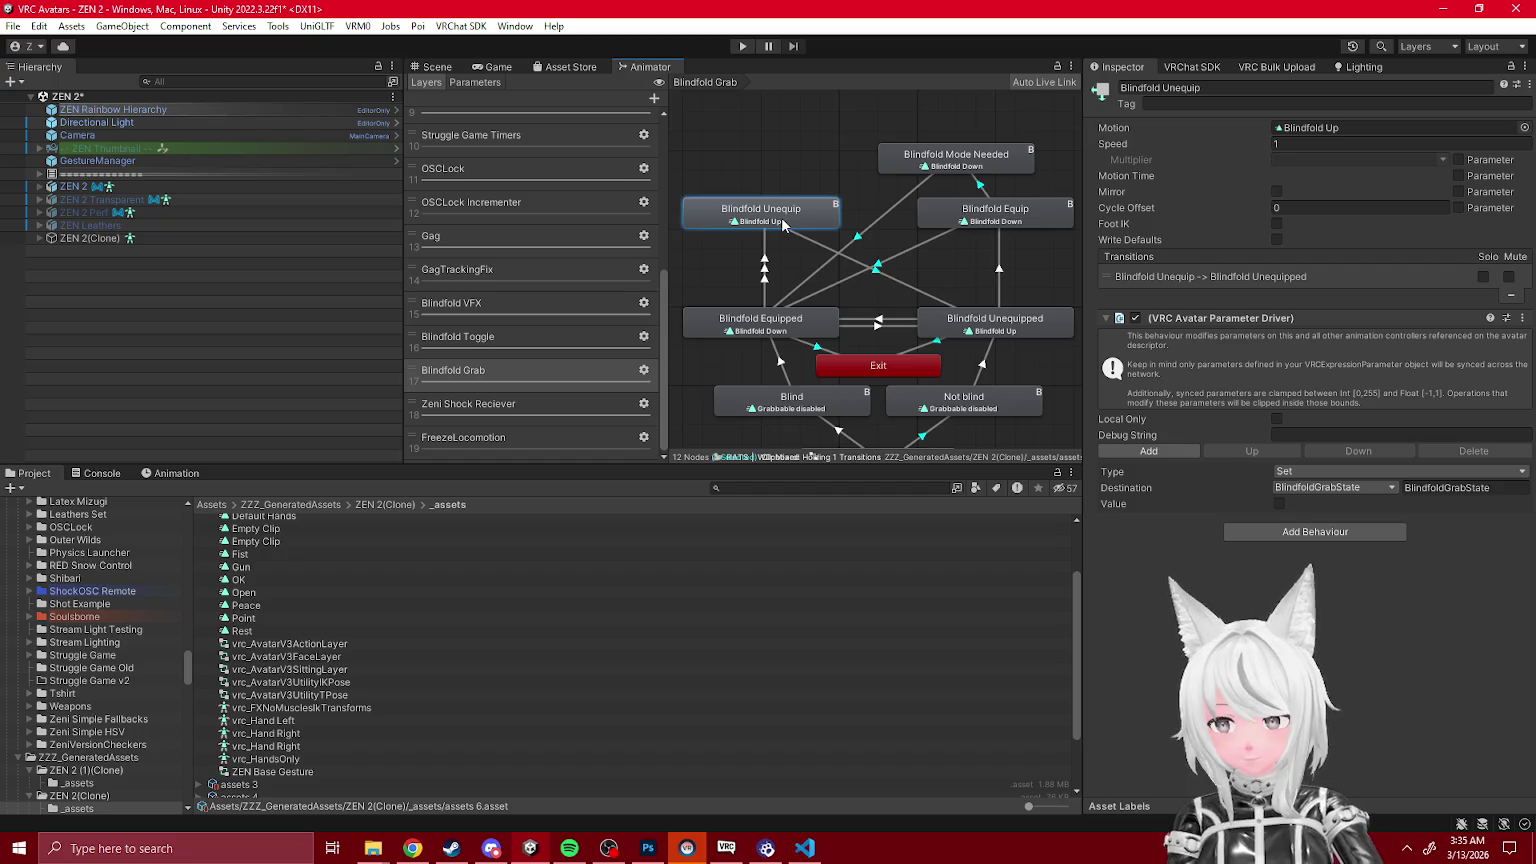
left_click(869, 268)
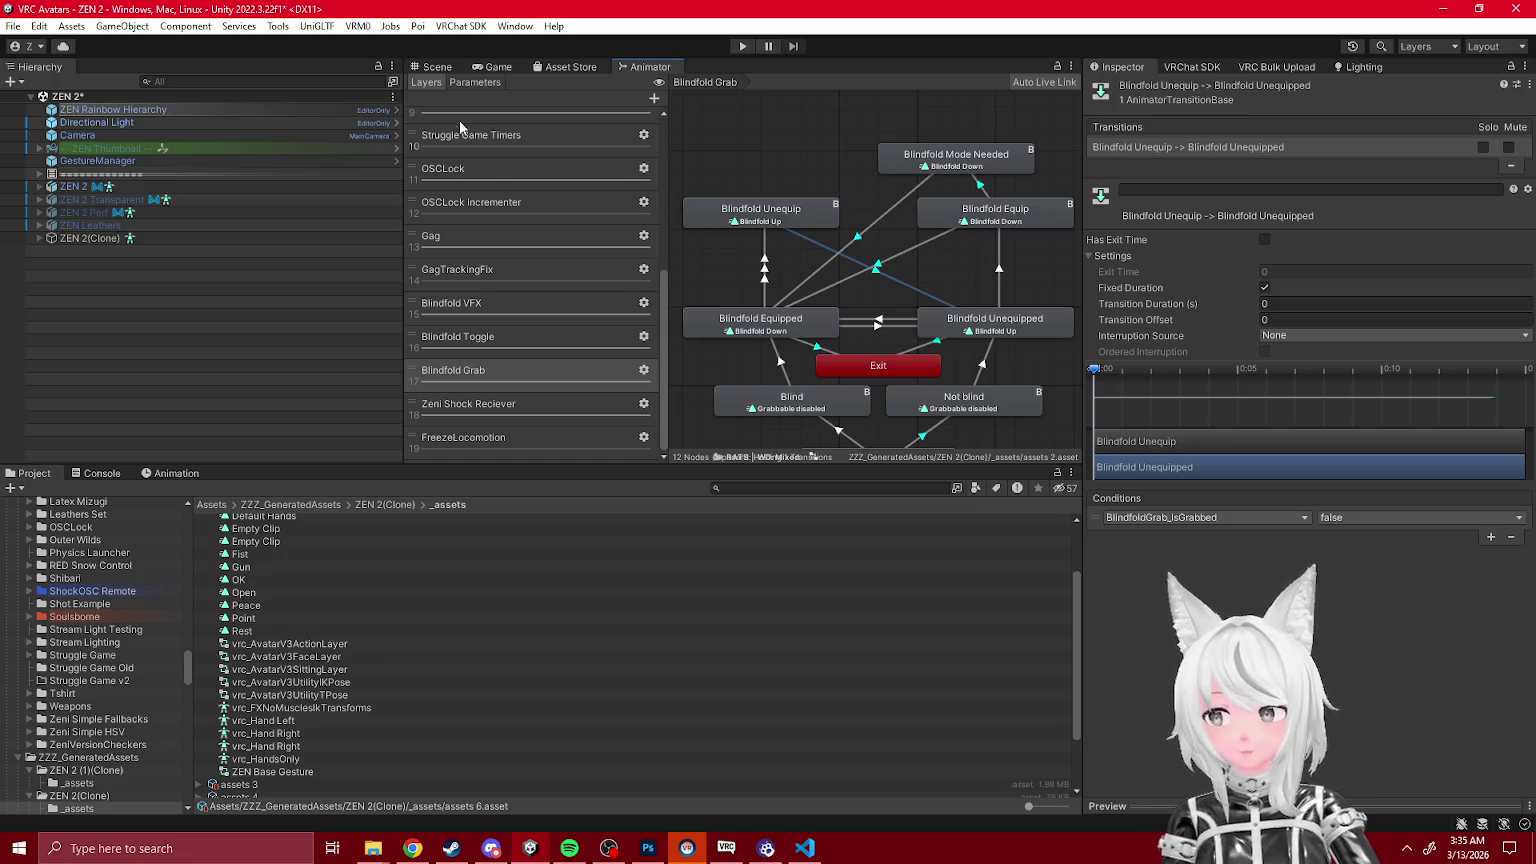
Step: Open the source _Blindfold Grabbable controller from the original avatar's Grabbable object
left_click(72, 188)
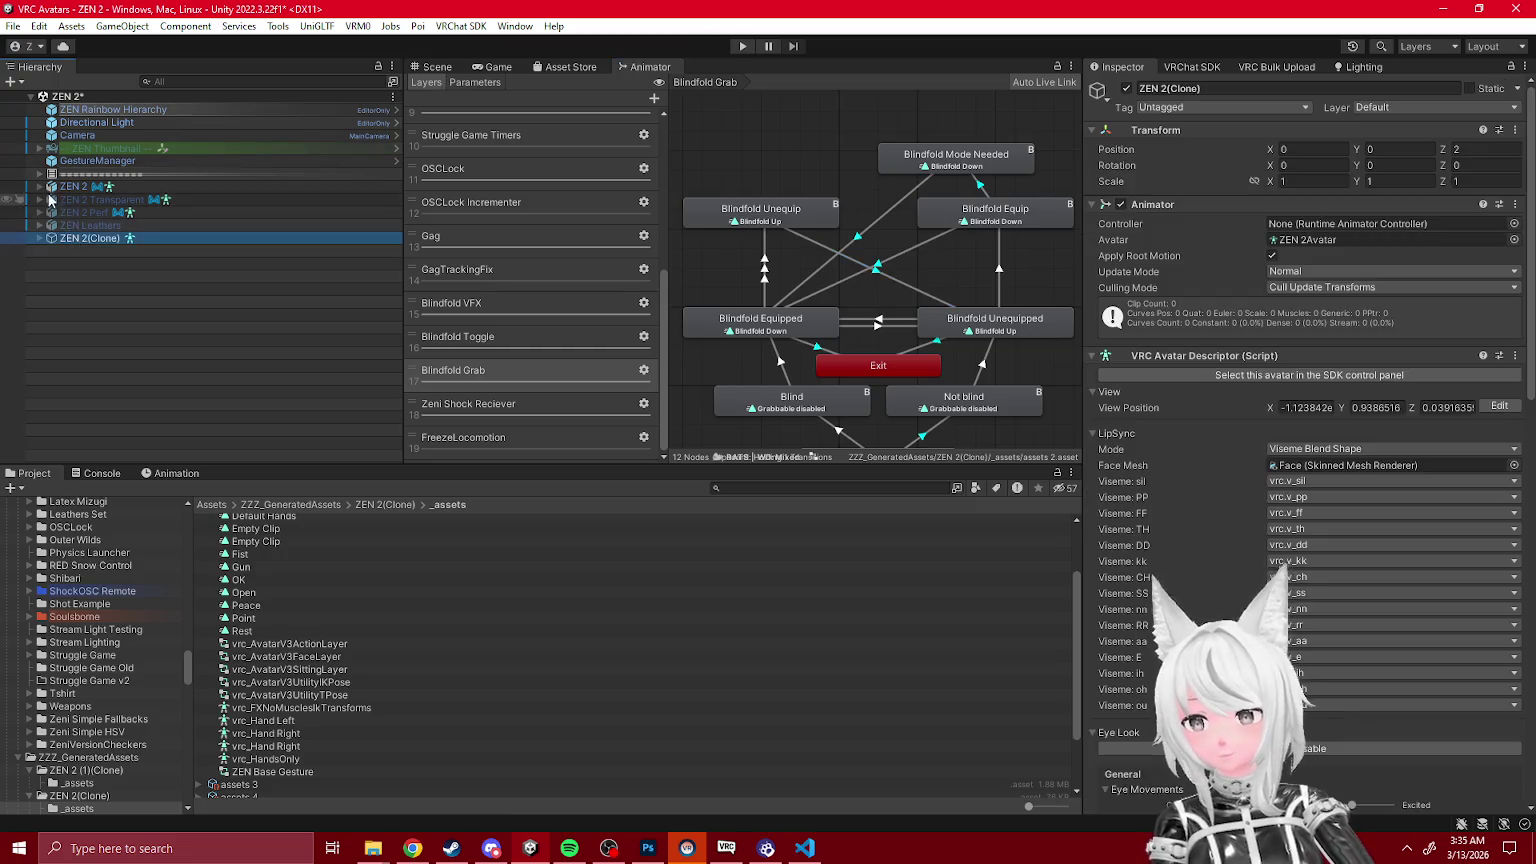
left_click(40, 187)
left_click(806, 247)
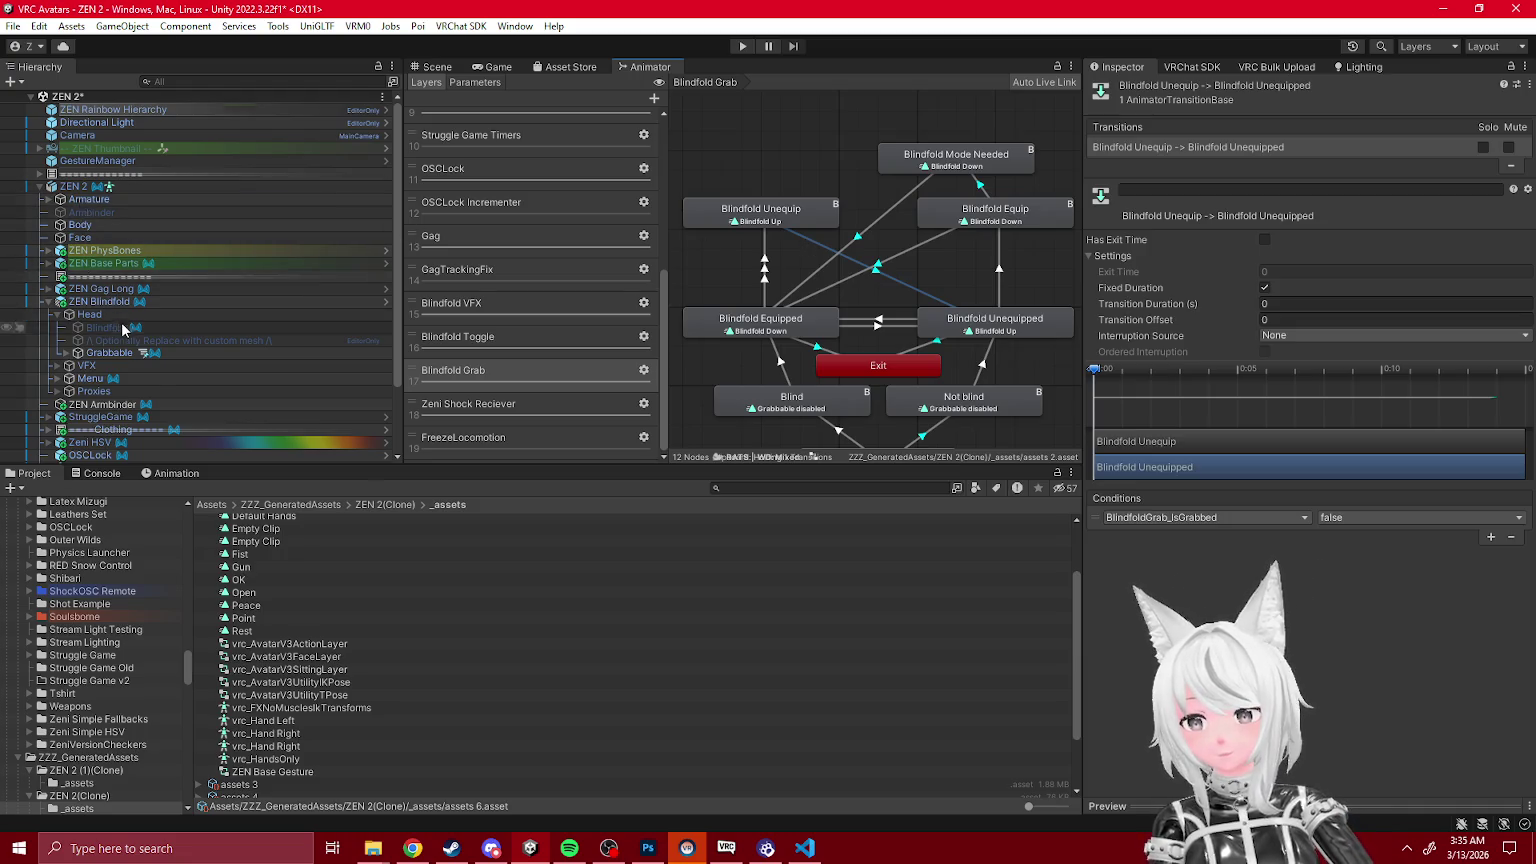
scroll(135, 330, "down", 3)
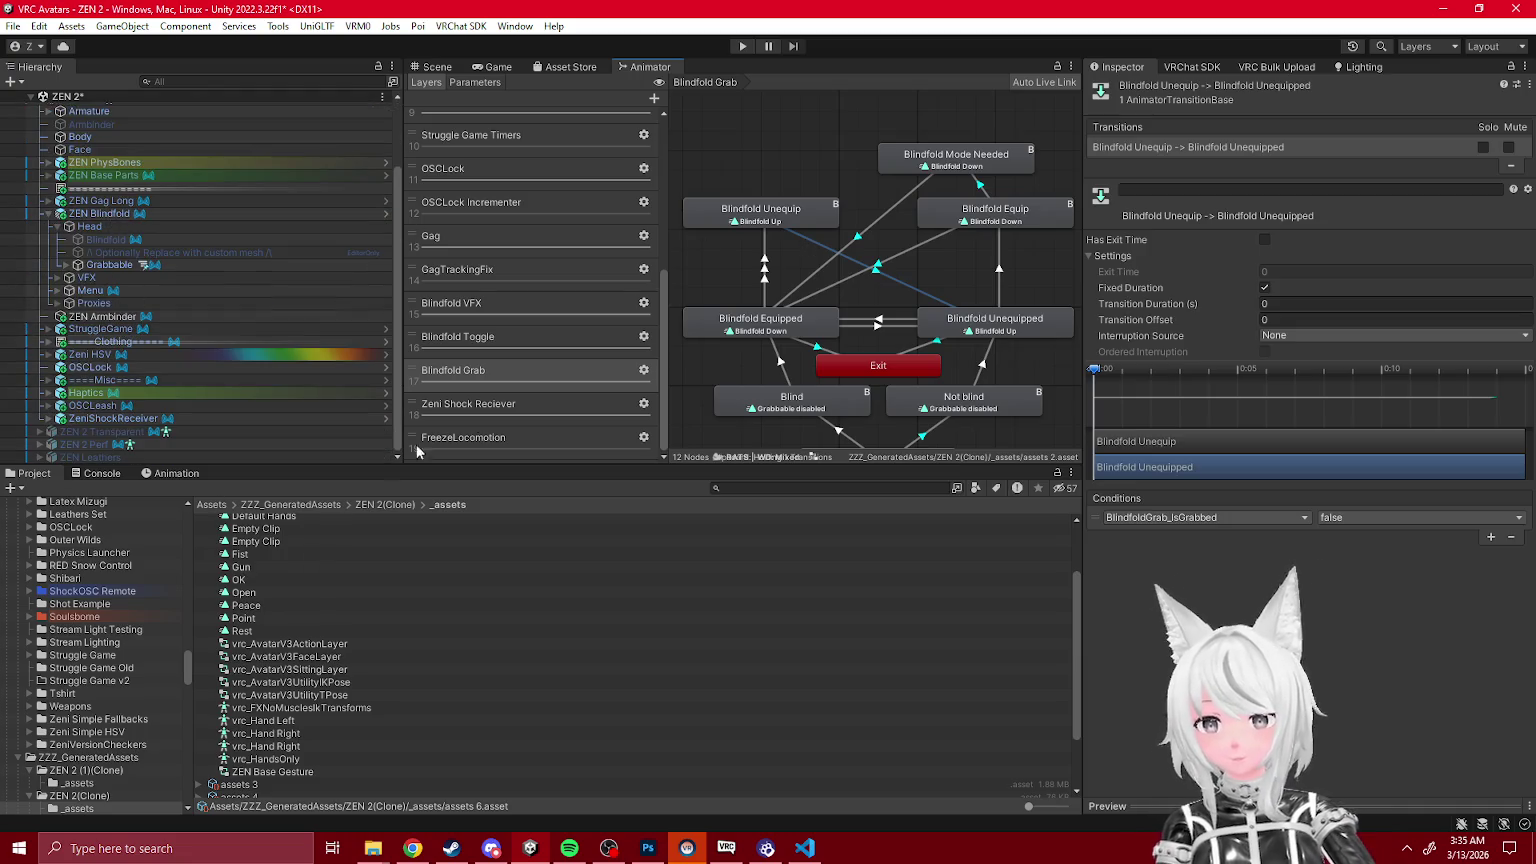
left_click(108, 264)
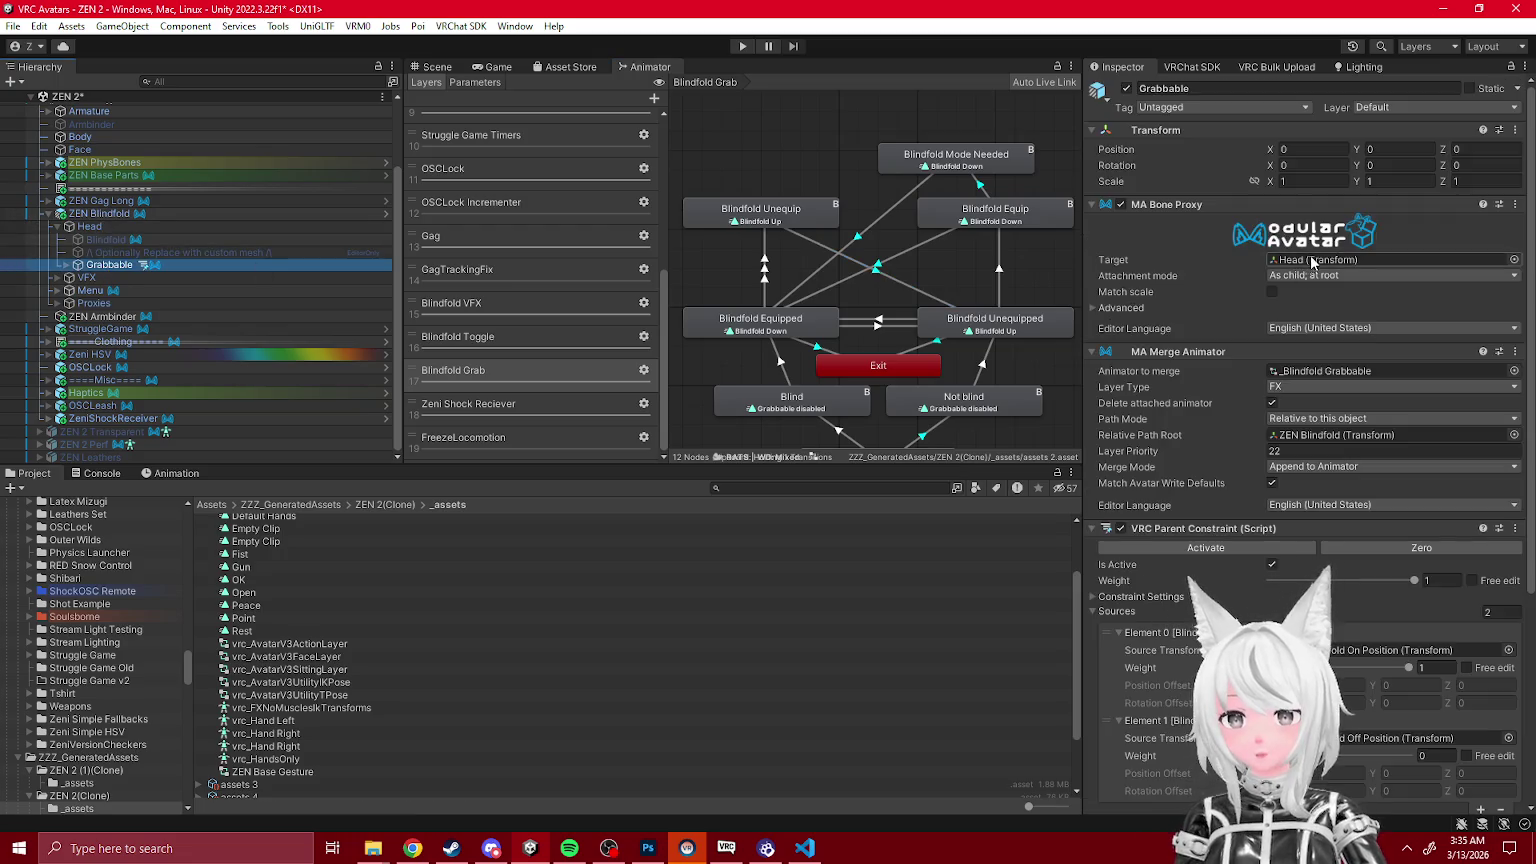
double_click(1316, 371)
Step: Review the Equip, Mode Needed and Unequip transitions in the source Blindfold Grab graph
scroll(847, 215, "up", 5)
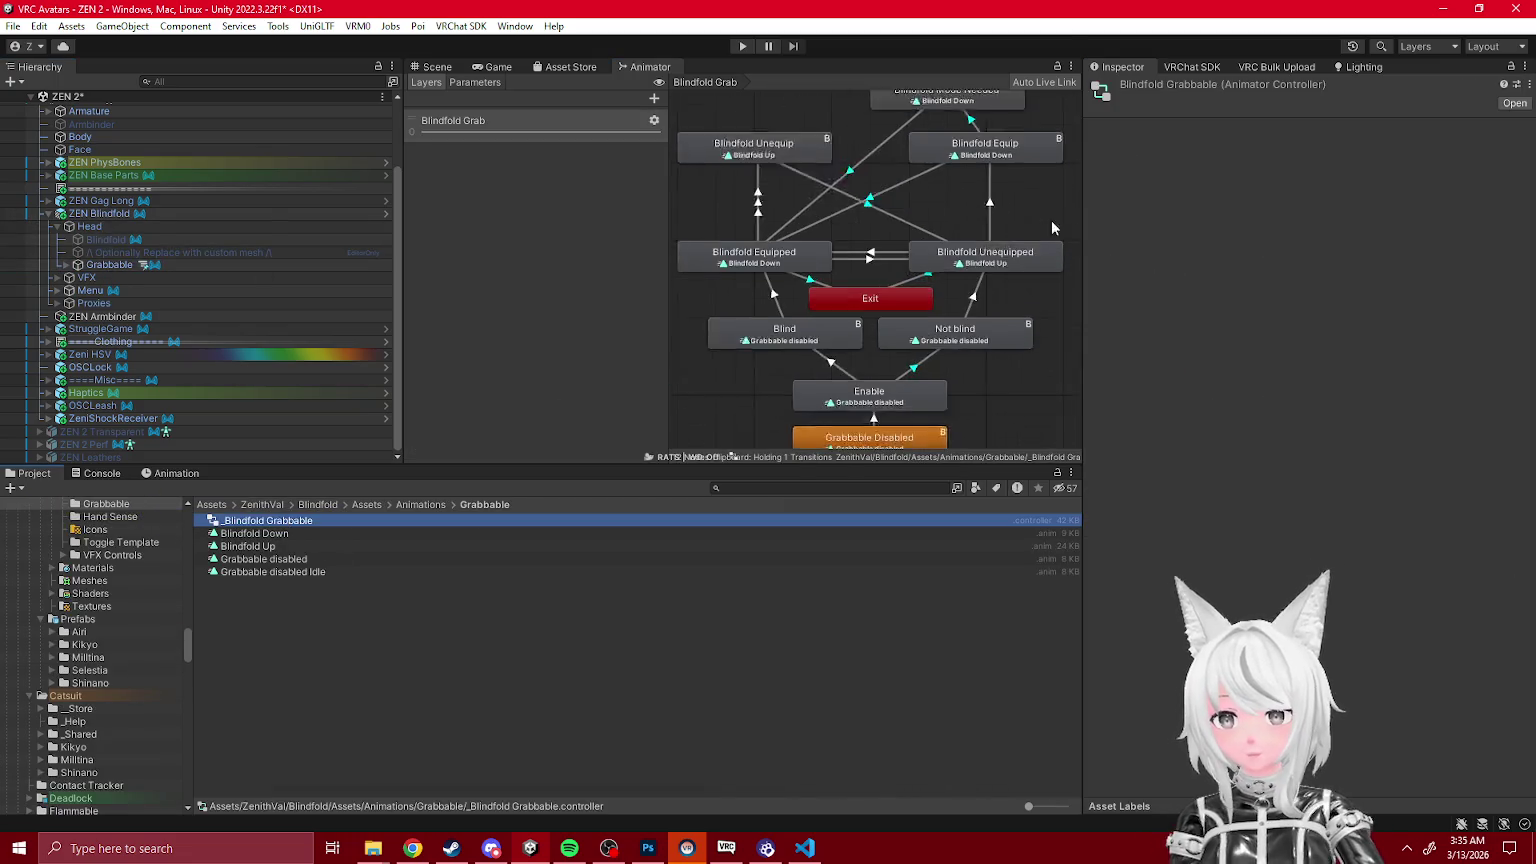
left_click(846, 213)
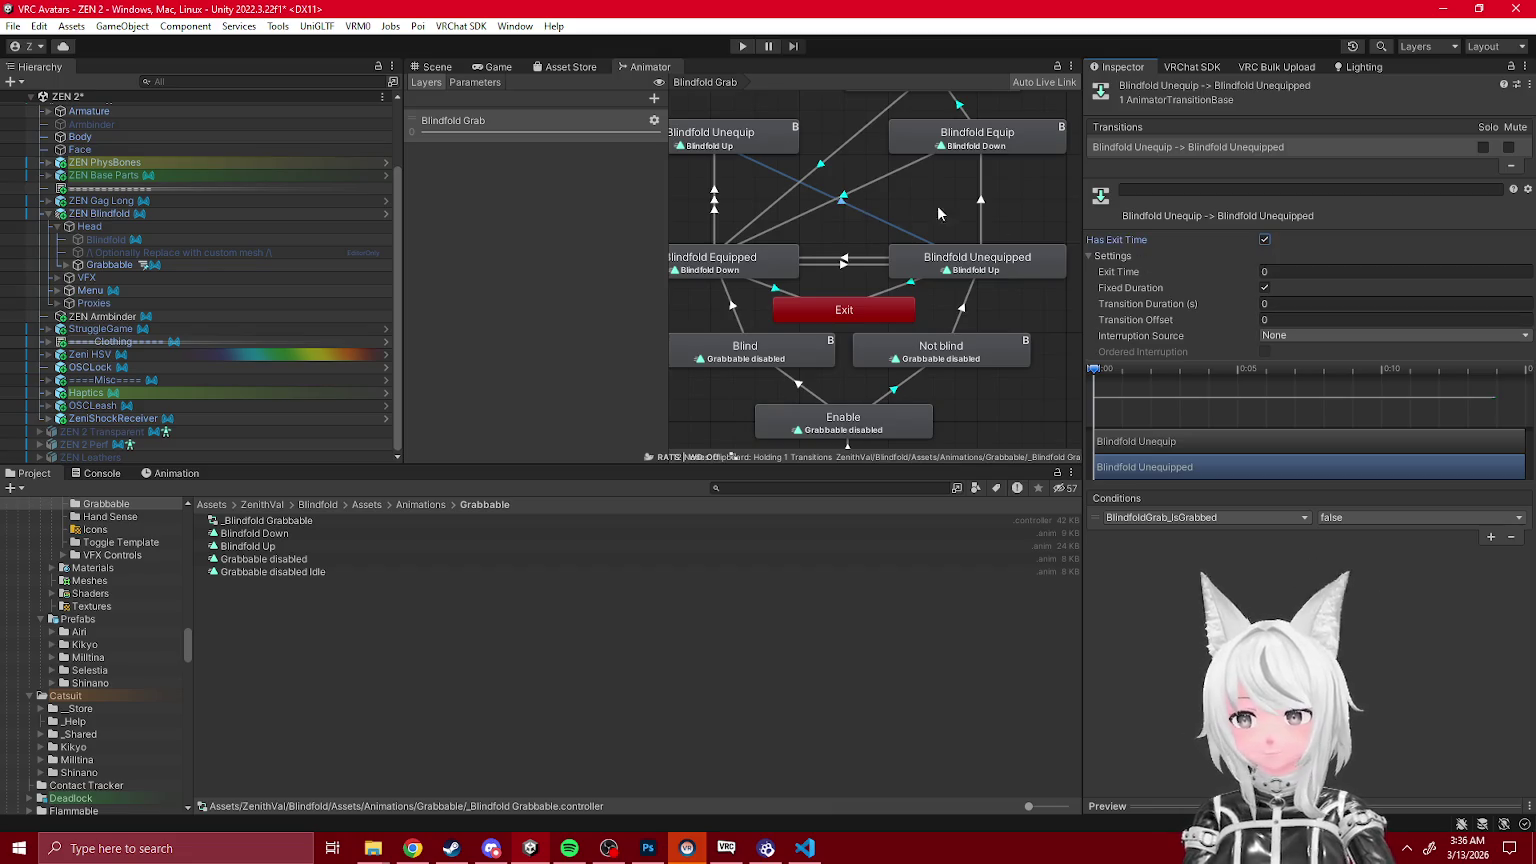
left_click(855, 192)
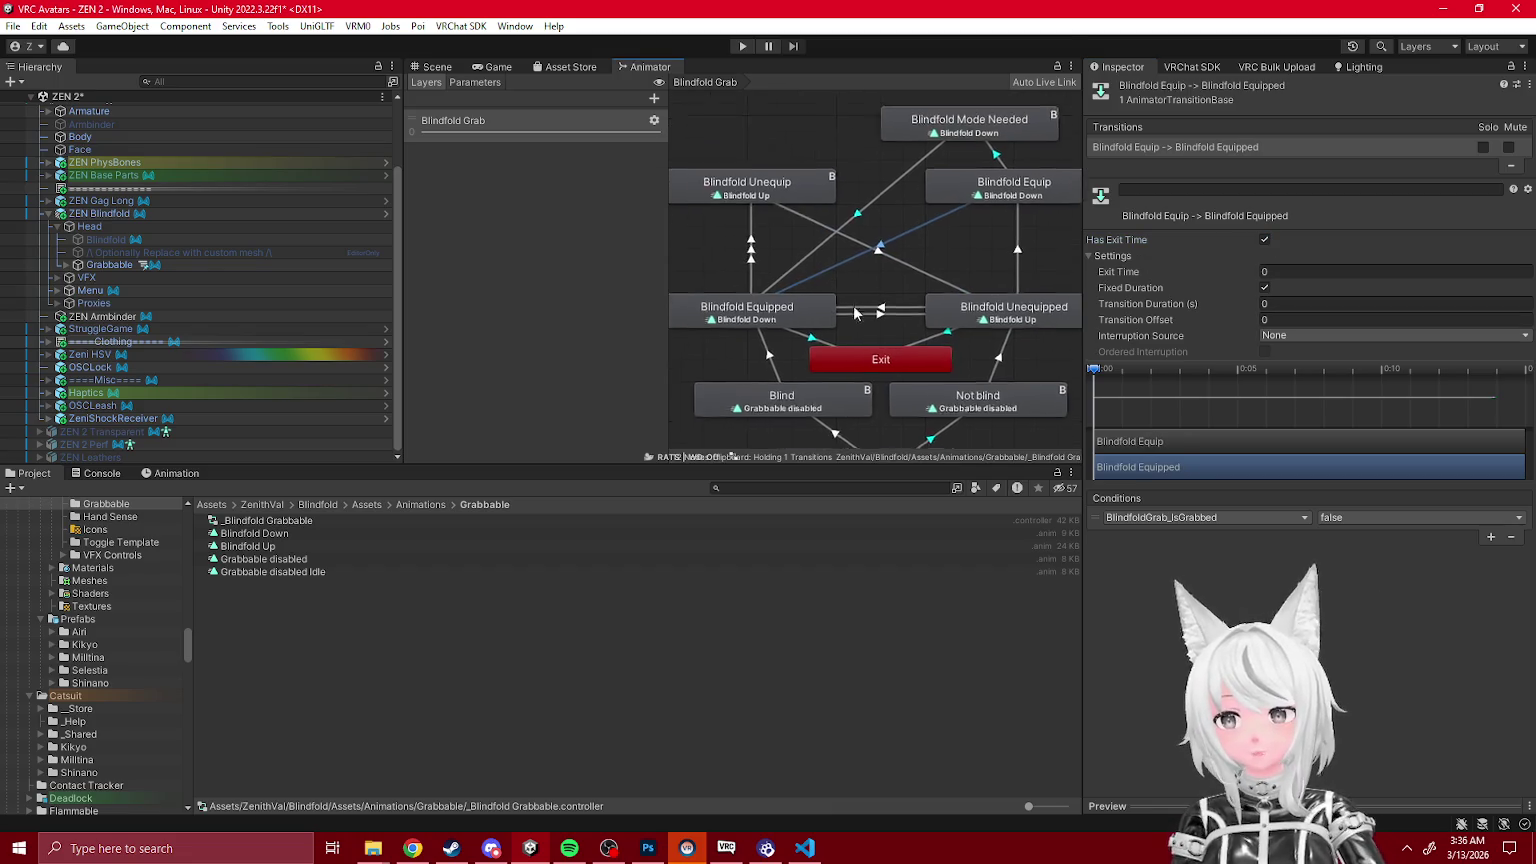
left_click(866, 266)
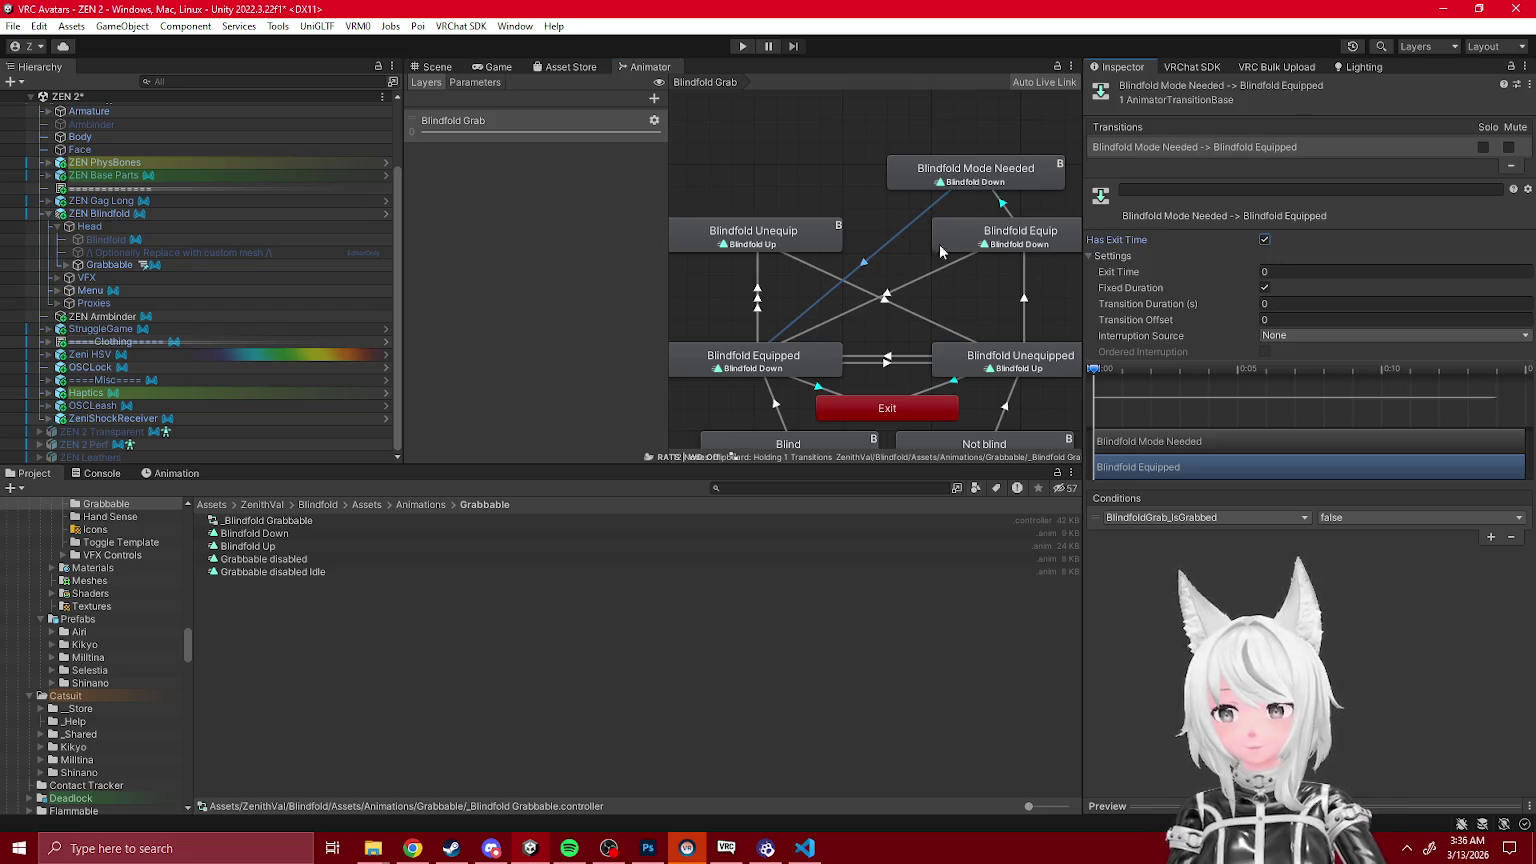
left_click(1008, 210)
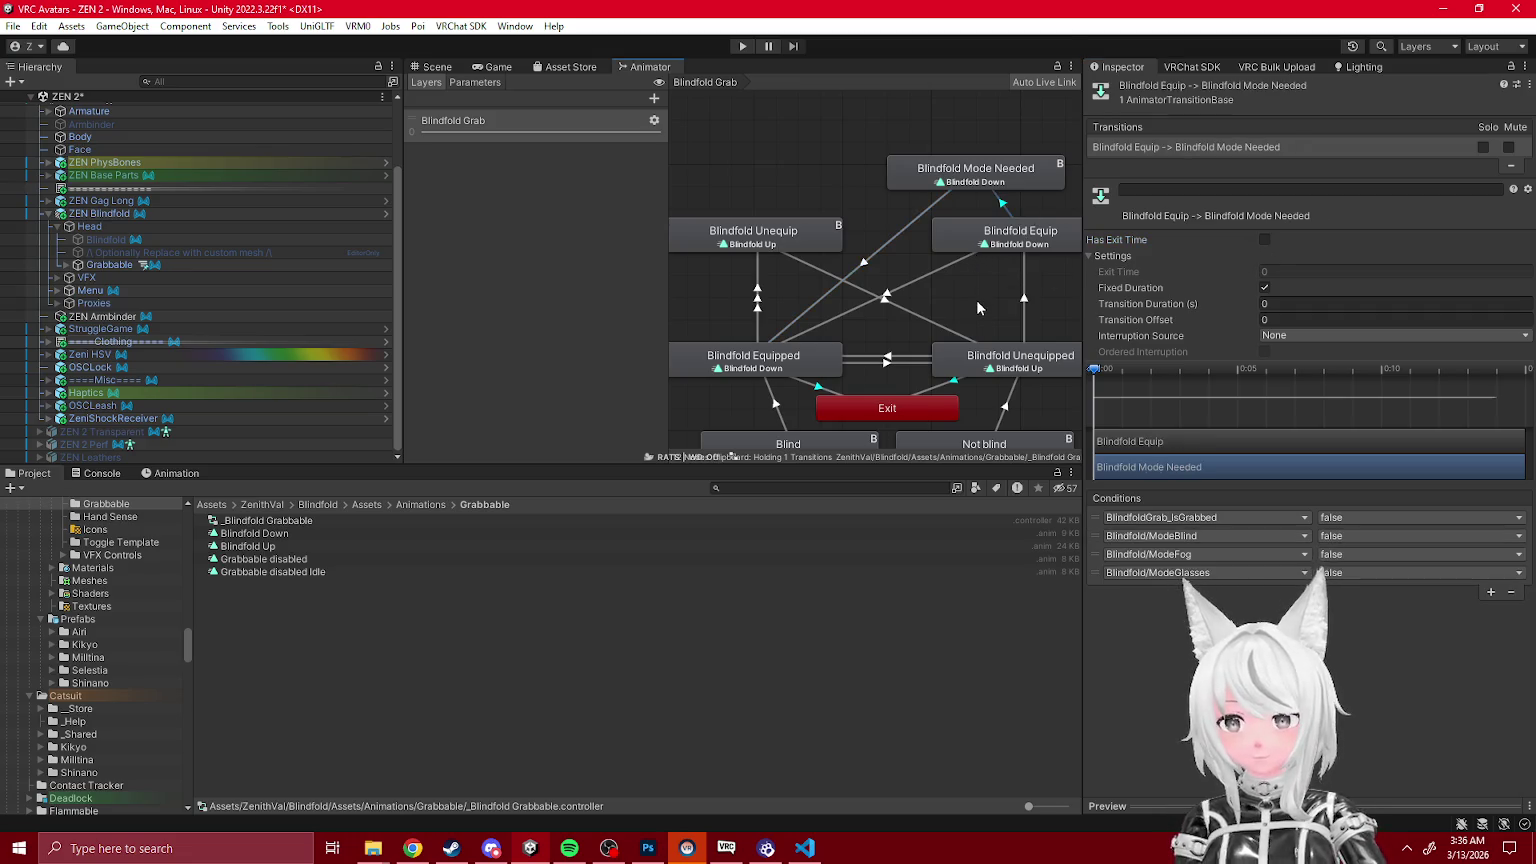
left_click(920, 282)
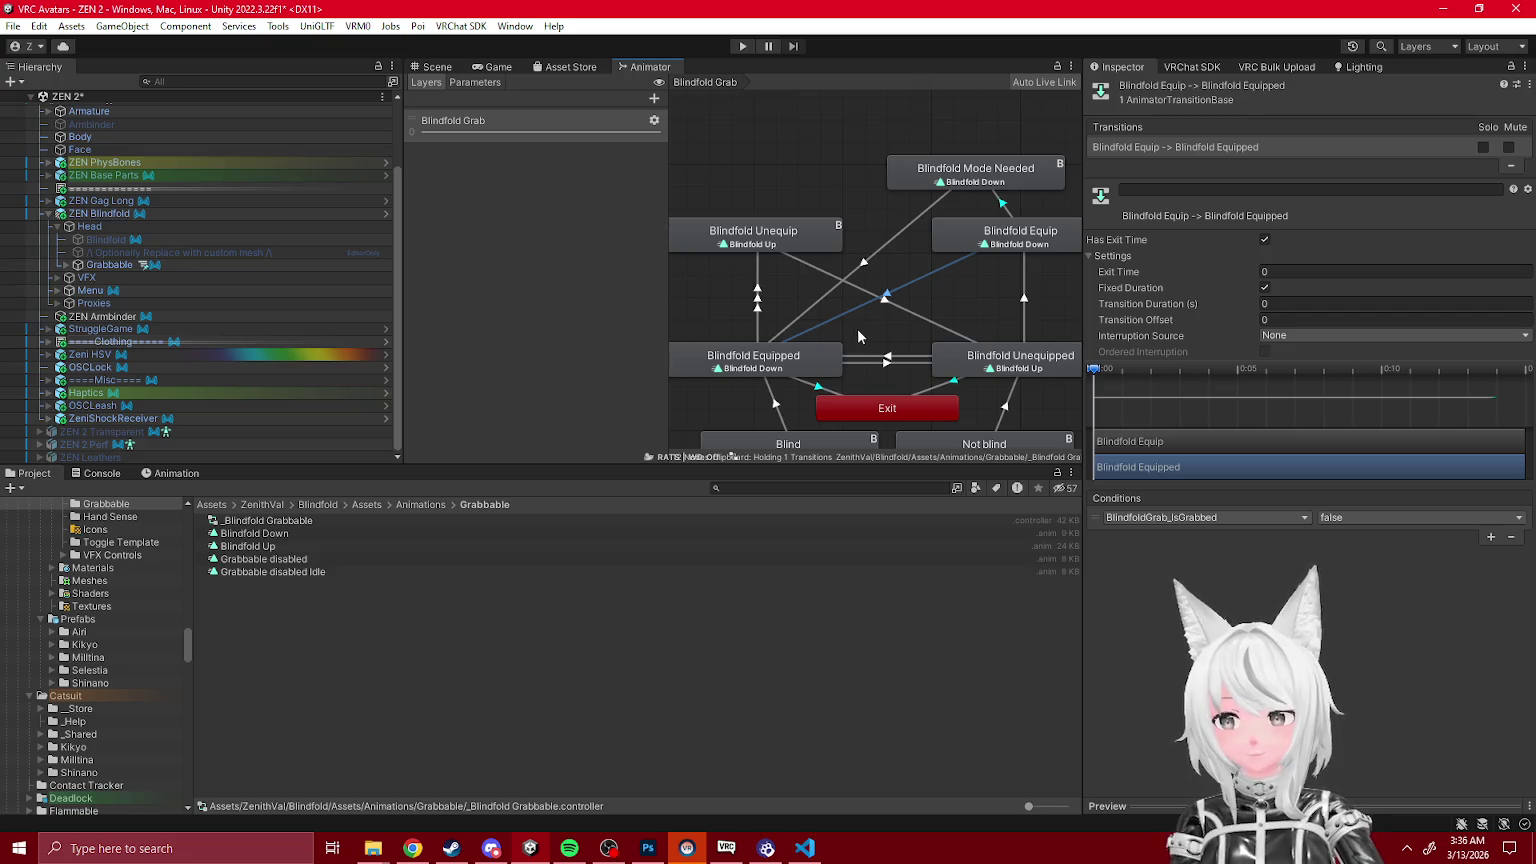
left_click_drag(859, 328, 836, 286)
left_click(992, 194)
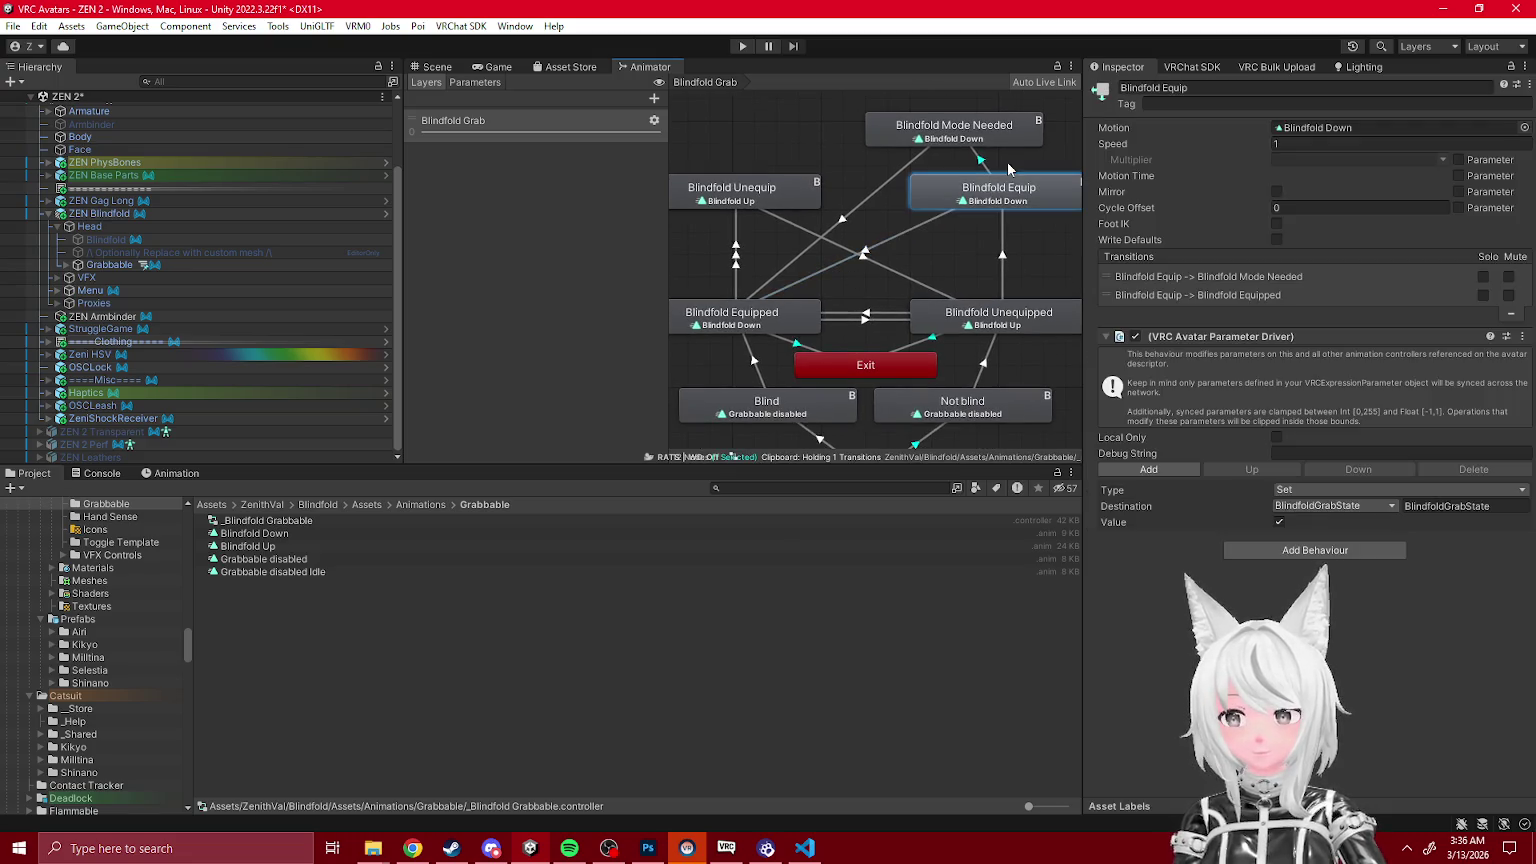
left_click(1145, 279)
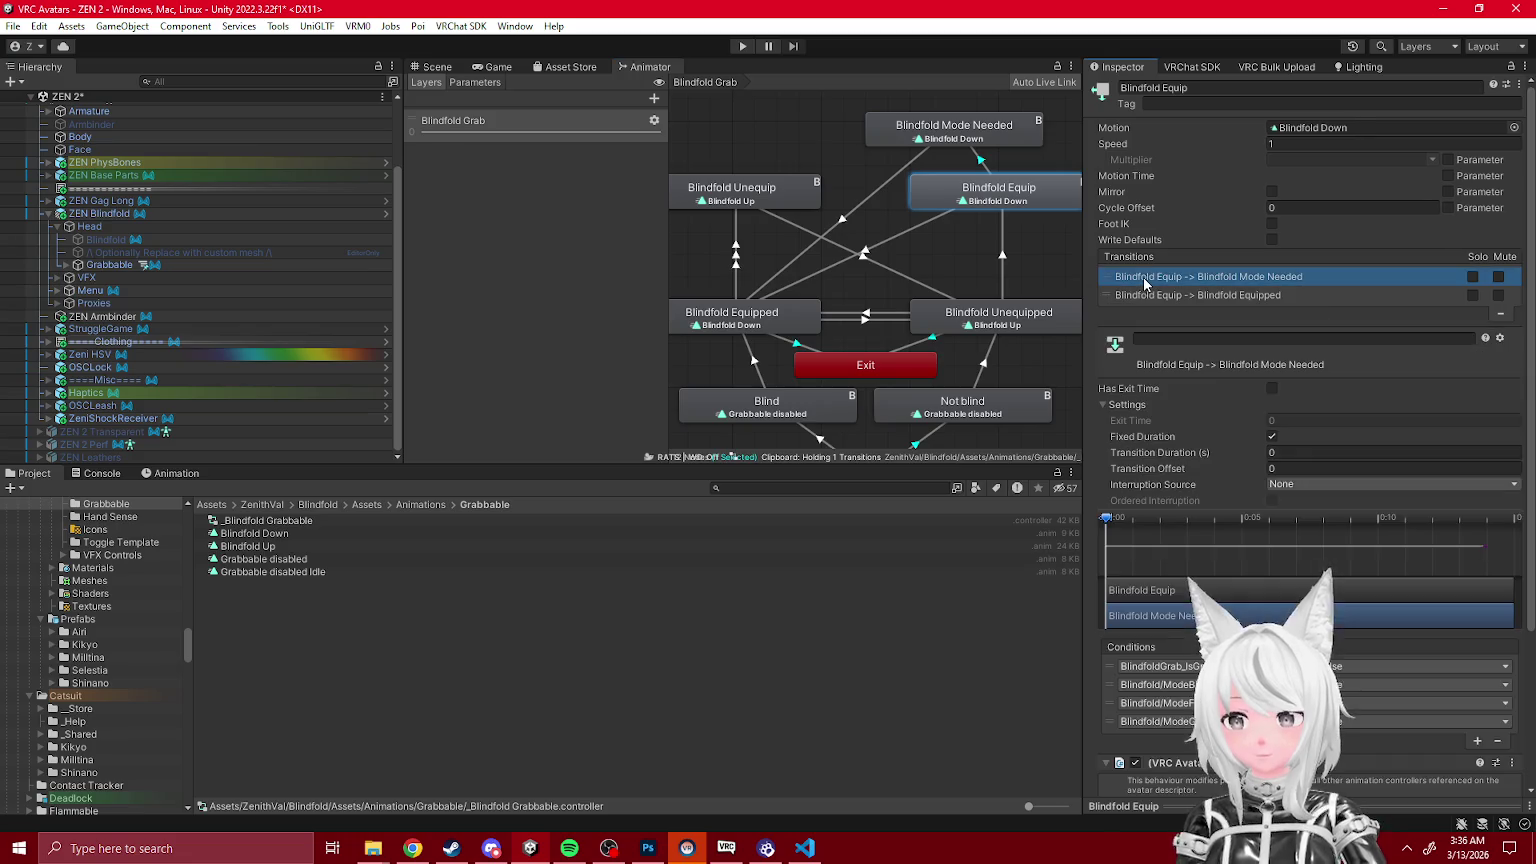
left_click(933, 259)
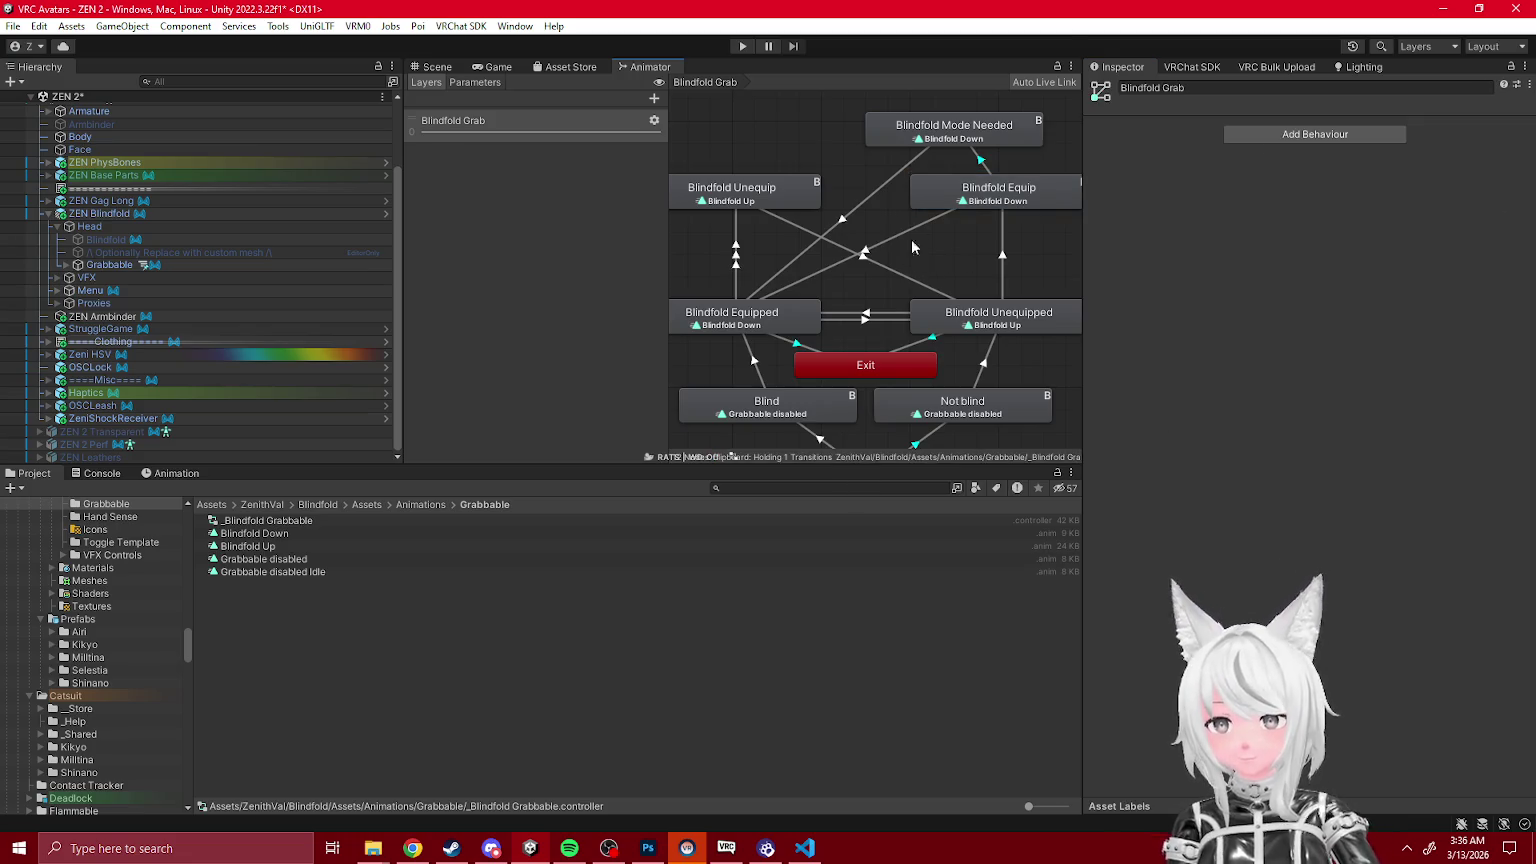
left_click(982, 165)
Step: Set the Equip → Equipped transition's interruption source to Current State
left_click(906, 240)
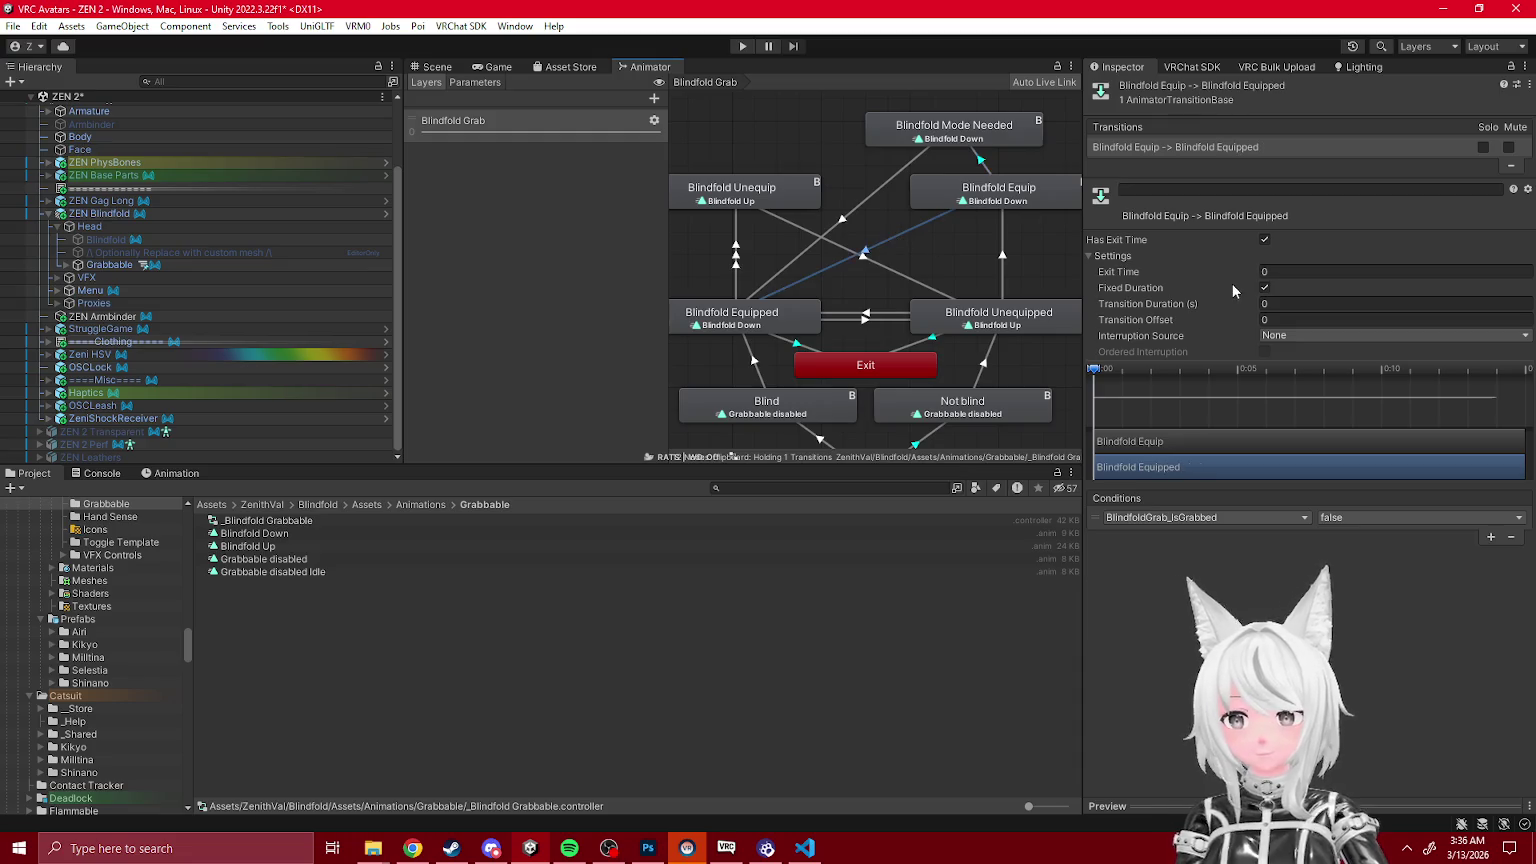
left_click(1293, 335)
left_click(1300, 370)
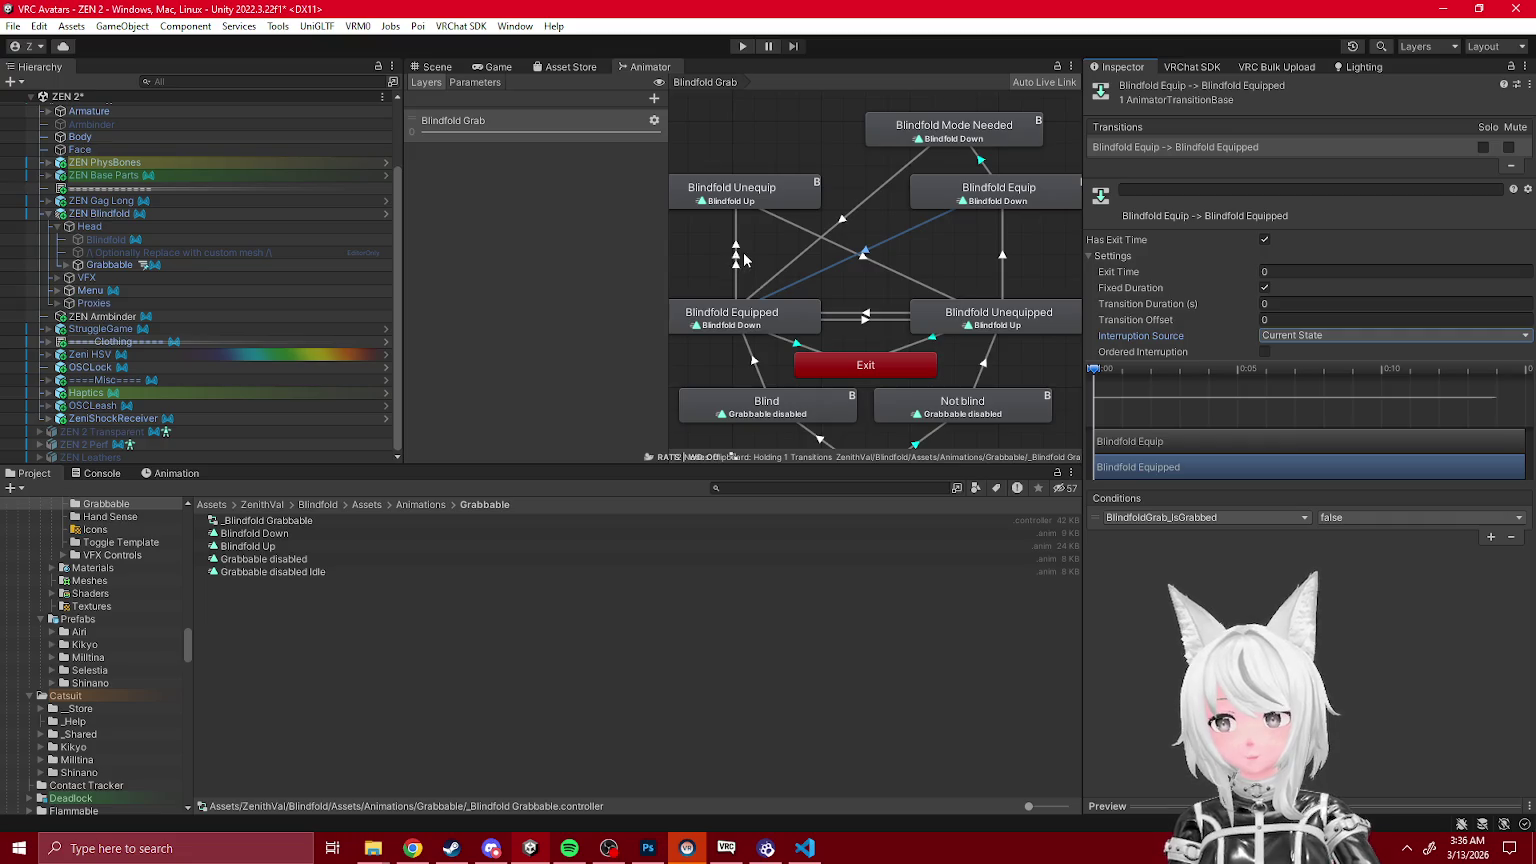
scroll(852, 202, "down", 2)
scroll(895, 230, "down", 3)
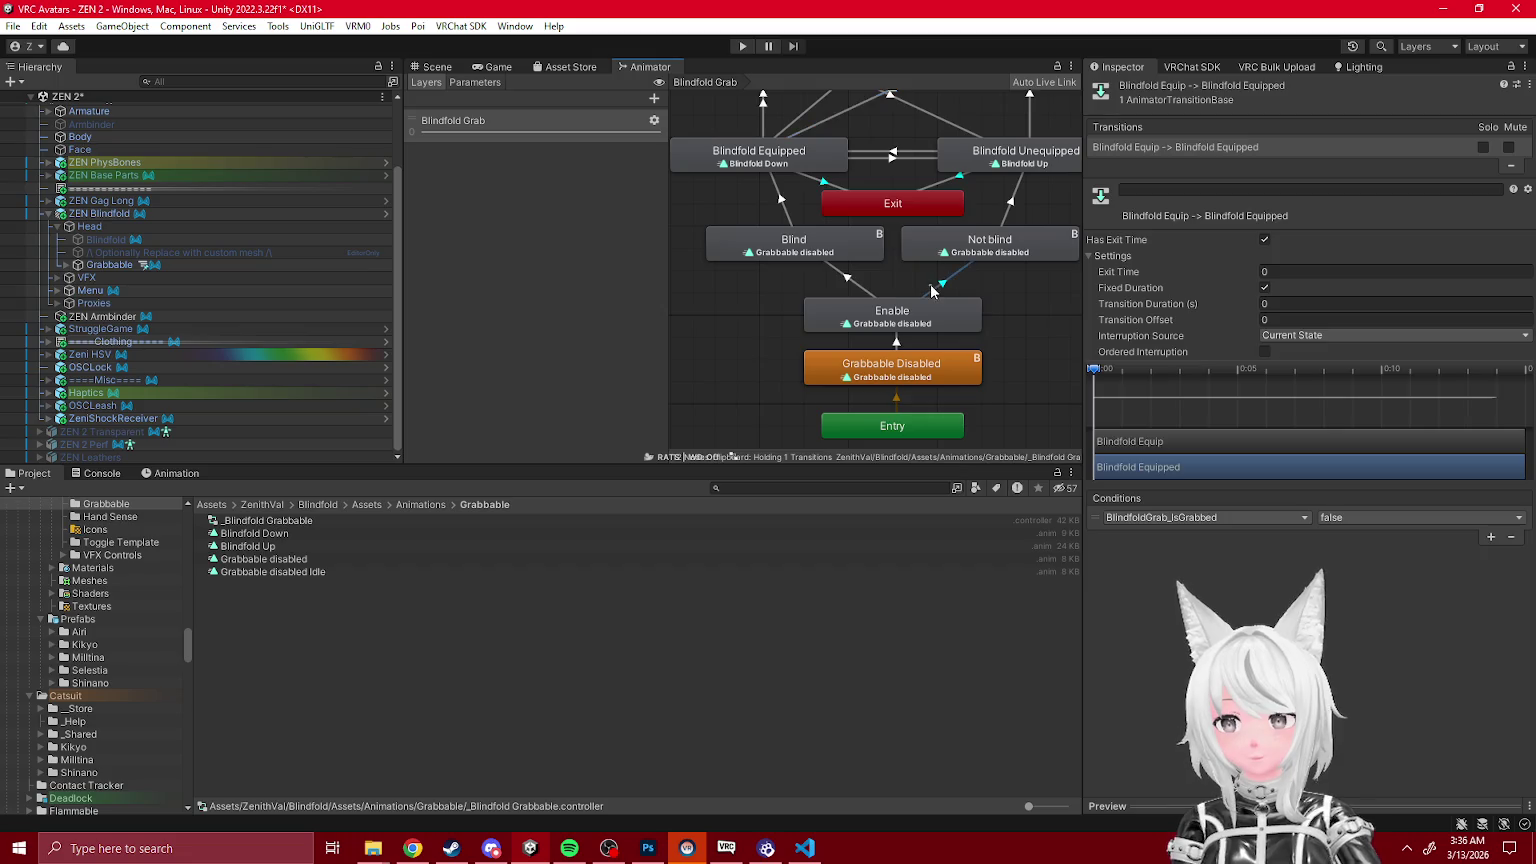
Step: Set the Enable → Blind transition's interruption source to Current State
left_click(866, 289)
left_click(1282, 339)
left_click(1290, 370)
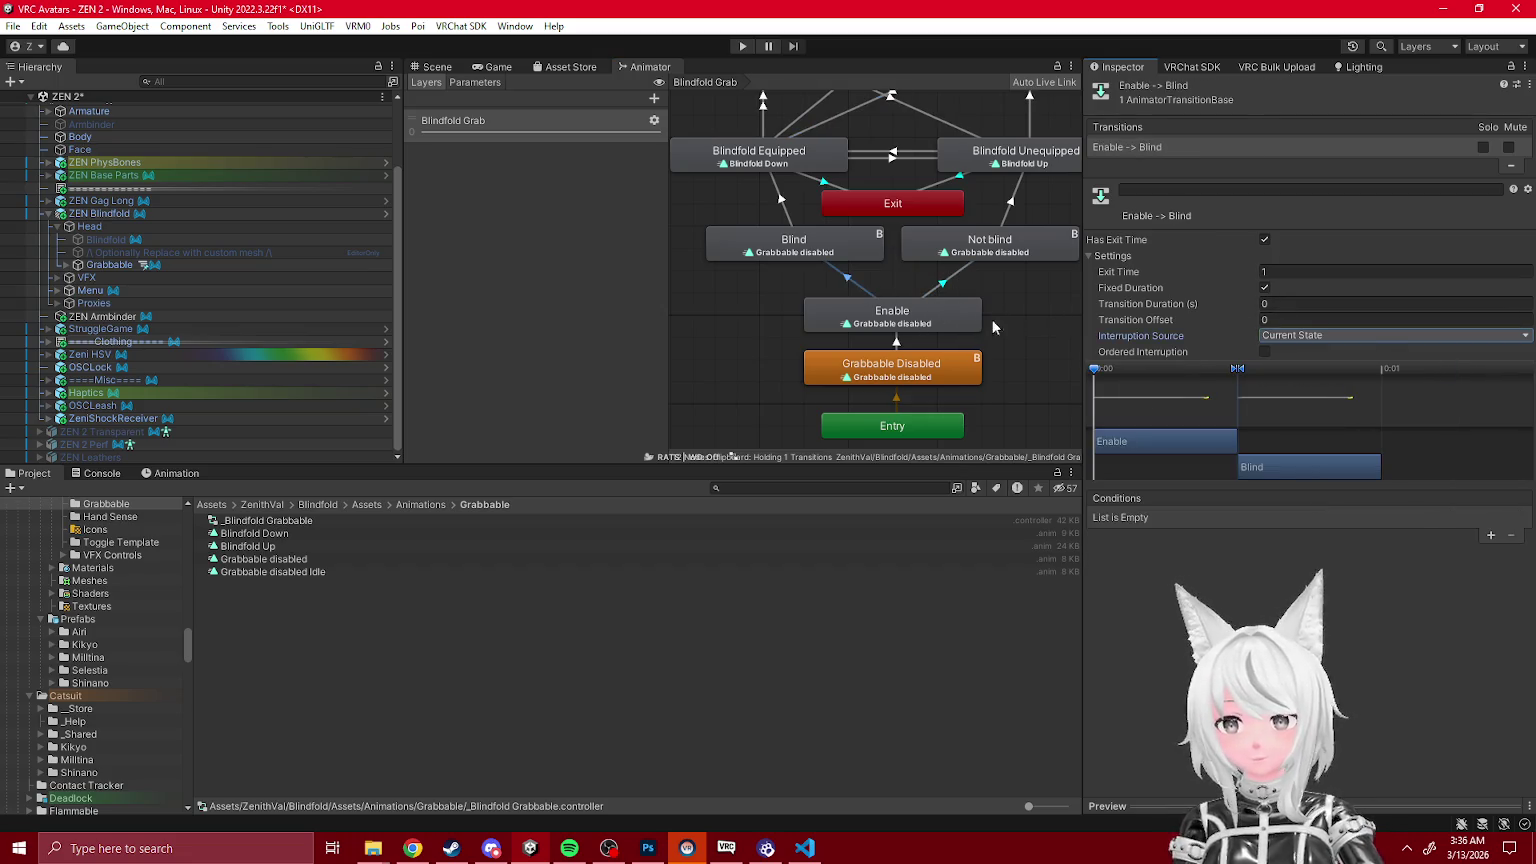
left_click(943, 324)
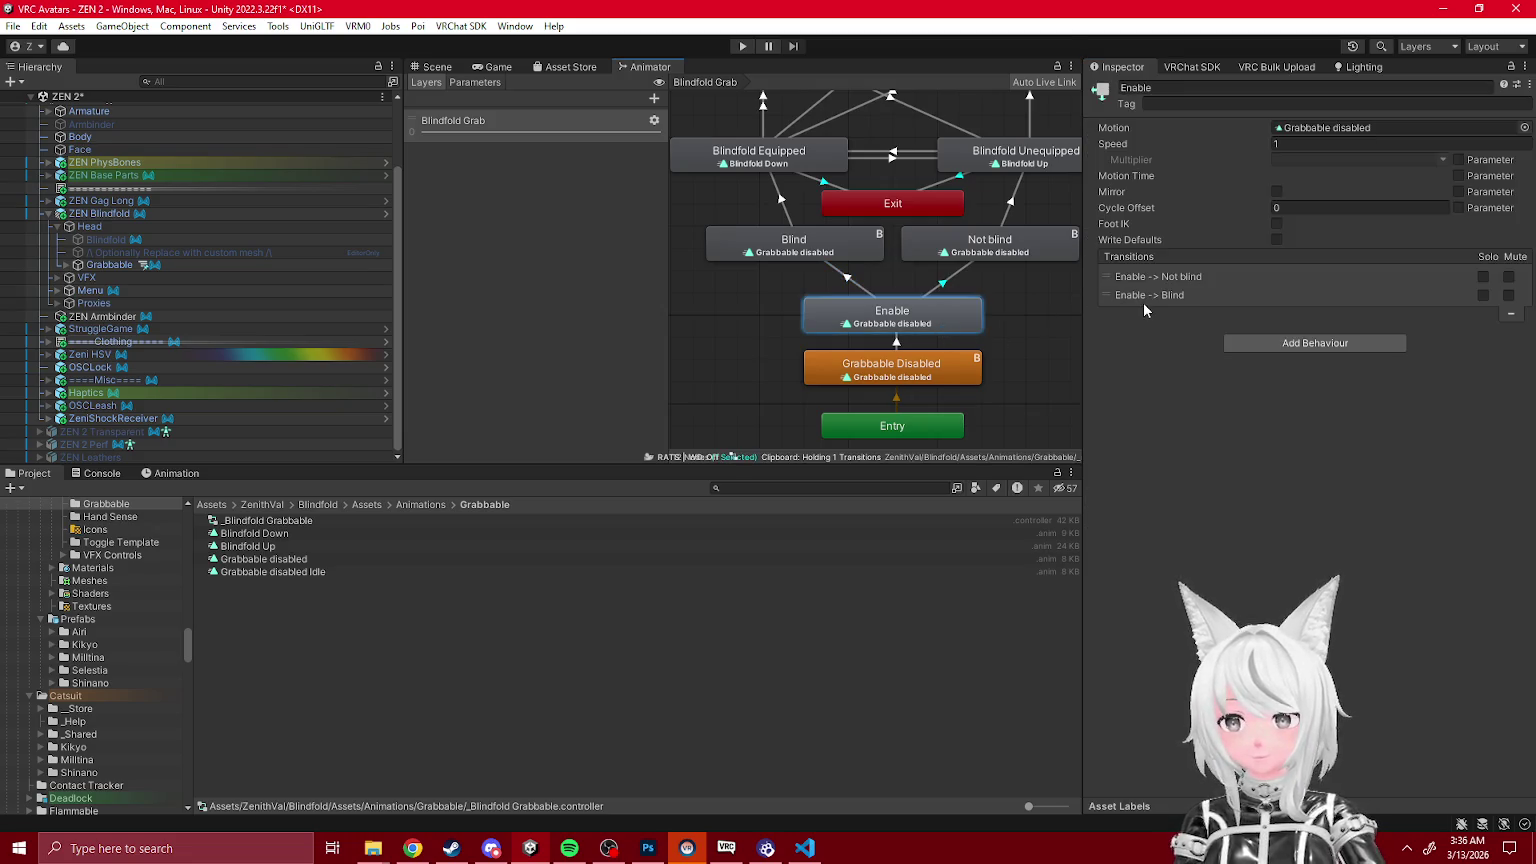
left_click(957, 280)
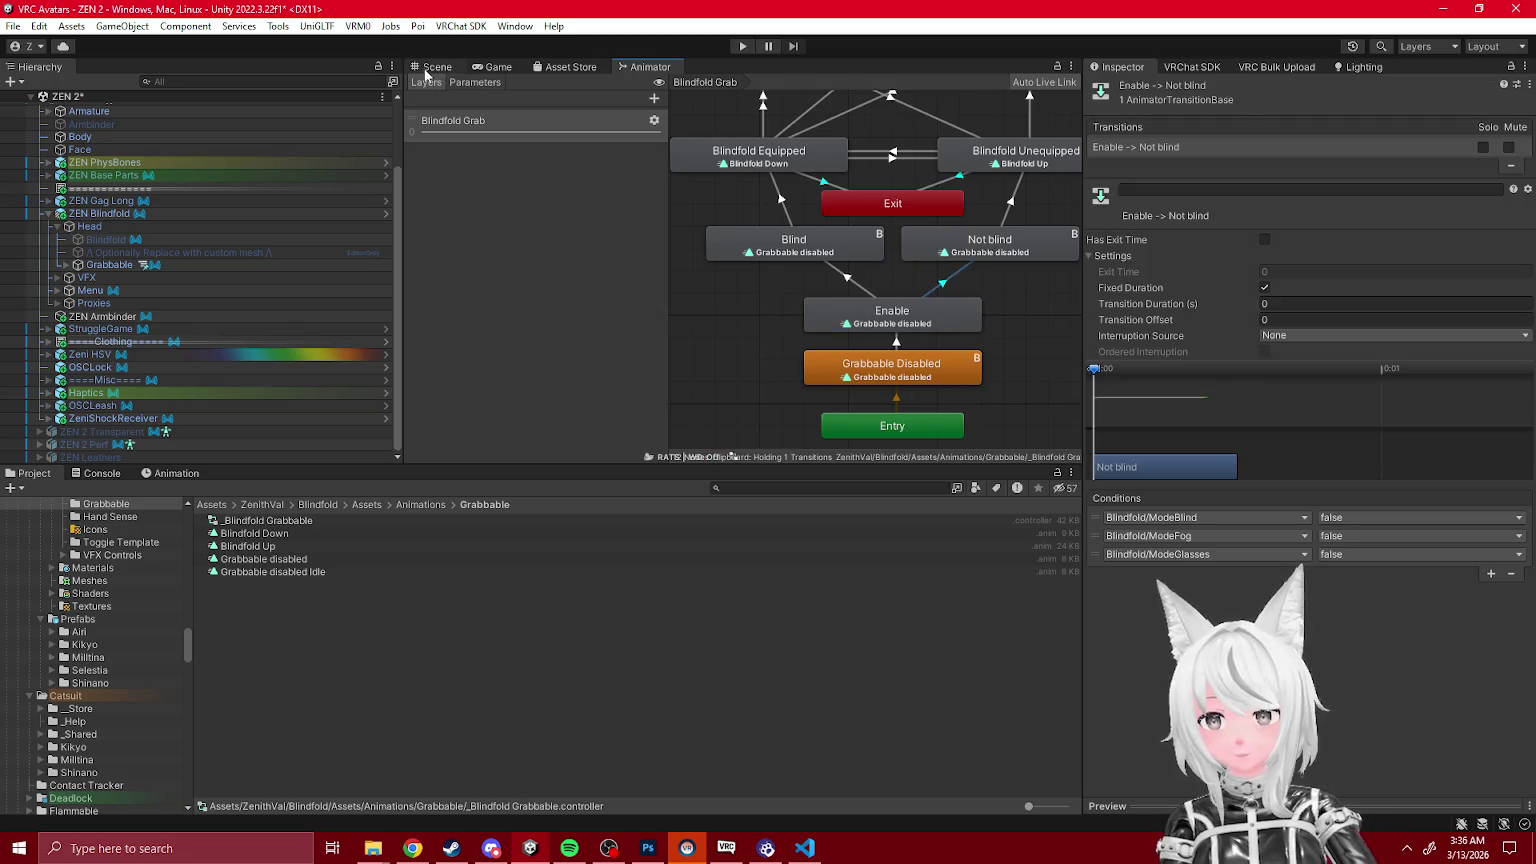
left_click(430, 69)
Step: Enter Play mode and select the Gesture Manager object
left_click(734, 46)
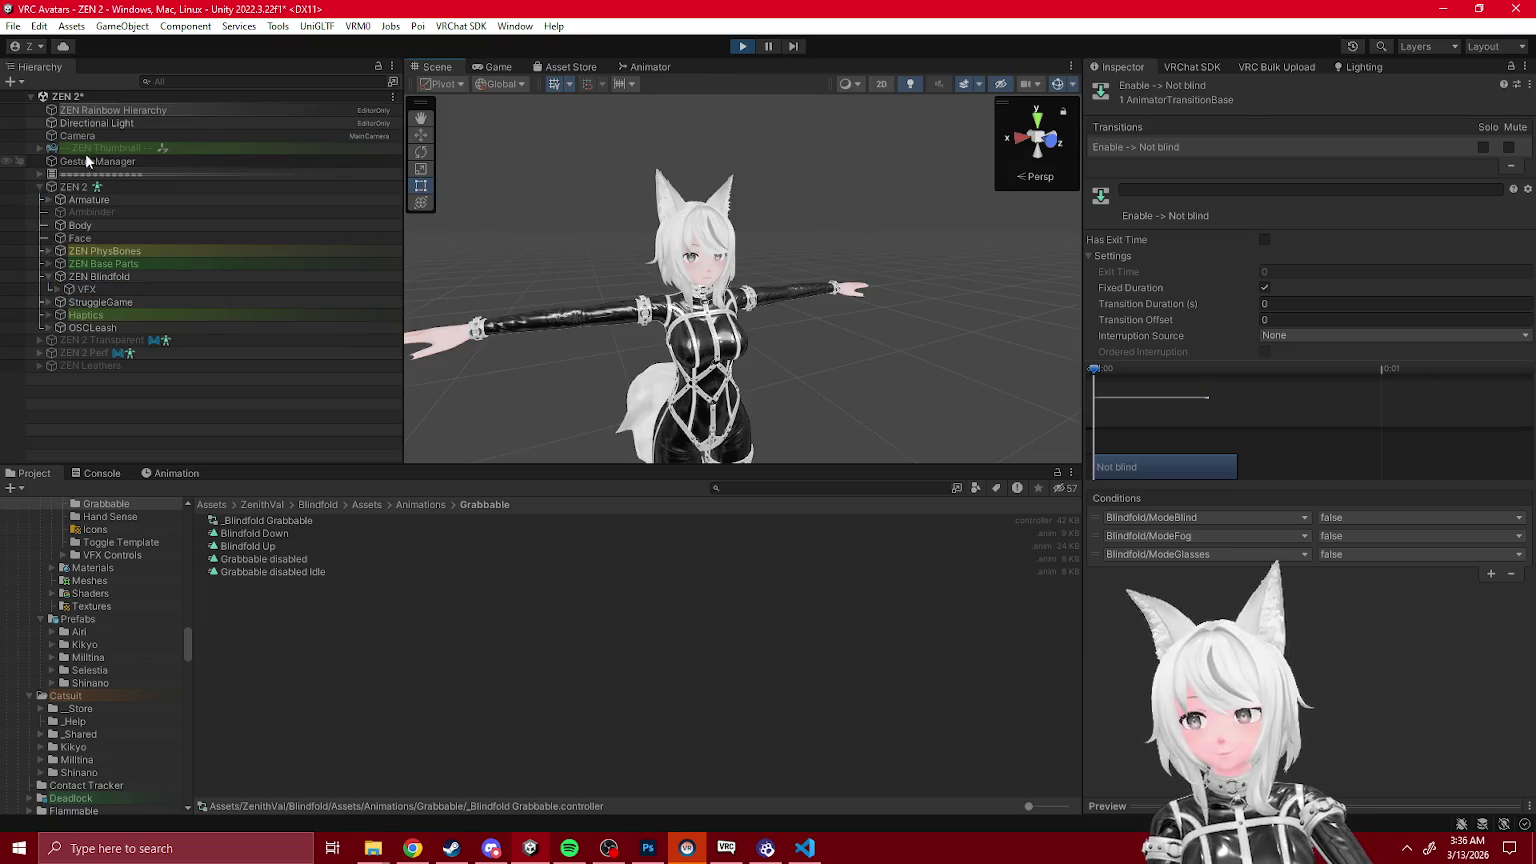
left_click(96, 158)
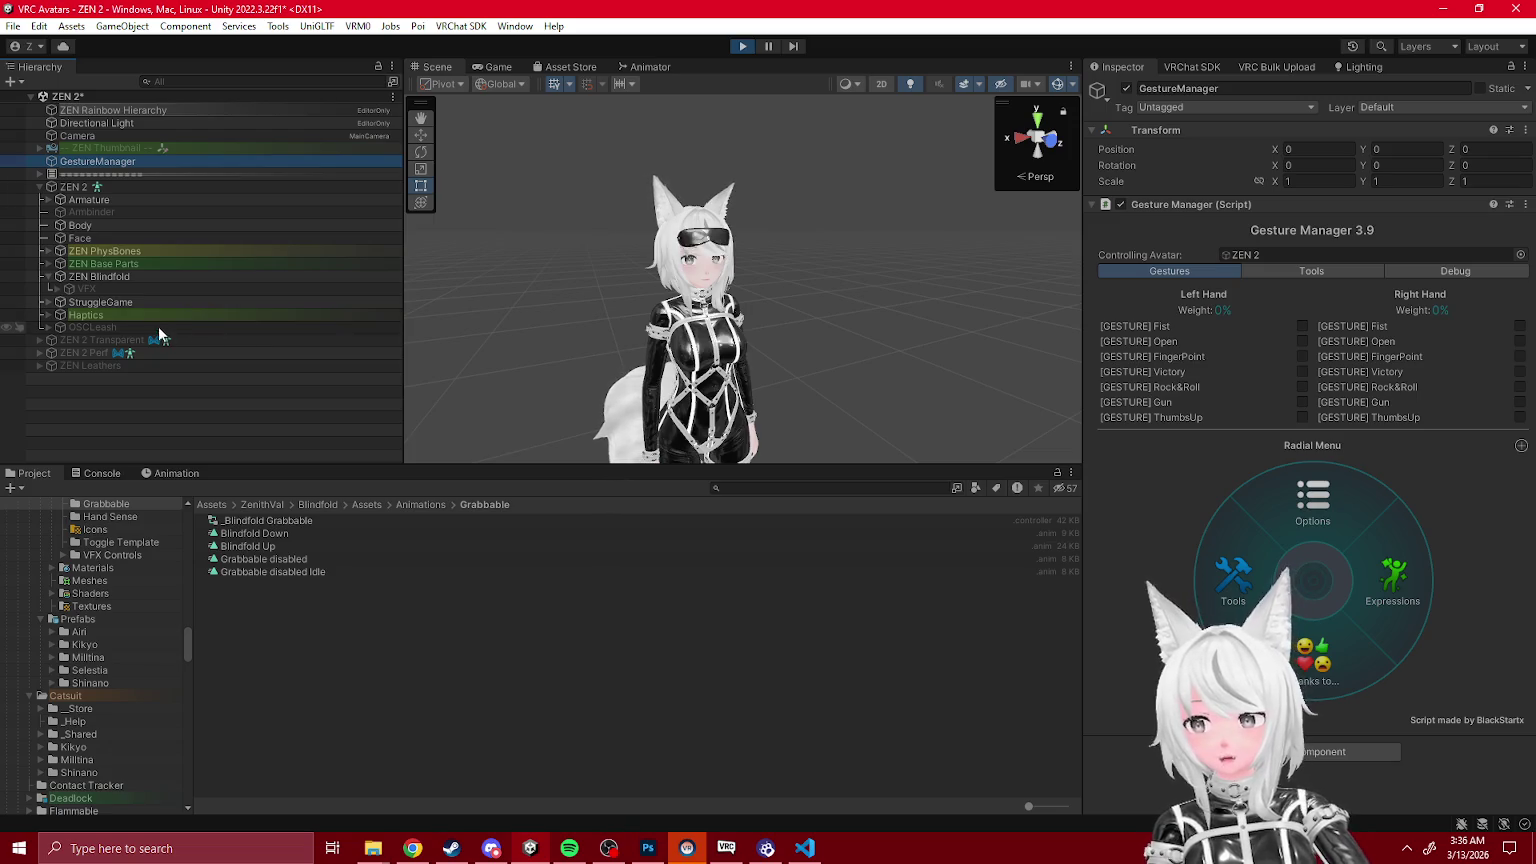
Step: Inspect ZEN 2's FX playable layer and locate its vrc_AvatarV3FaceLayer controller in the project
left_click(99, 277)
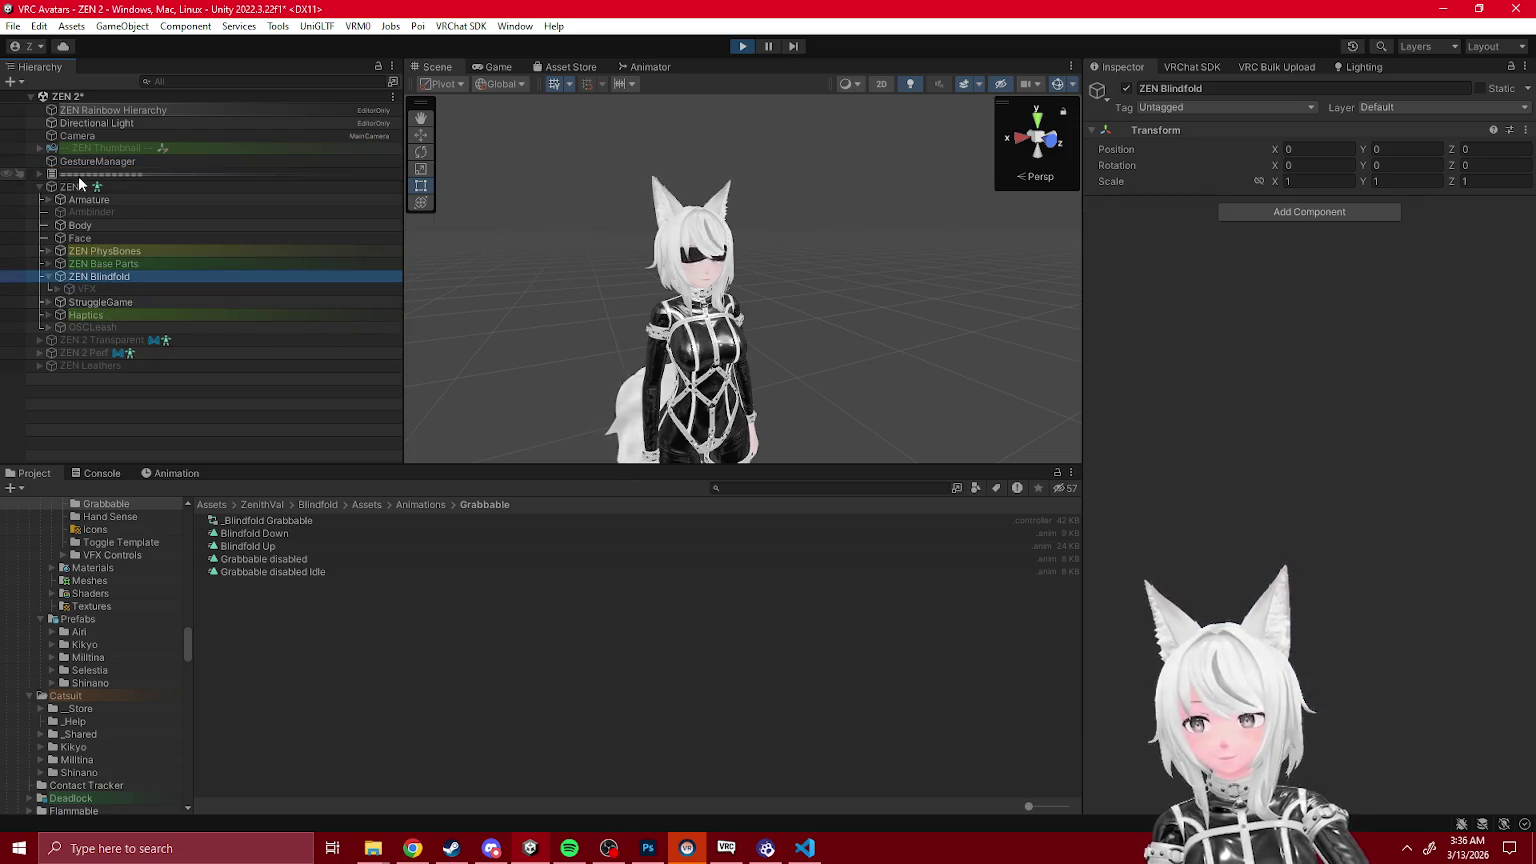
left_click(74, 188)
scroll(1363, 409, "down", 5)
scroll(1333, 450, "down", 3)
left_click(1292, 447)
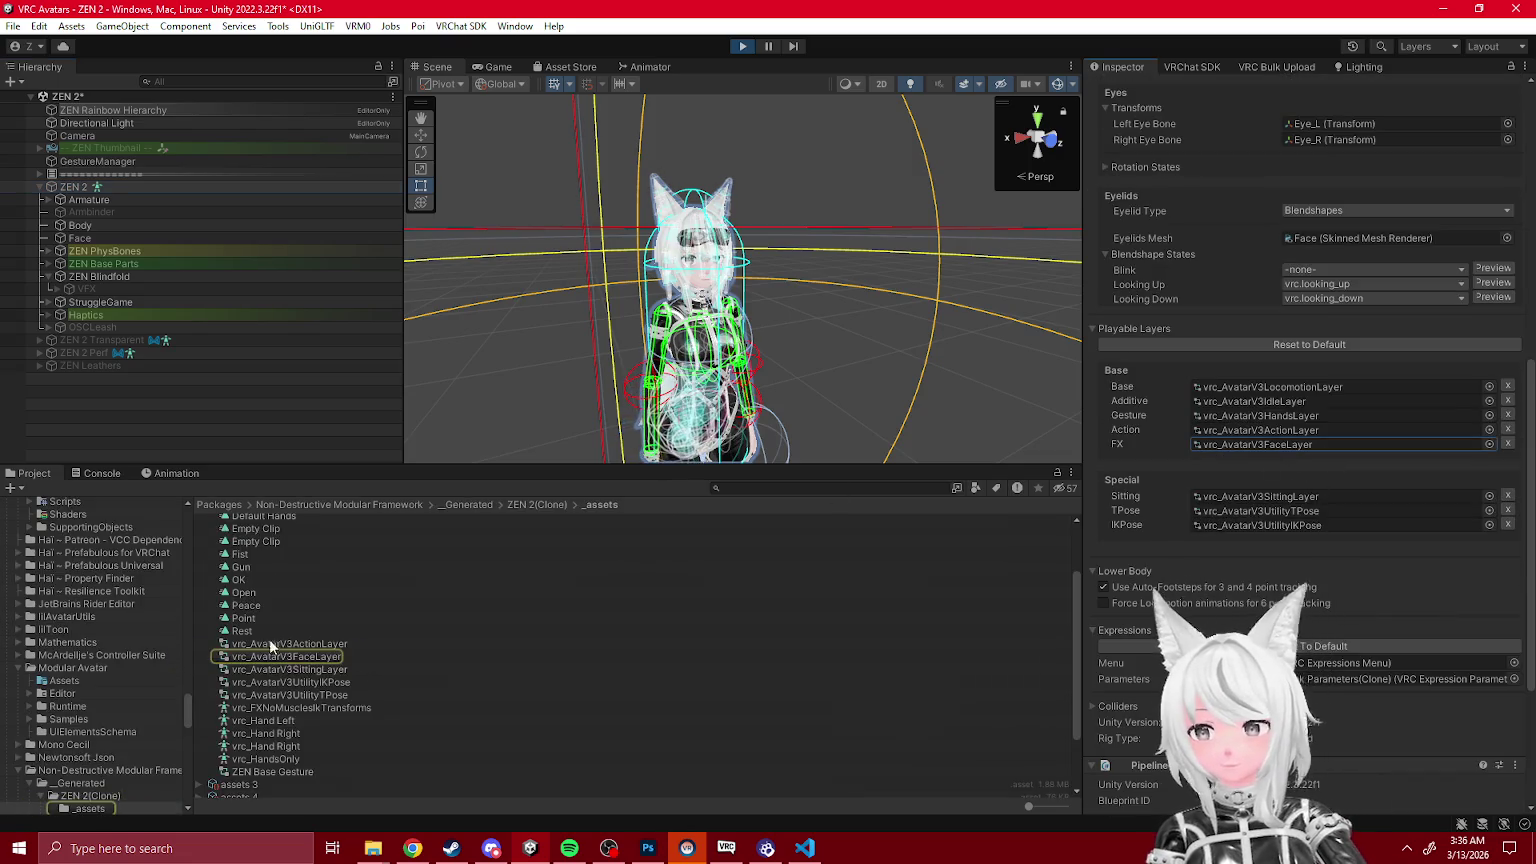
left_click(270, 656)
left_click(74, 187)
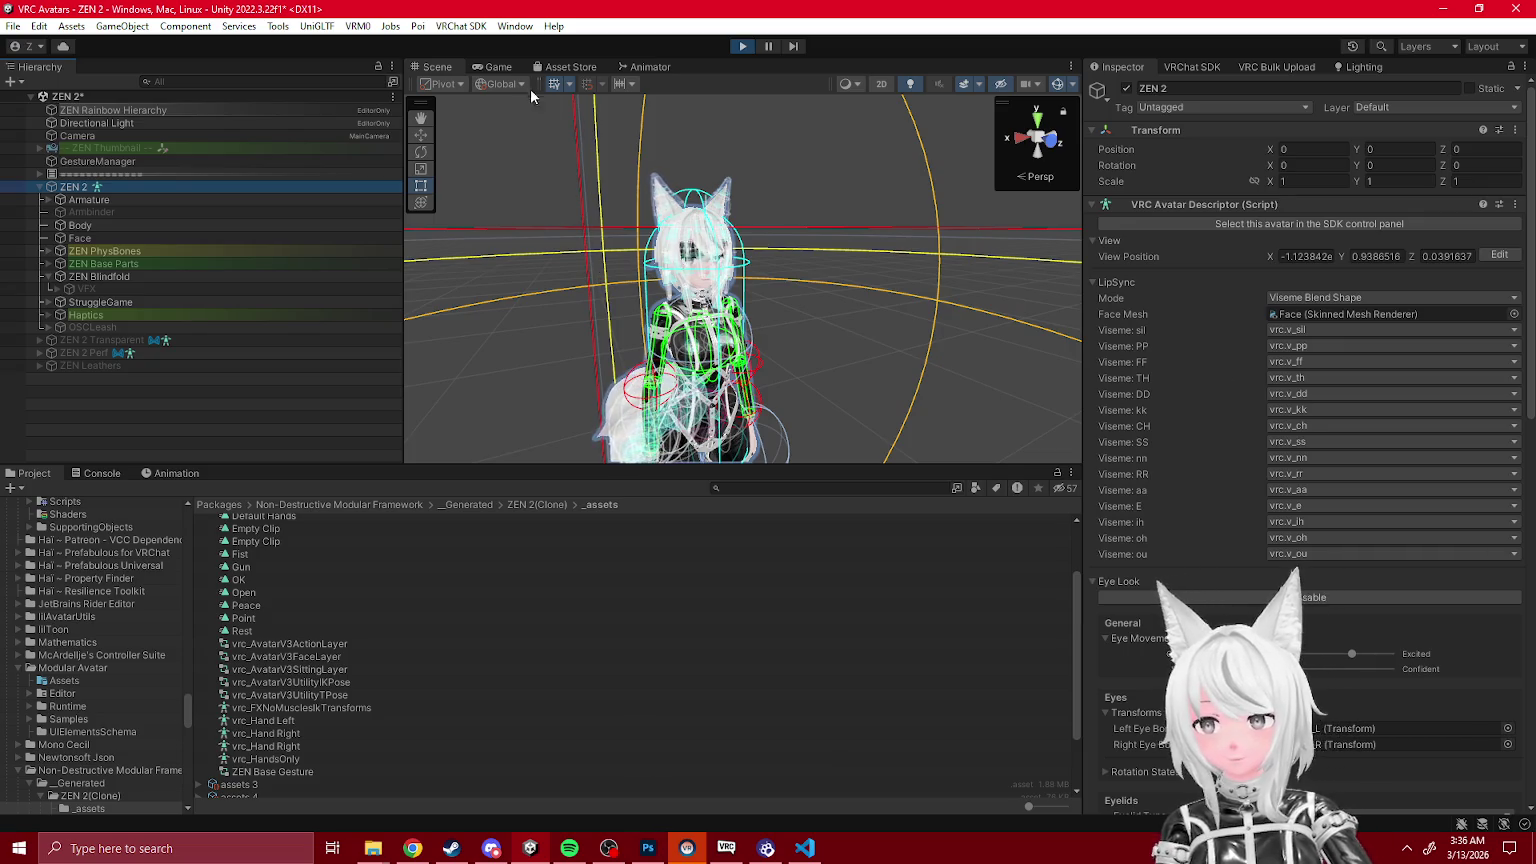
left_click(446, 66)
scroll(1330, 518, "down", 8)
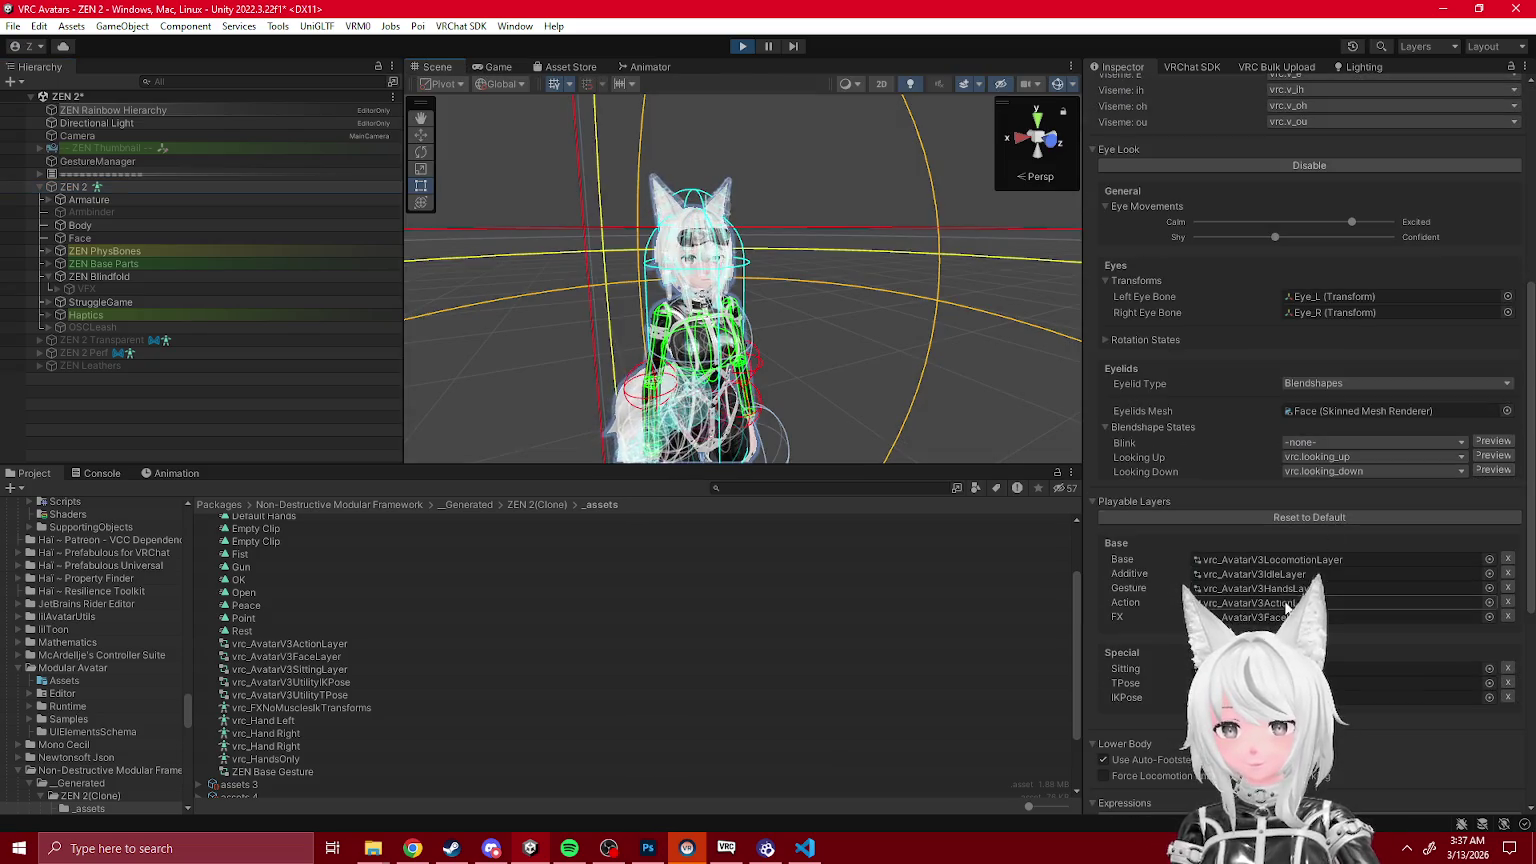
left_click(1341, 617)
left_click(291, 658)
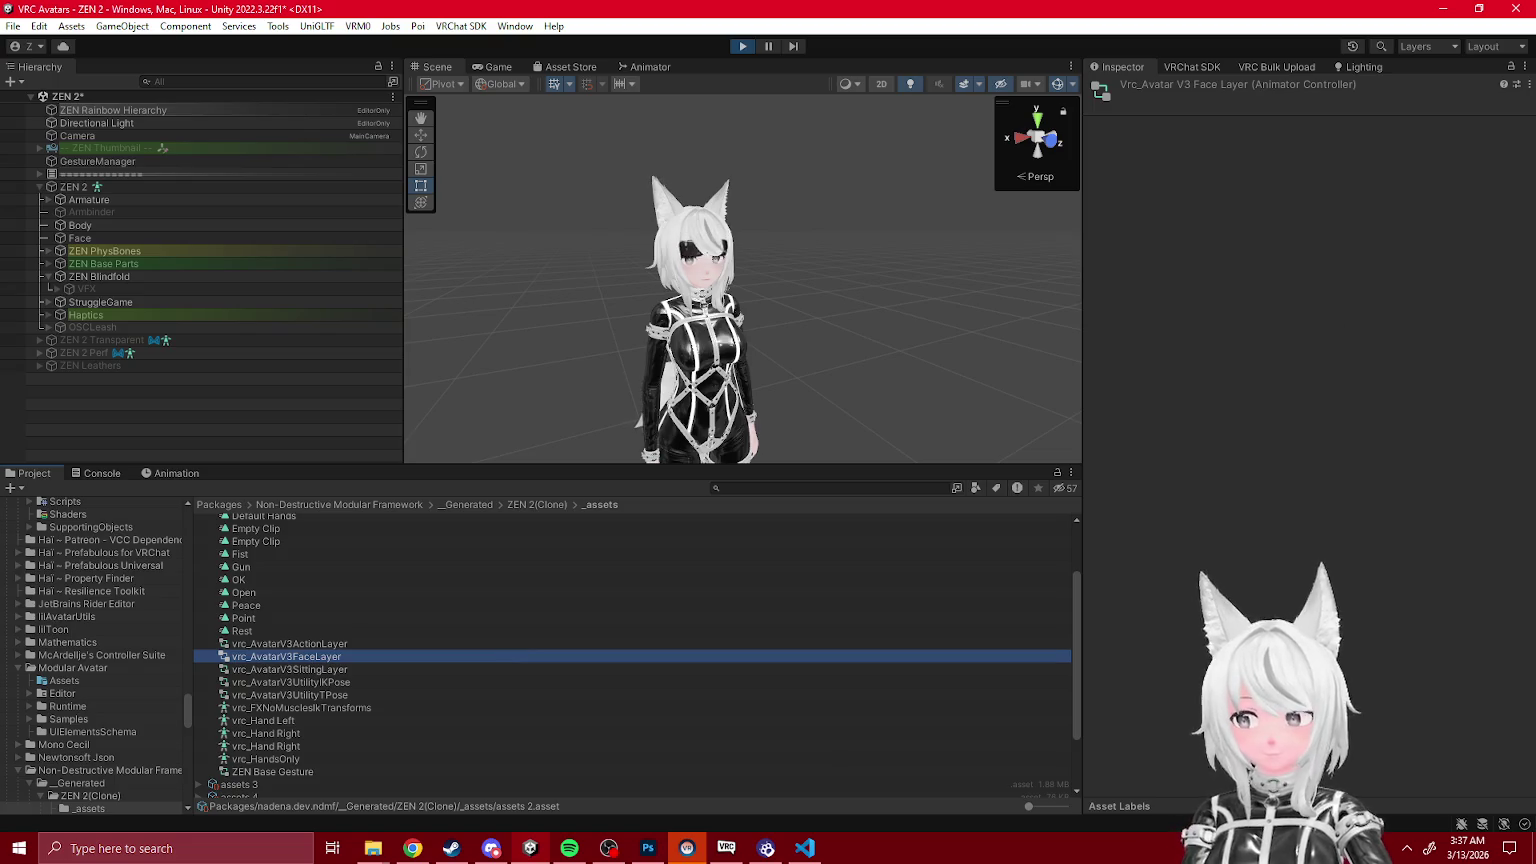
Step: Open the Animator from Window > Animation > Animator, then close the docked Animator tab
left_click(517, 27)
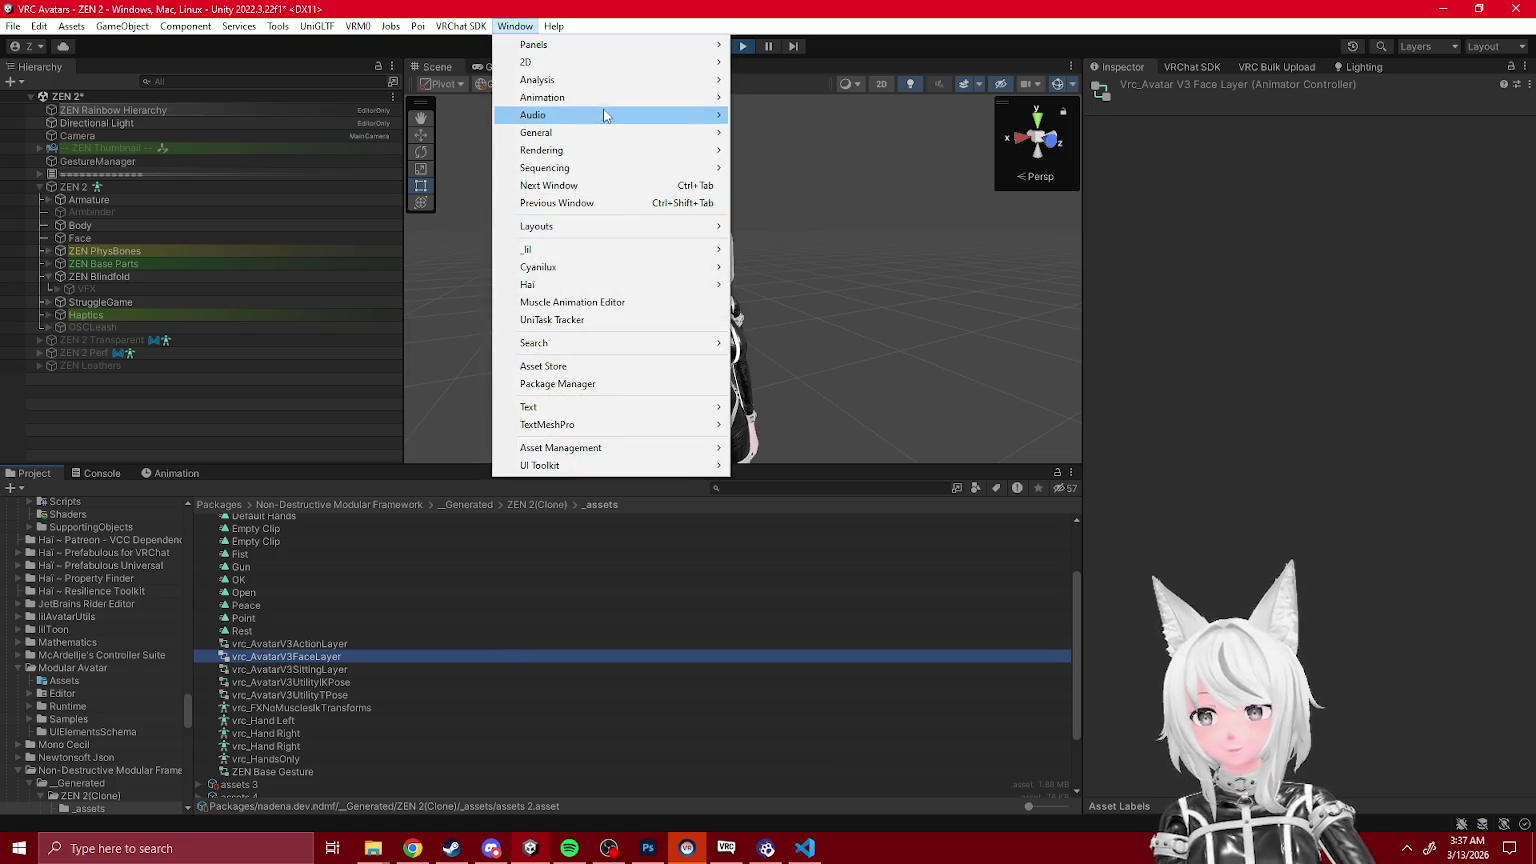
mouse_move(600, 97)
left_click(765, 115)
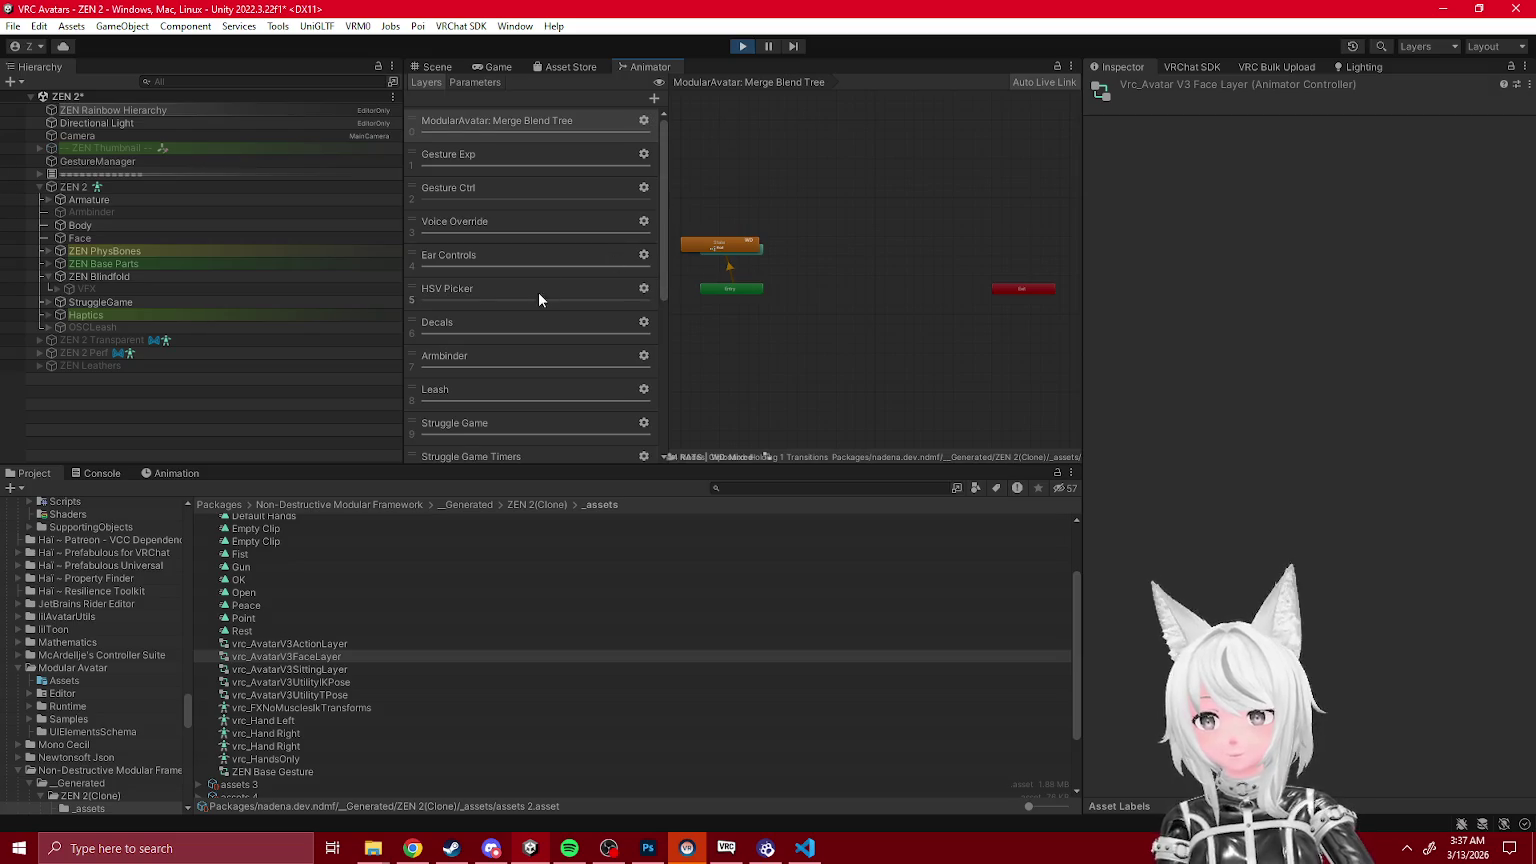
right_click(648, 66)
left_click(686, 96)
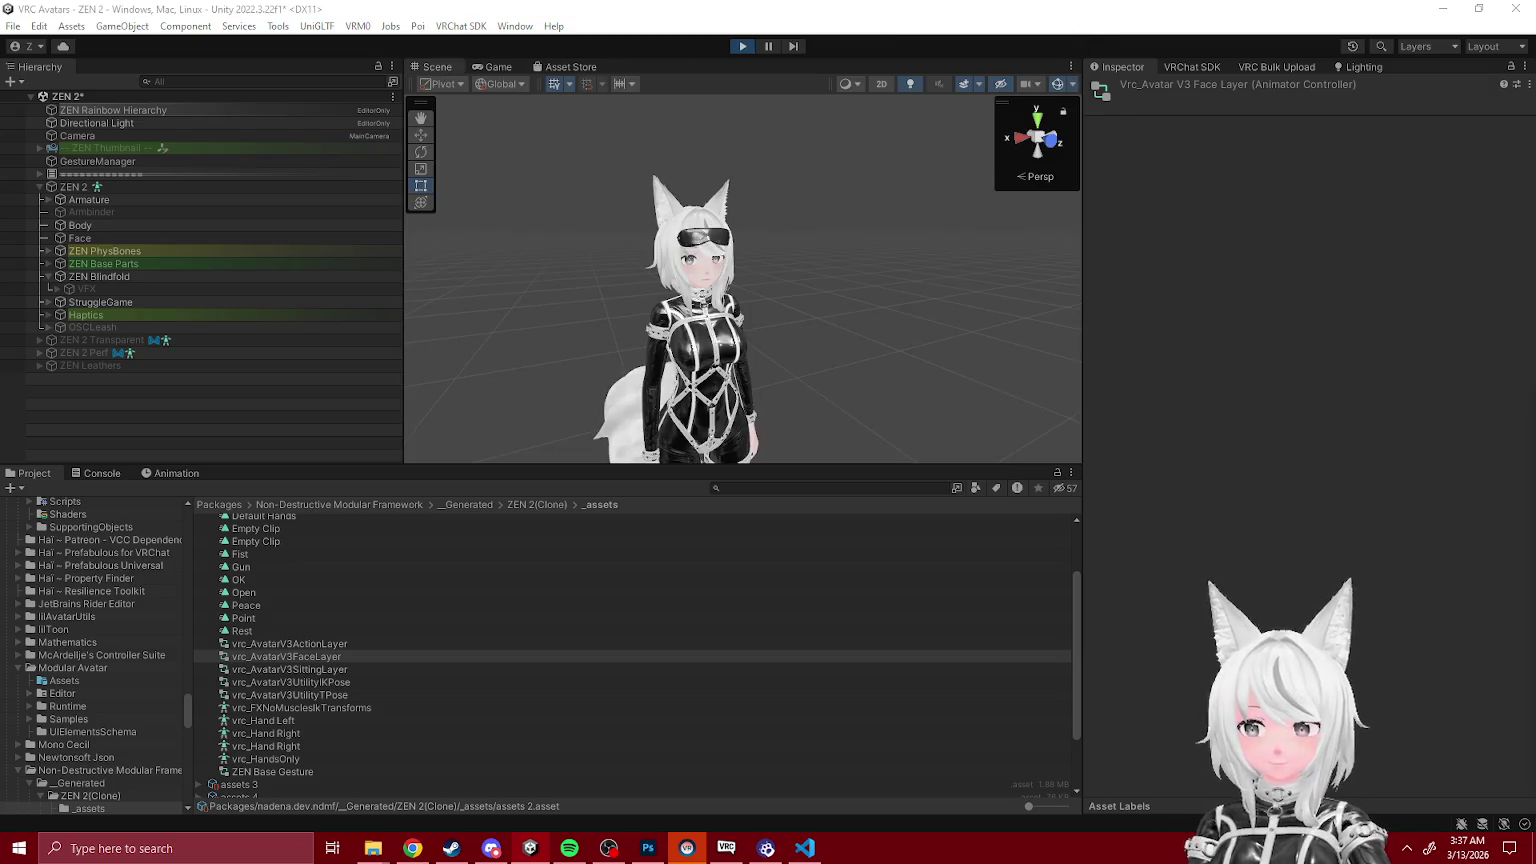
Step: Open a floating Animator with Ctrl+Shift+A and inspect the Blindfold Unequip state and Unequipped-to-Equipped transition
left_click(74, 188)
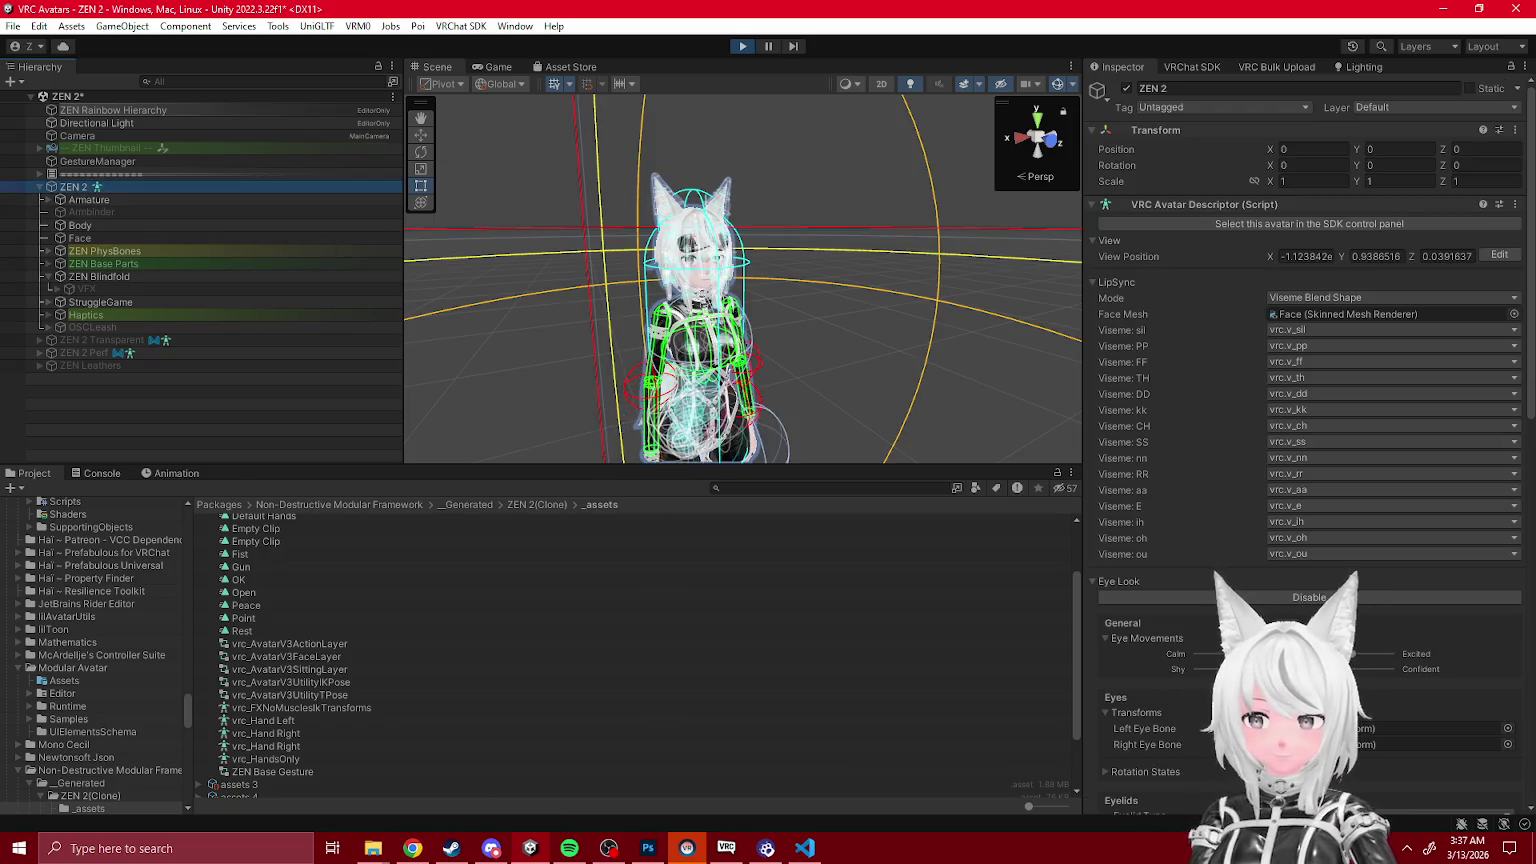
key("ctrl+shift+a")
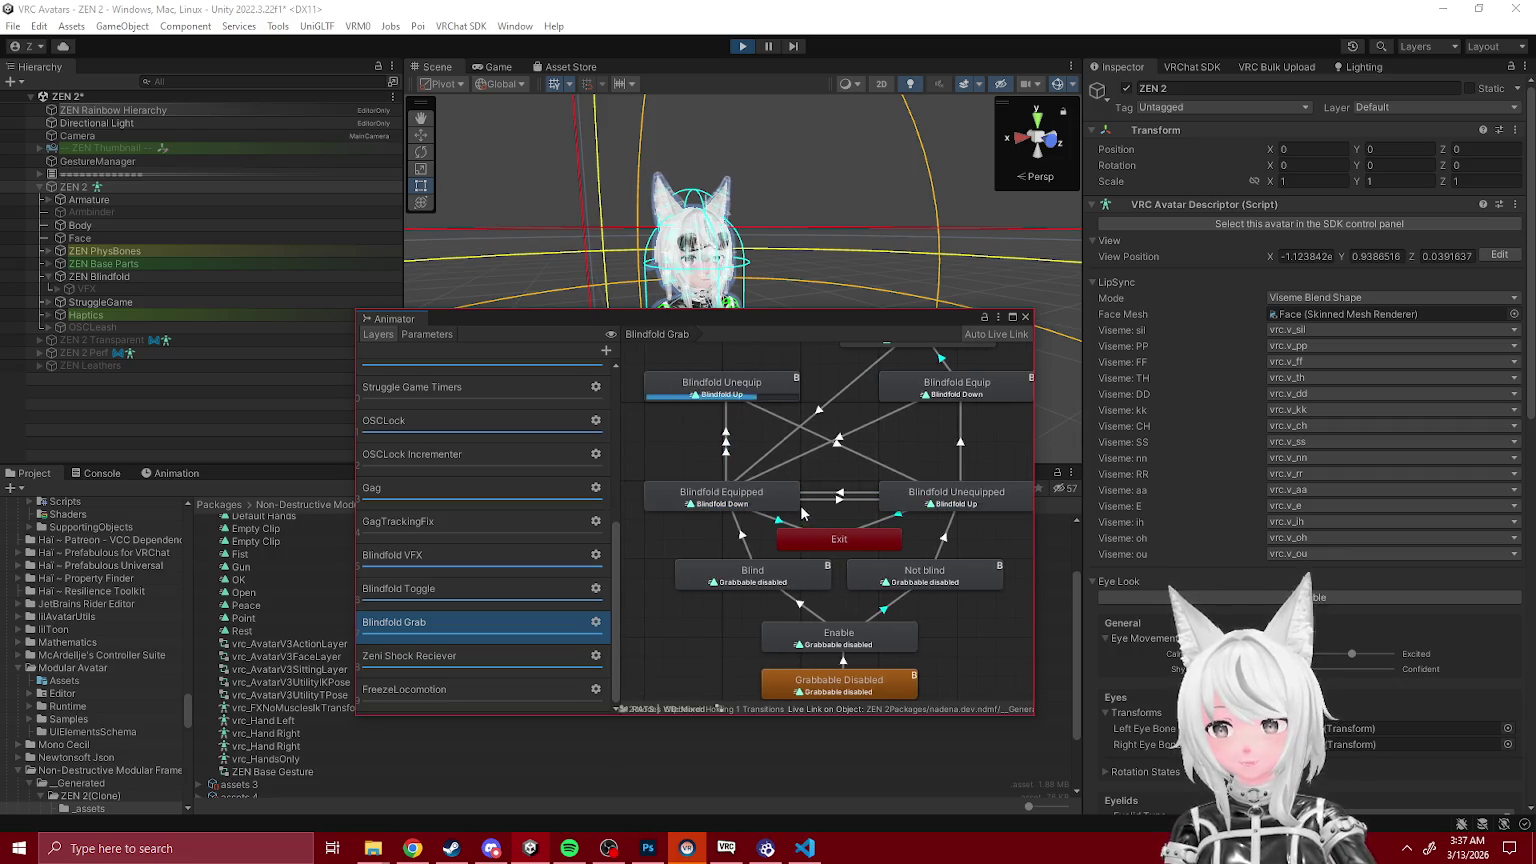
left_click(725, 390)
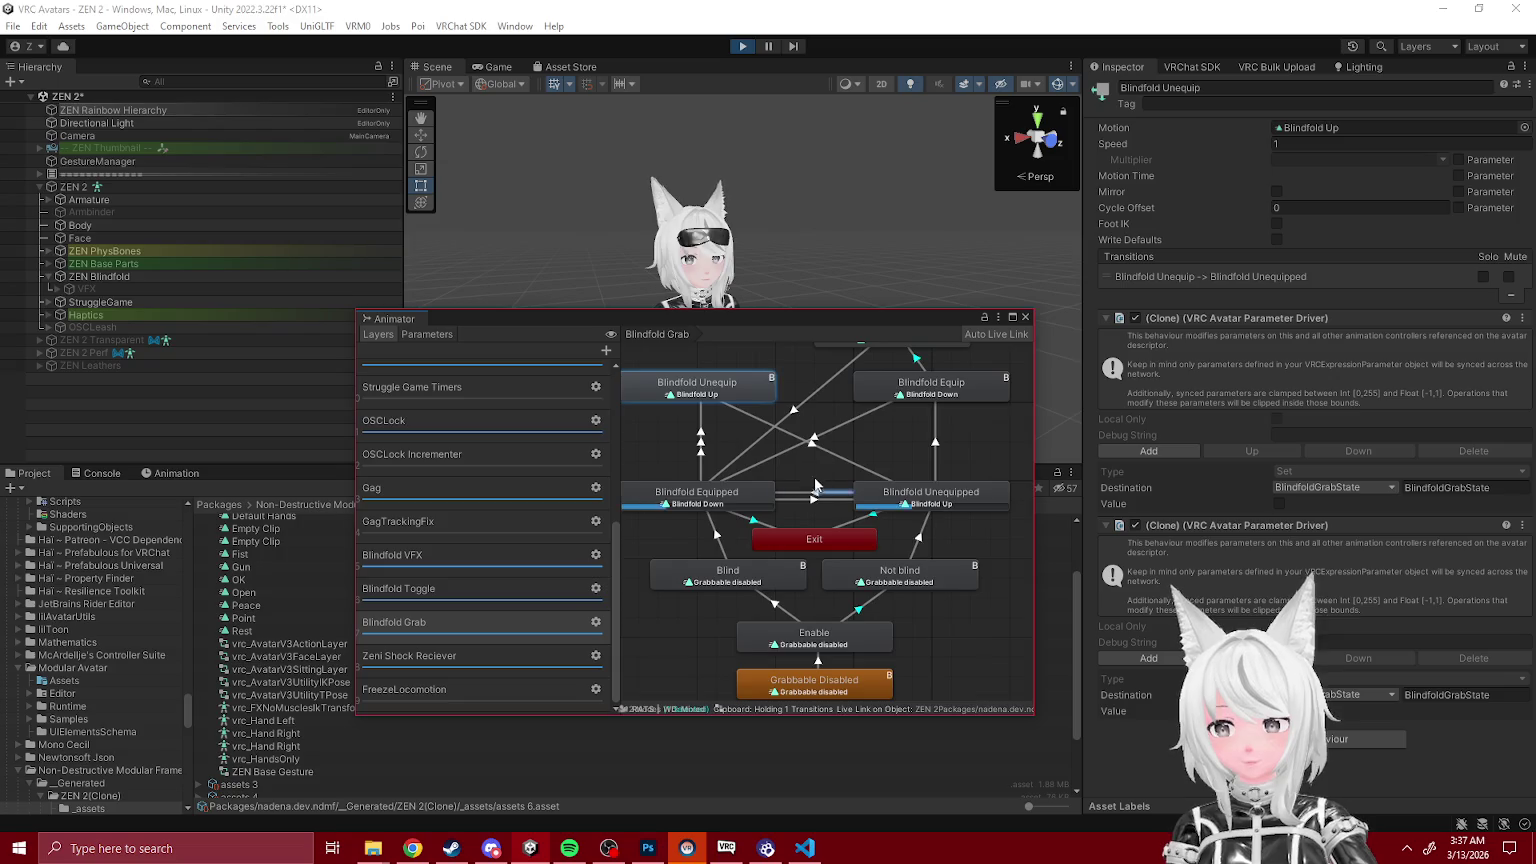
left_click(845, 492)
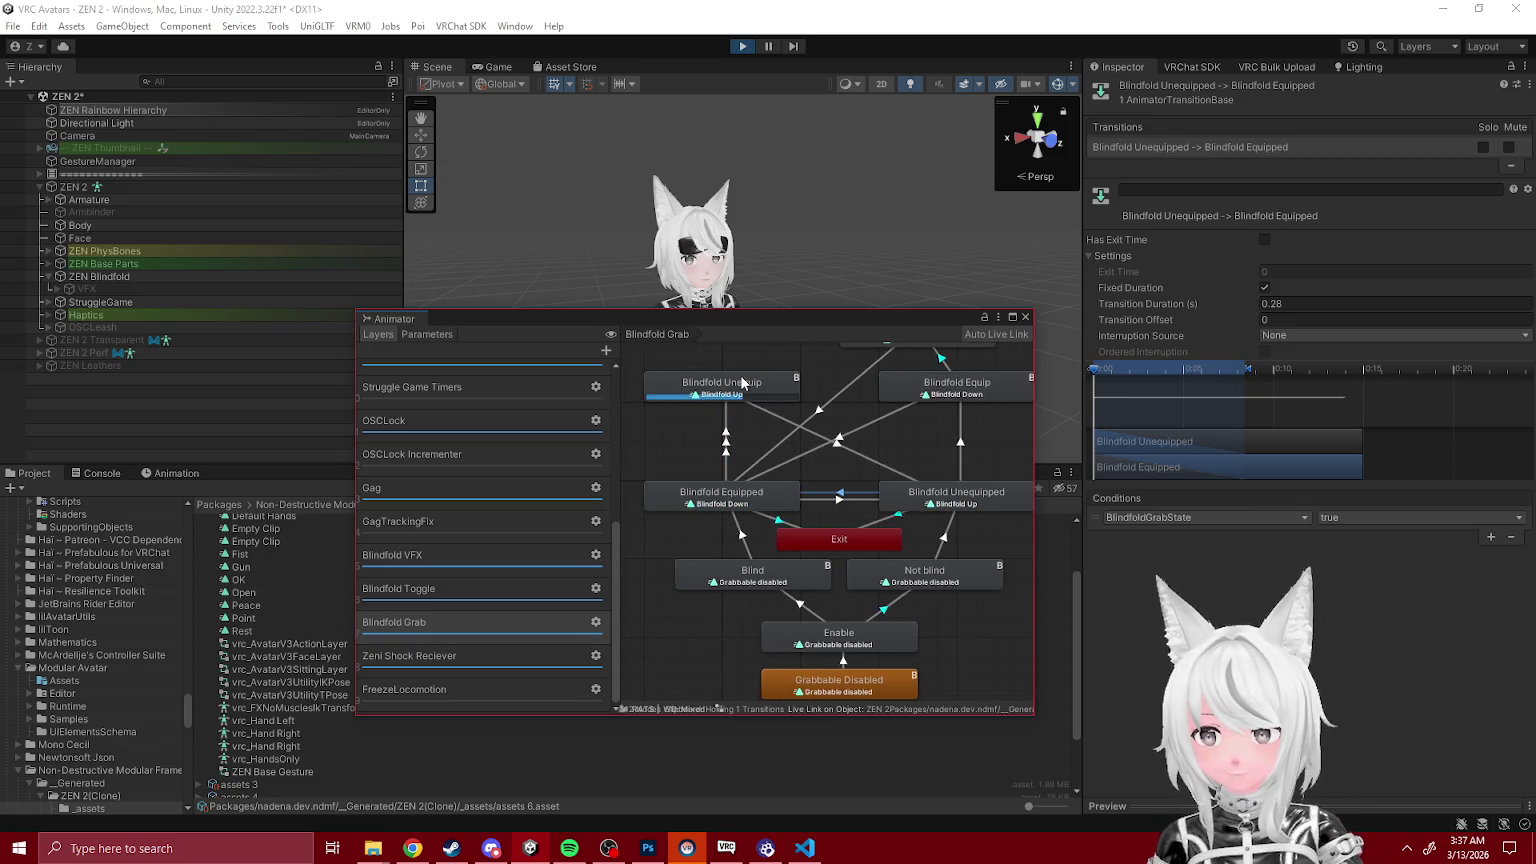
Step: Toggle the blindfold through Gesture Manager's radial menu, recheck the transition, then exit Play mode
left_click(134, 164)
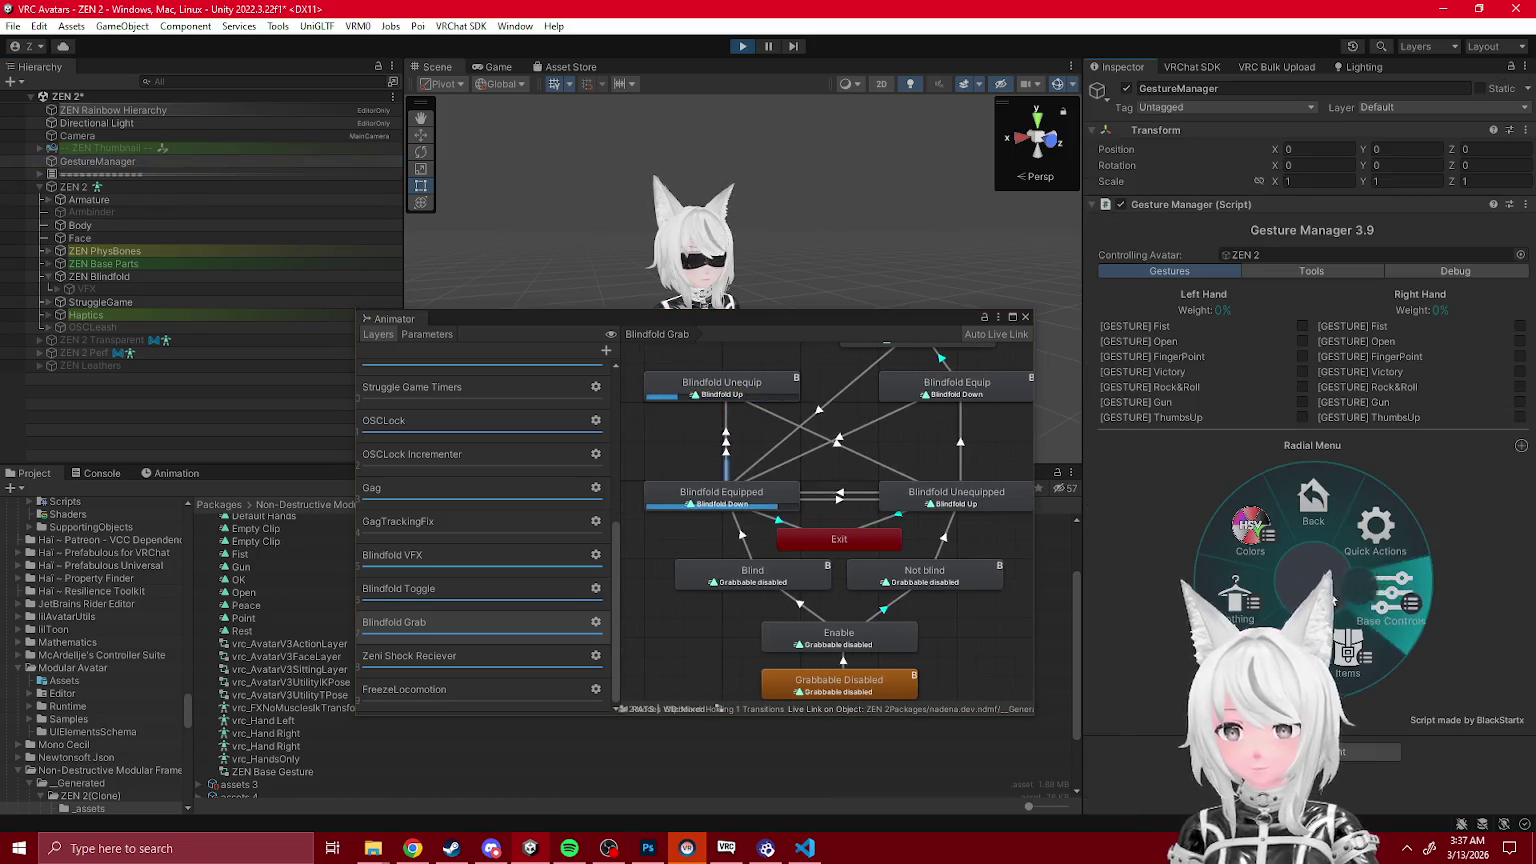
left_click(1249, 549)
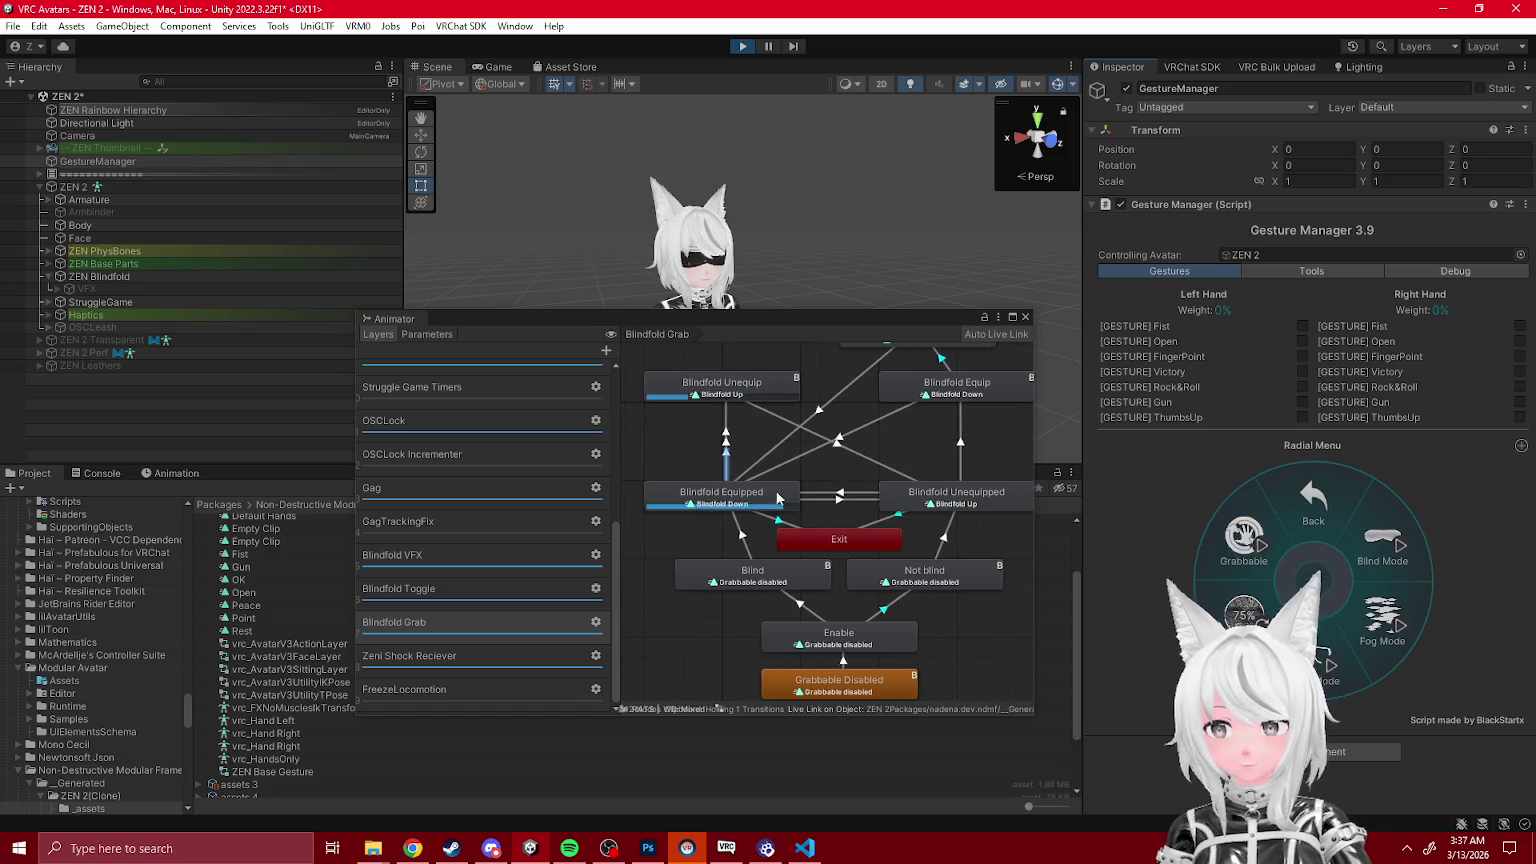
left_click(822, 493)
key("ctrl+p")
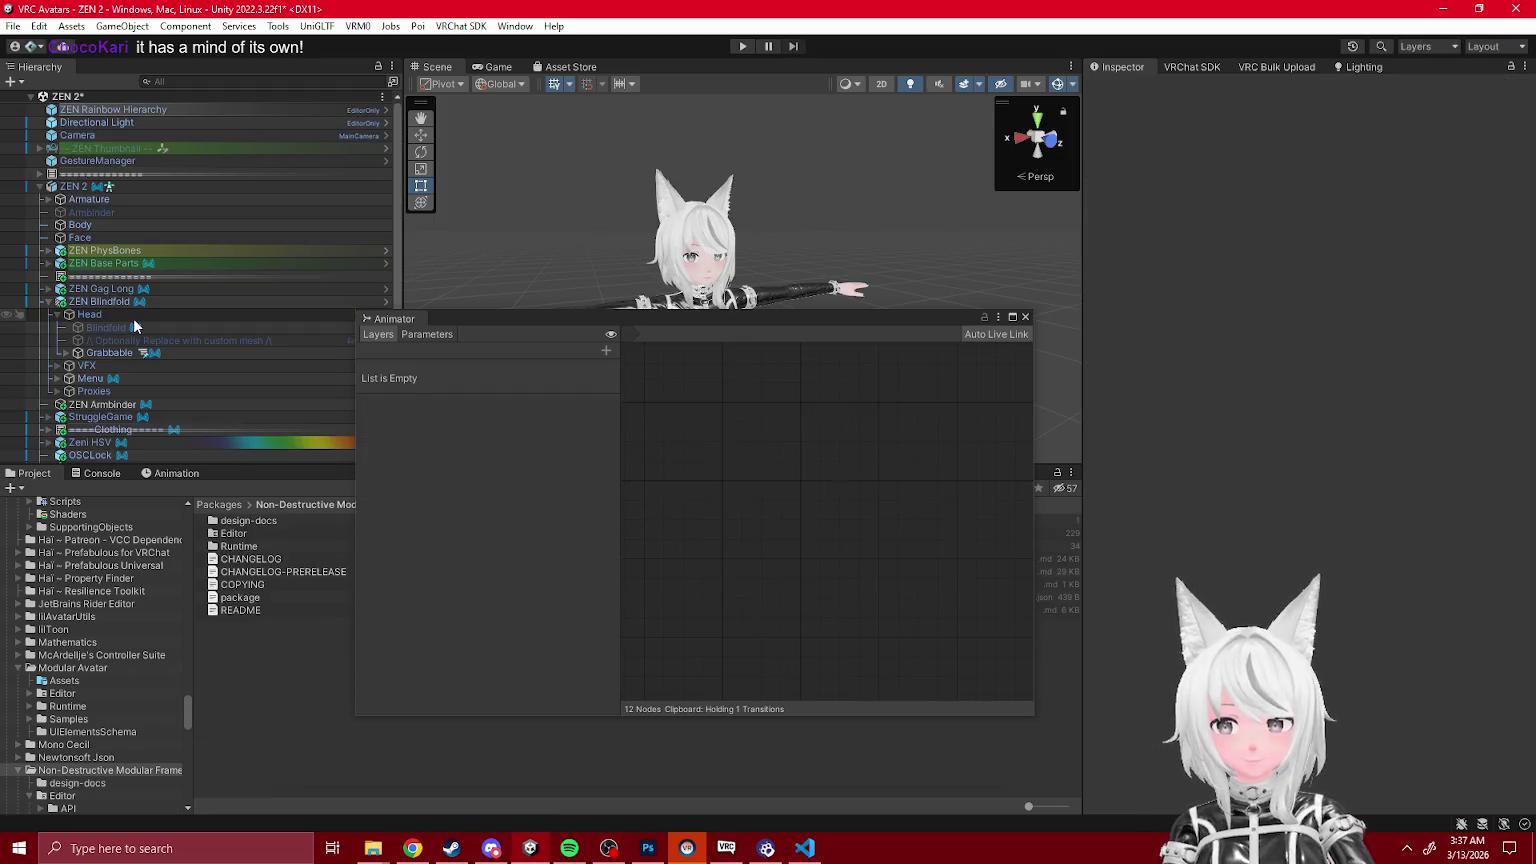
Step: Open the Grabbable object's _Blindfold Grabbable controller in the Animator
left_click(115, 303)
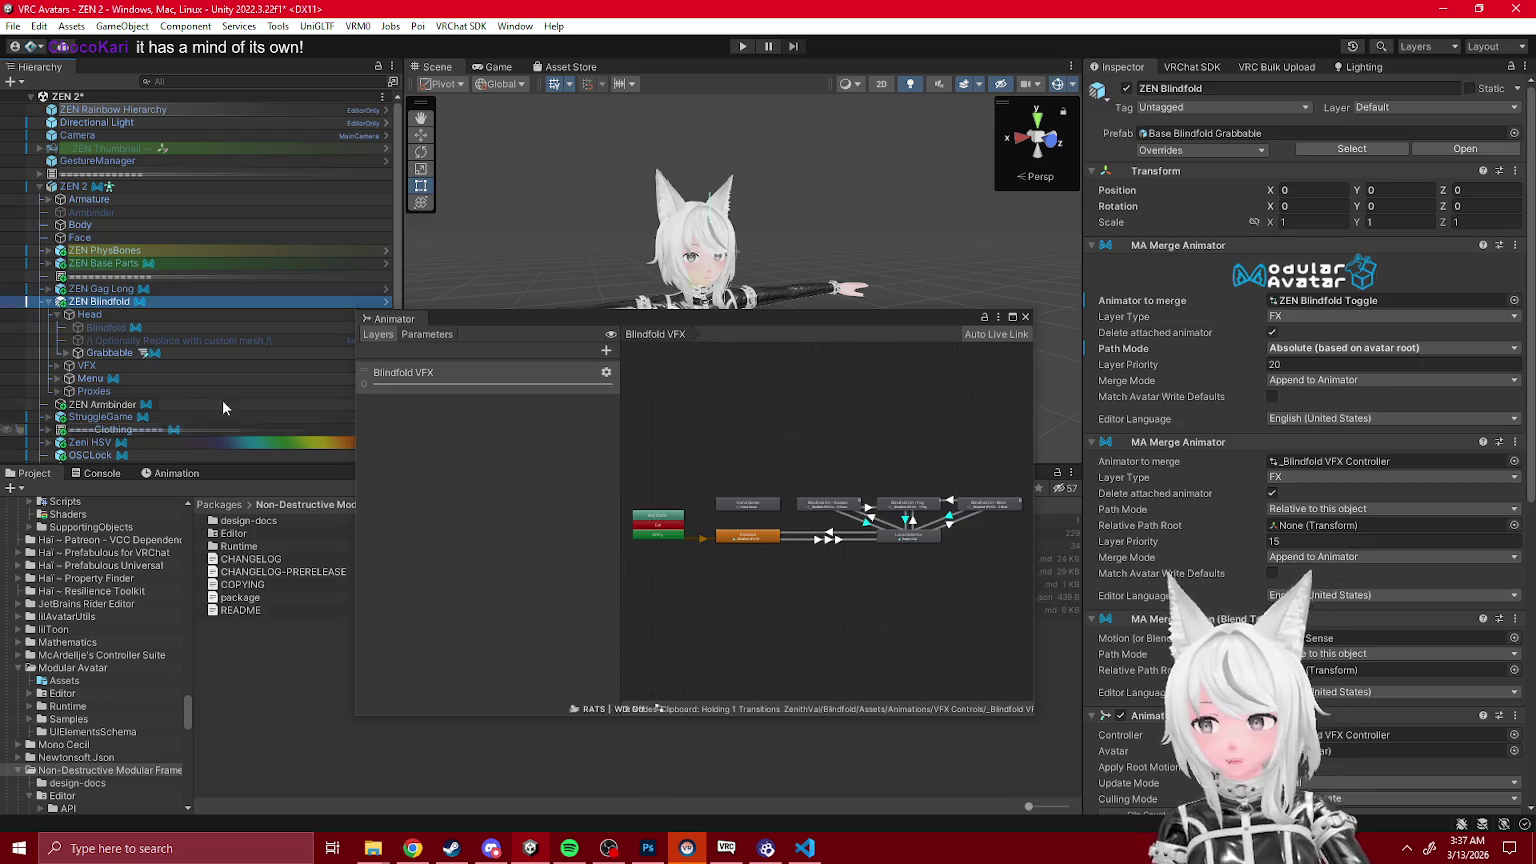
left_click(100, 354)
left_click(1346, 372)
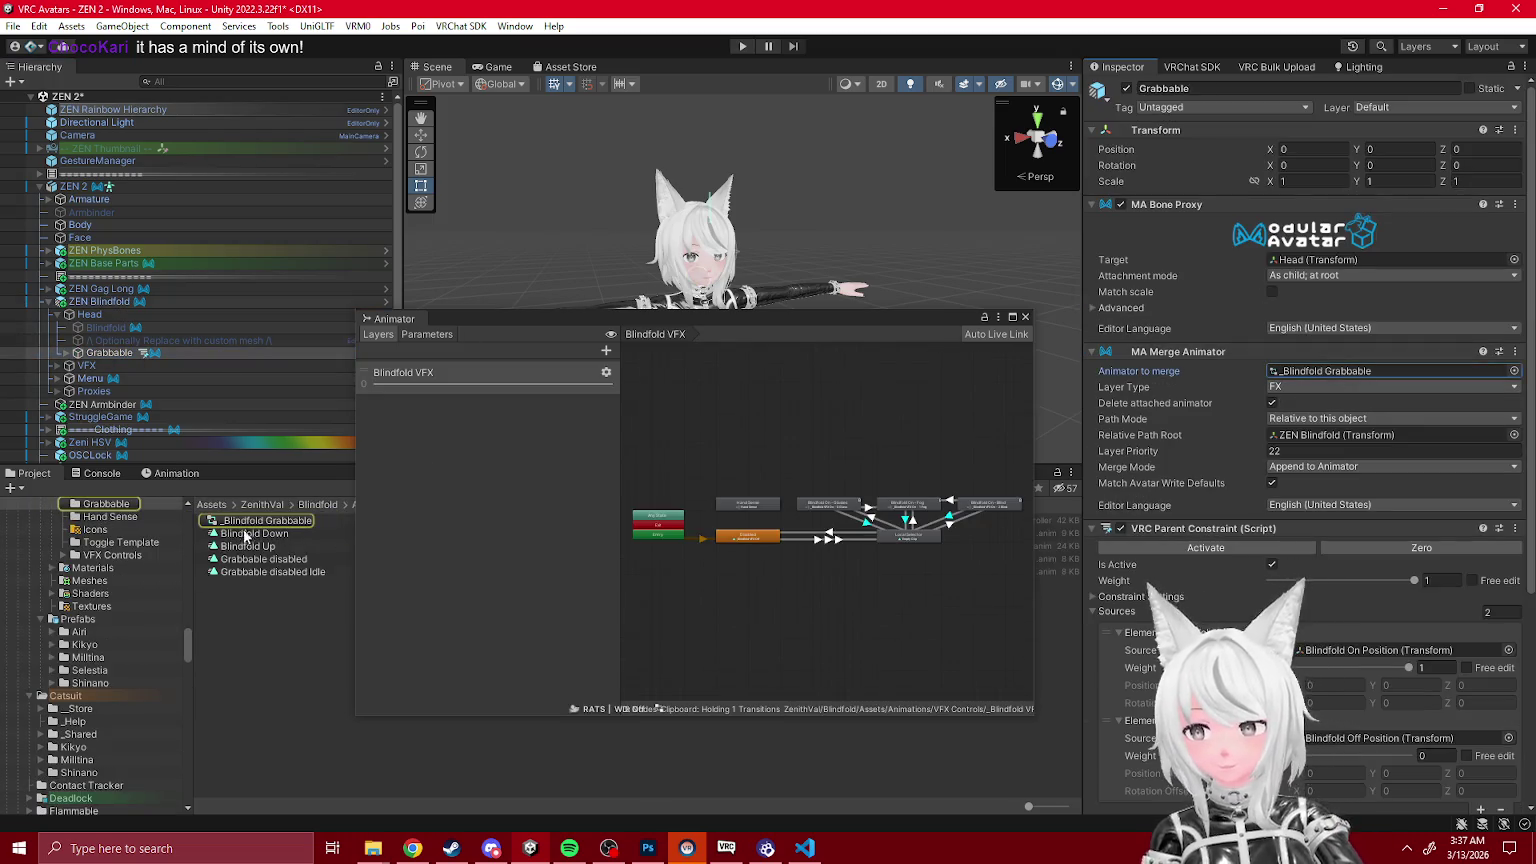
left_click(249, 521)
Step: Check the Equipped-to-Unequipped transition's conditions, then start Play mode again
scroll(930, 556, "up", 3)
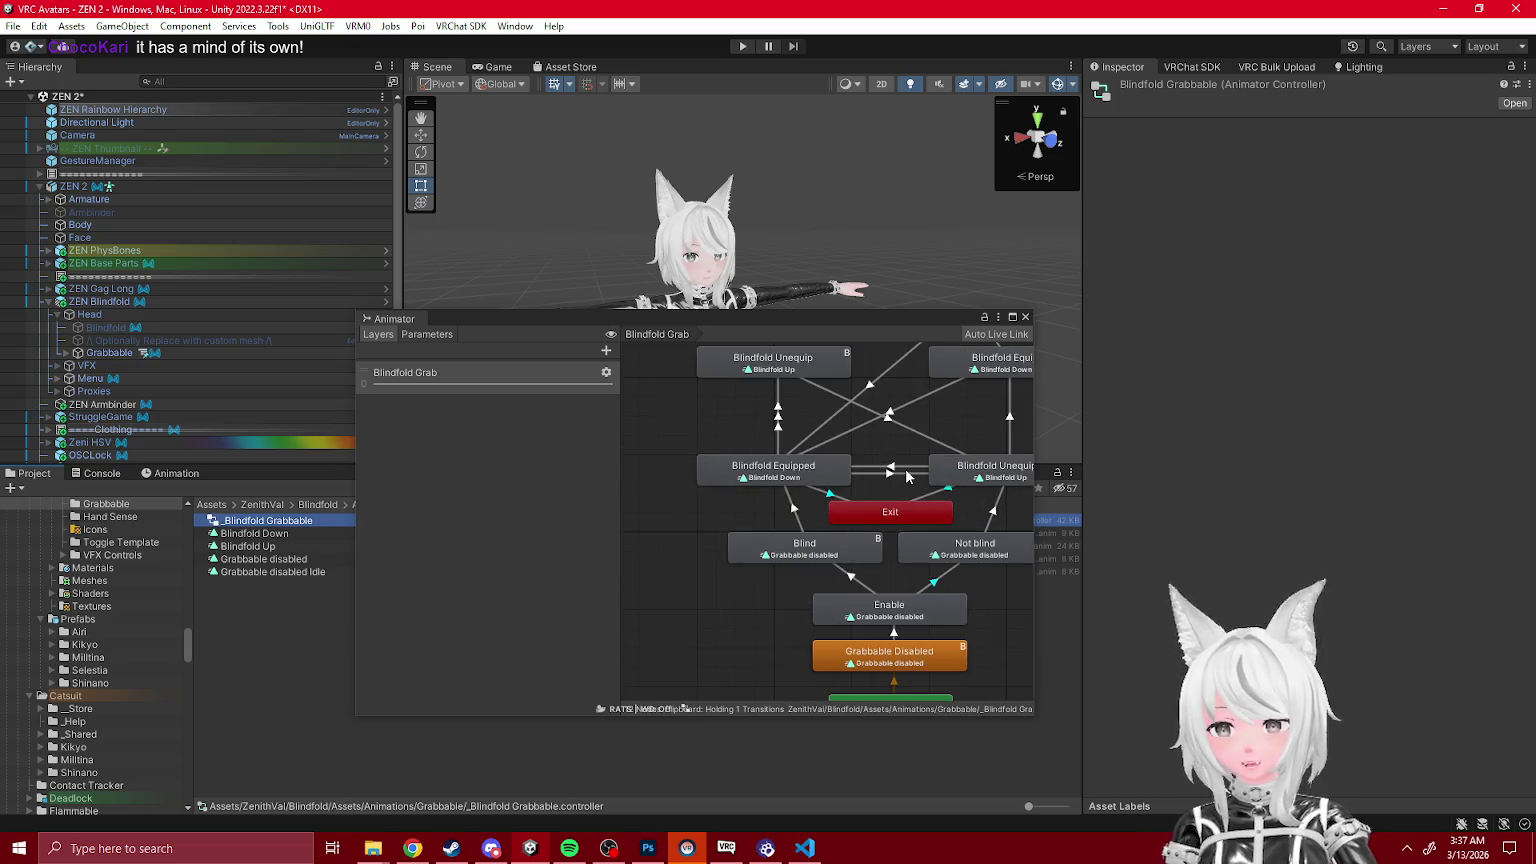
left_click(901, 471)
left_click(885, 480)
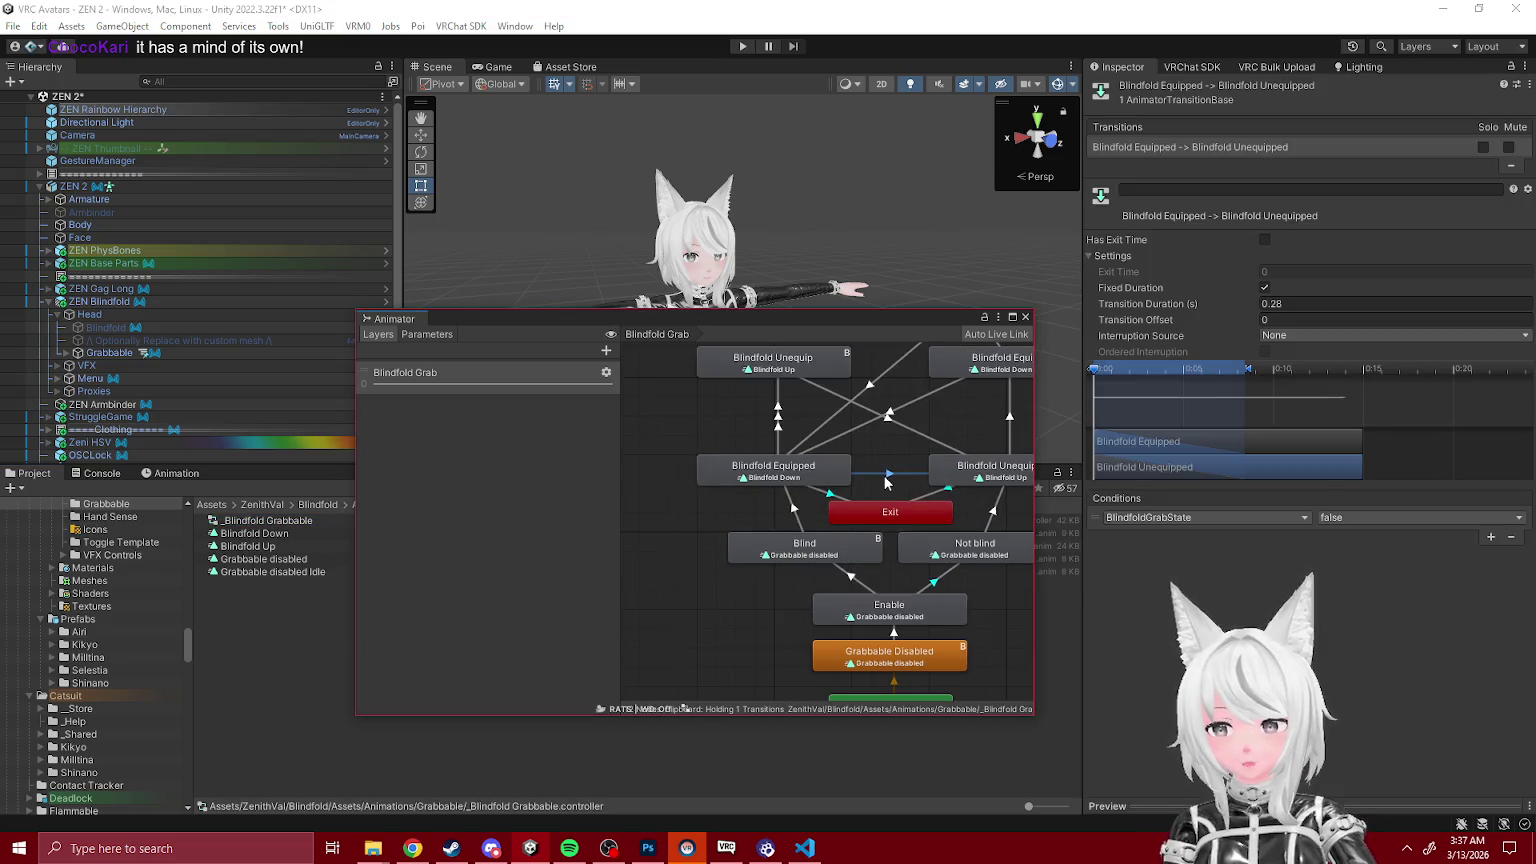
left_click(985, 417)
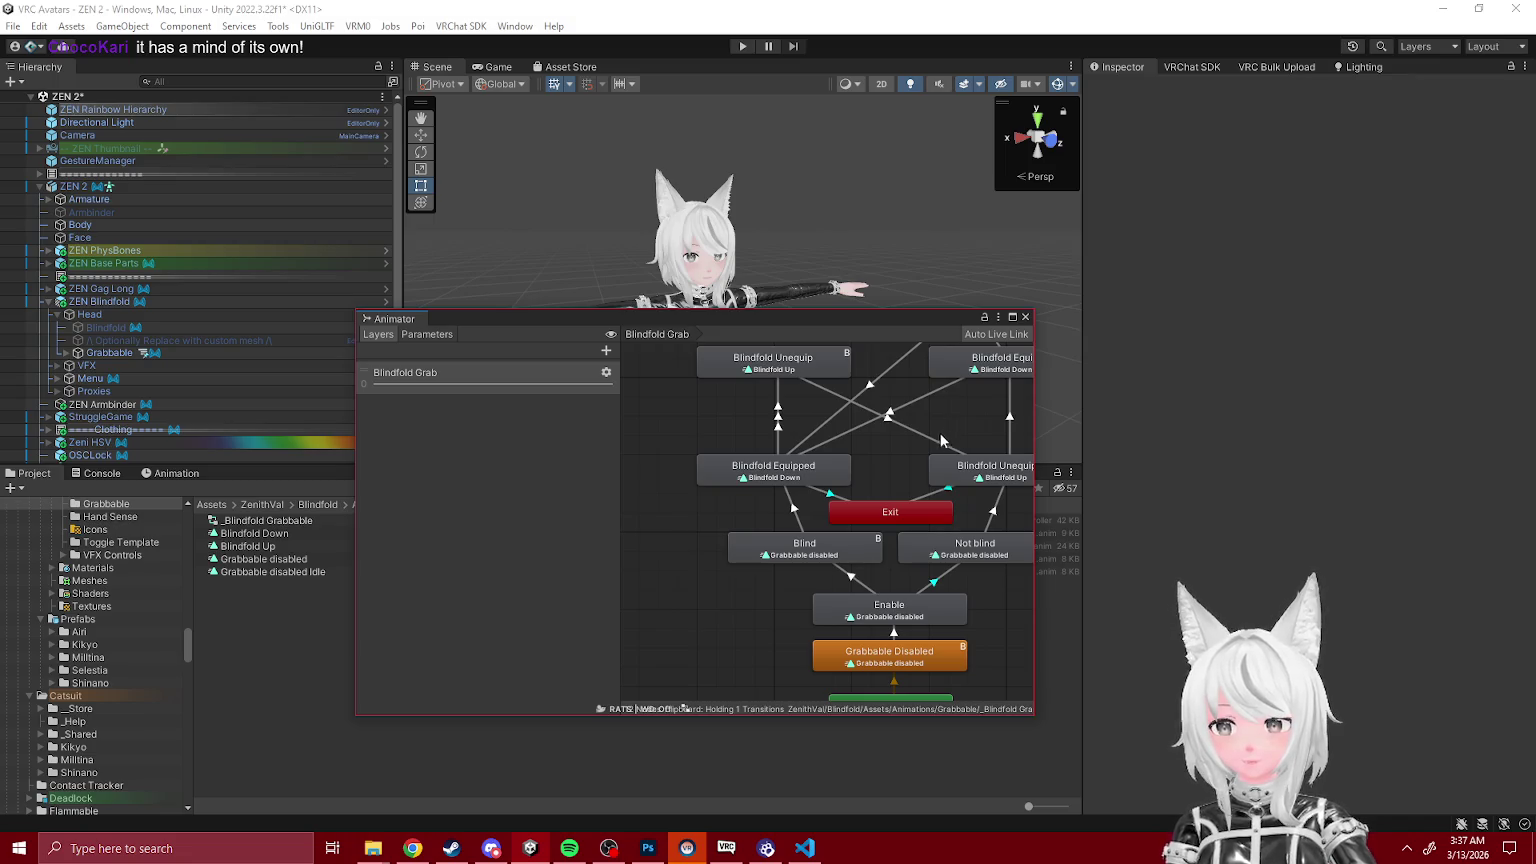
left_click(741, 45)
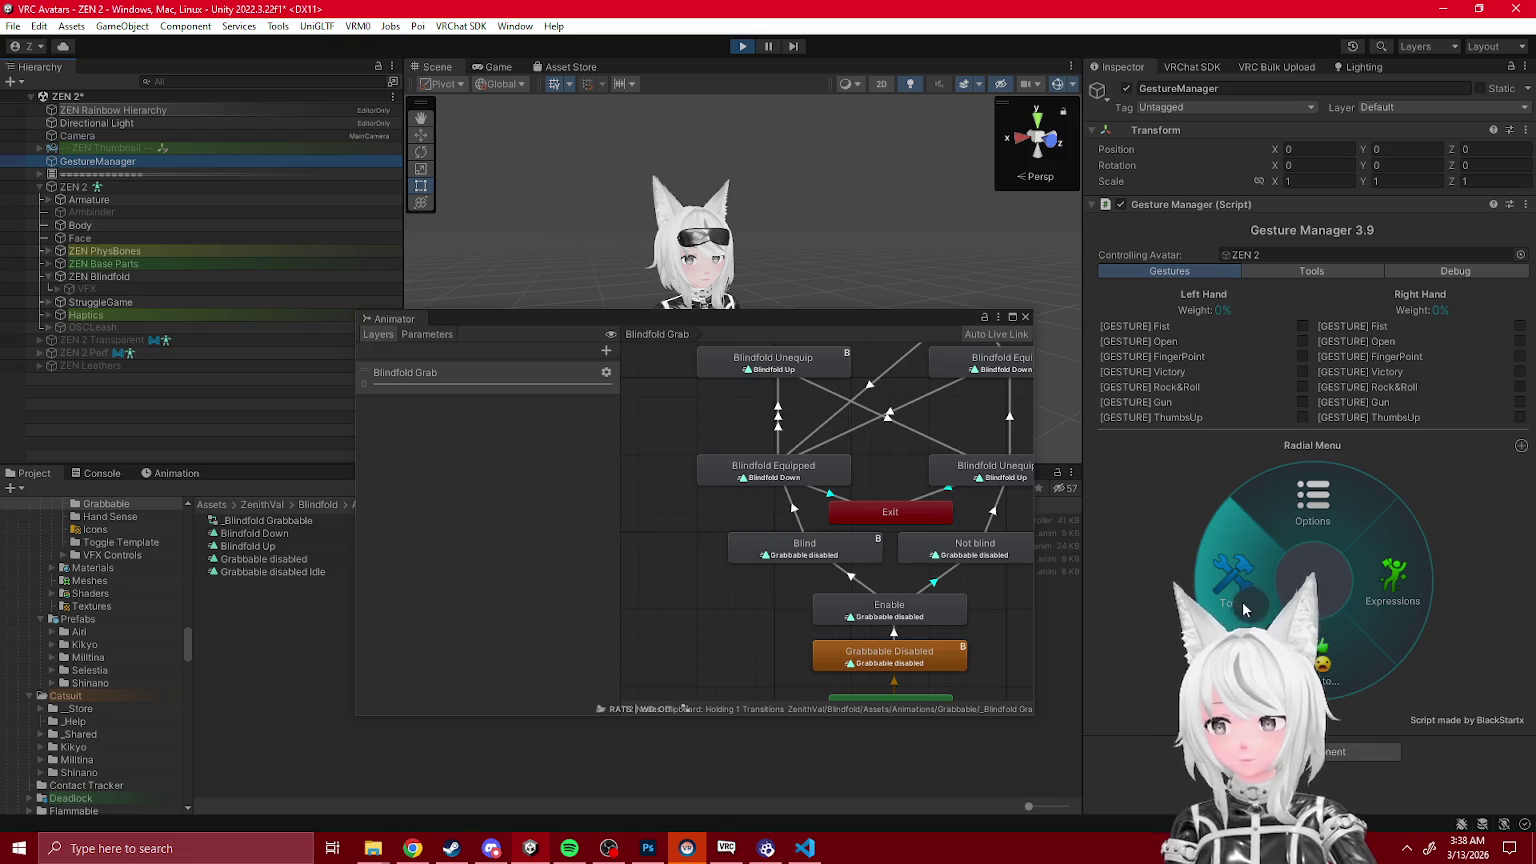
Step: Check the ZEN 2 avatar's assigned face layer controller asset in the project
mouse_move(582, 318)
left_mouse_down()
mouse_move(878, 346)
mouse_move(970, 334)
left_mouse_up()
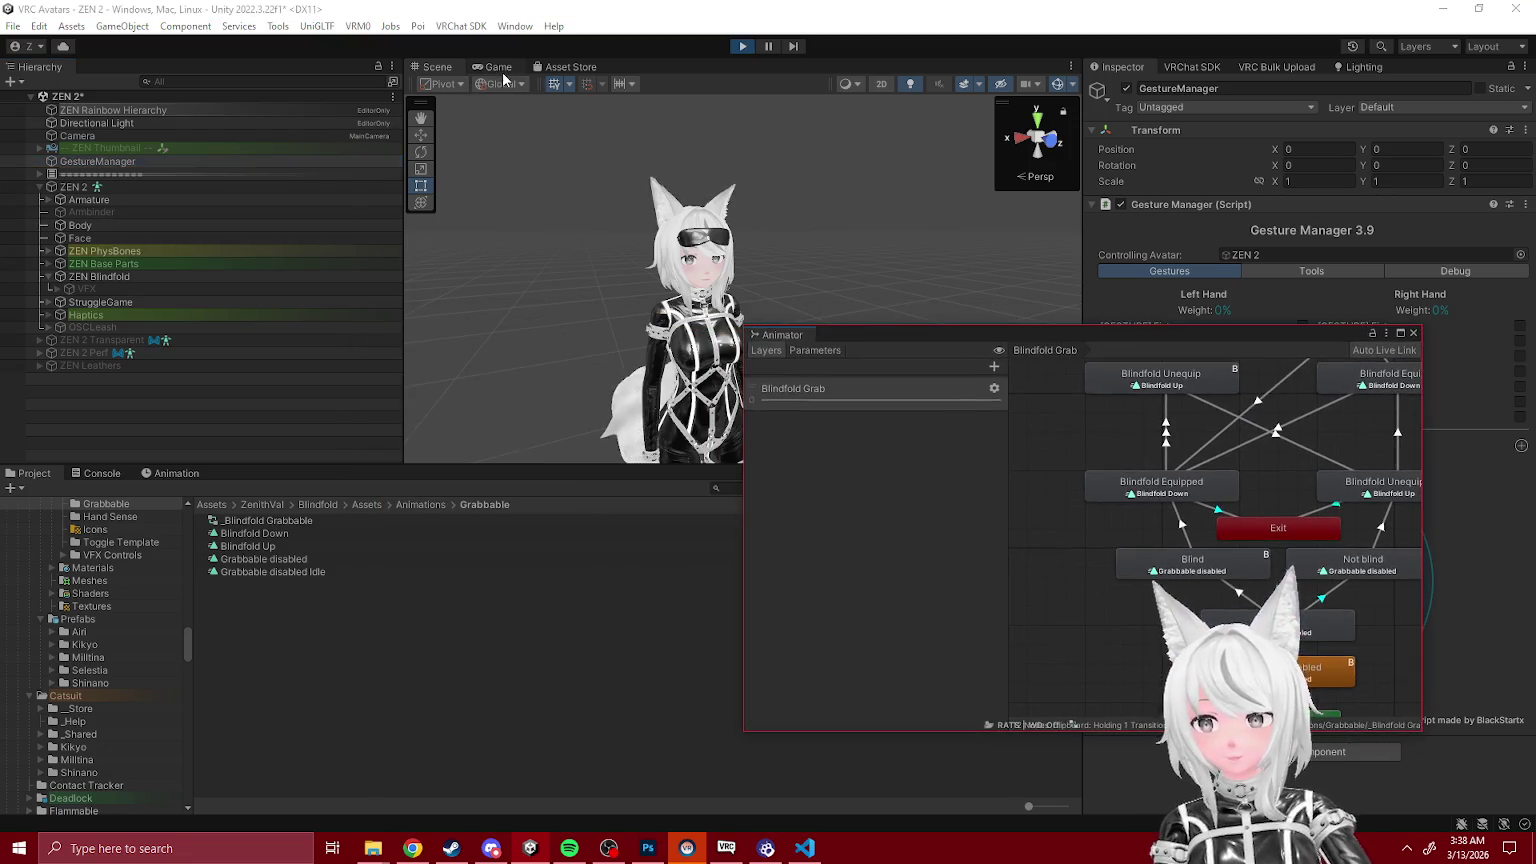
left_click(497, 67)
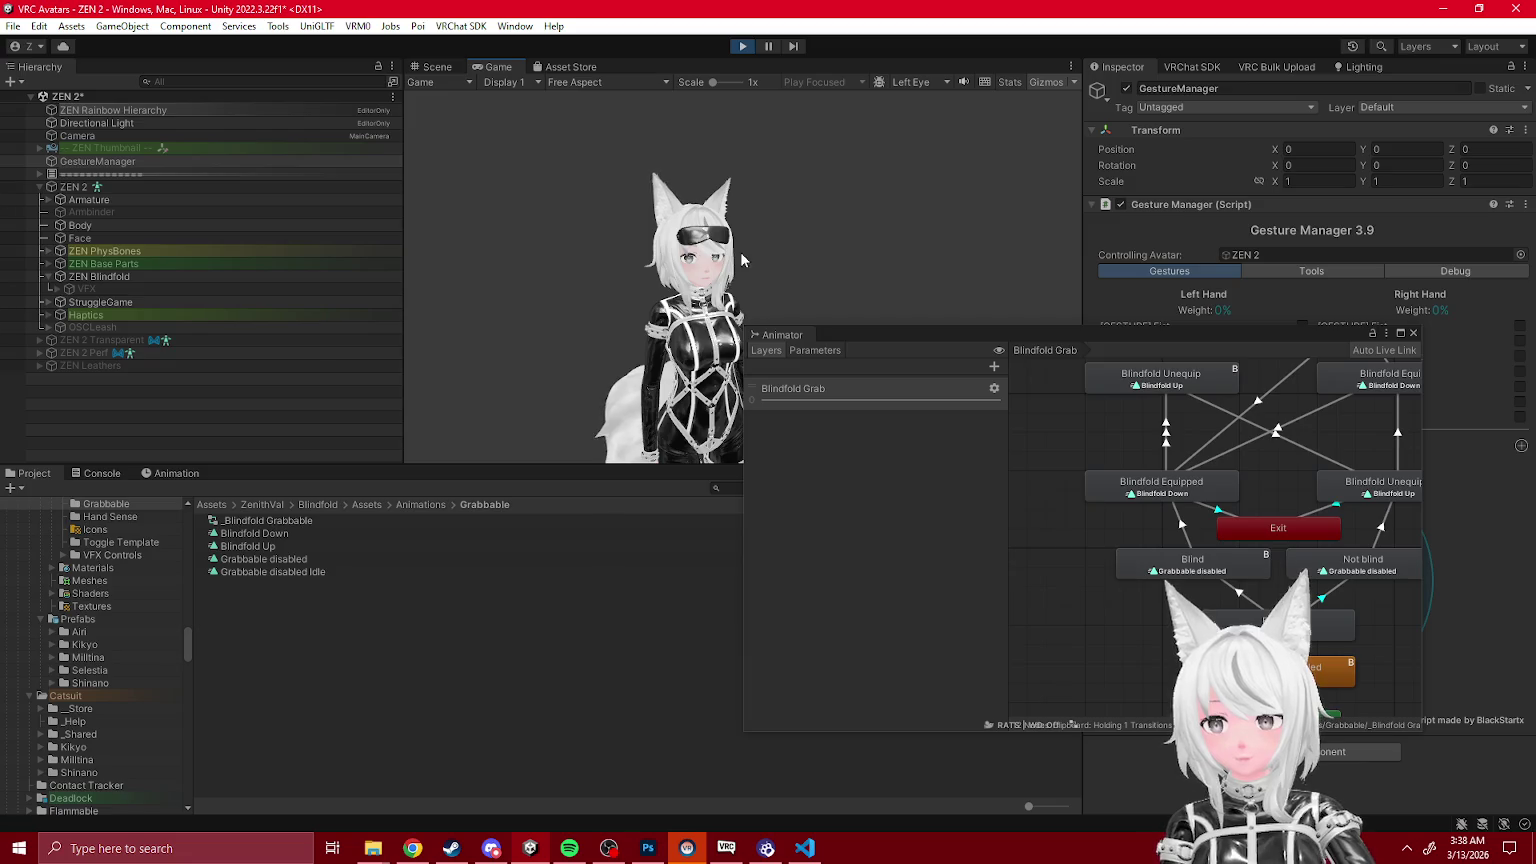
left_click(95, 188)
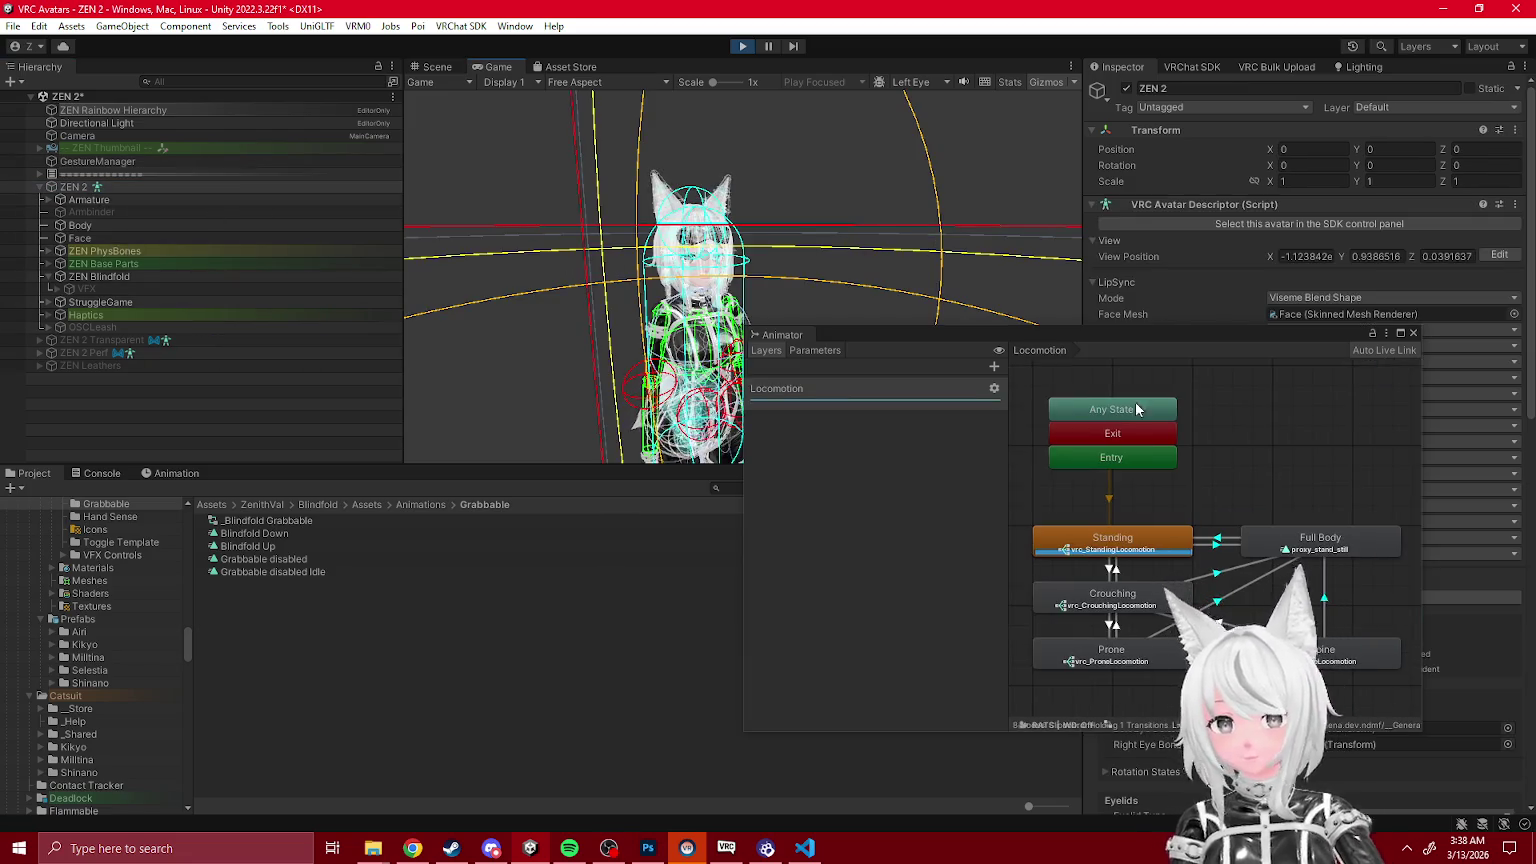
scroll(1178, 542, "down", 5)
left_click(1311, 746)
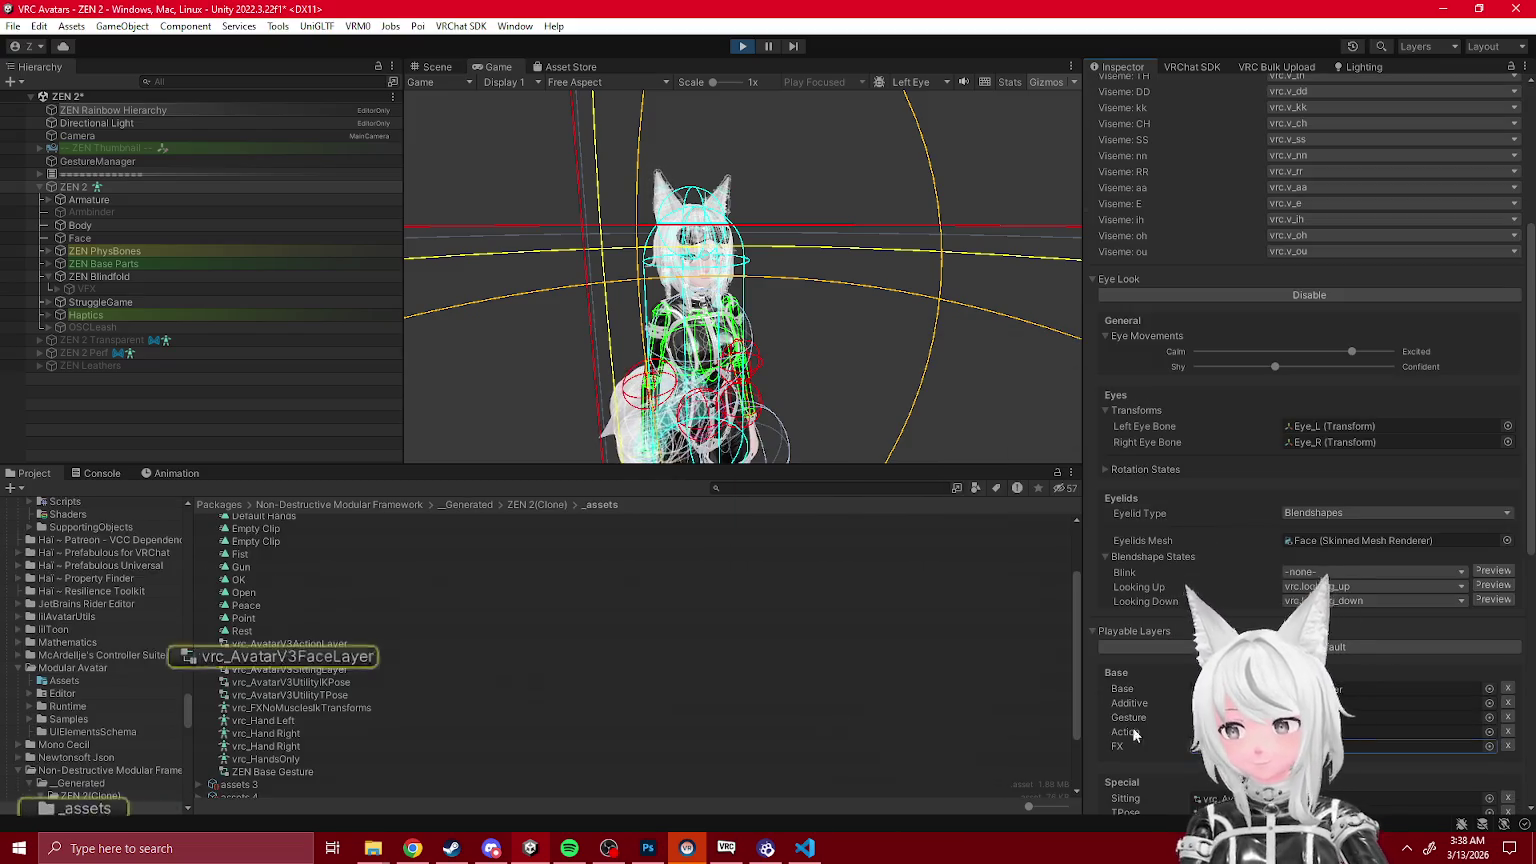
left_click(280, 656)
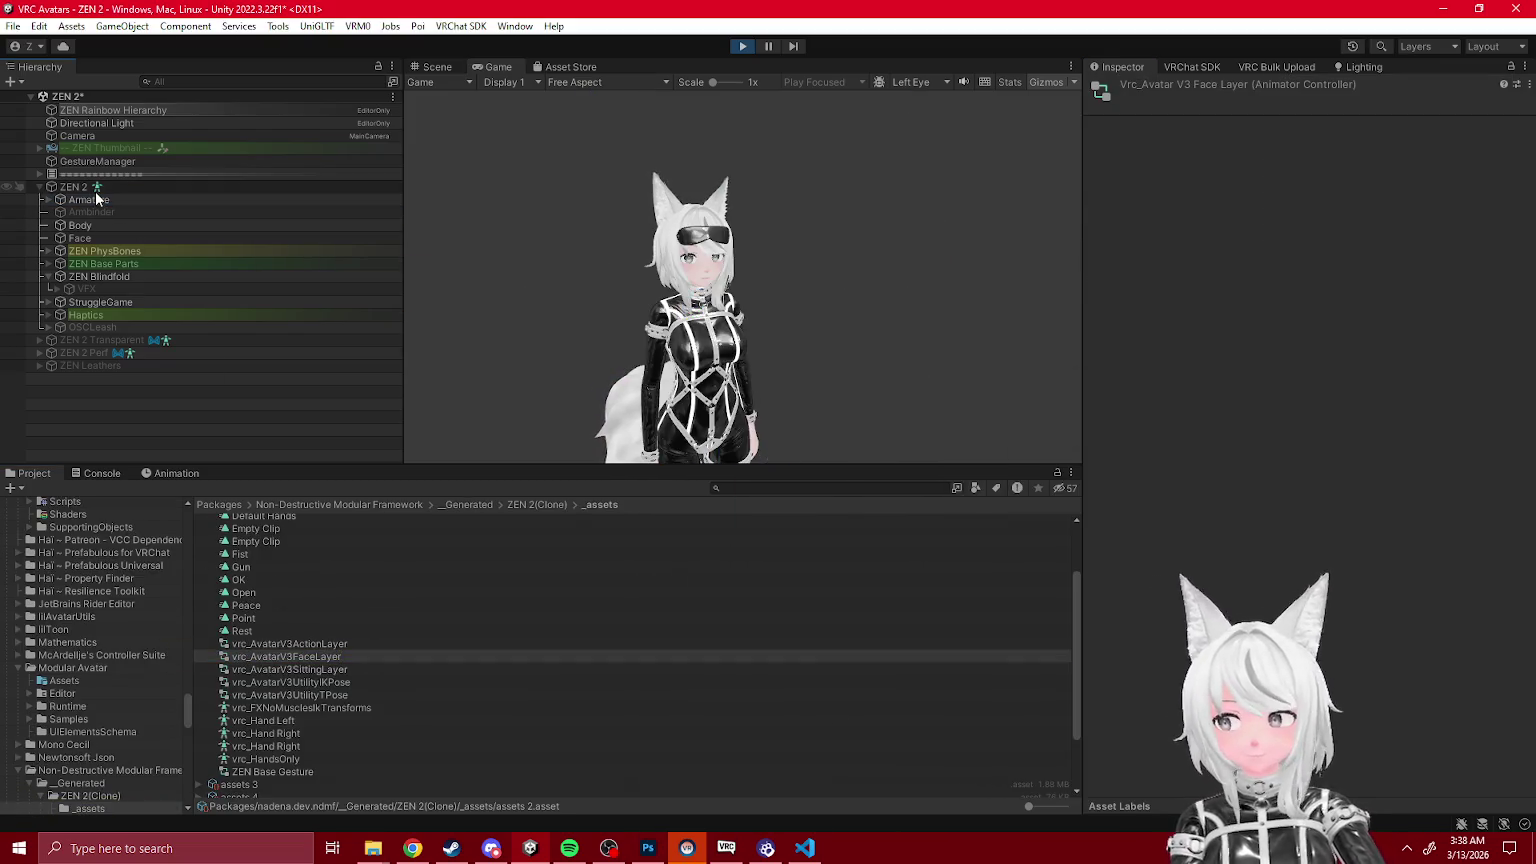
left_click(95, 190)
Step: Show the avatar's Blindfold Grab layer state graph in the Animator beside the Game view
left_click(437, 67)
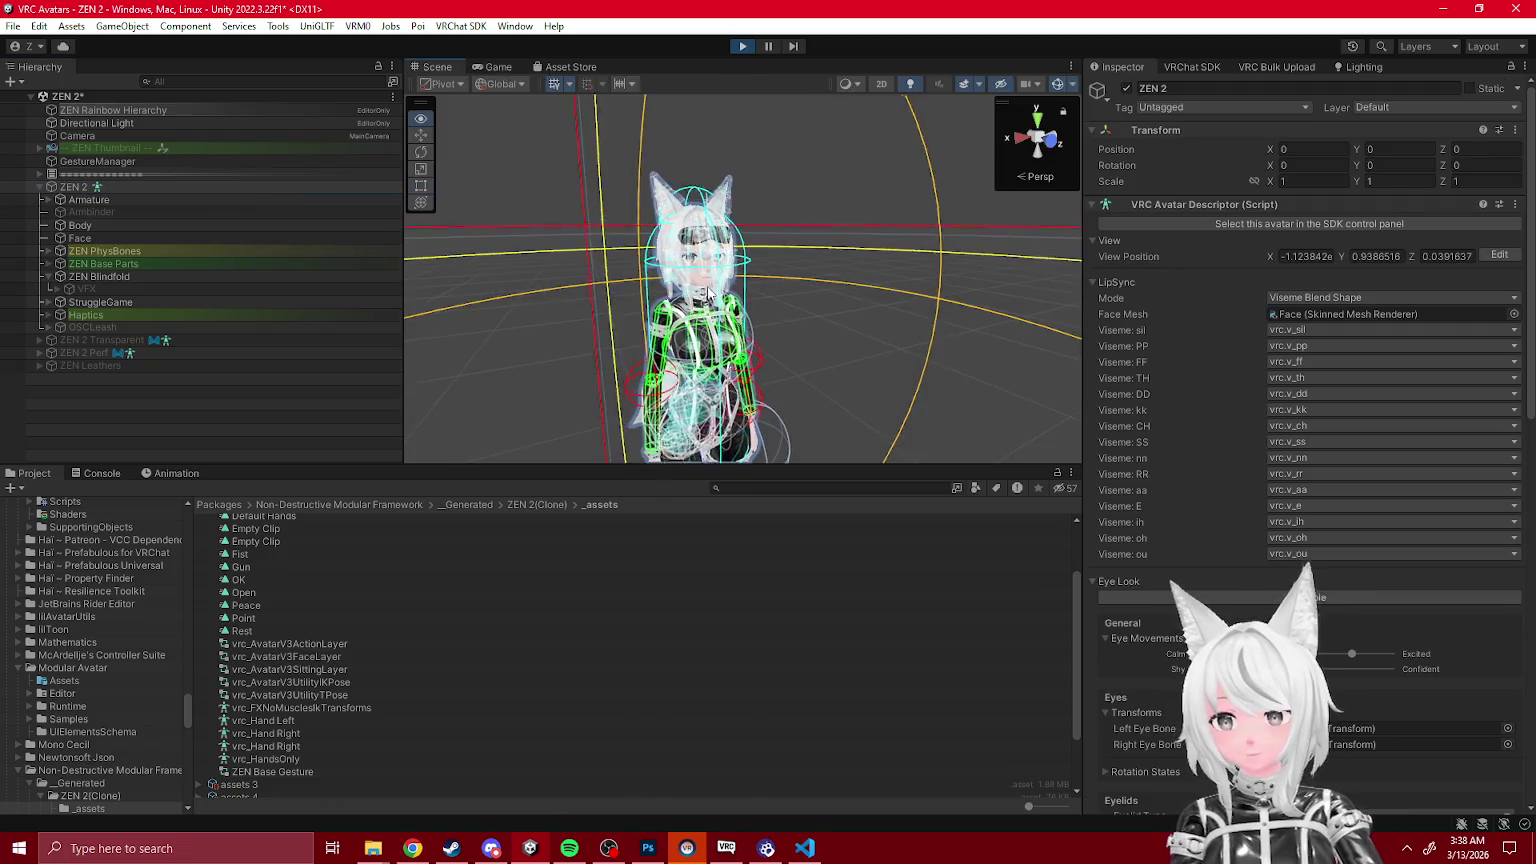
left_click(496, 66)
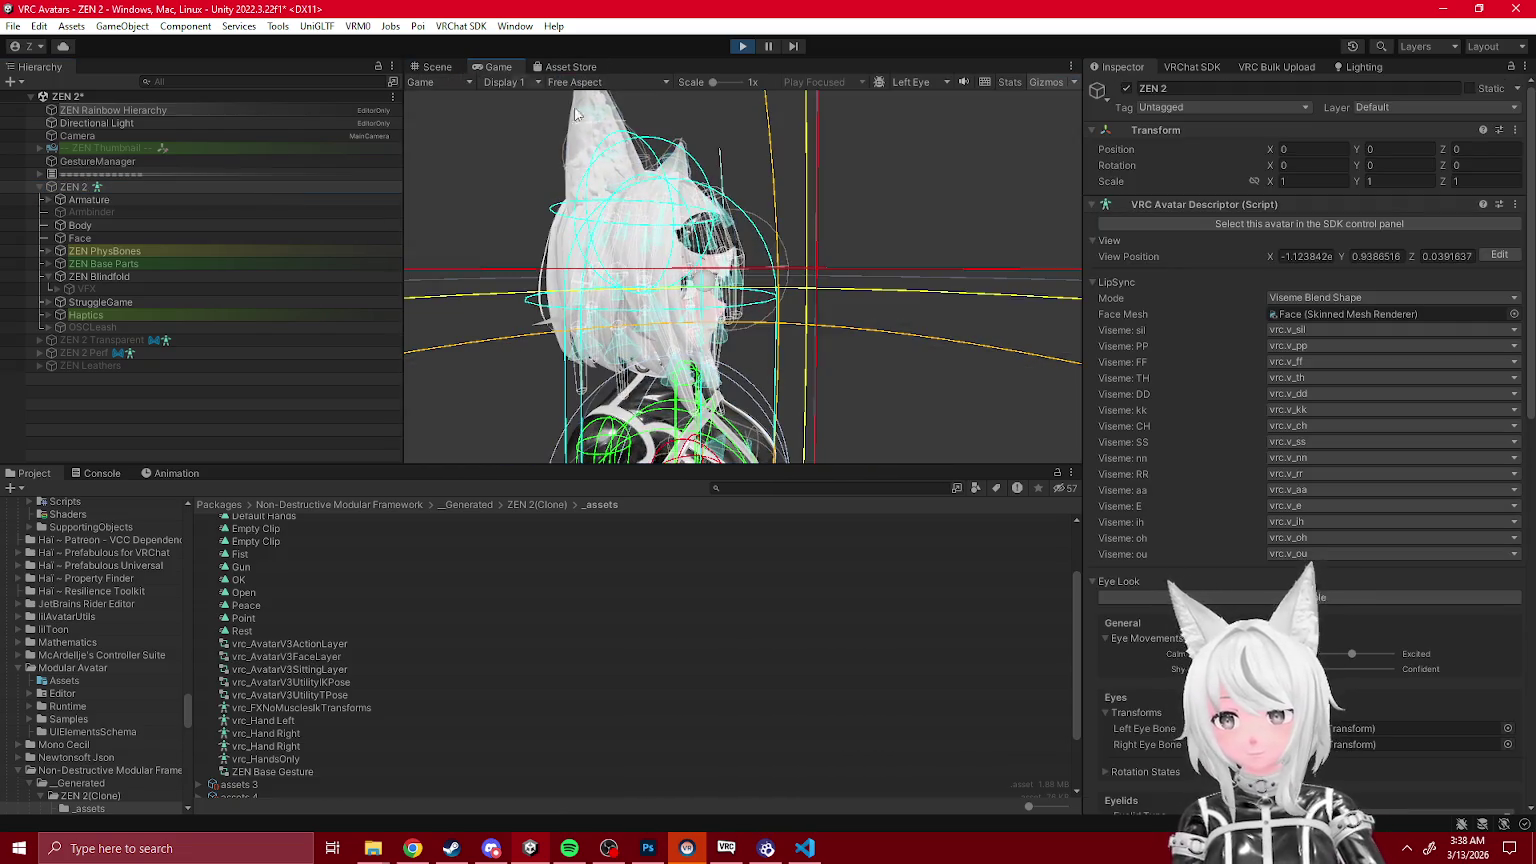
left_click(1425, 400)
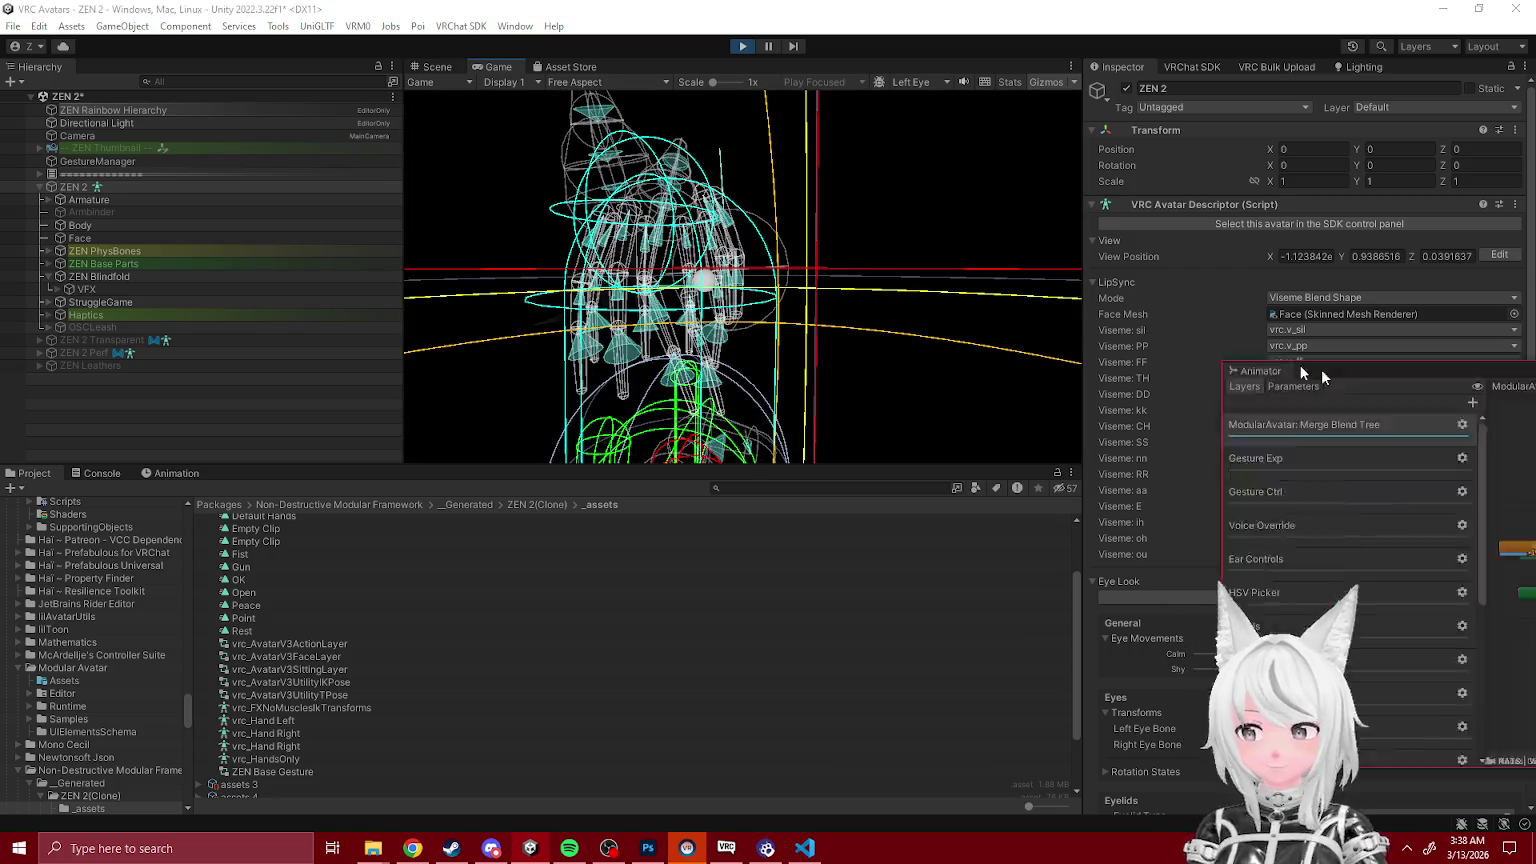
scroll(864, 464, "down", 5)
left_click(837, 561)
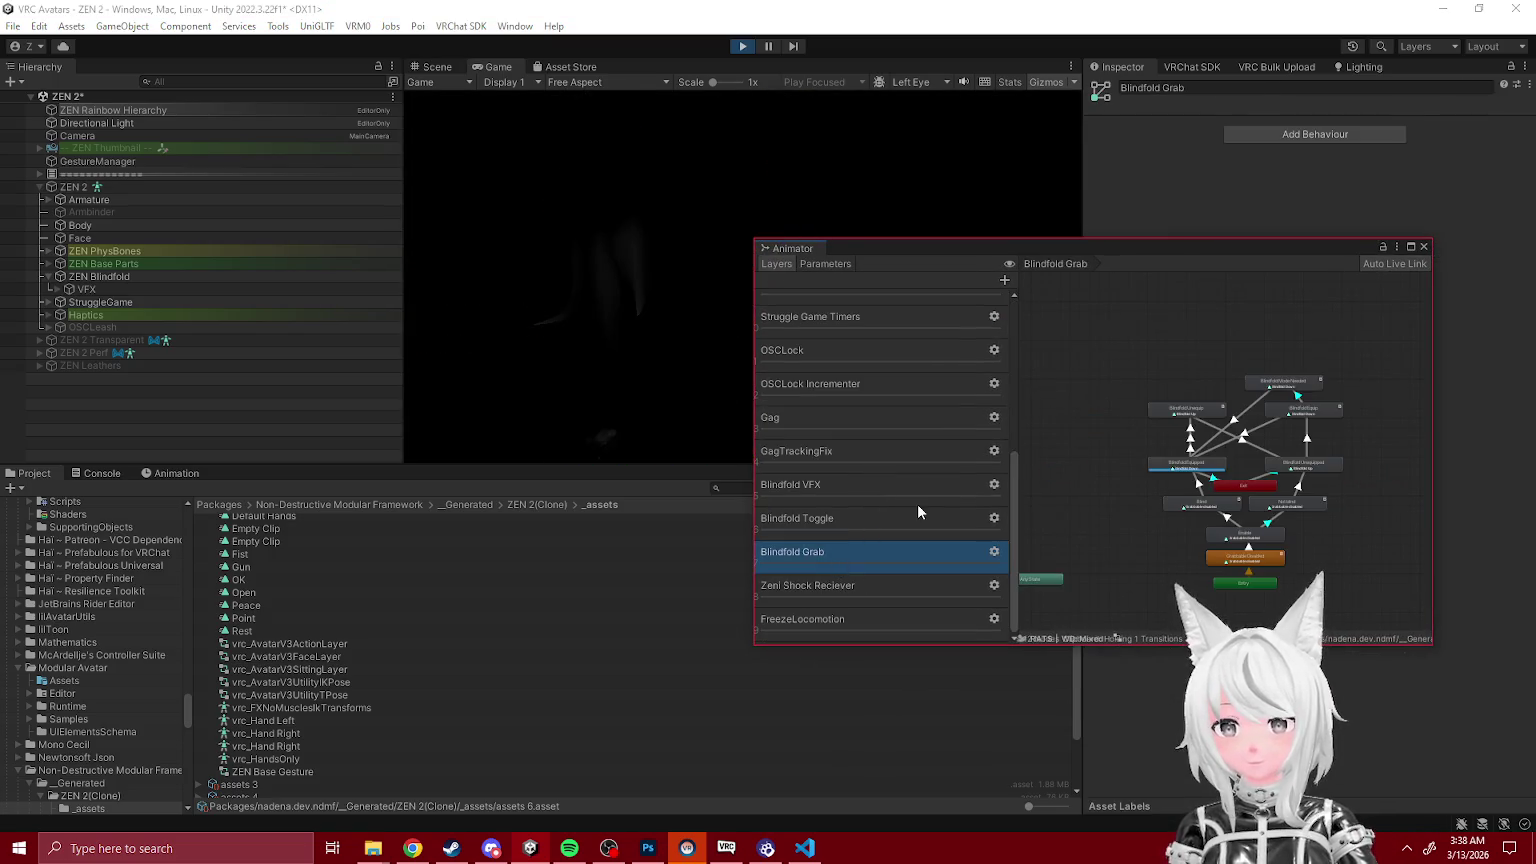
left_click_drag(881, 249, 1172, 258)
left_click(698, 158)
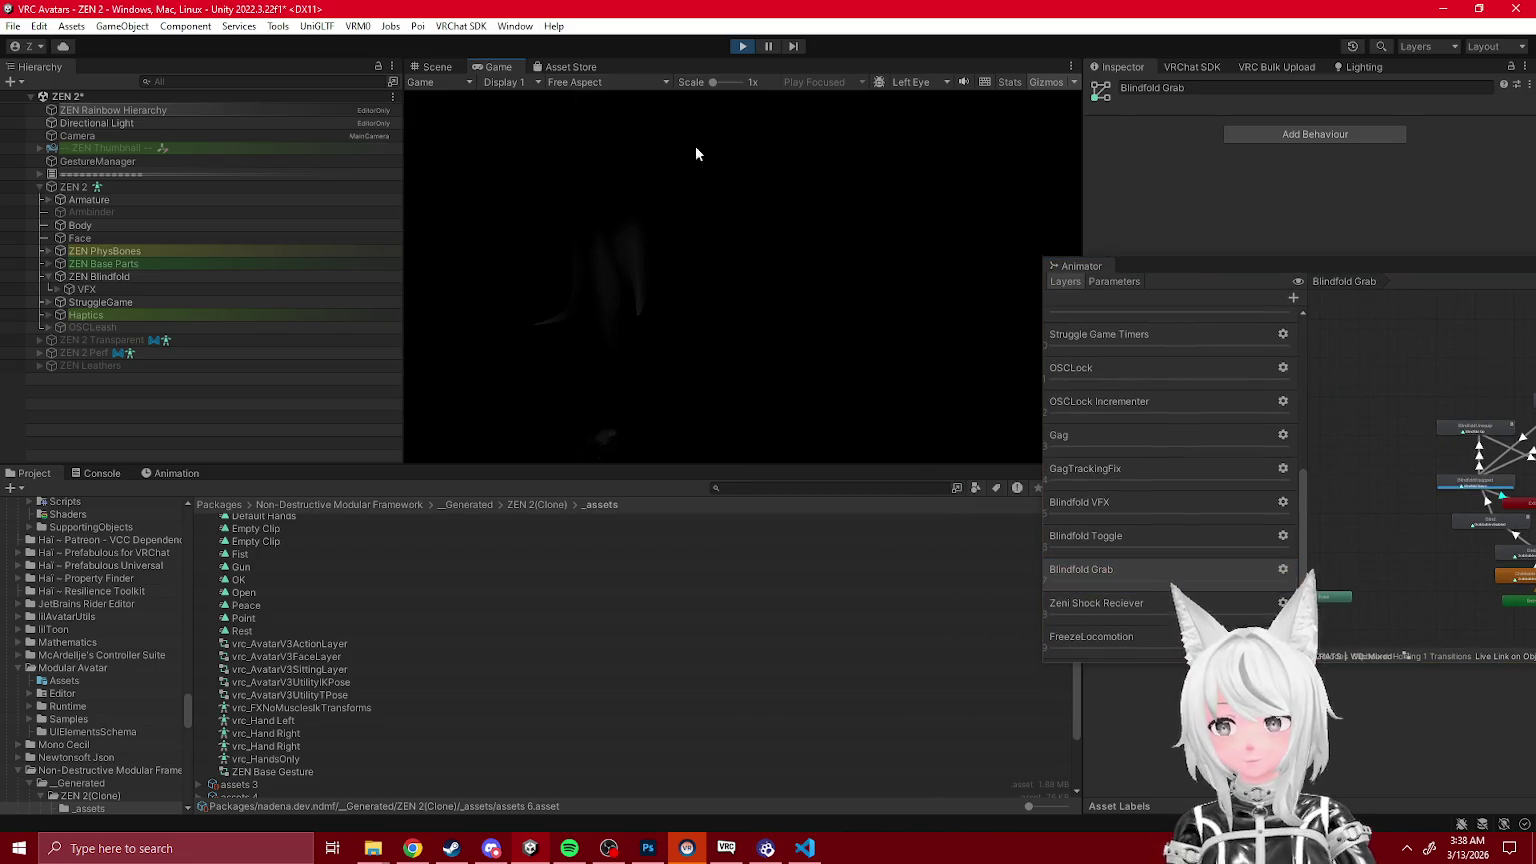
left_click(93, 188)
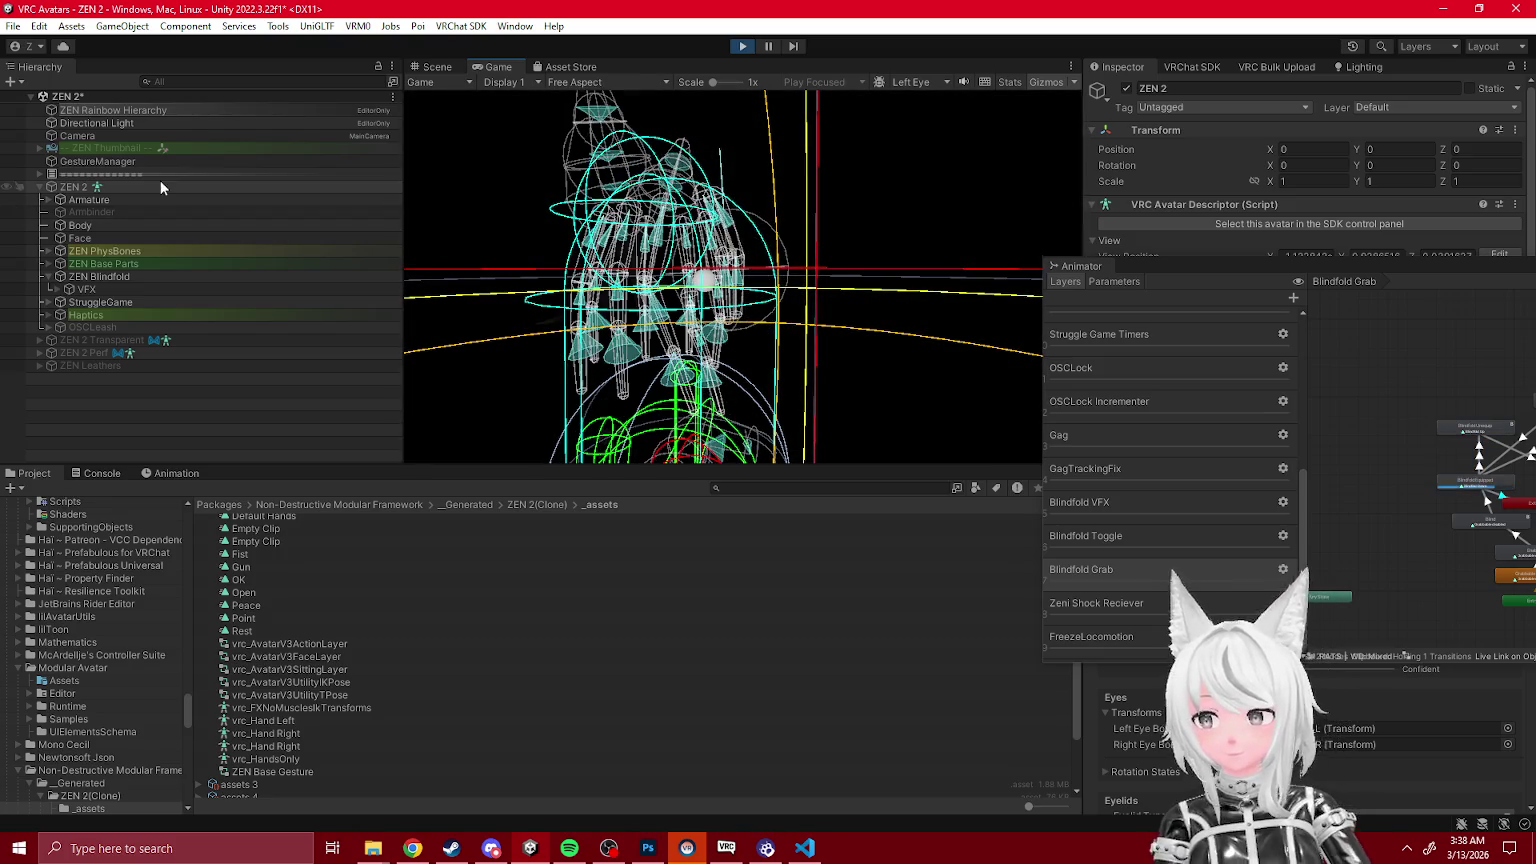
Step: Turn Fog Mode on and off from GestureManager's blindfold submenu, then exit Play mode
left_click(160, 162)
left_click_drag(1251, 278, 495, 472)
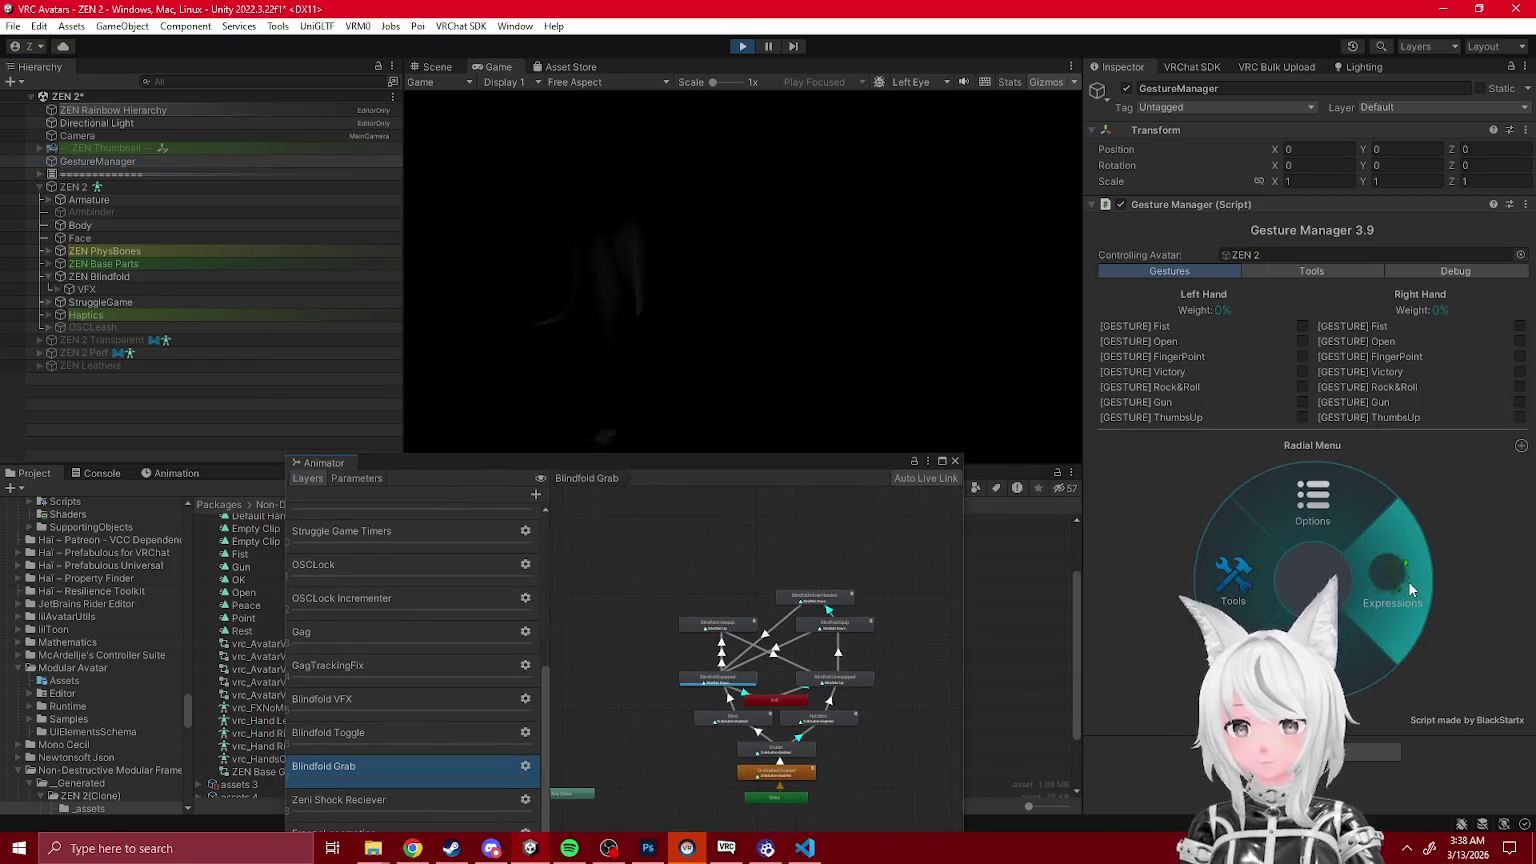
left_click(1365, 622)
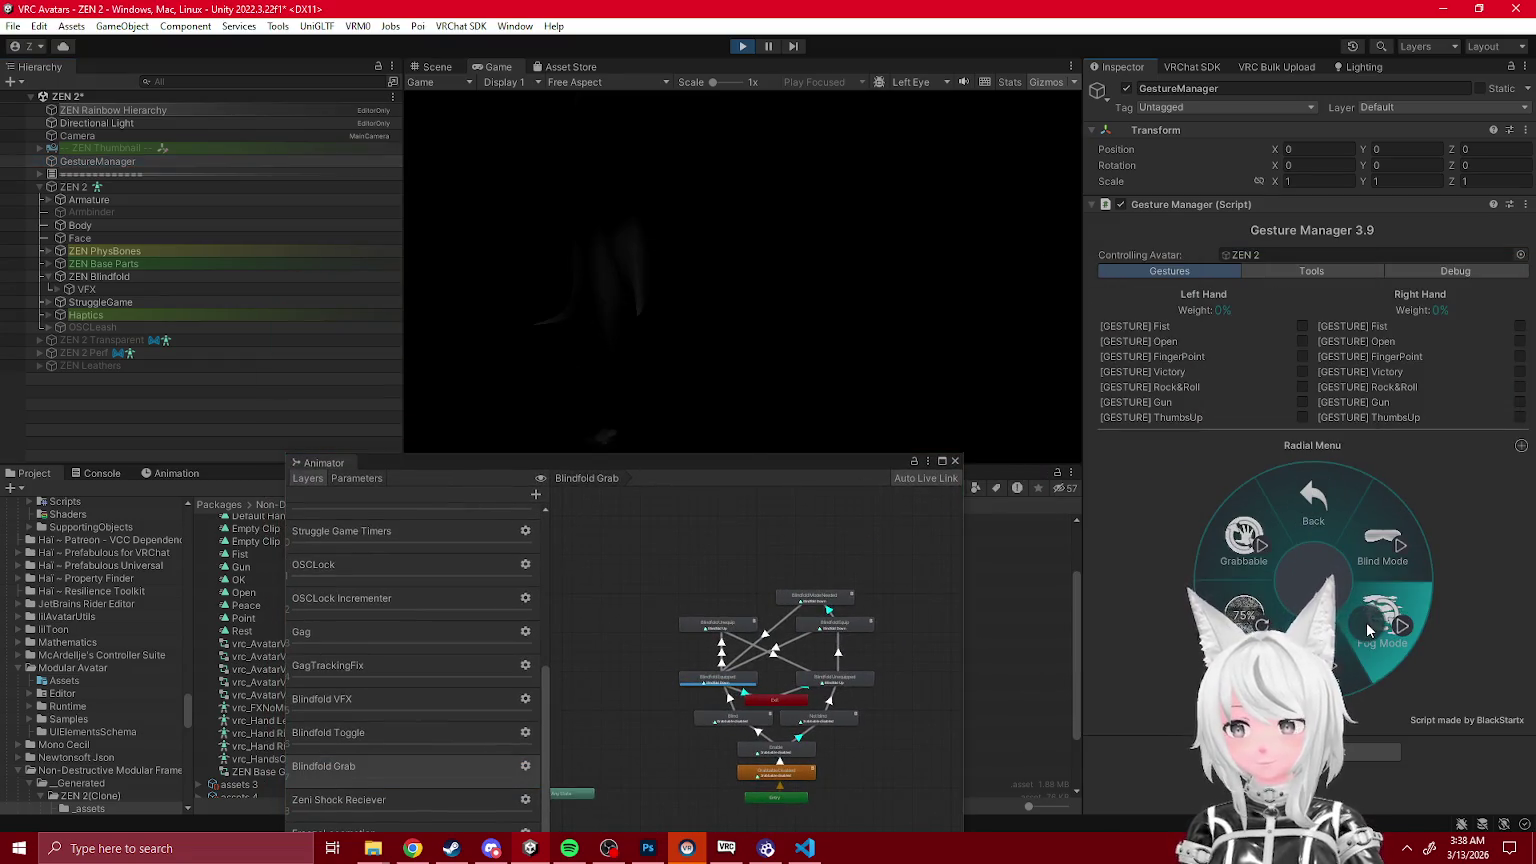
left_click(1366, 621)
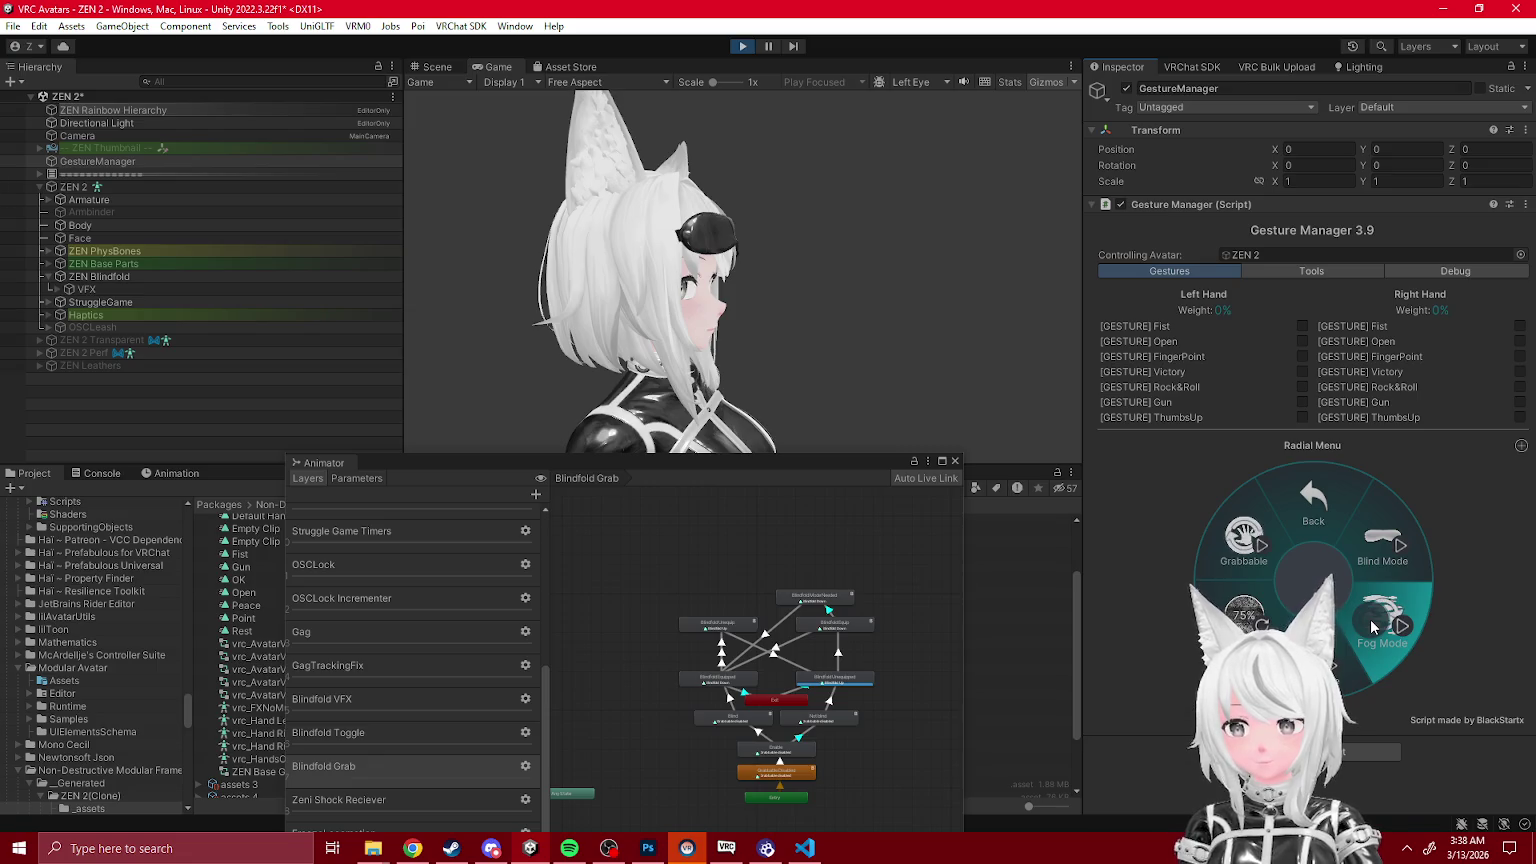
left_click(1371, 619)
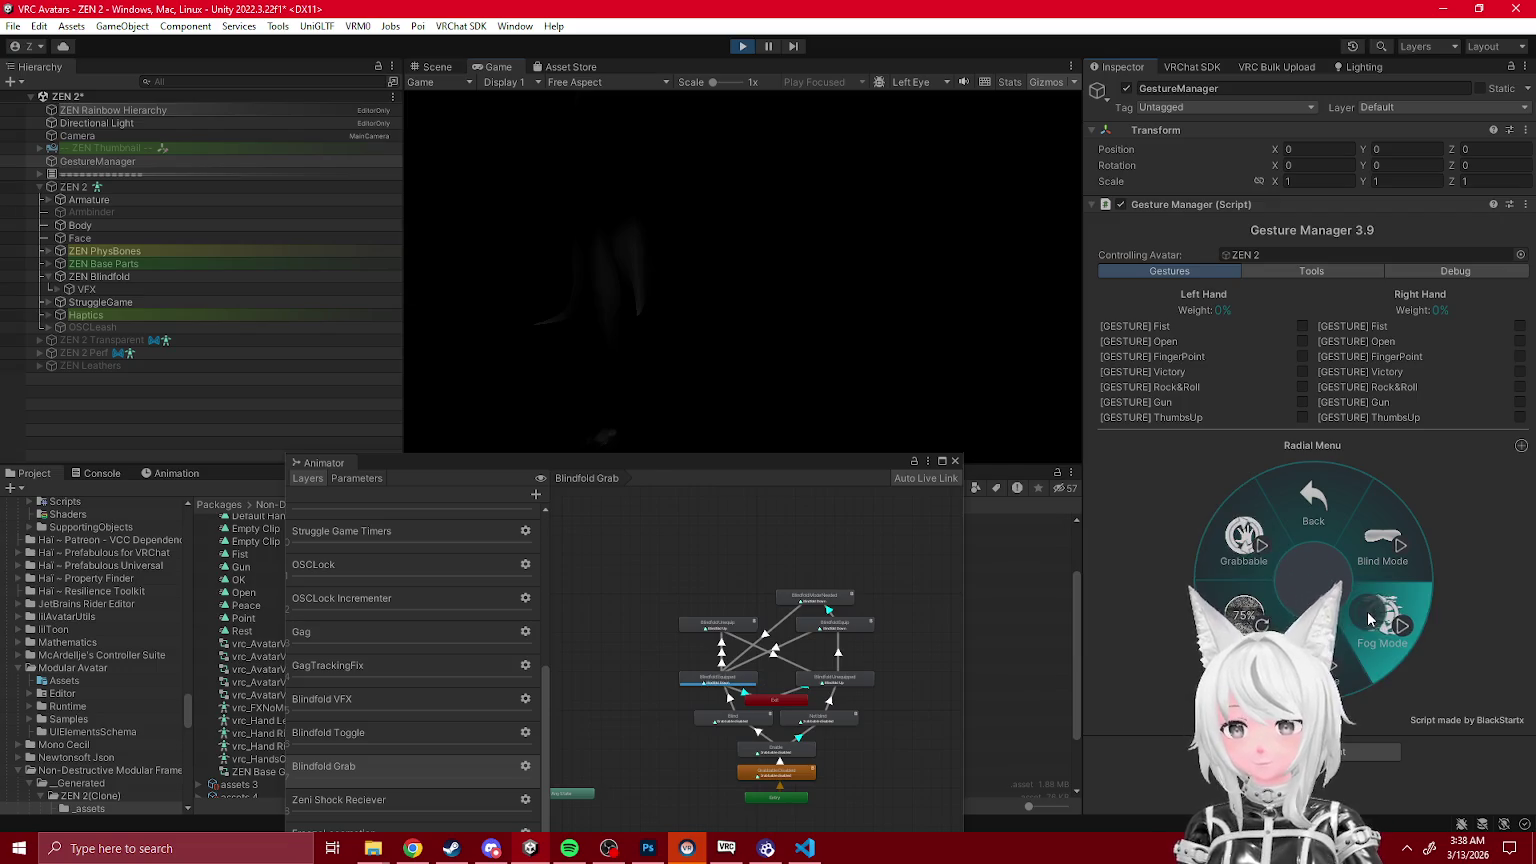
left_click(1359, 615)
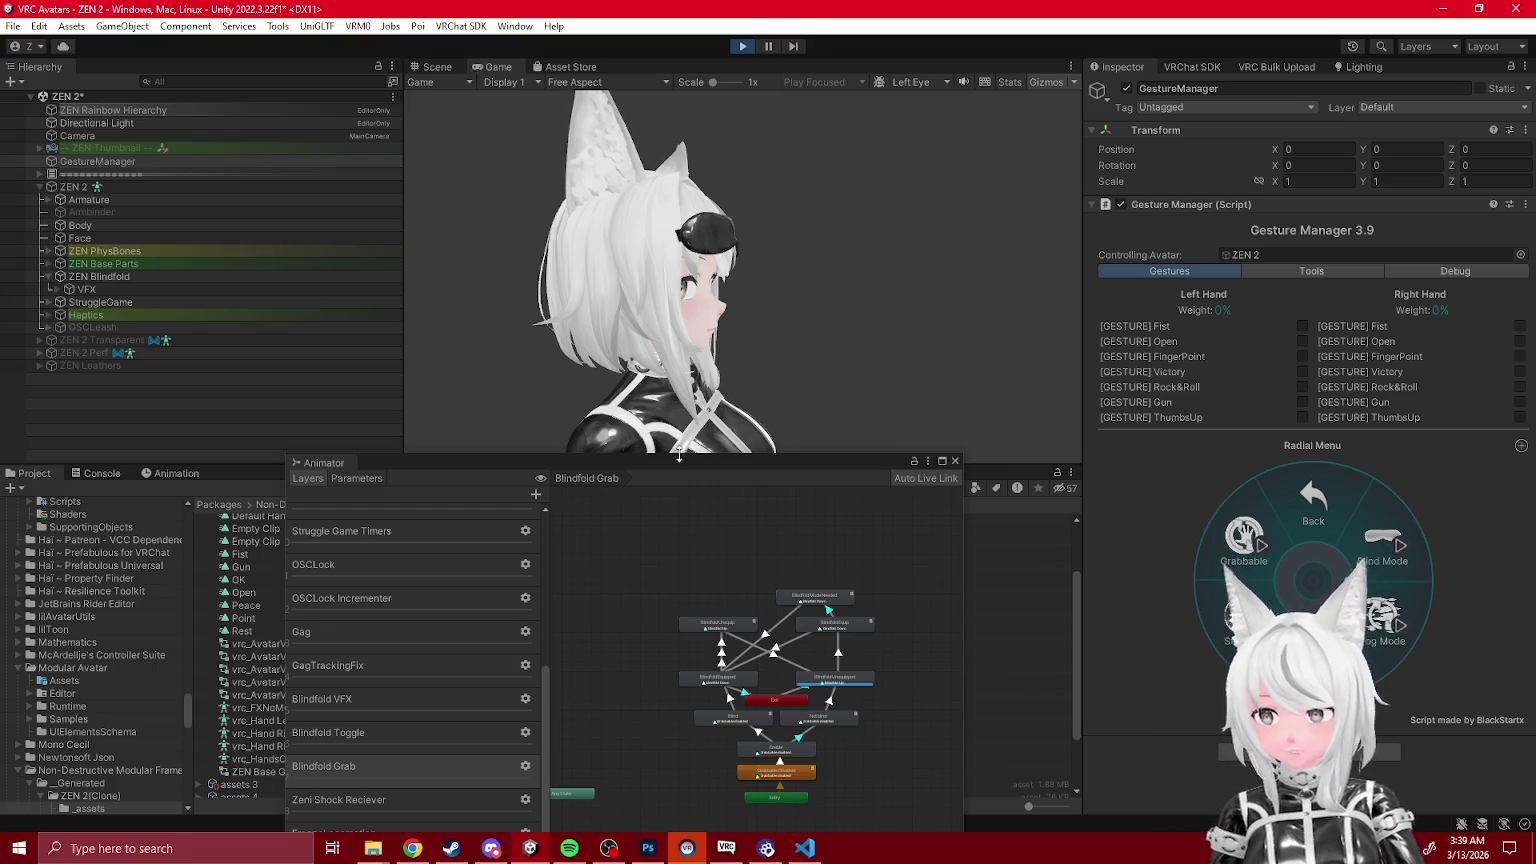
left_click_drag(674, 463, 700, 279)
left_click(750, 49)
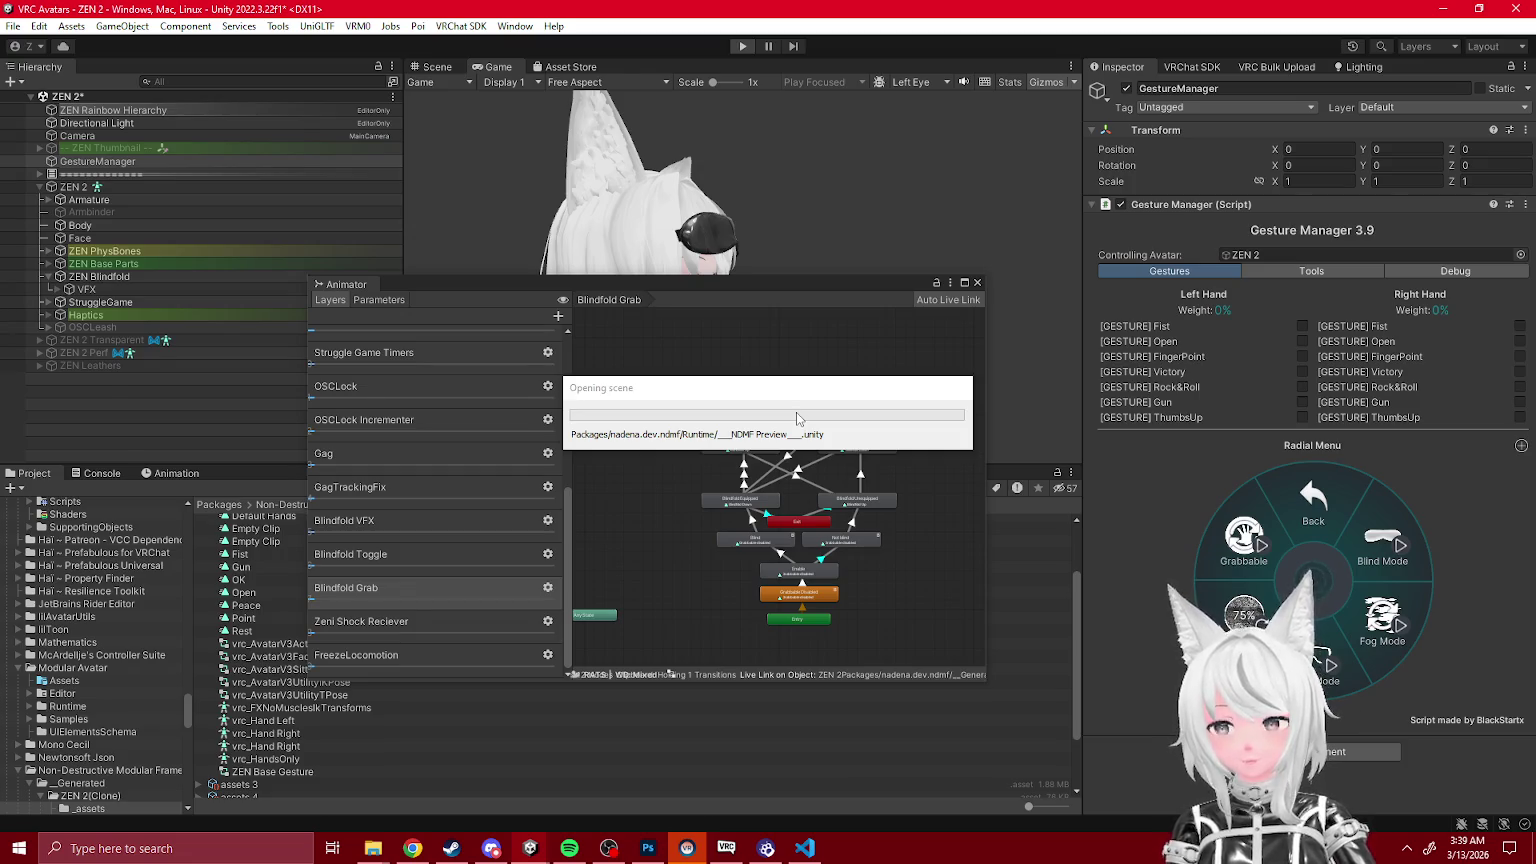
Step: Dock the Animator and load Grabbable's MA Merge Animator controller, _Blindfold Grabbable, into it
left_click_drag(374, 289, 647, 81)
left_click(440, 68)
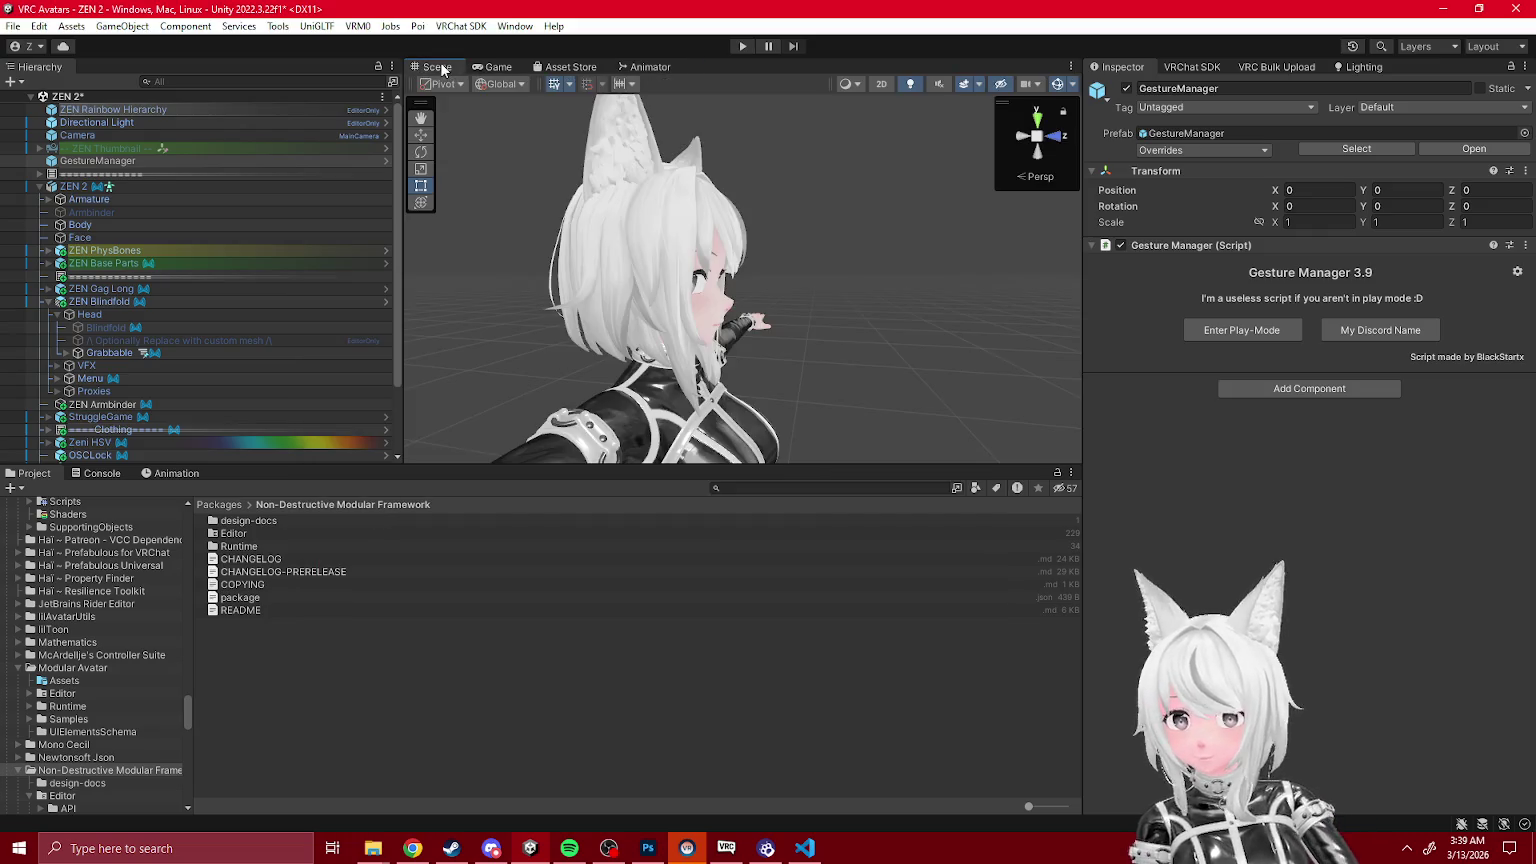
scroll(201, 300, "down", 2)
left_click(64, 304)
left_click(109, 303)
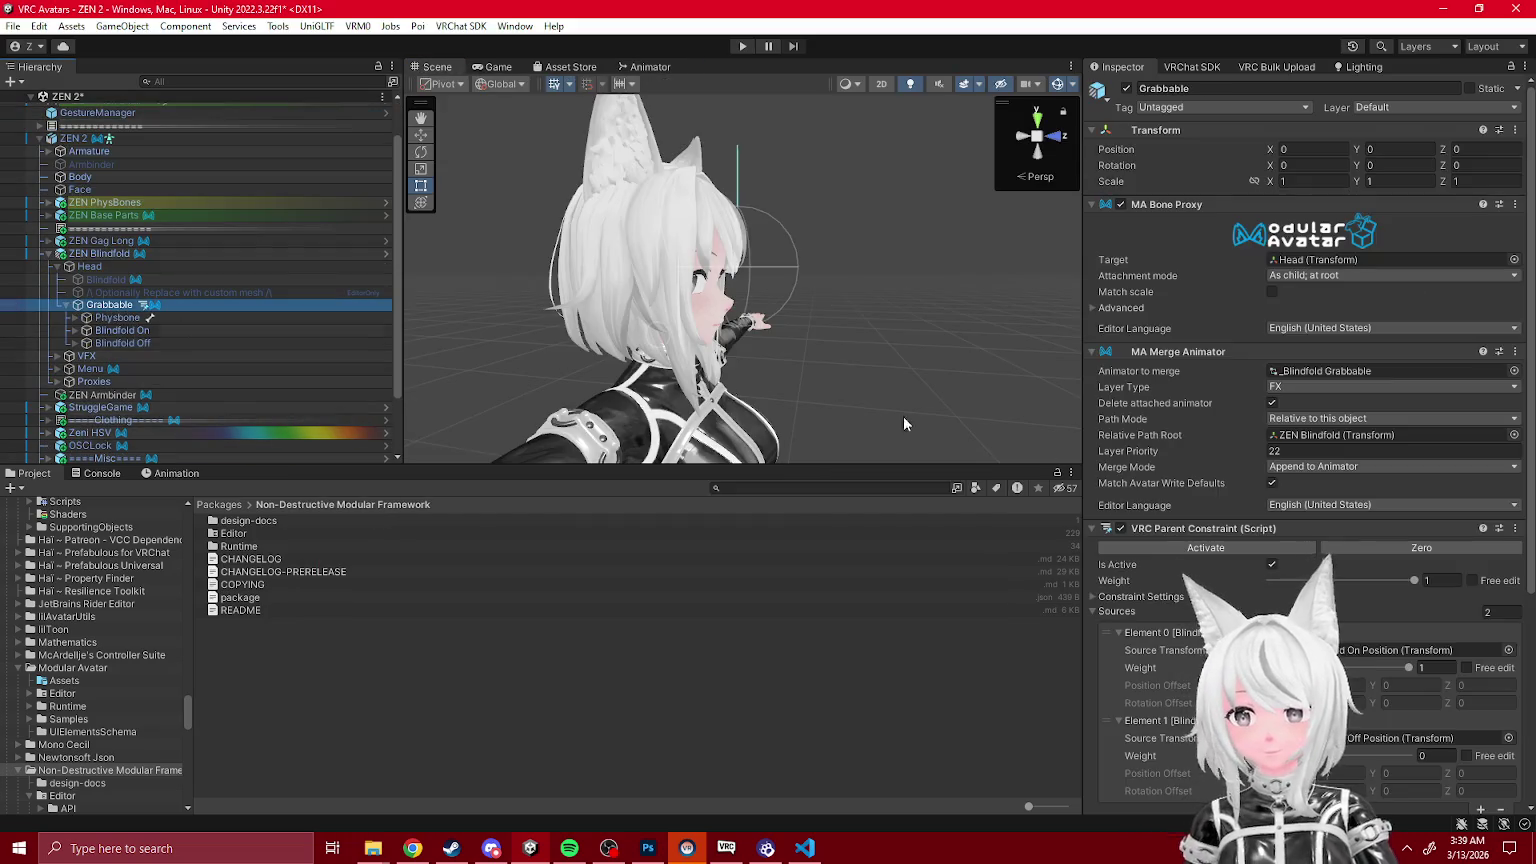
scroll(1297, 505, "down", 5)
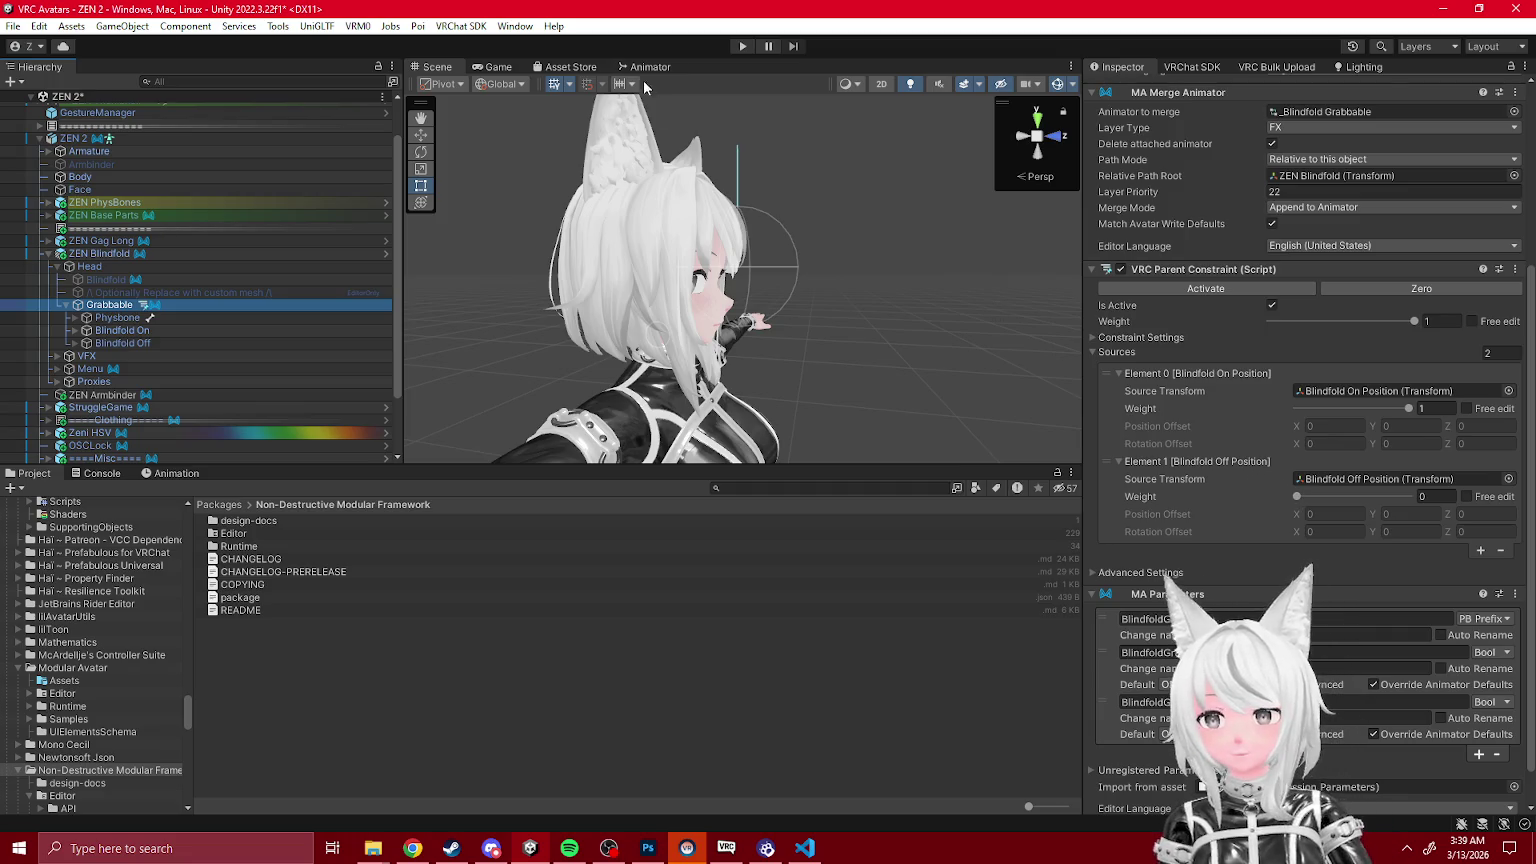
left_click(648, 68)
scroll(1362, 384, "up", 3)
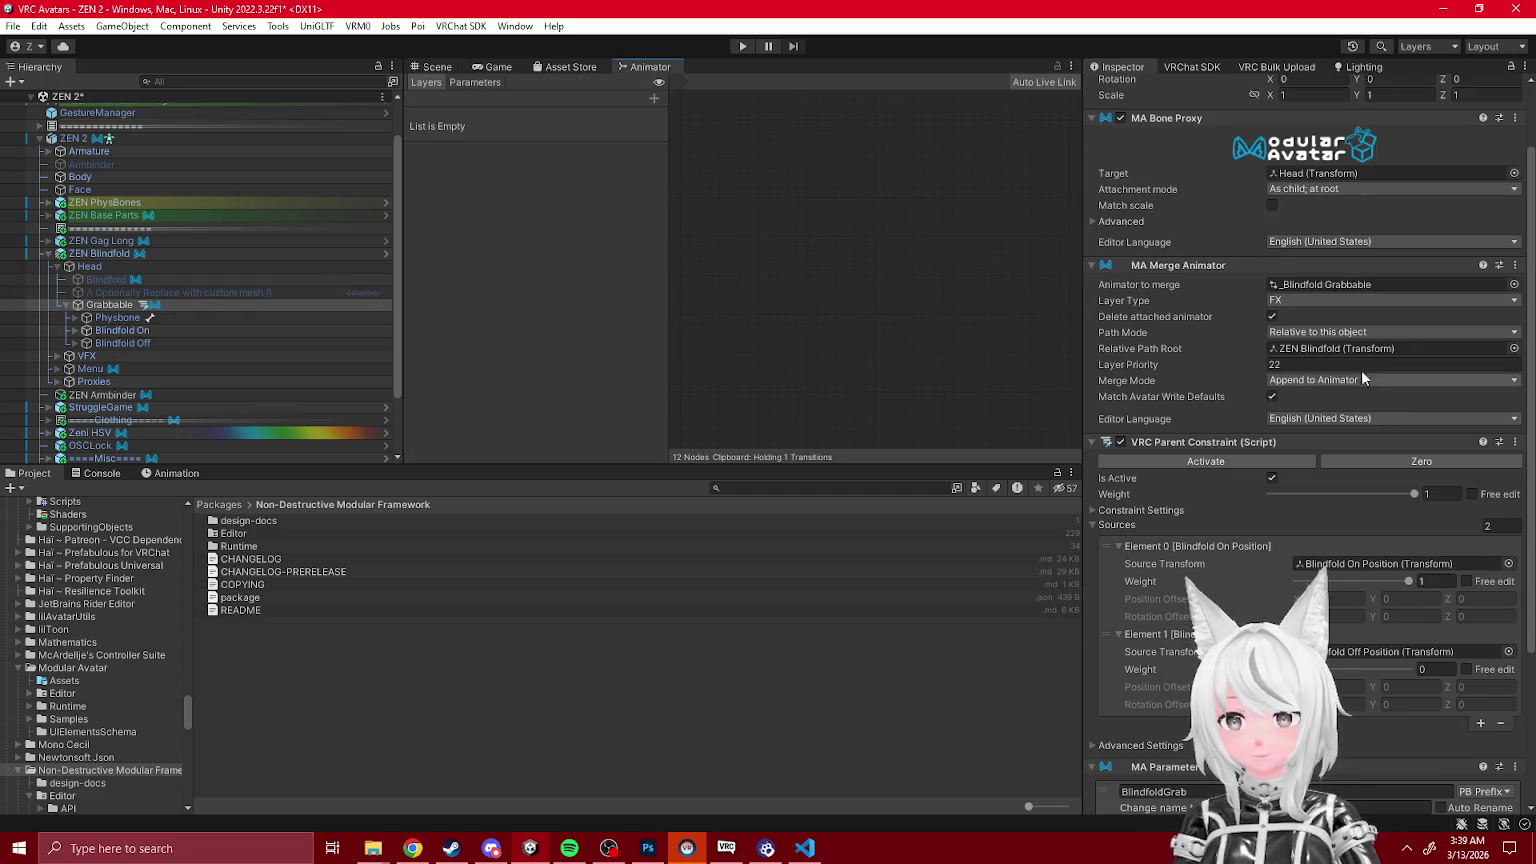
left_click(1328, 285)
left_click(299, 522)
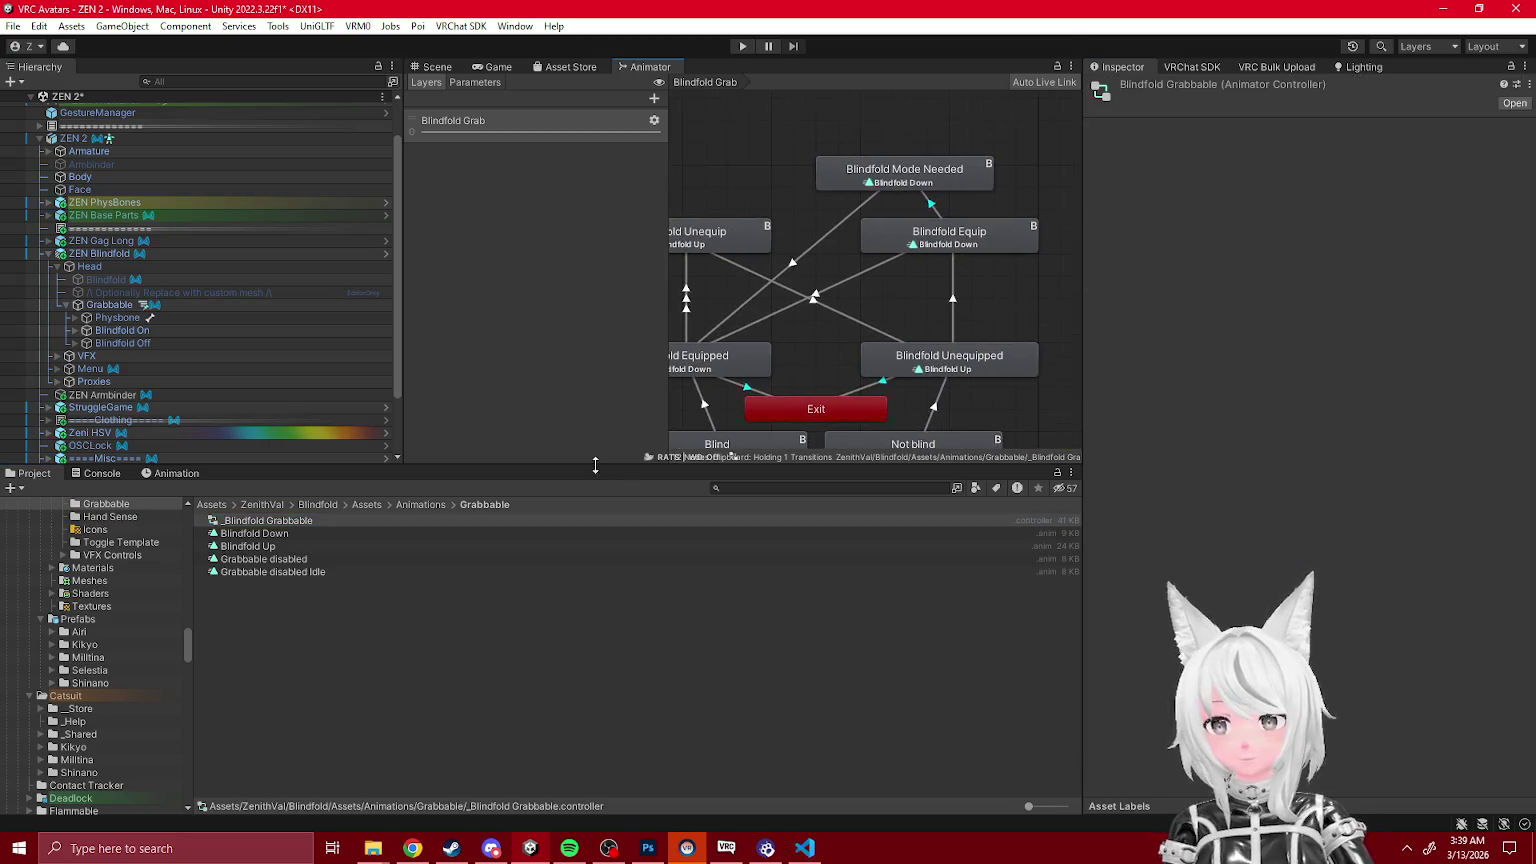
Step: Create new transitions both ways between Blindfold Equipped and Blindfold Unequipped
left_click_drag(823, 360, 894, 303)
left_click(767, 240)
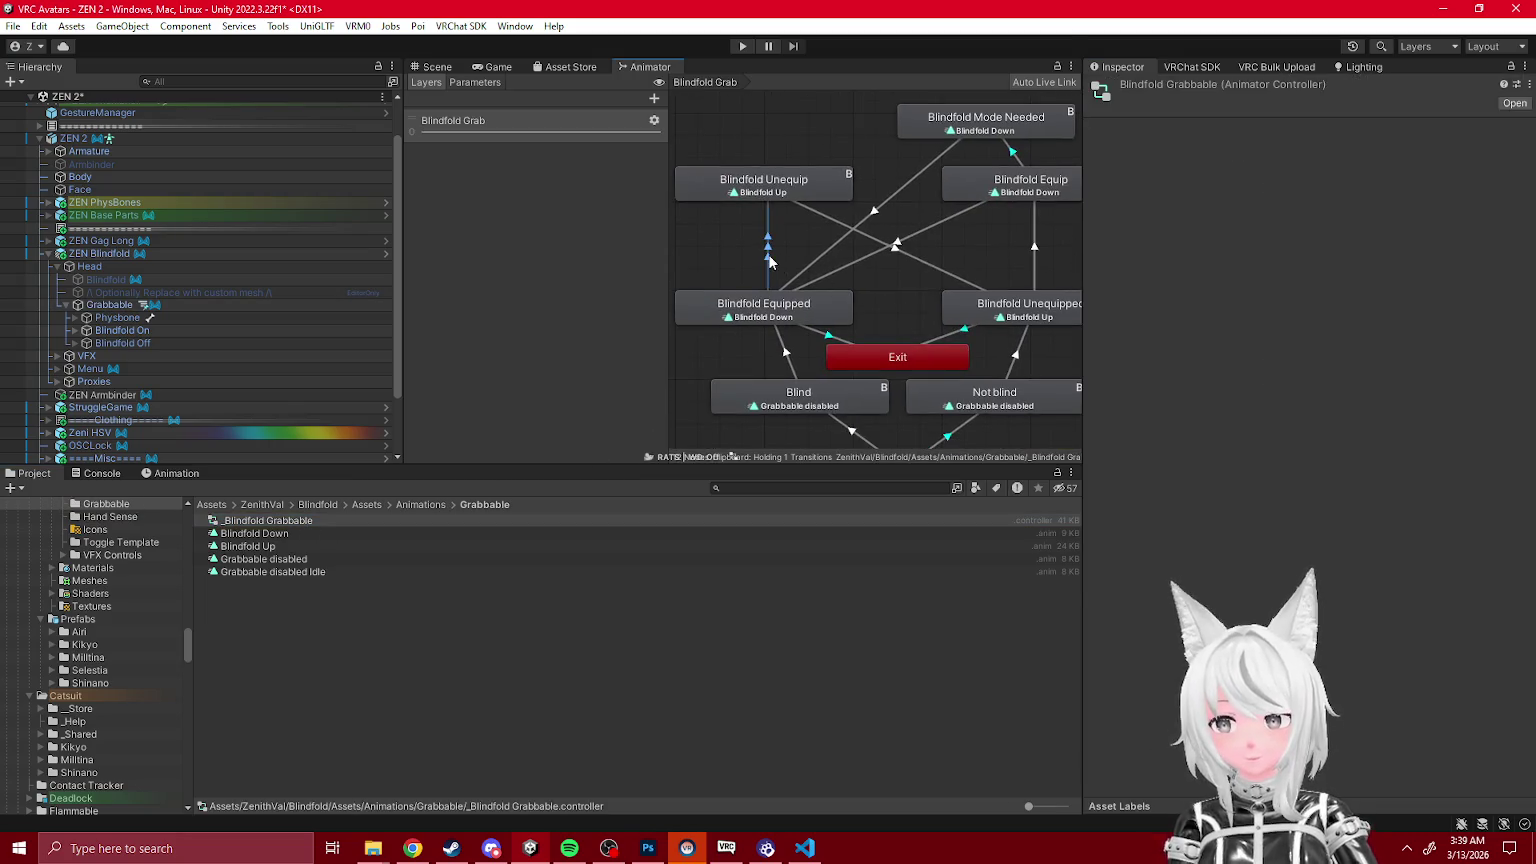
left_click(1250, 167)
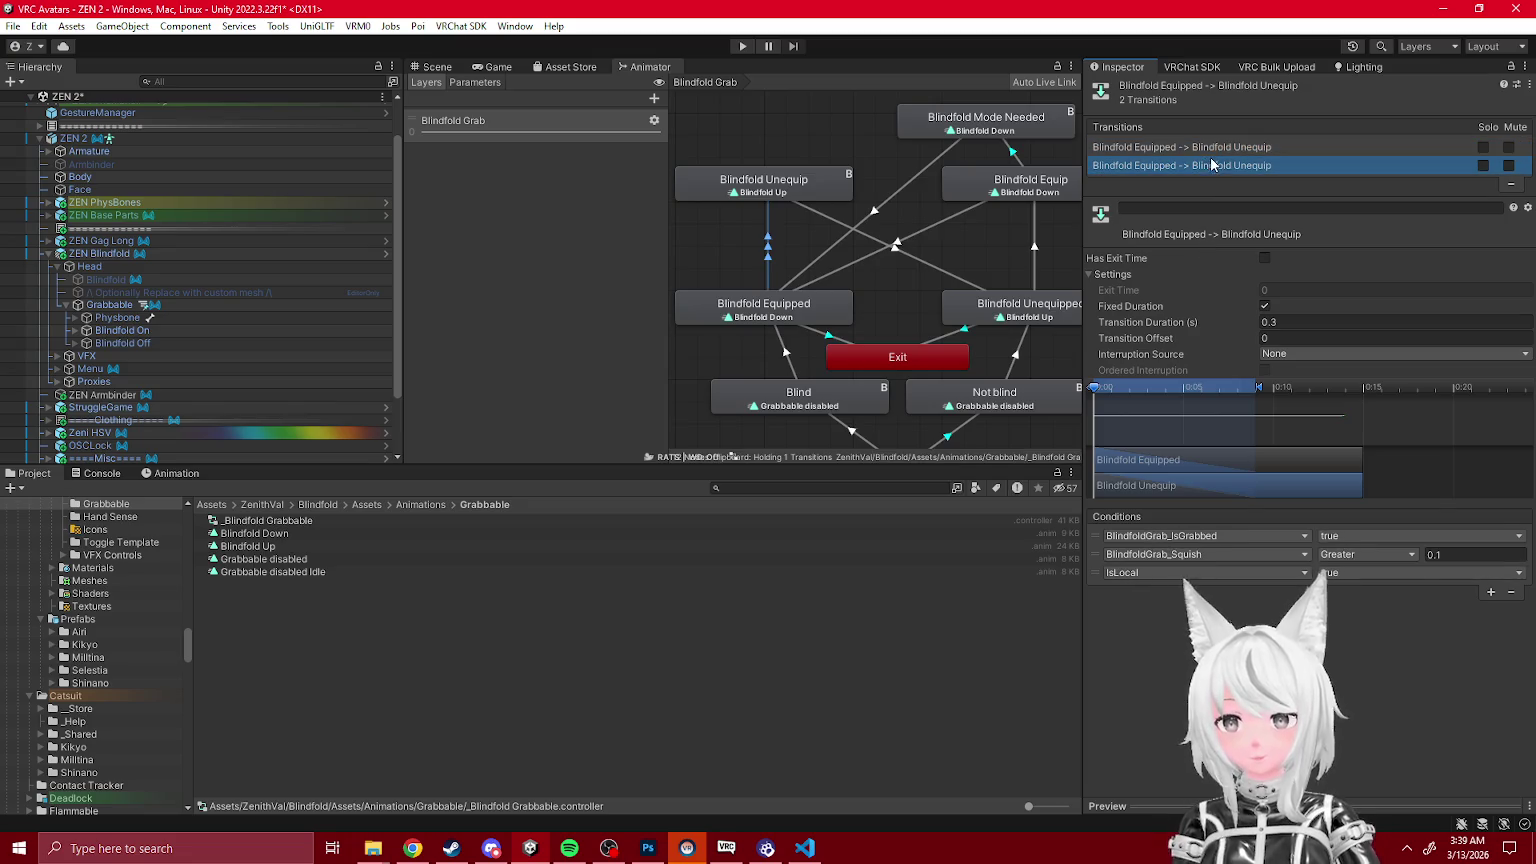
right_click(962, 307)
left_click(1000, 314)
left_click(801, 309)
right_click(825, 303)
left_click(861, 309)
left_click(980, 320)
Step: Give Unequipped-to-Equipped conditions IsLocal false and BlindfoldGrabState, with 0.25 transition duration
left_click(909, 306)
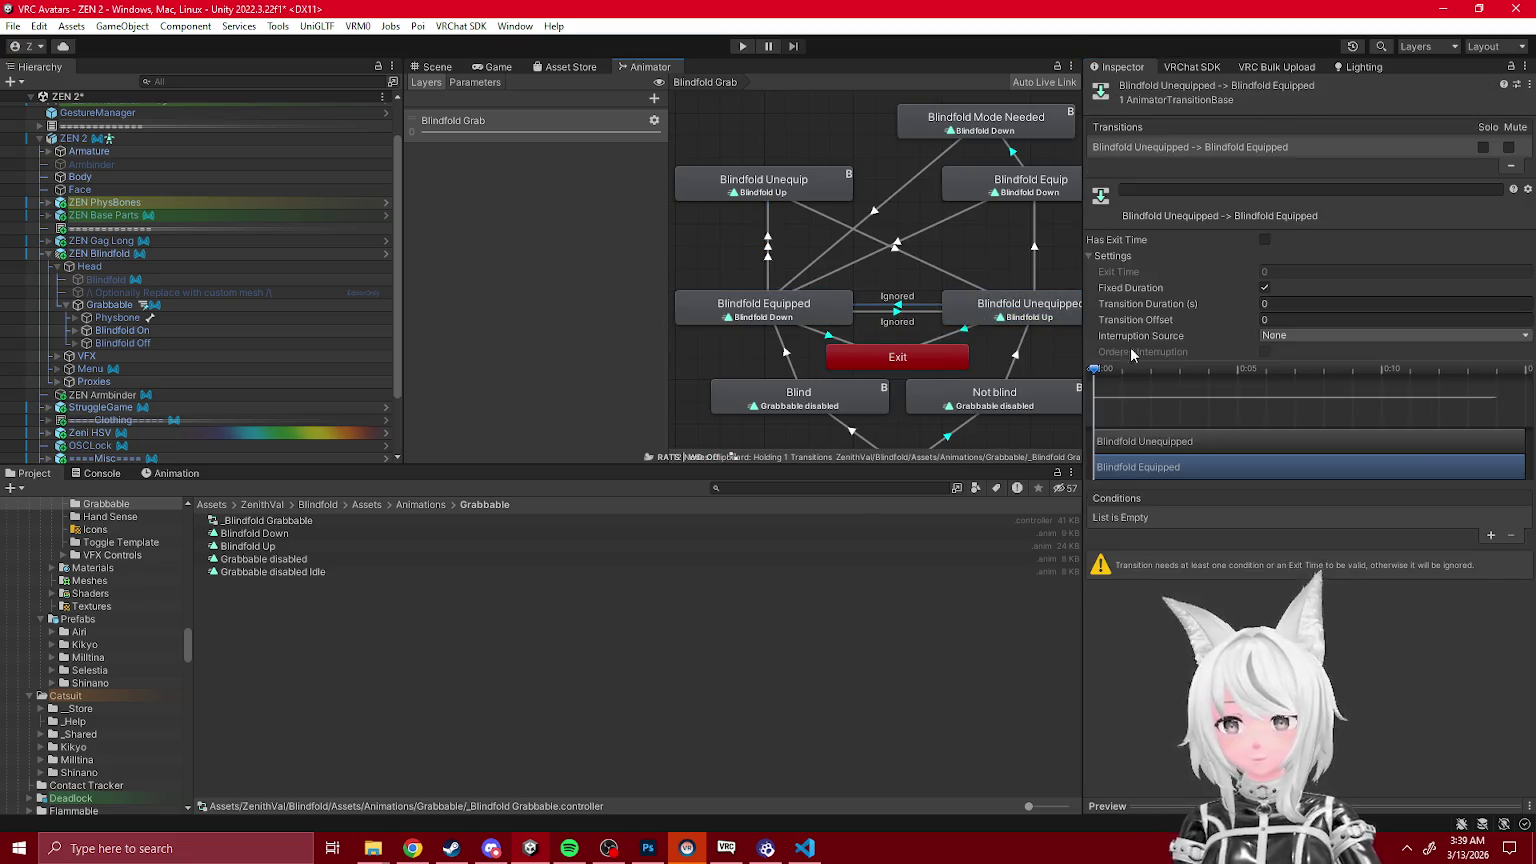
left_click(1491, 538)
left_click(1225, 521)
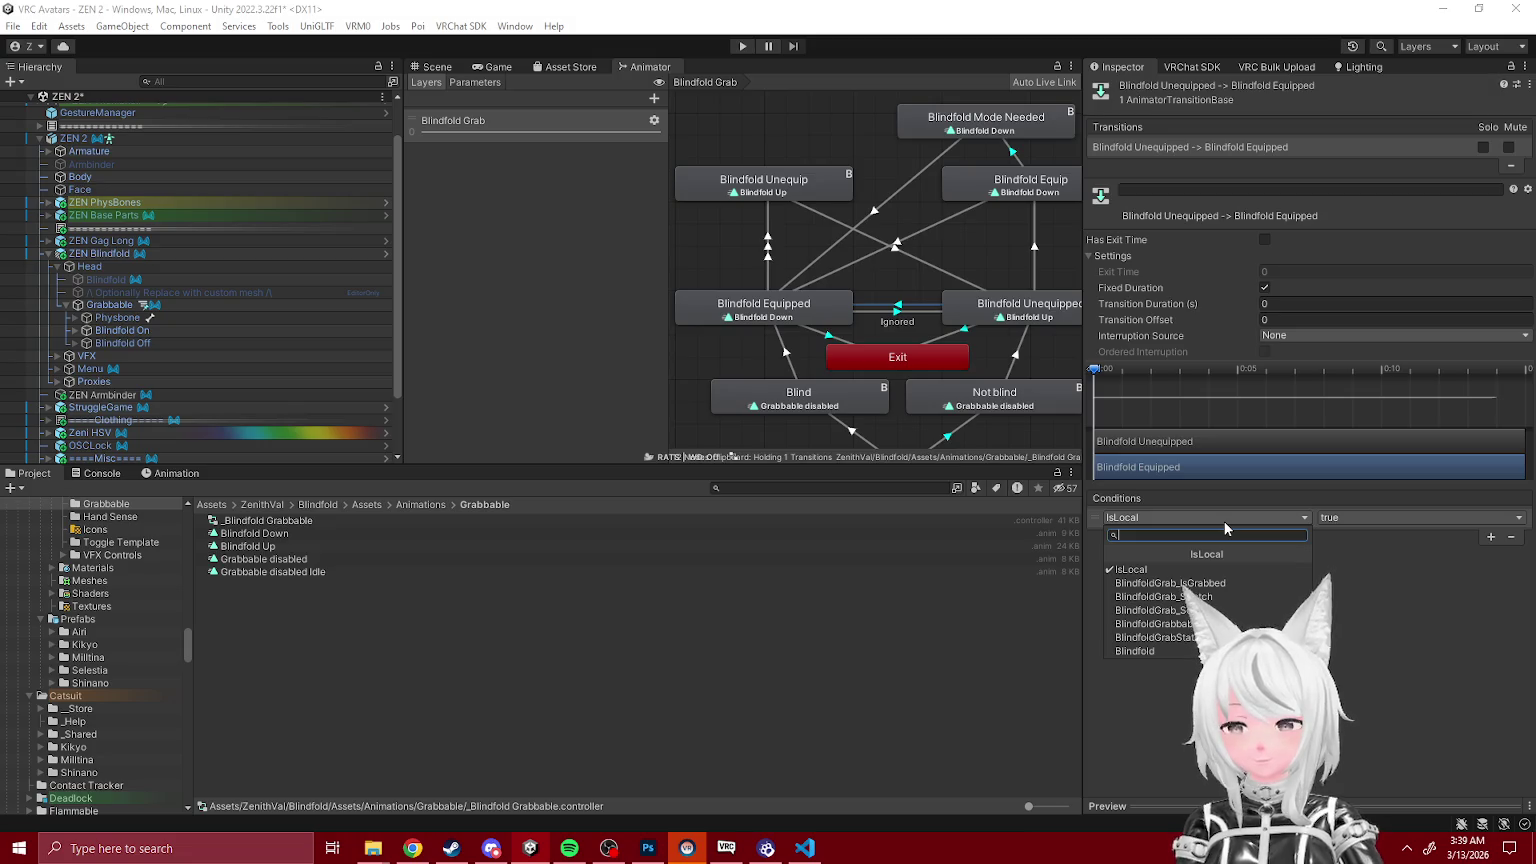
left_click(1341, 518)
left_click(1353, 554)
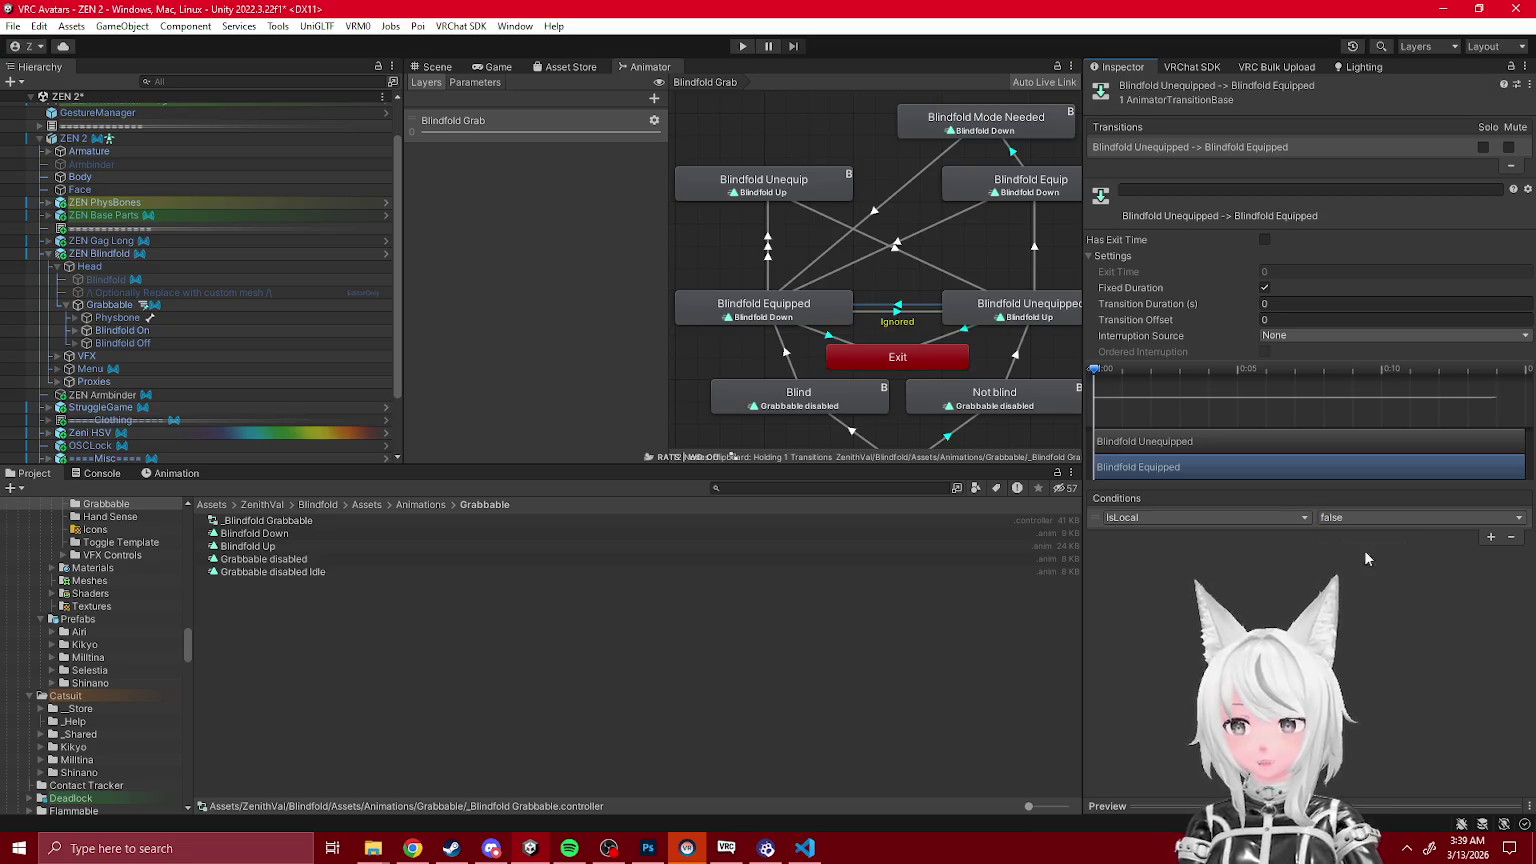
left_click(1490, 538)
left_click(1157, 536)
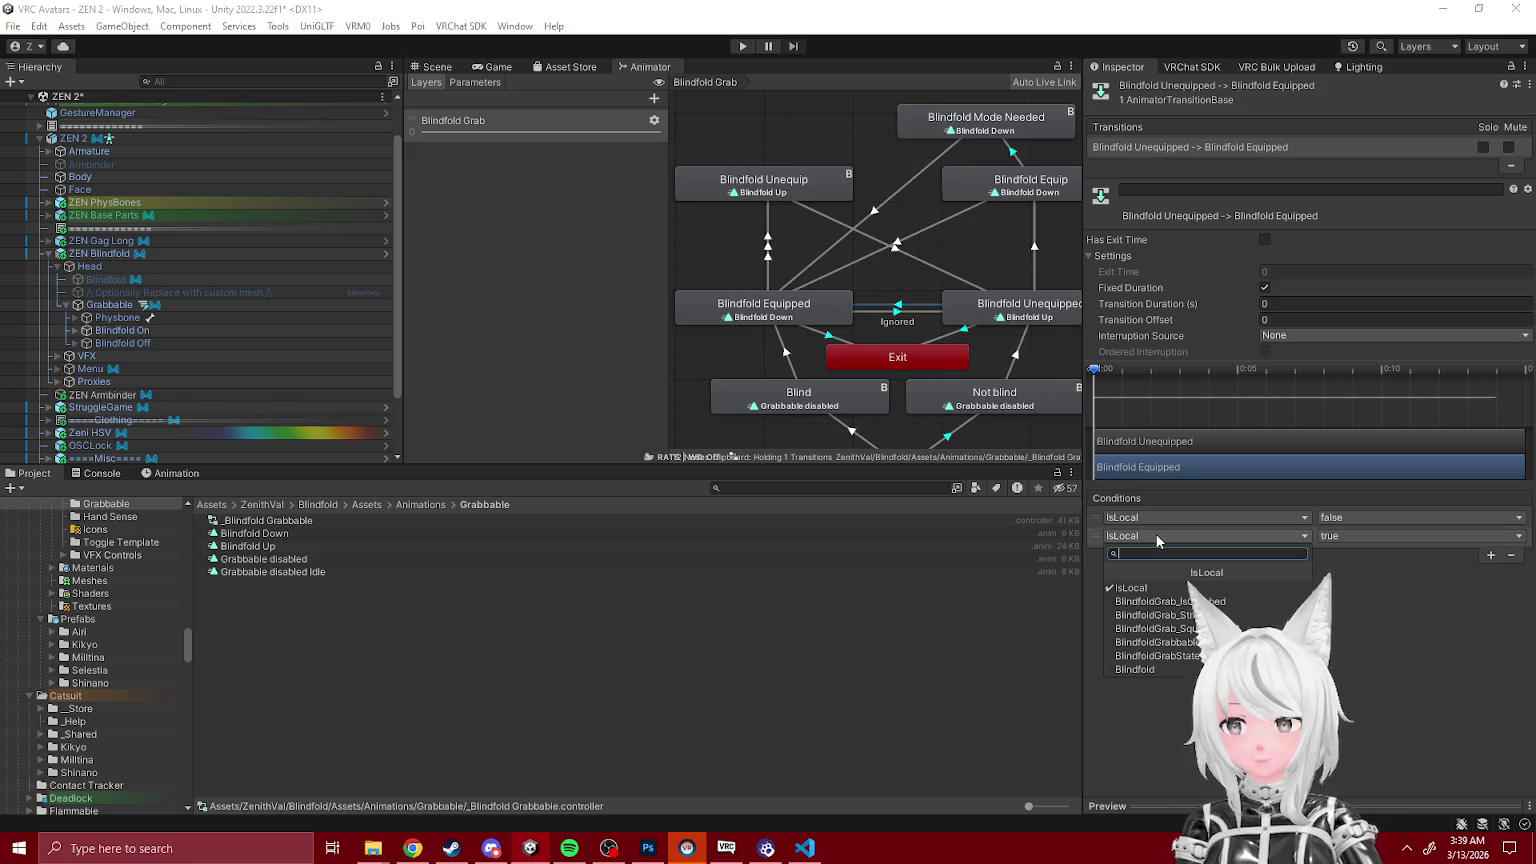
type("blind")
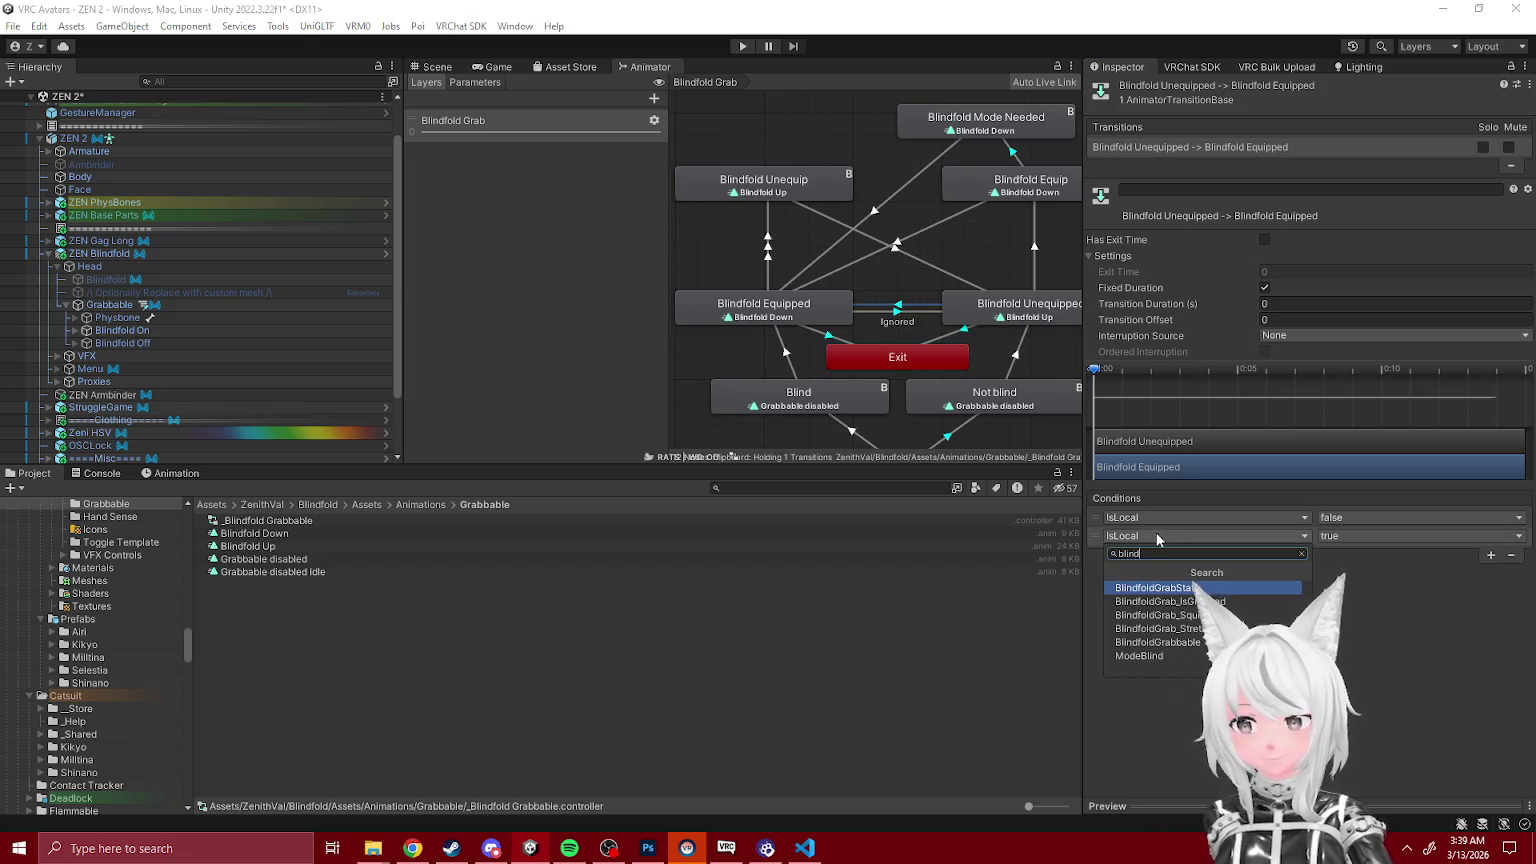
key("Return")
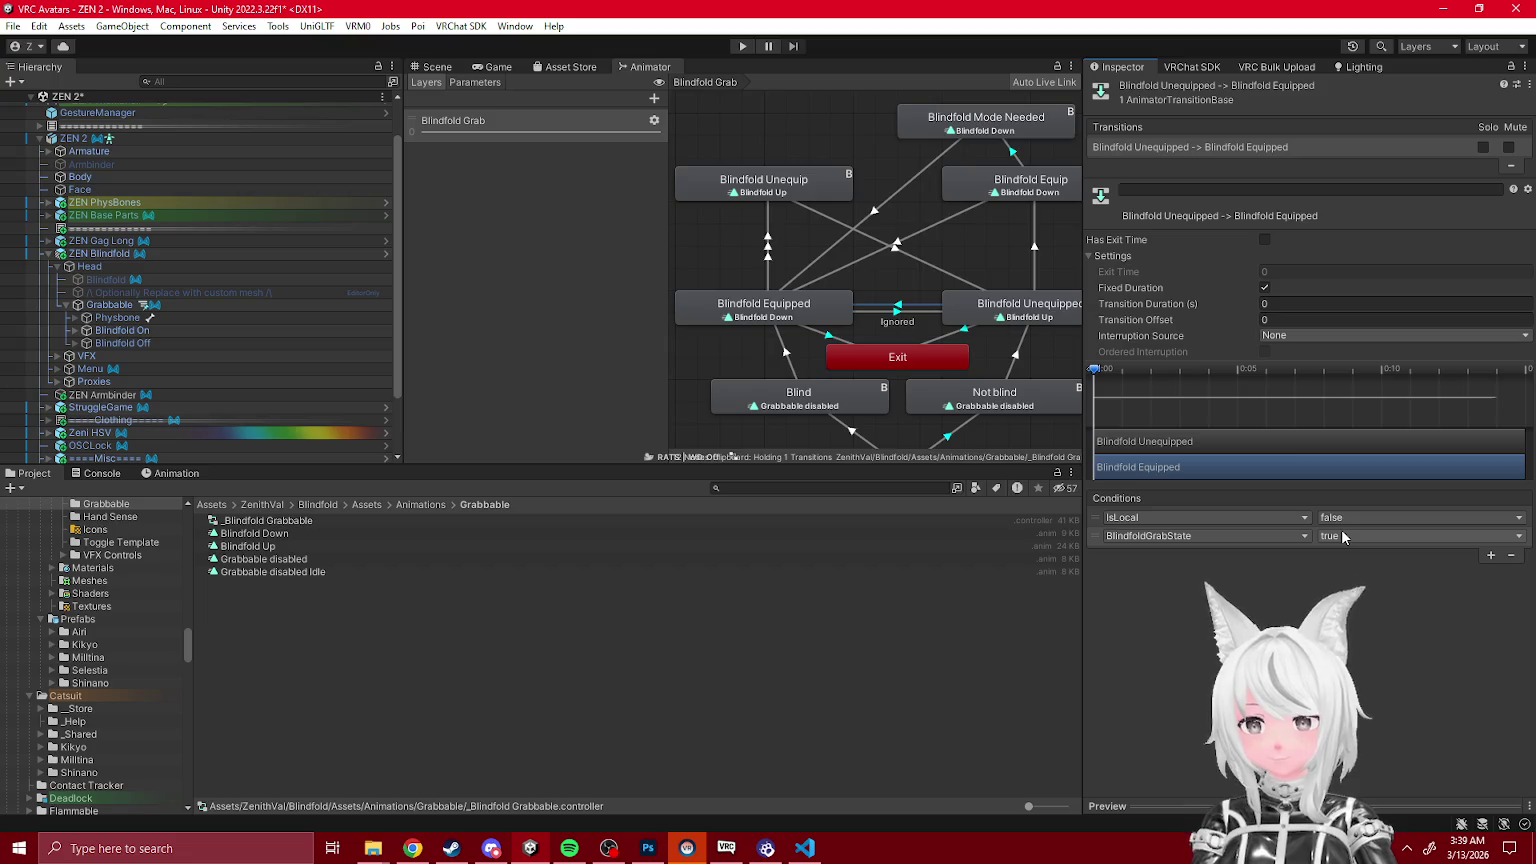
left_click(1292, 304)
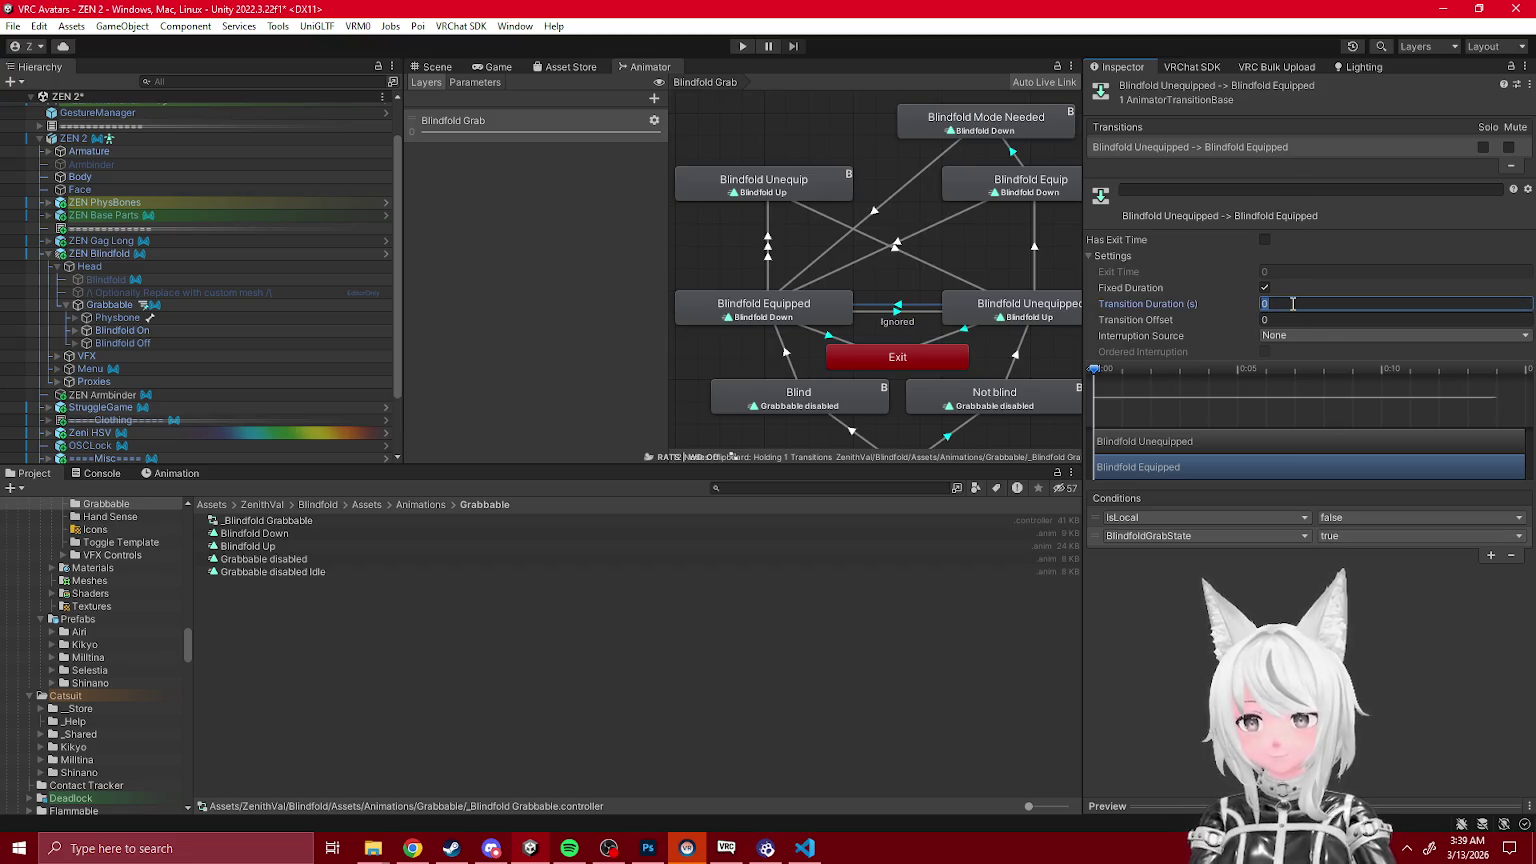
type("0.25")
Step: Copy that transition's settings and conditions onto the reverse Equipped-to-Unequipped transition
right_click(1234, 147)
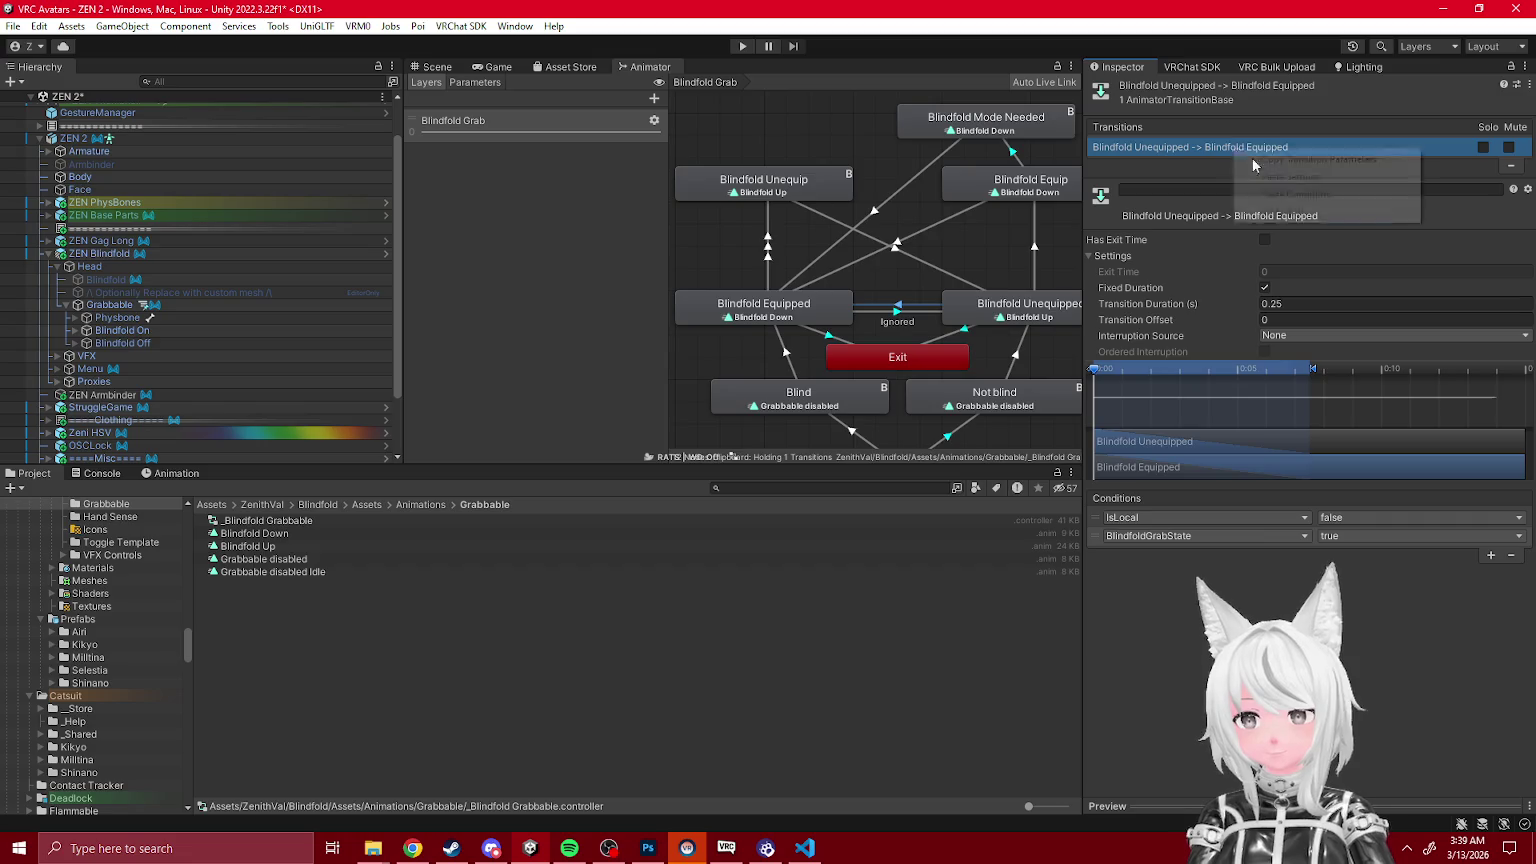
left_click(890, 310)
right_click(1224, 146)
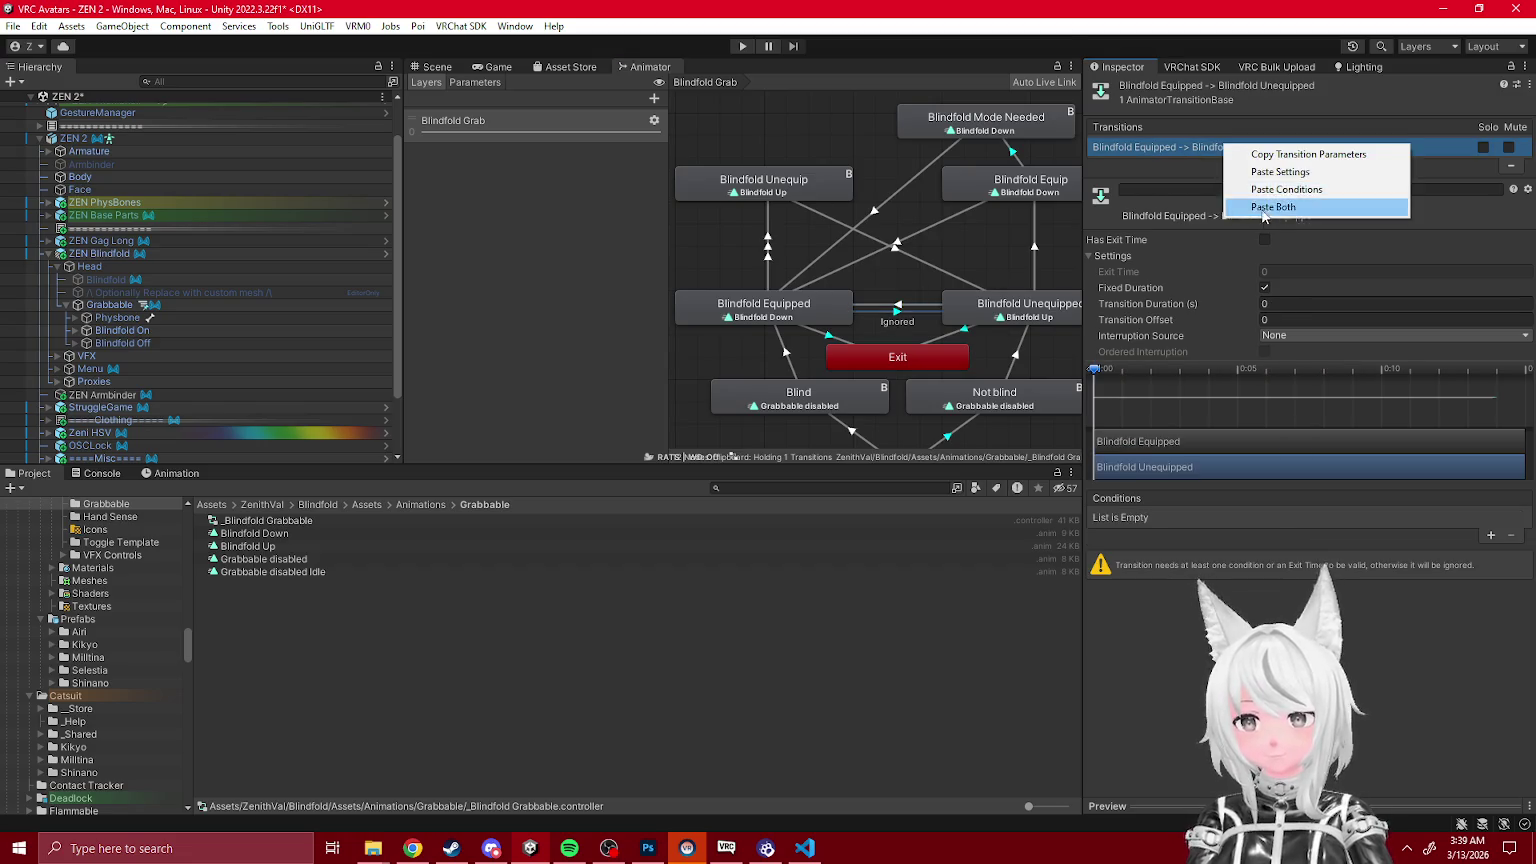
left_click(1272, 206)
Step: Reorder Blindfold Equipped's transitions, Exit first, Unequipped second, with IsLocal as the top condition
left_click(814, 315)
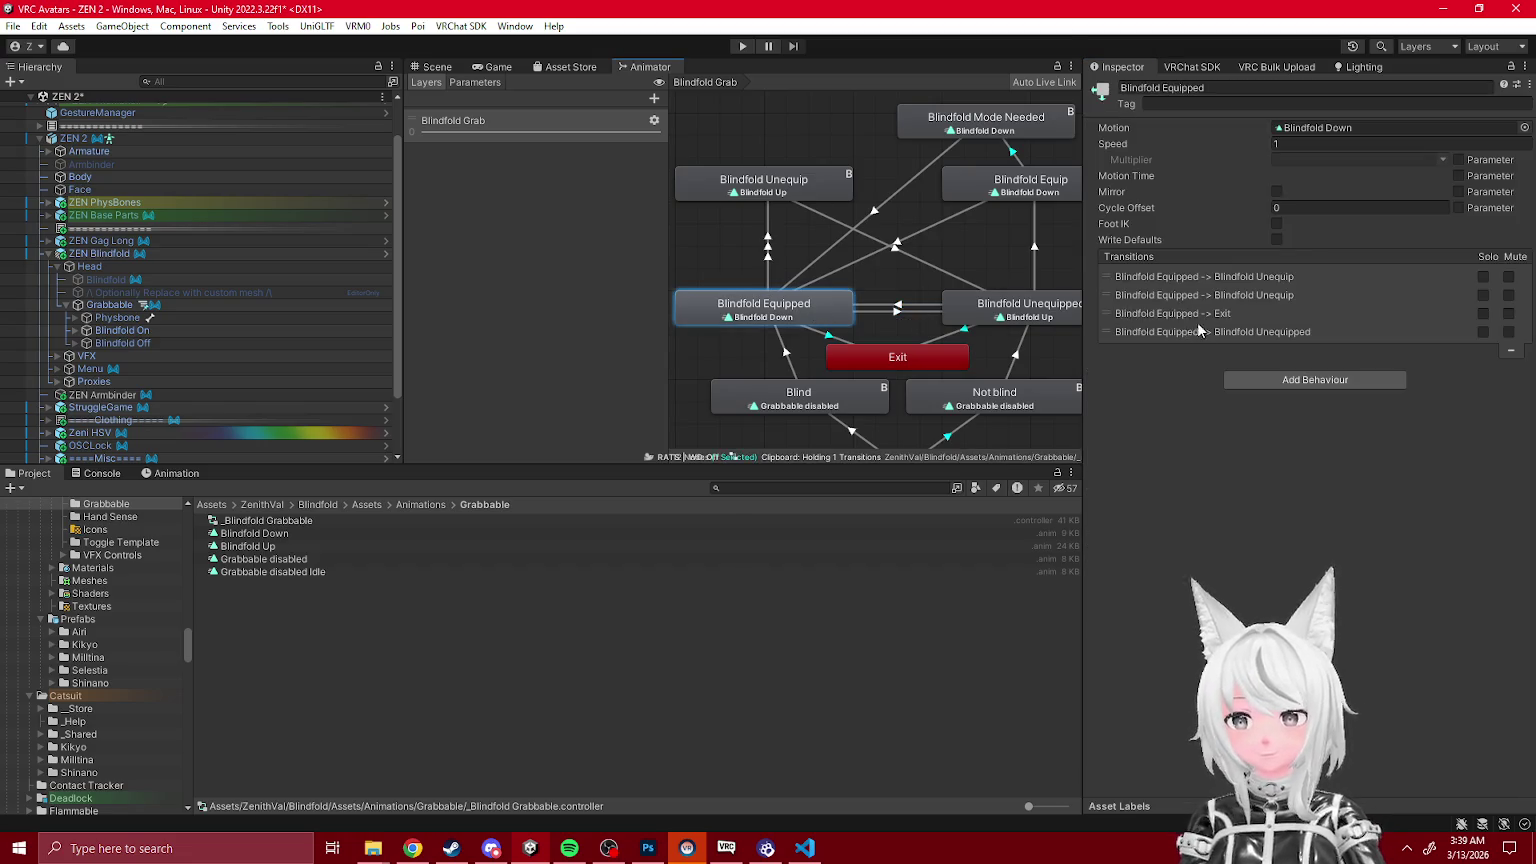
left_click_drag(1175, 313, 1175, 278)
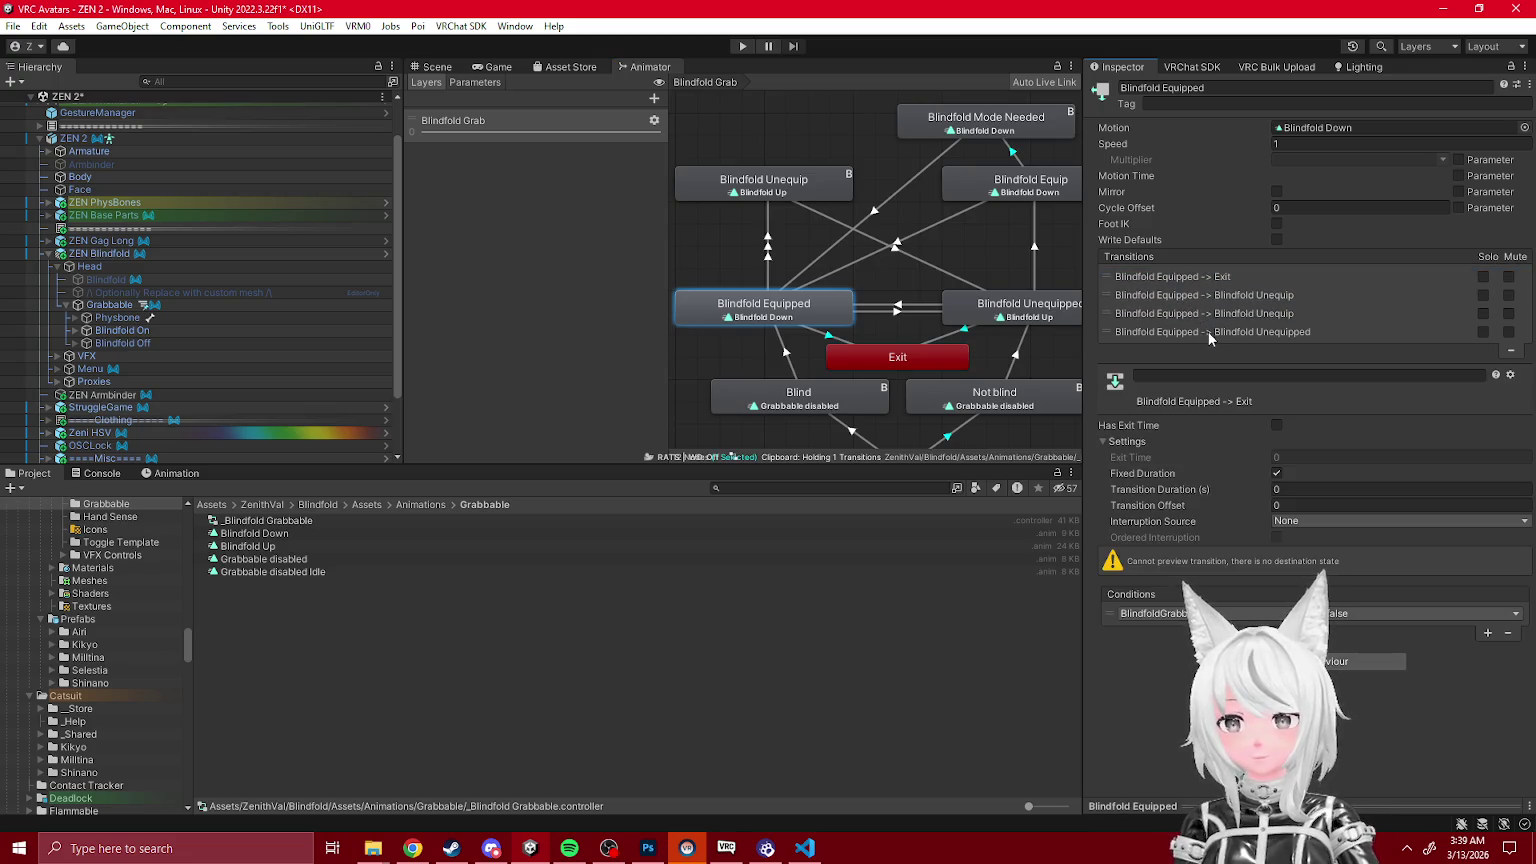
left_click(1246, 296)
left_click(1246, 313)
left_click(1246, 295)
left_click_drag(1107, 766, 1111, 704)
left_click(1260, 314)
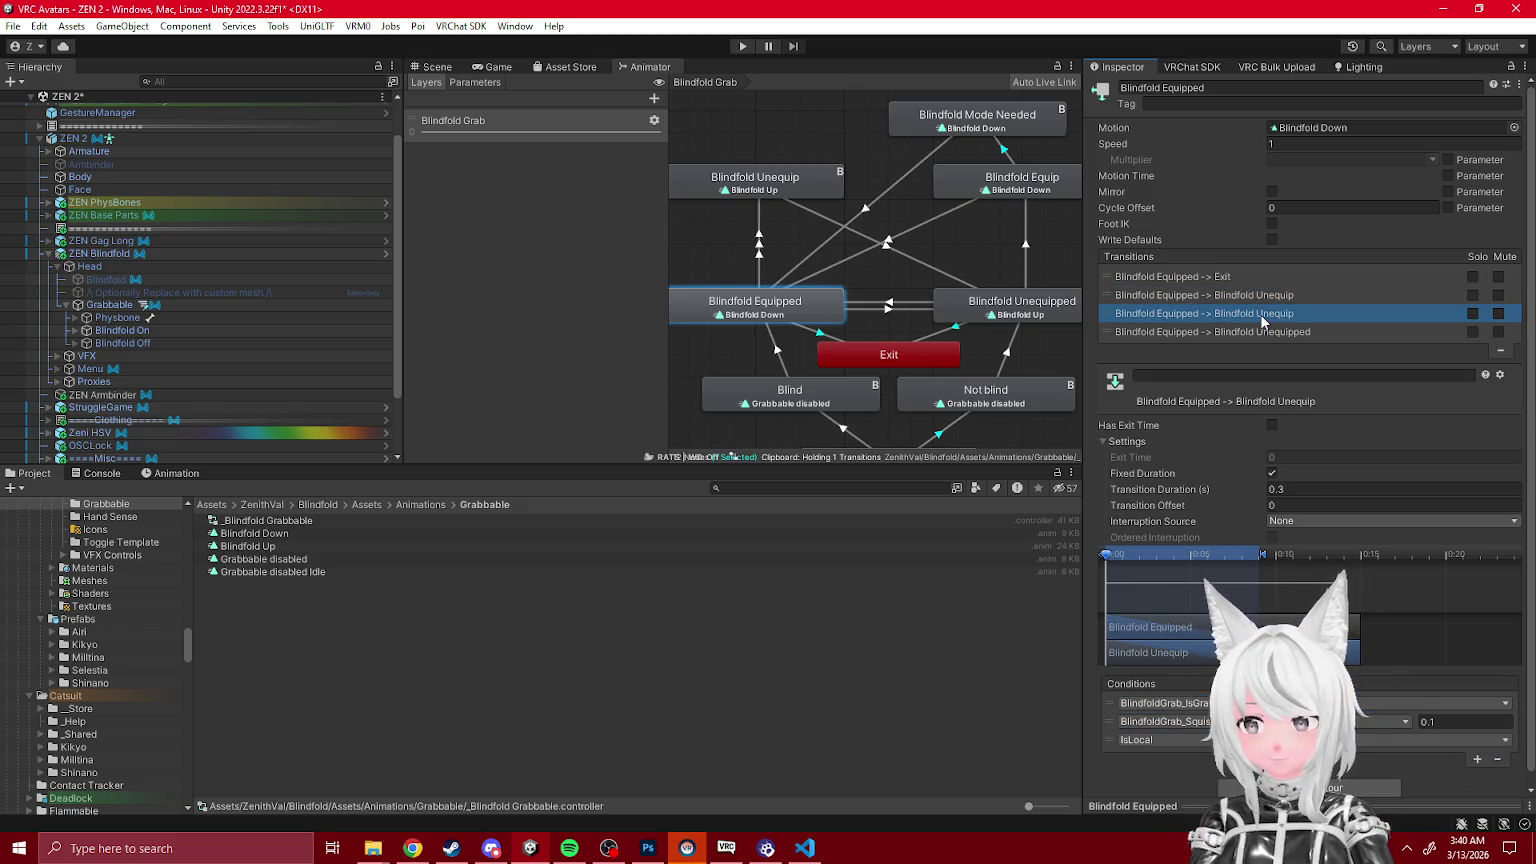
left_click(1204, 339)
left_click_drag(1203, 338, 1198, 296)
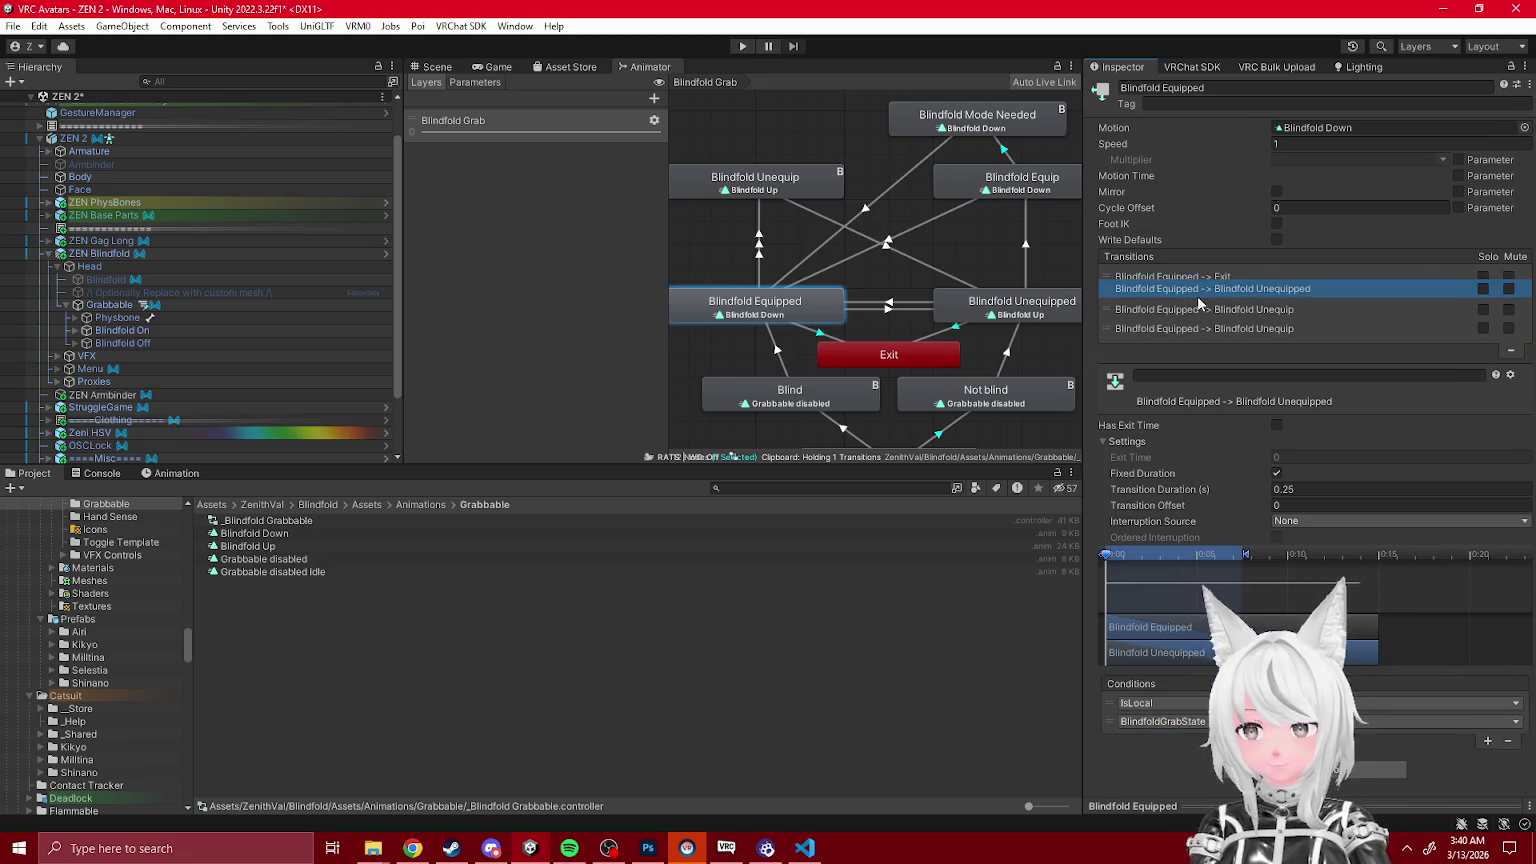
Step: Move Blindfold Unequipped's Equip transition to third and put IsLocal at the top of its conditions
left_click(1030, 305)
left_click(1180, 277)
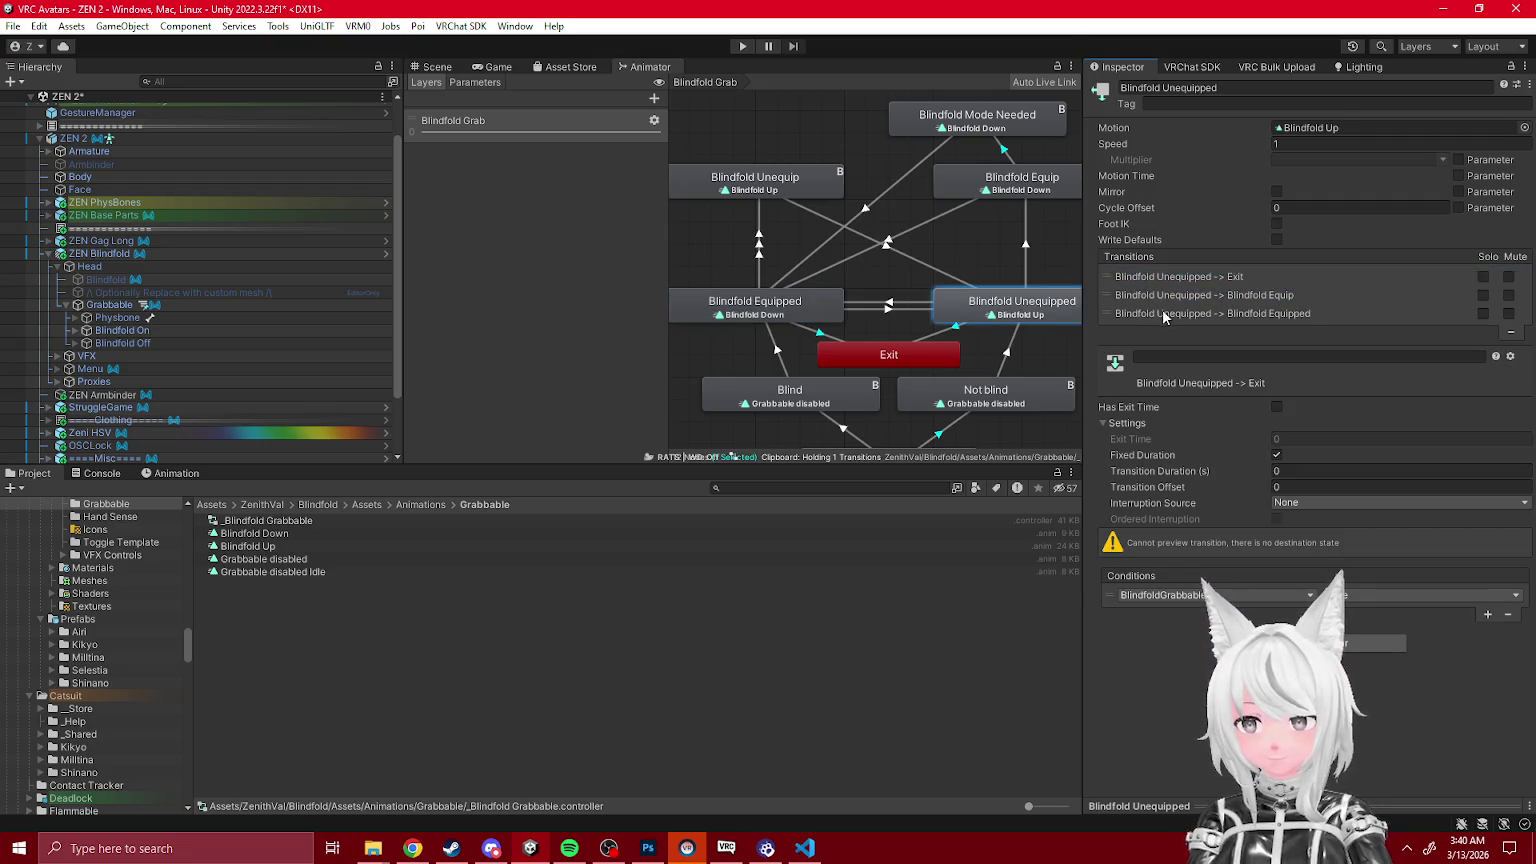
left_click(1165, 315)
left_click_drag(1152, 295, 1152, 315)
left_click_drag(1113, 728, 1094, 686)
left_click(825, 320)
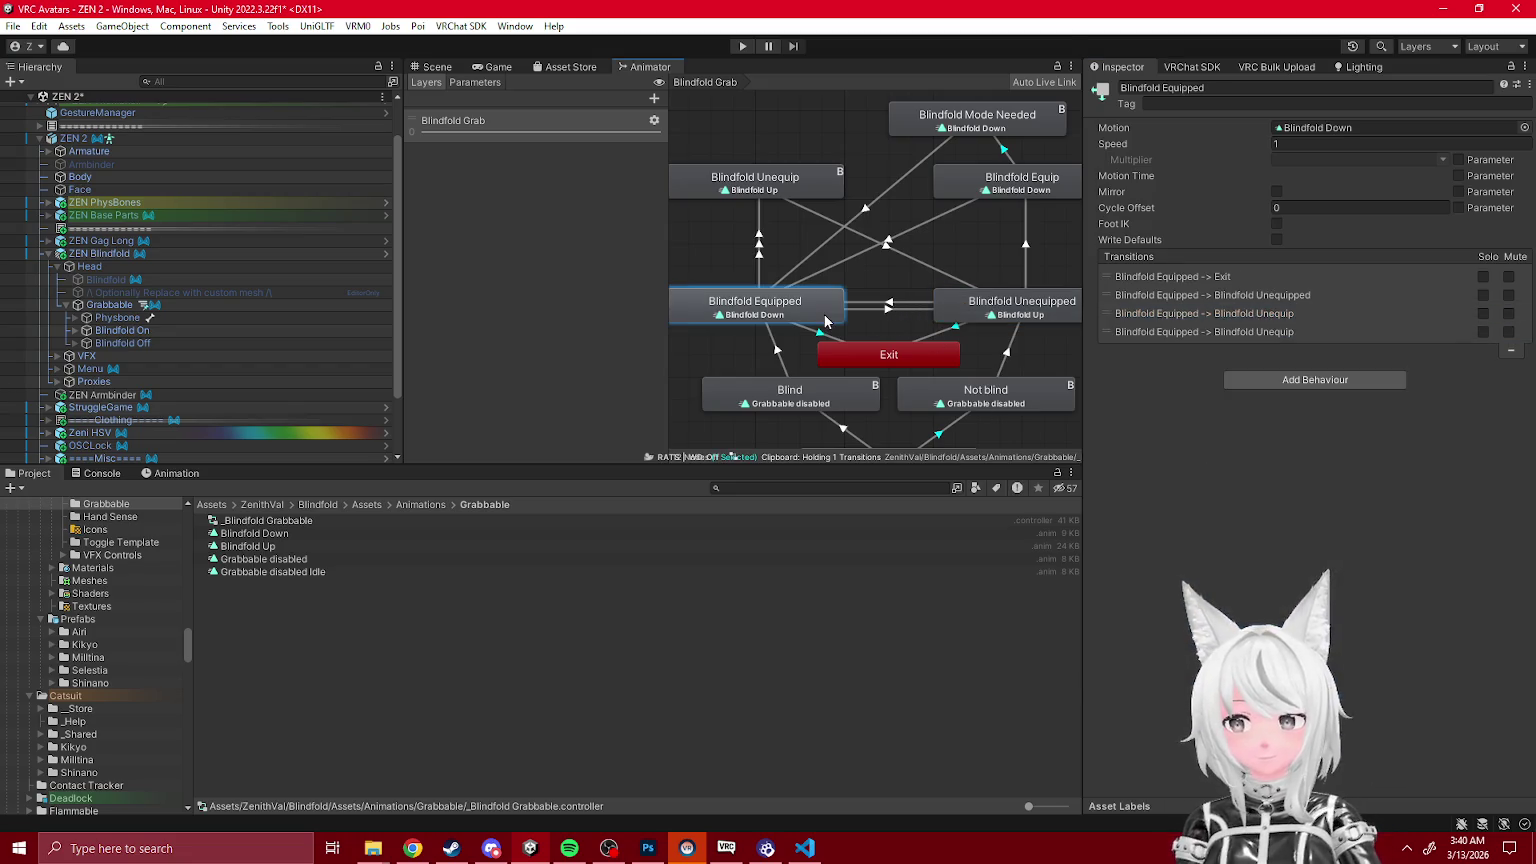
Step: Turn off Has Exit Time on the Blindfold Unequip to Blindfold Unequipped transition
left_click(1009, 314)
left_click(1042, 181)
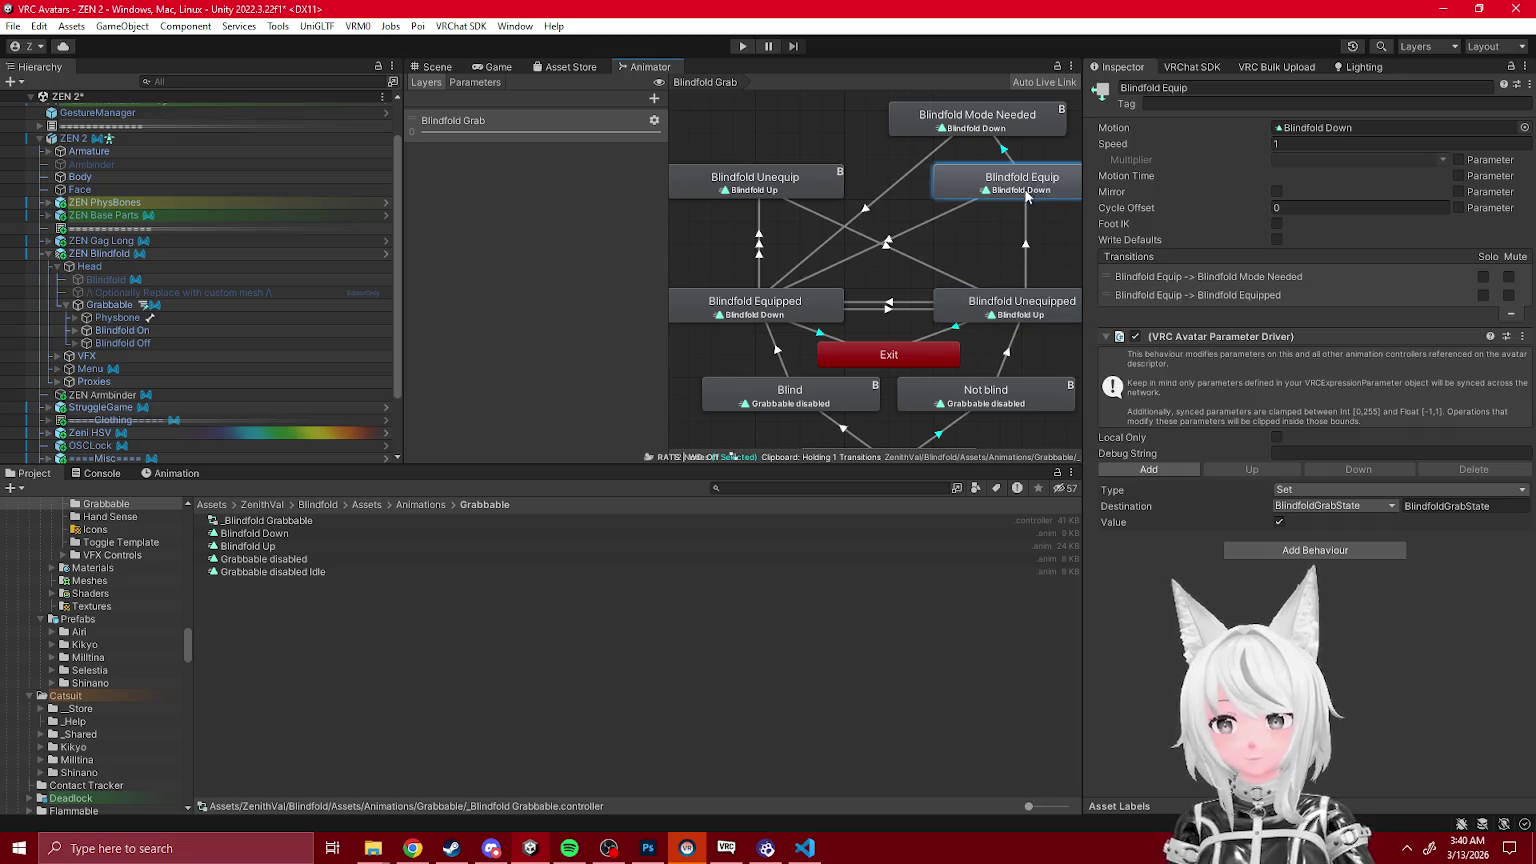
left_click(984, 129)
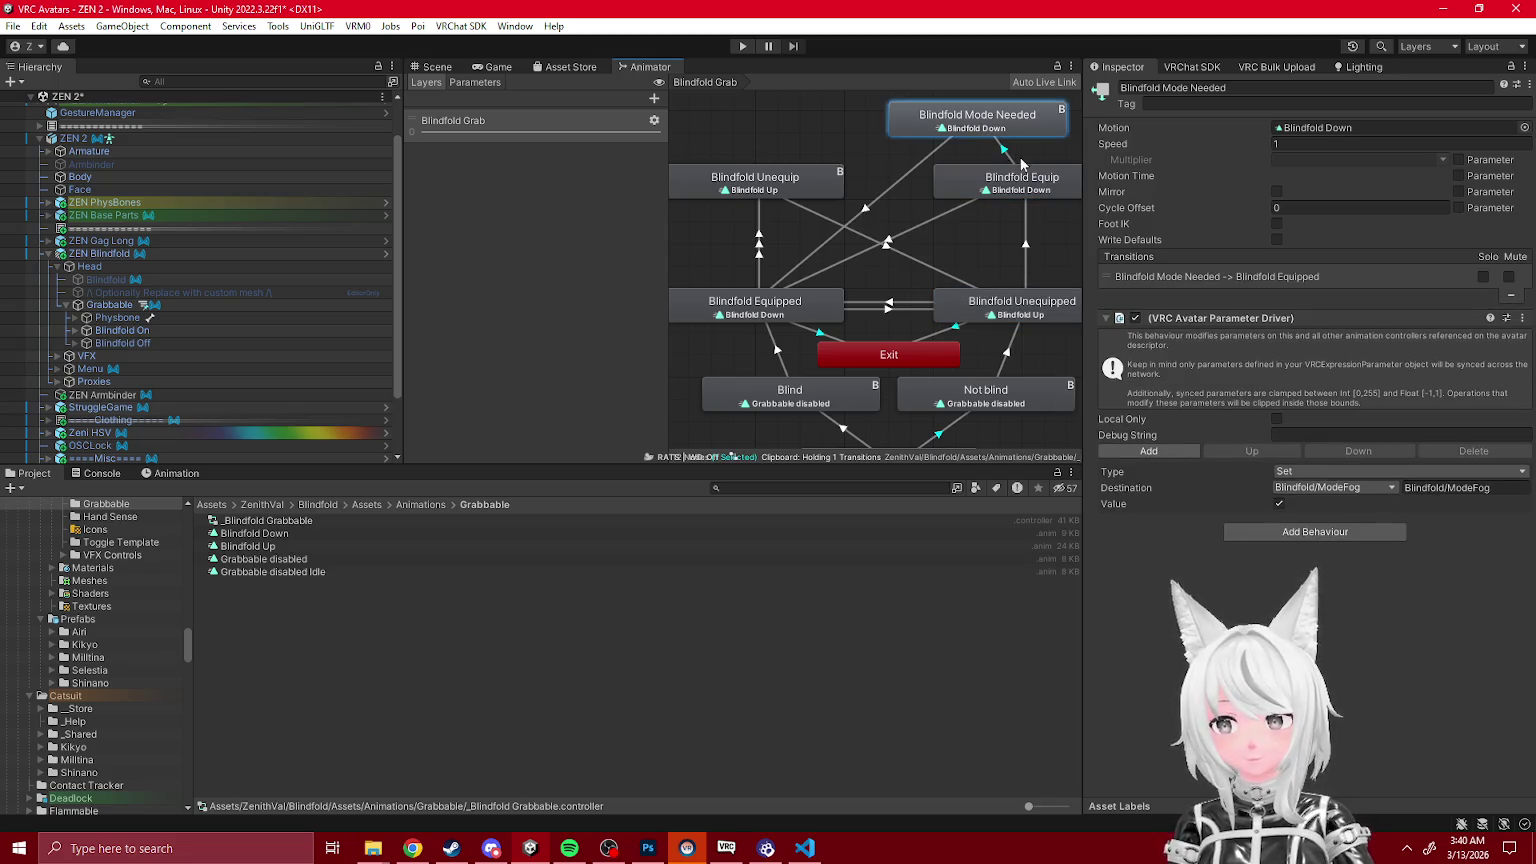
left_click(889, 243)
left_click(1290, 274)
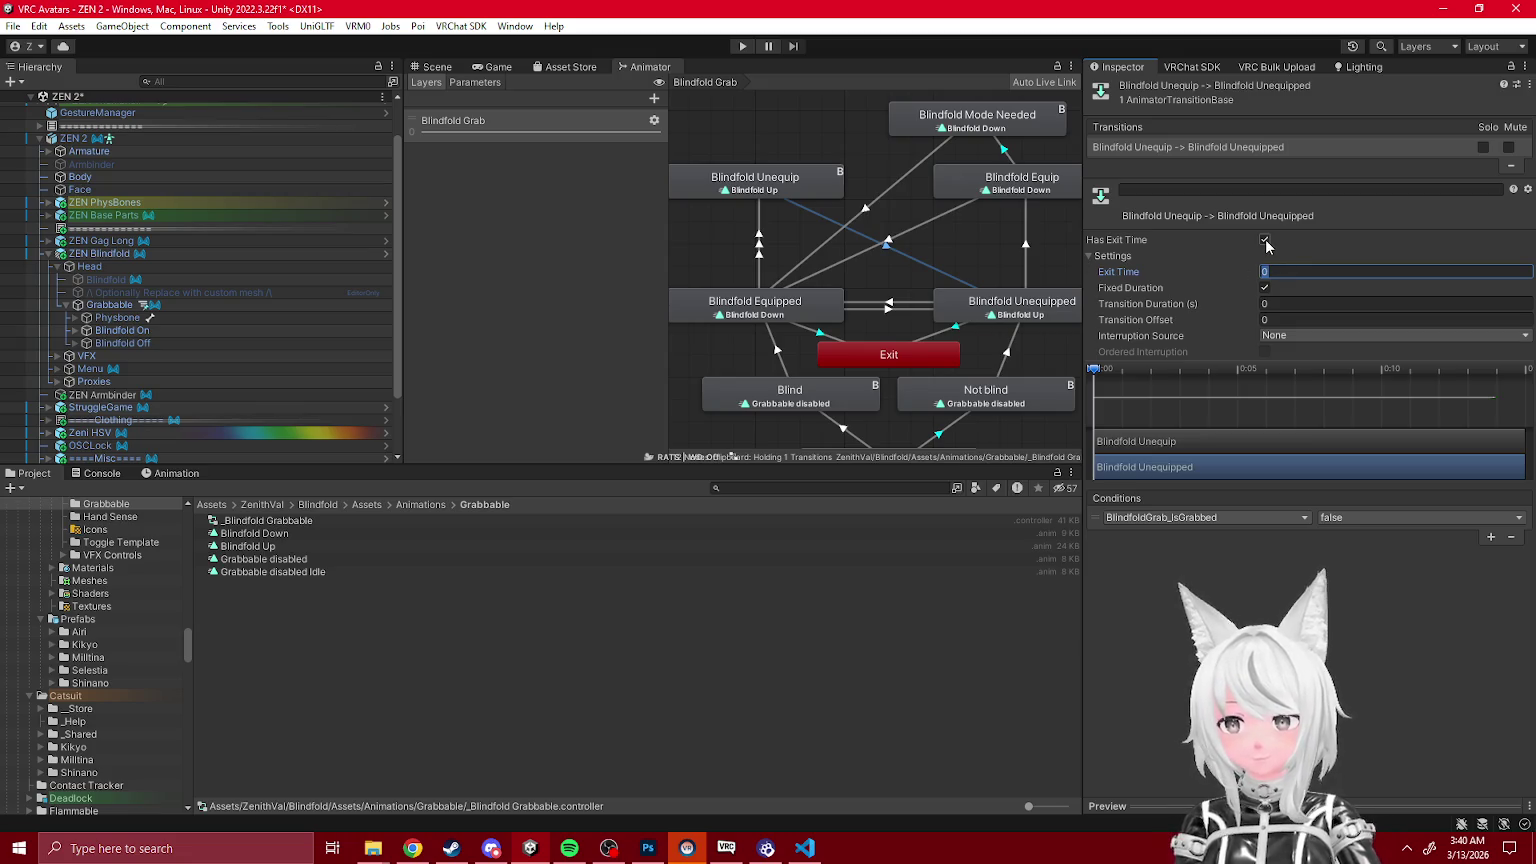
Step: Review the Mode Needed, Equip and both Equipped-to-Unequip transitions, including the grab and squish conditions
scroll(952, 318, "down", 1)
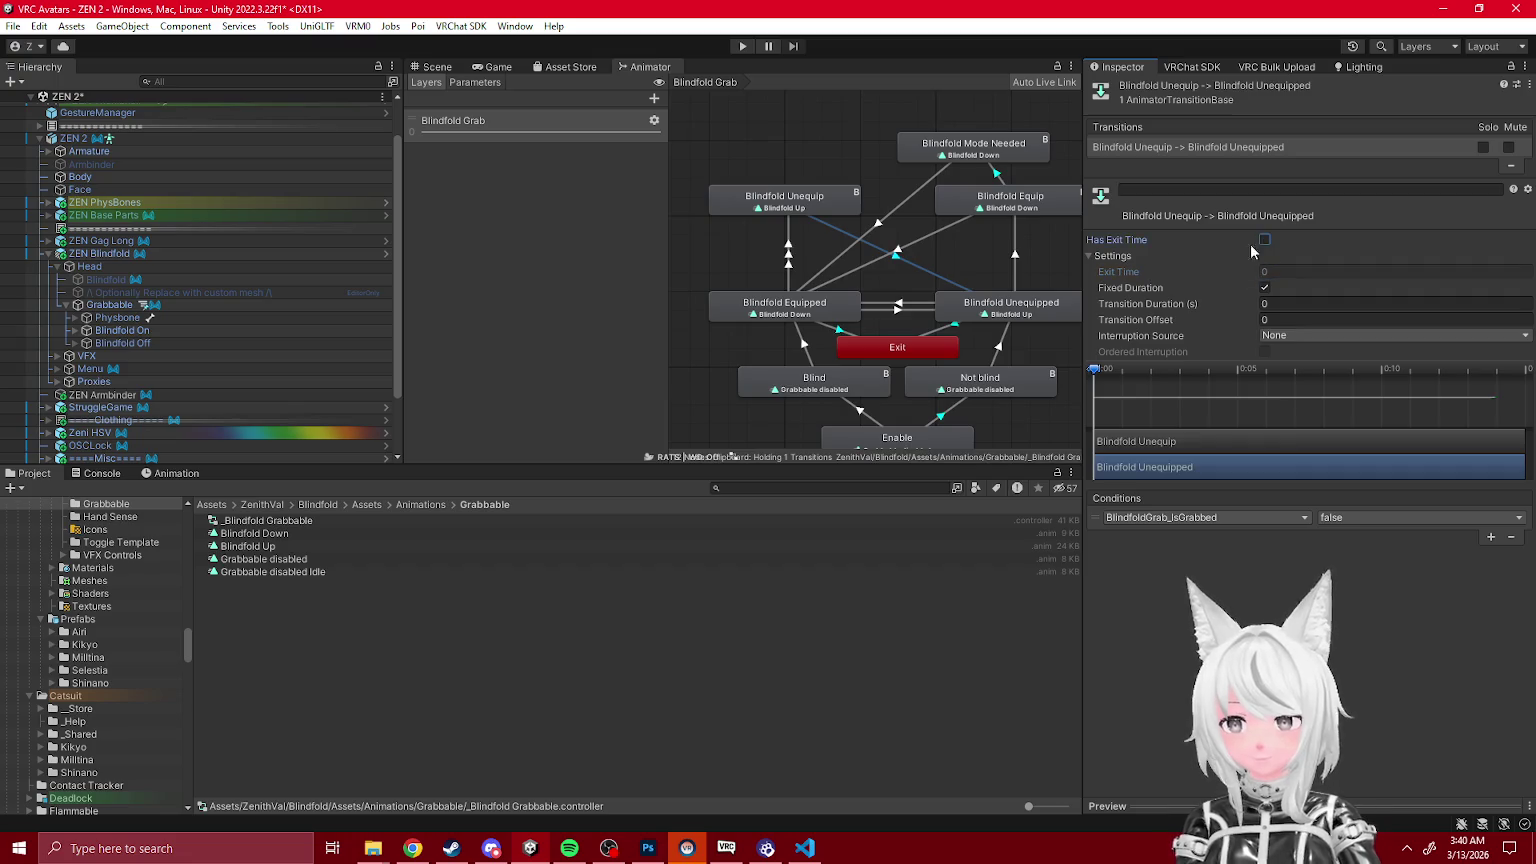
left_click(974, 158)
left_click(922, 195)
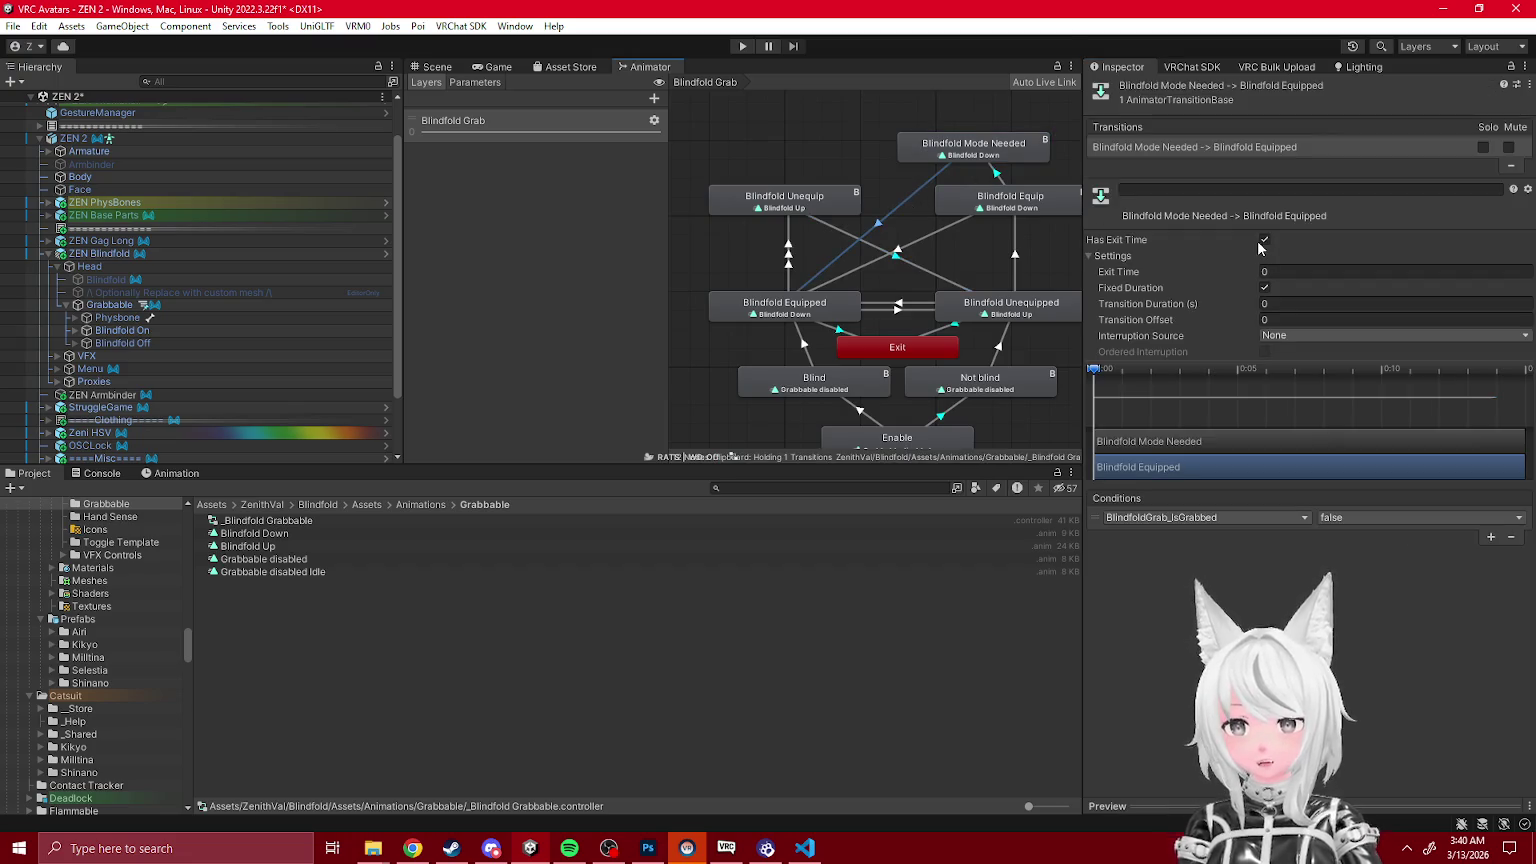
left_click(971, 238)
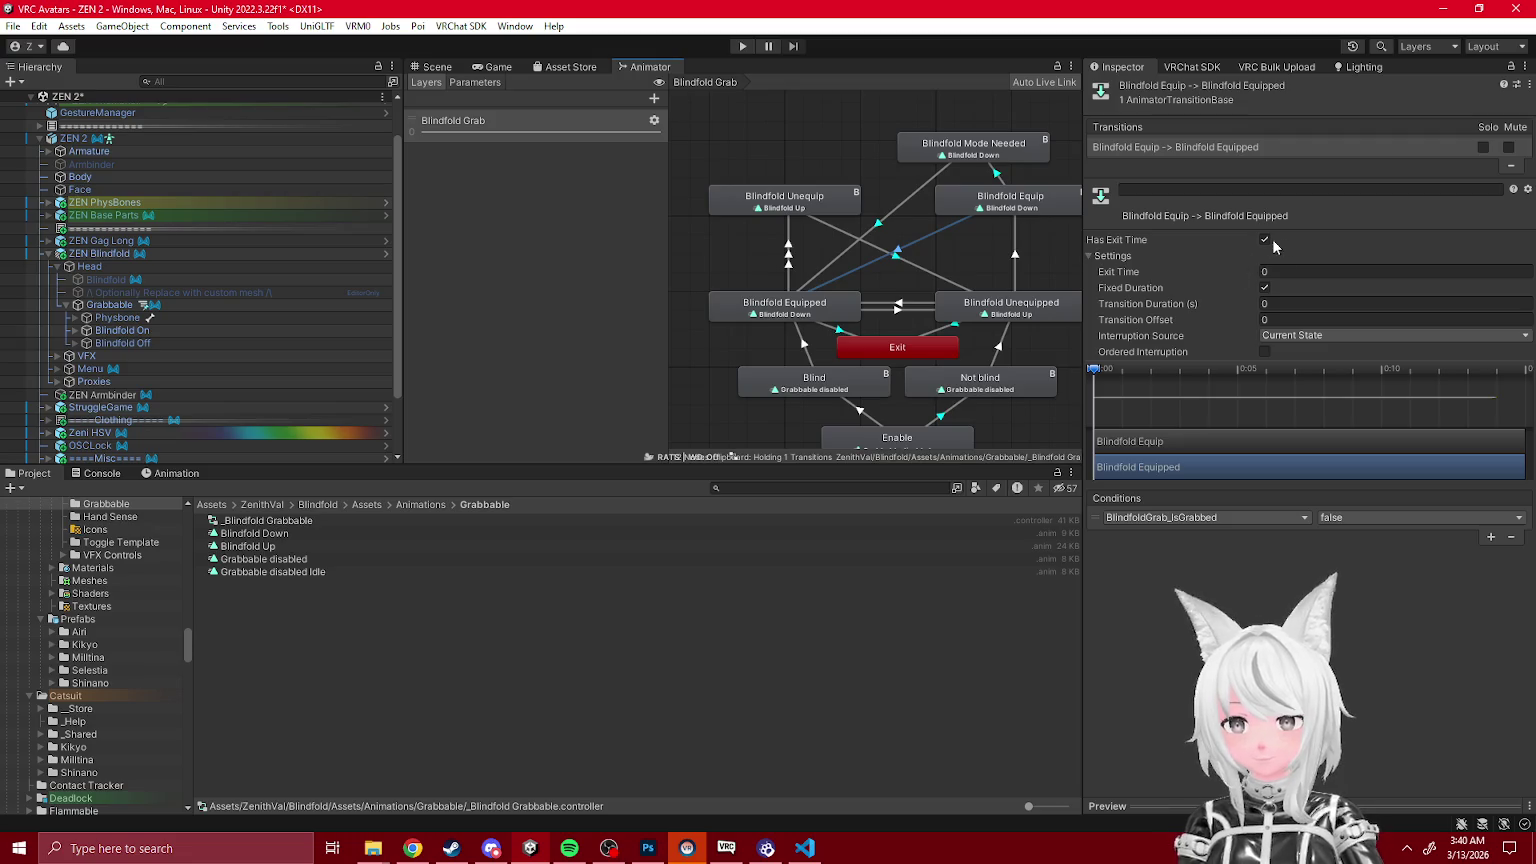
left_click(880, 271)
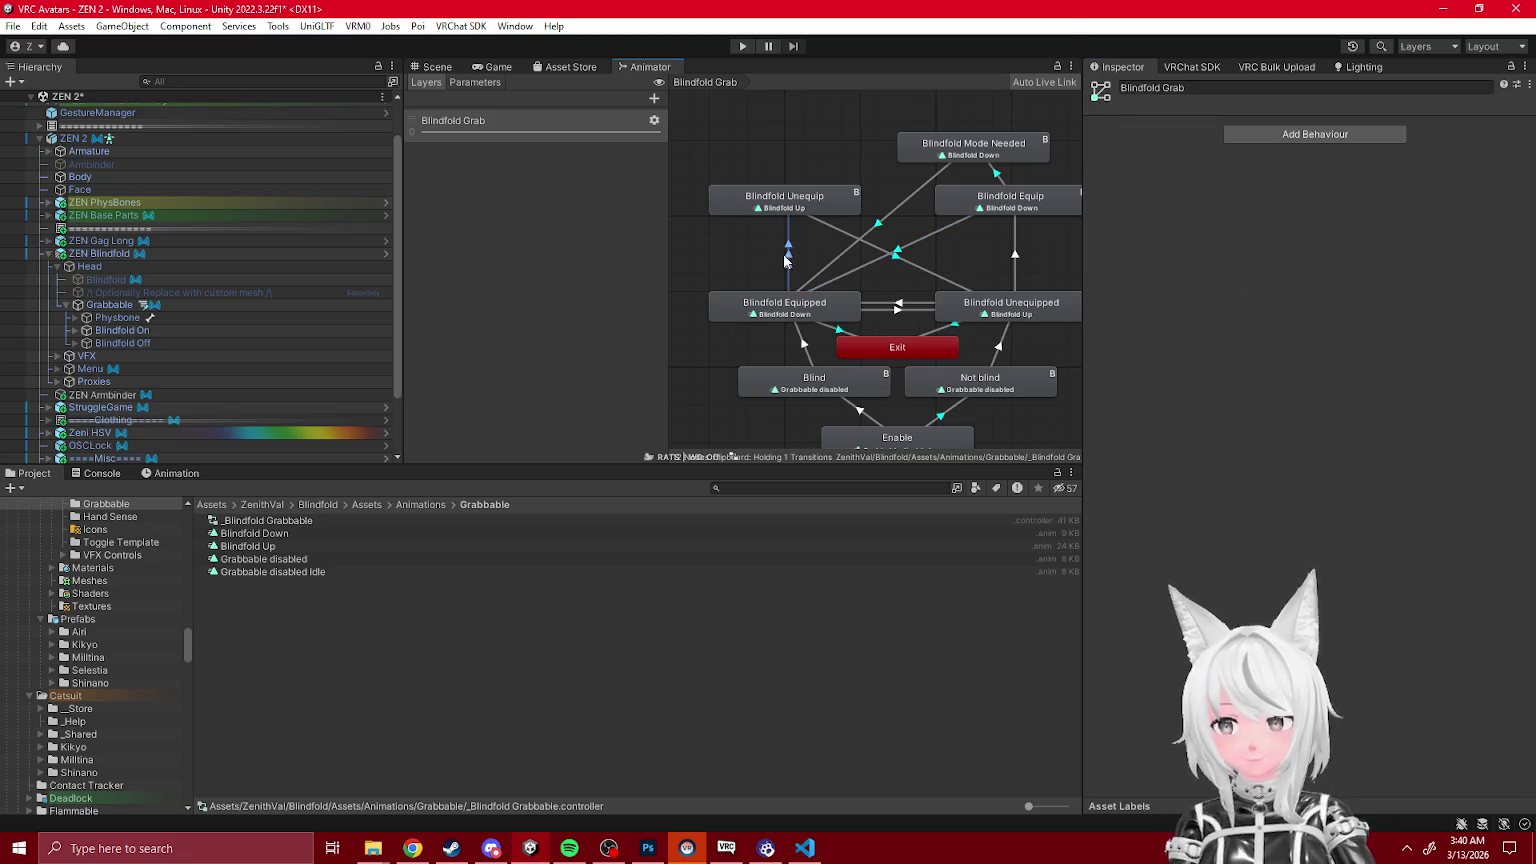
left_click(790, 249)
left_click(1236, 155)
left_click(1221, 166)
left_click(1216, 147)
left_click(1218, 166)
left_click(1214, 146)
left_click(1211, 165)
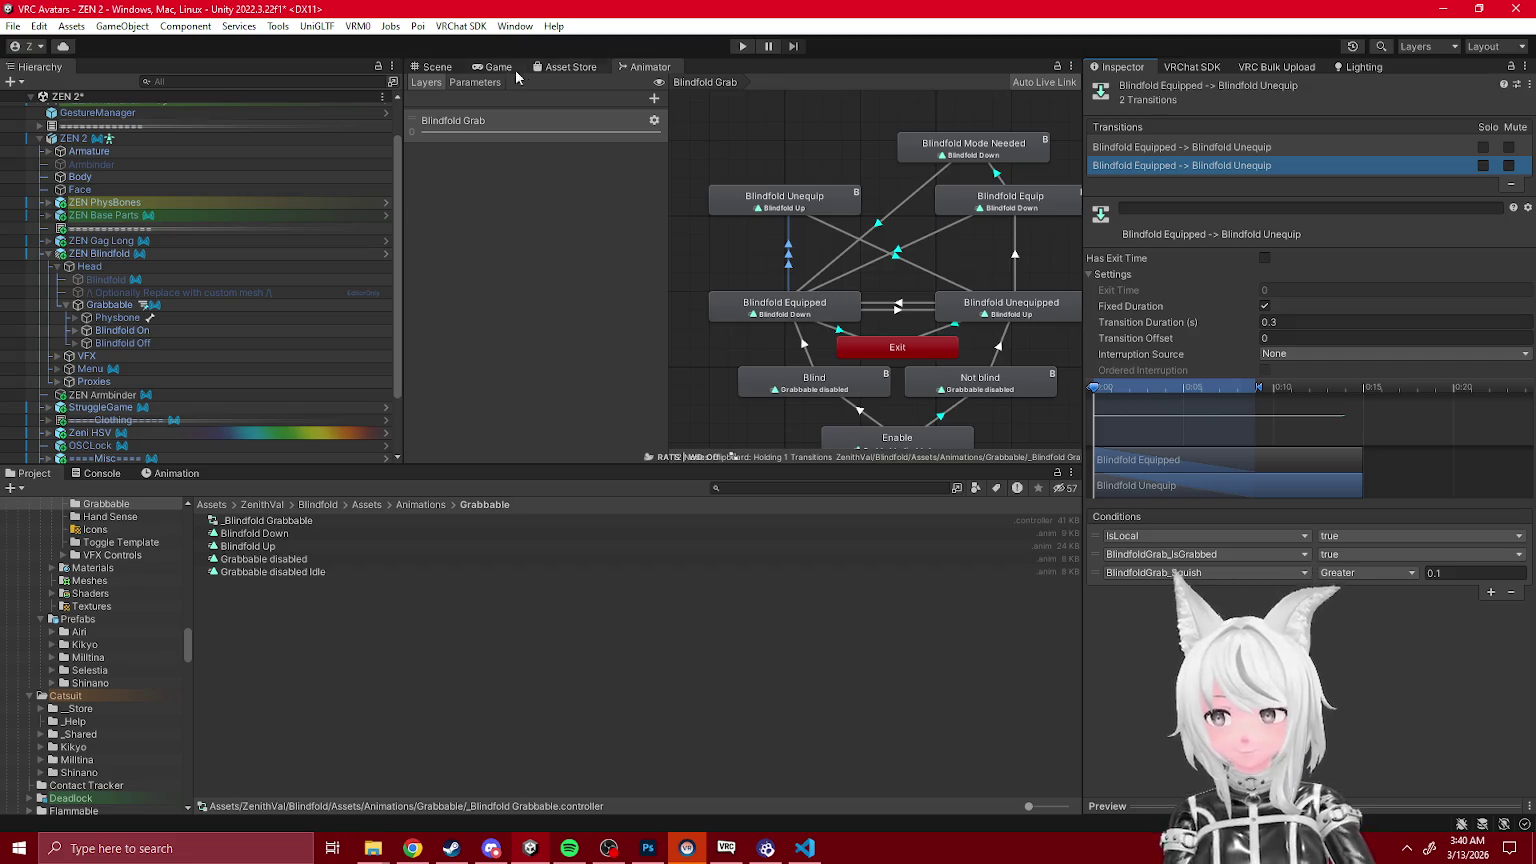
key("ctrl+1")
Step: Play-test toggling Blind Mode from GestureManager's blindfold expressions submenu in the Game view, then stop
left_click(746, 46)
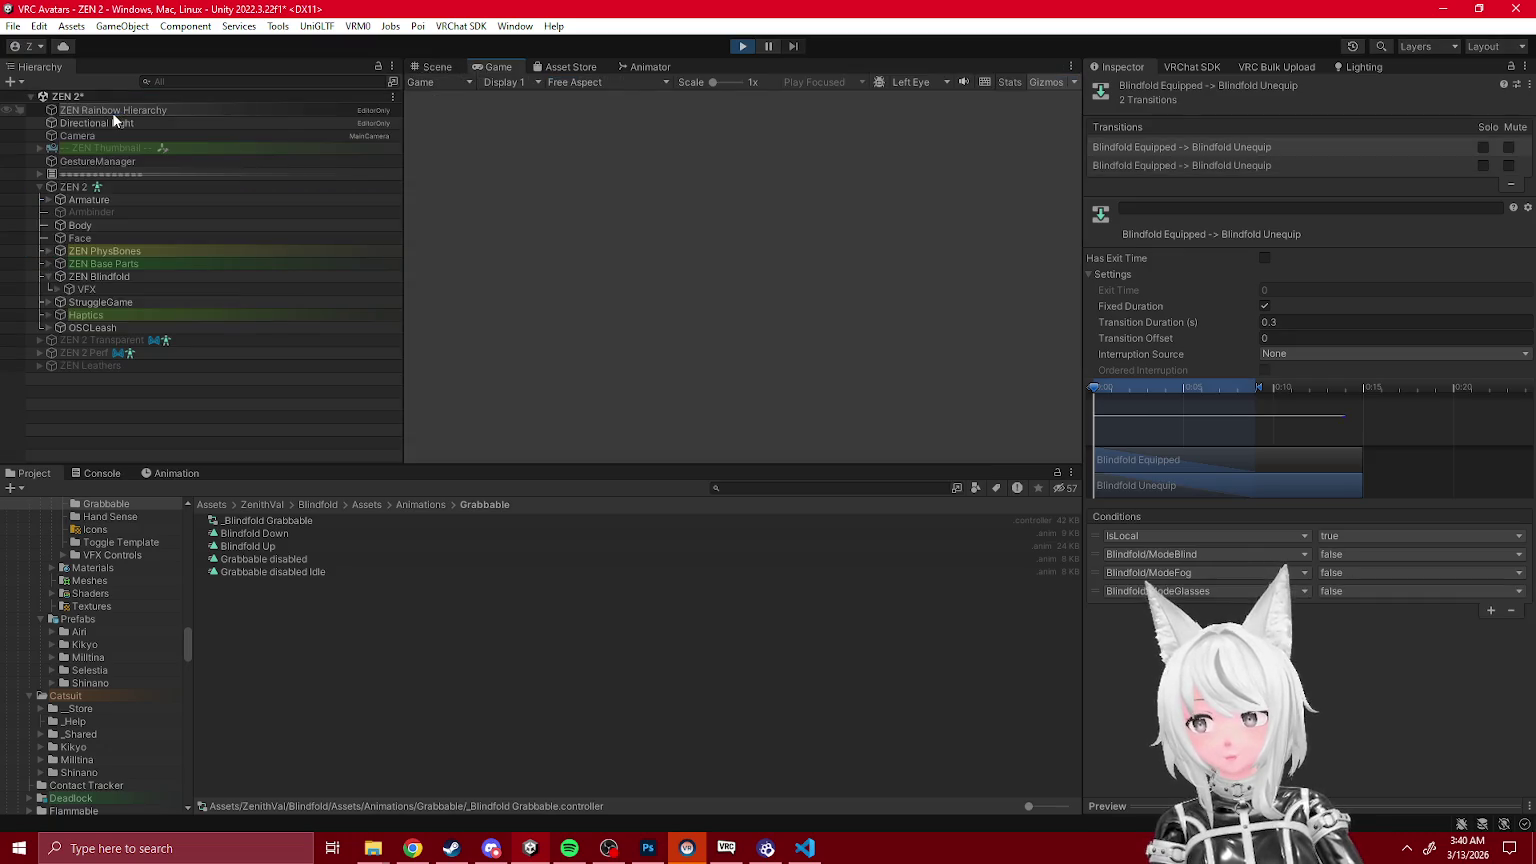
left_click(111, 161)
left_click(498, 67)
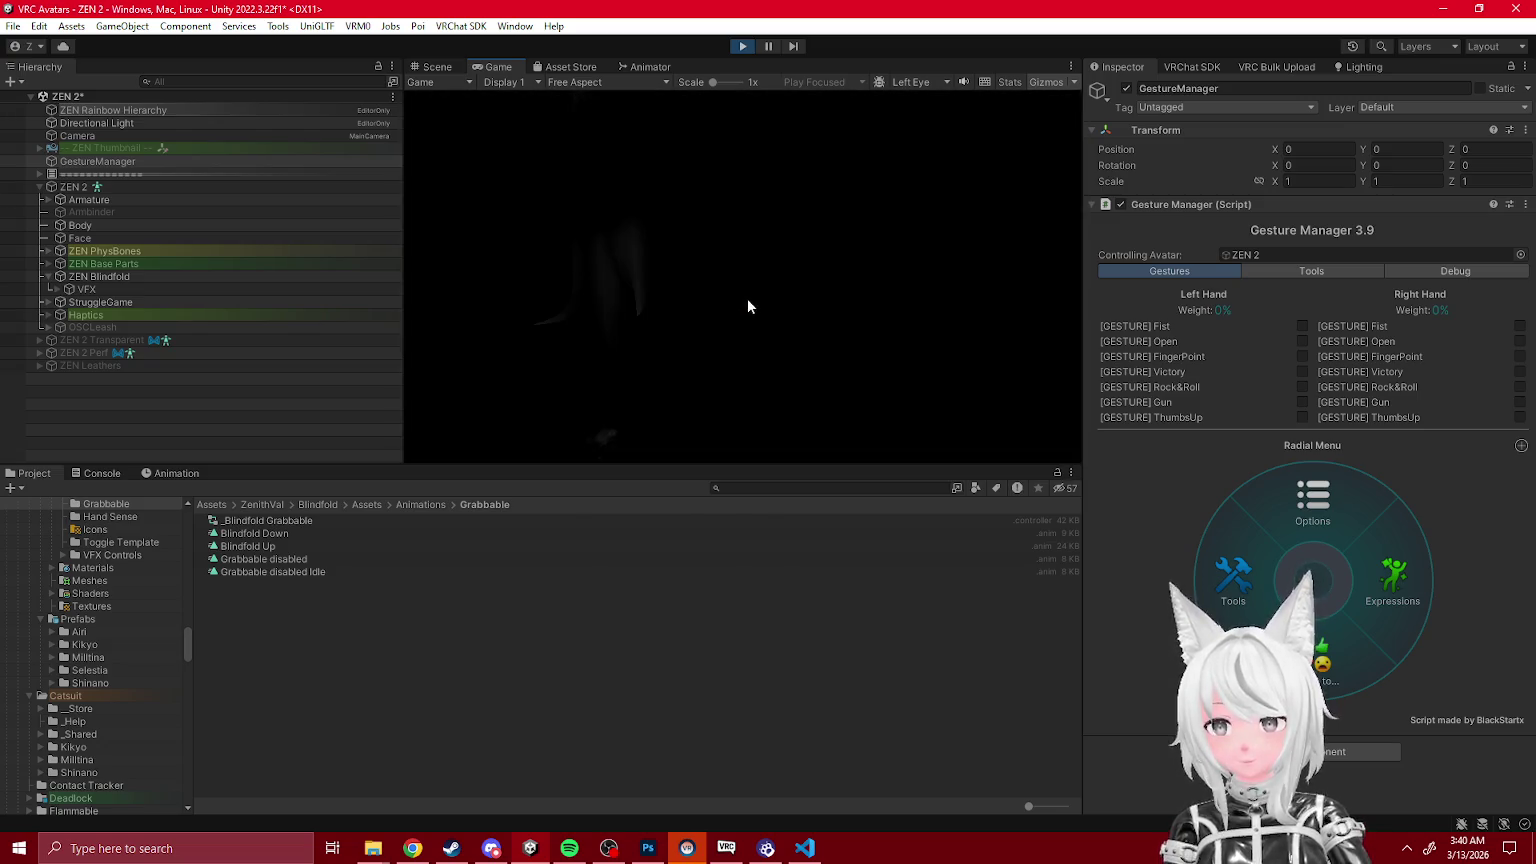
left_click(1372, 574)
left_click(1381, 591)
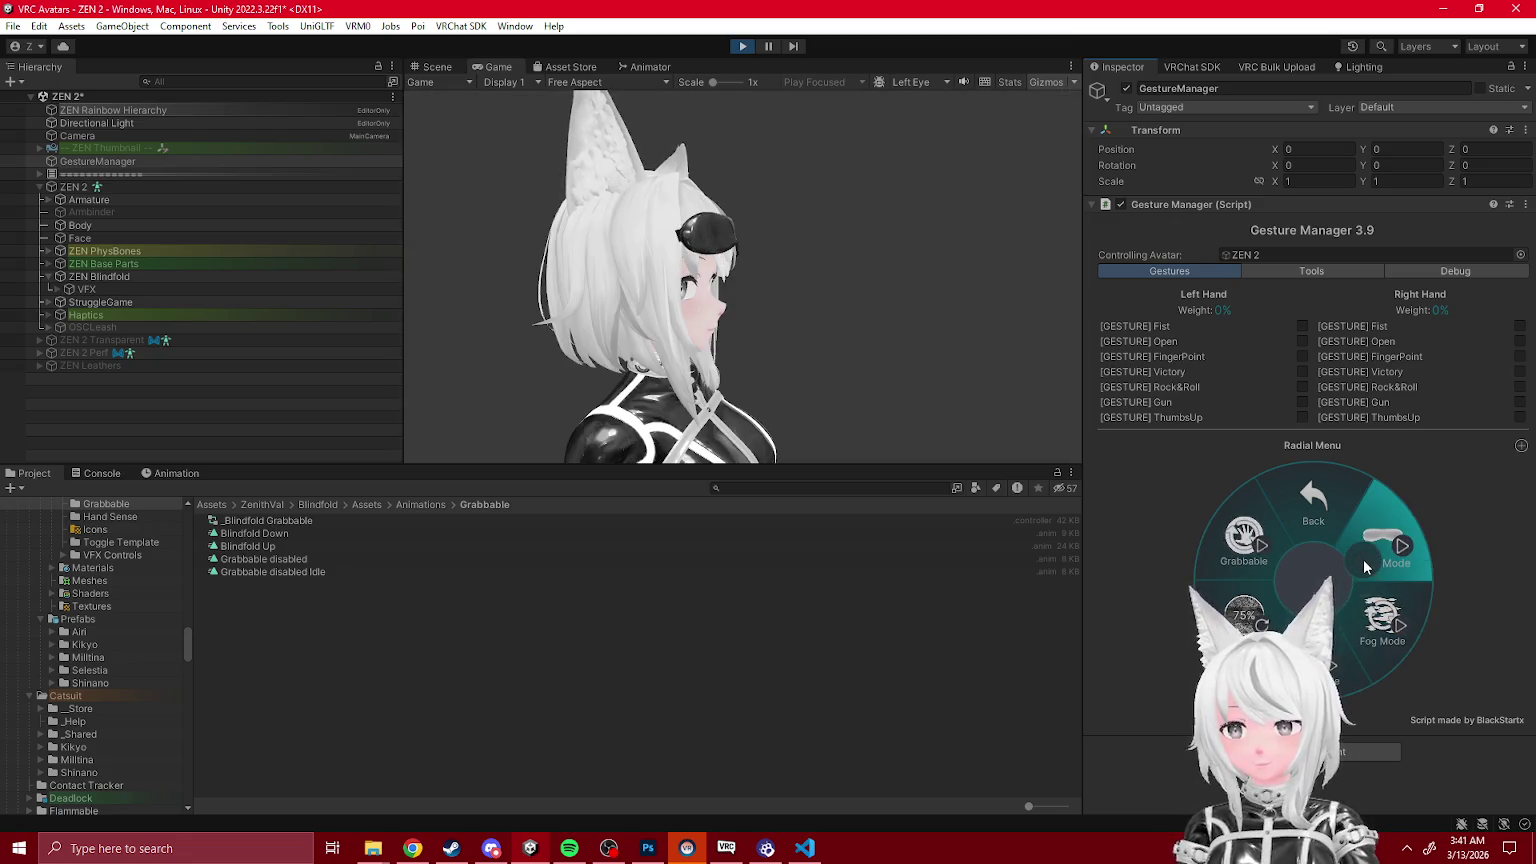
left_click(1363, 568)
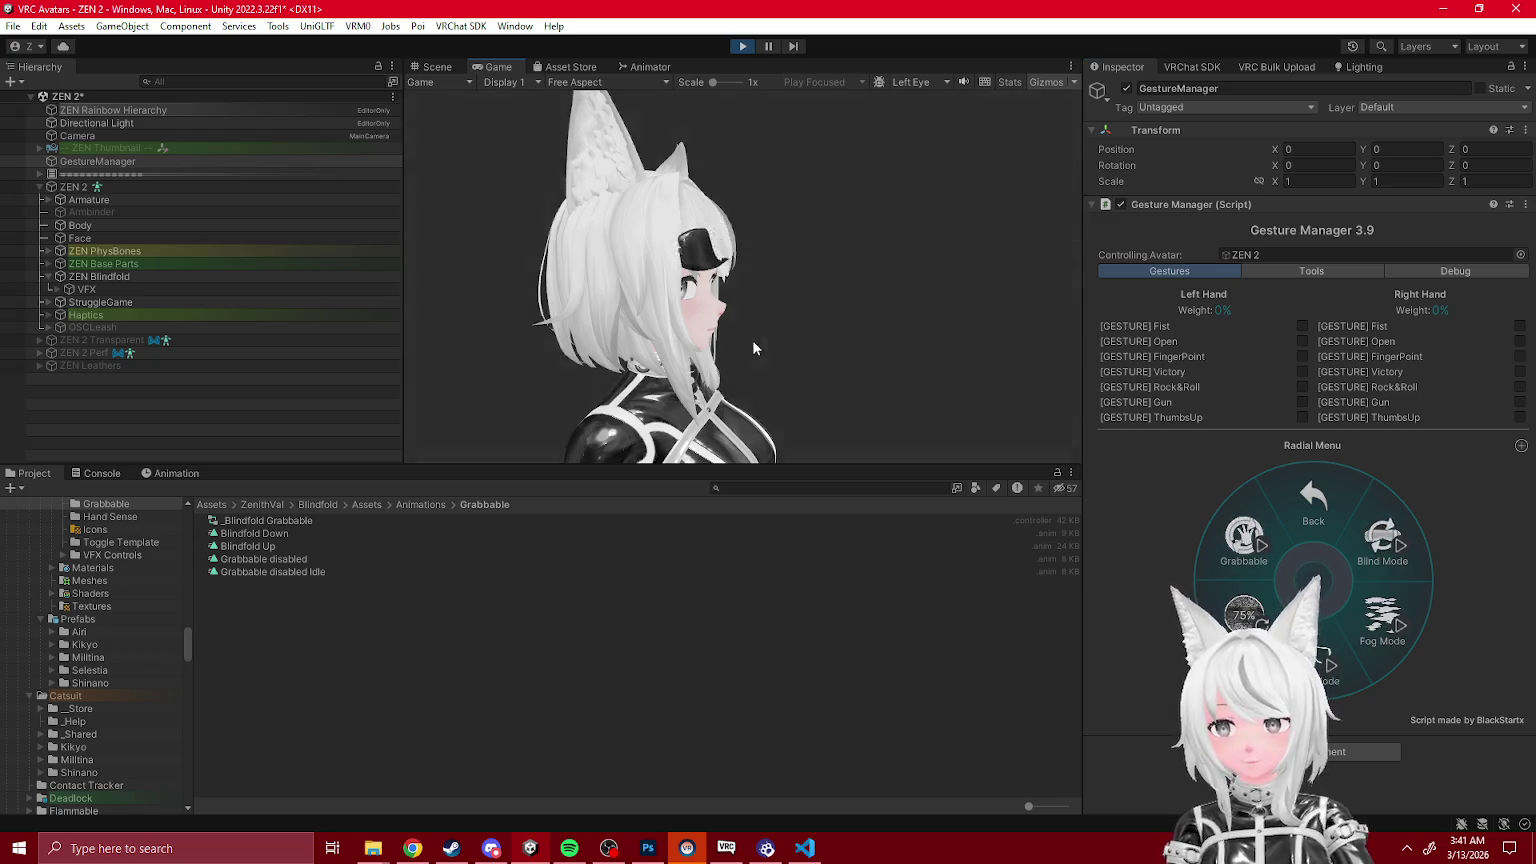
left_click(1375, 544)
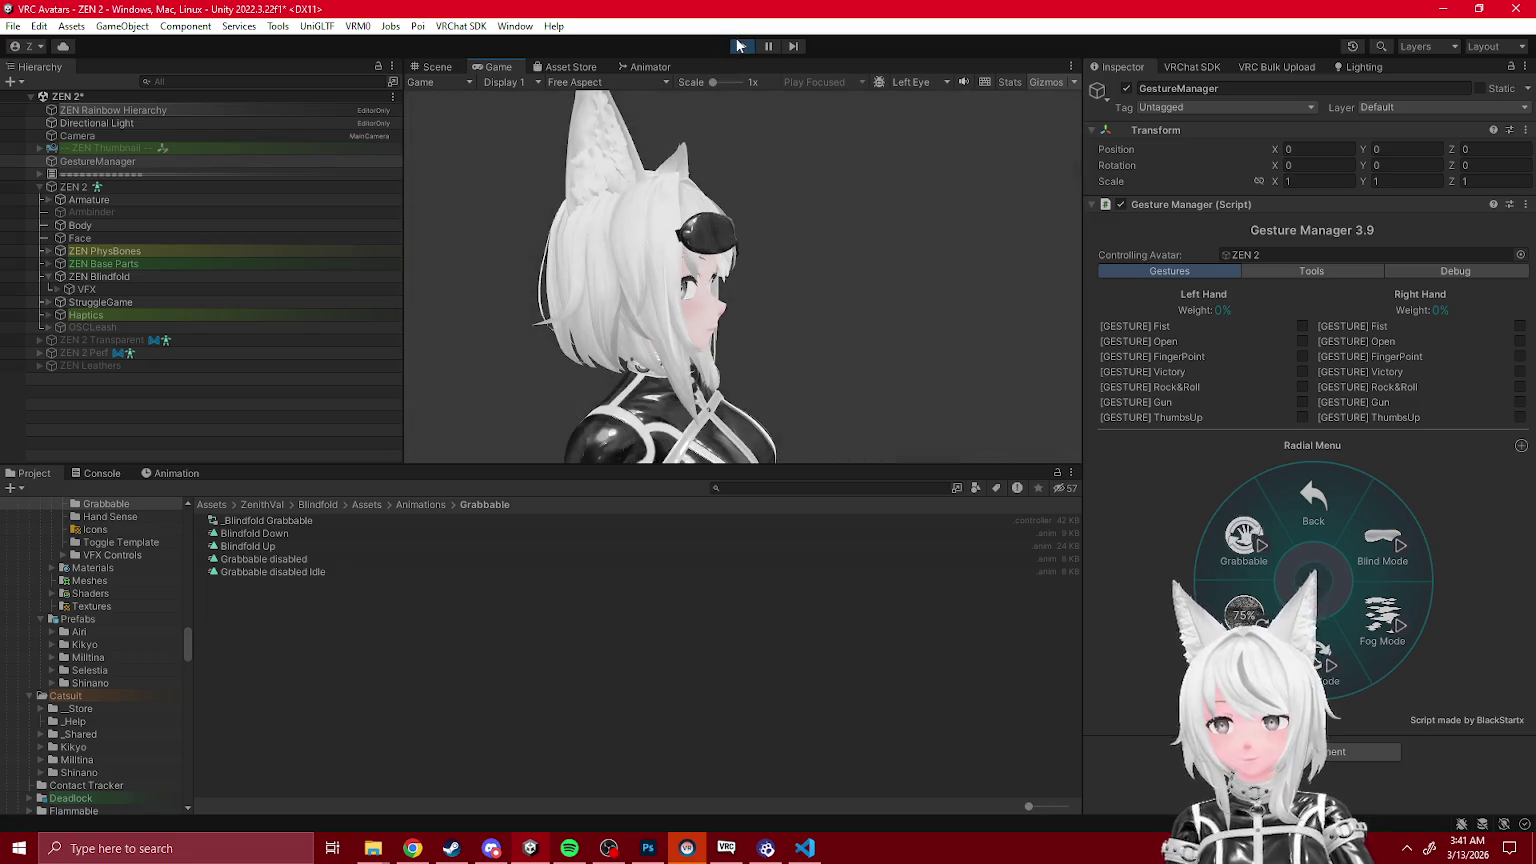
left_click(742, 46)
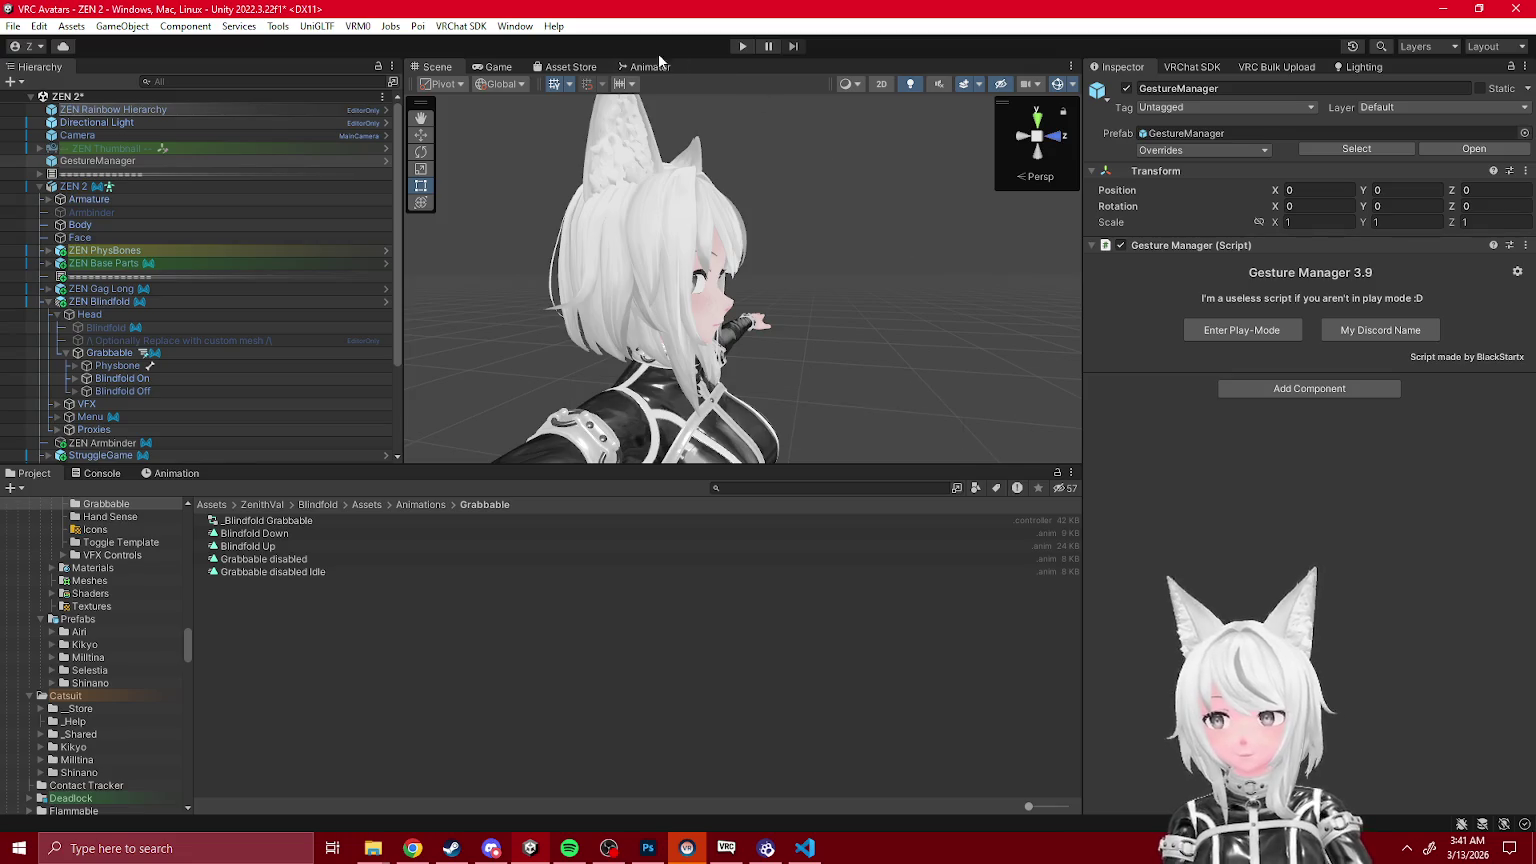
Step: Review the Equip to Mode Needed transition in the Blindfold Grab state graph, then return to the scene view
left_click(46, 302)
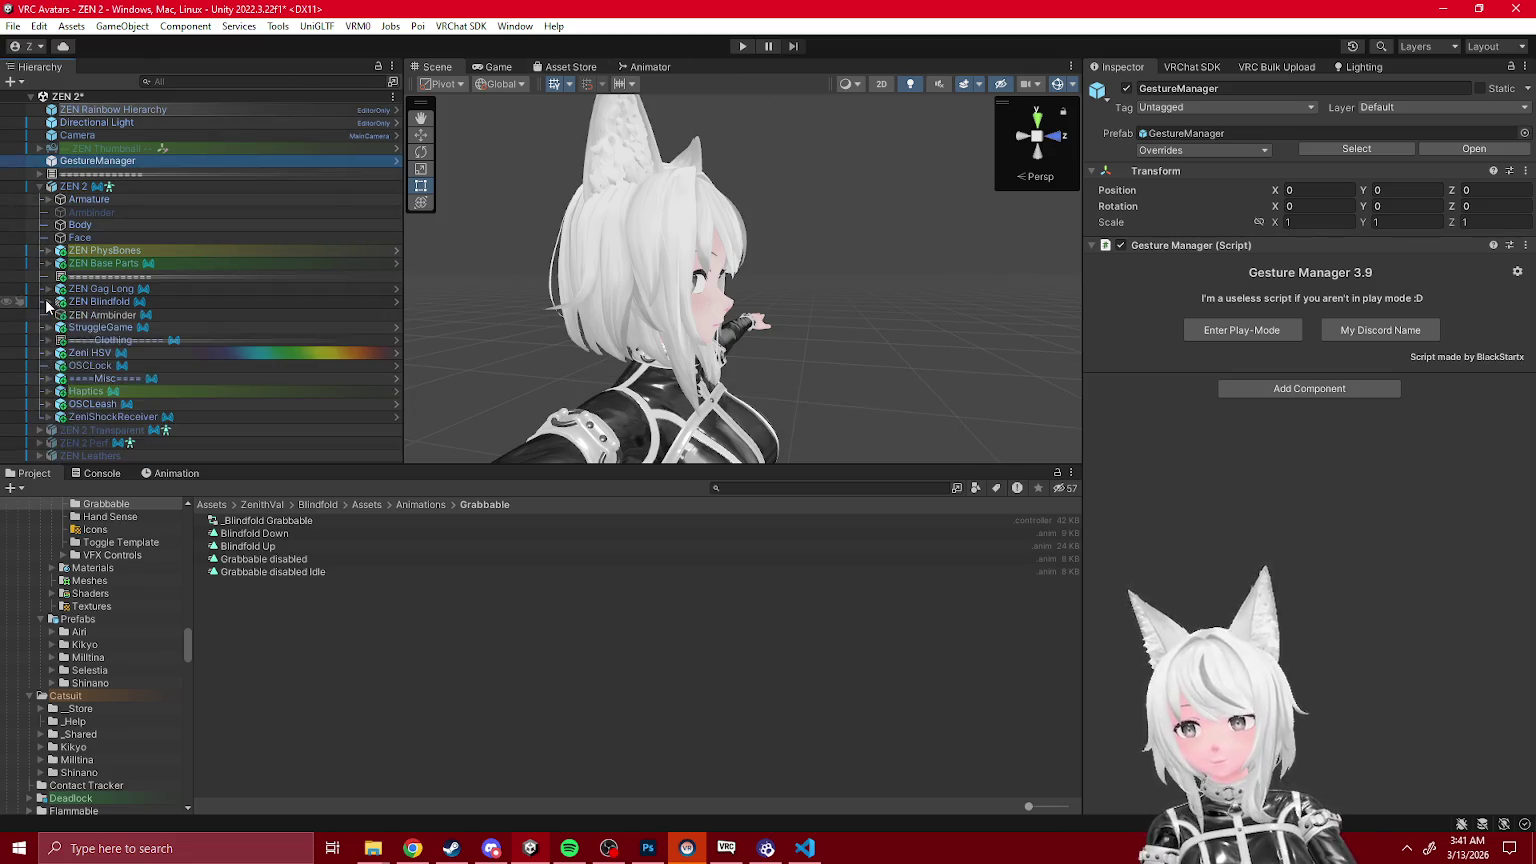
left_click(646, 67)
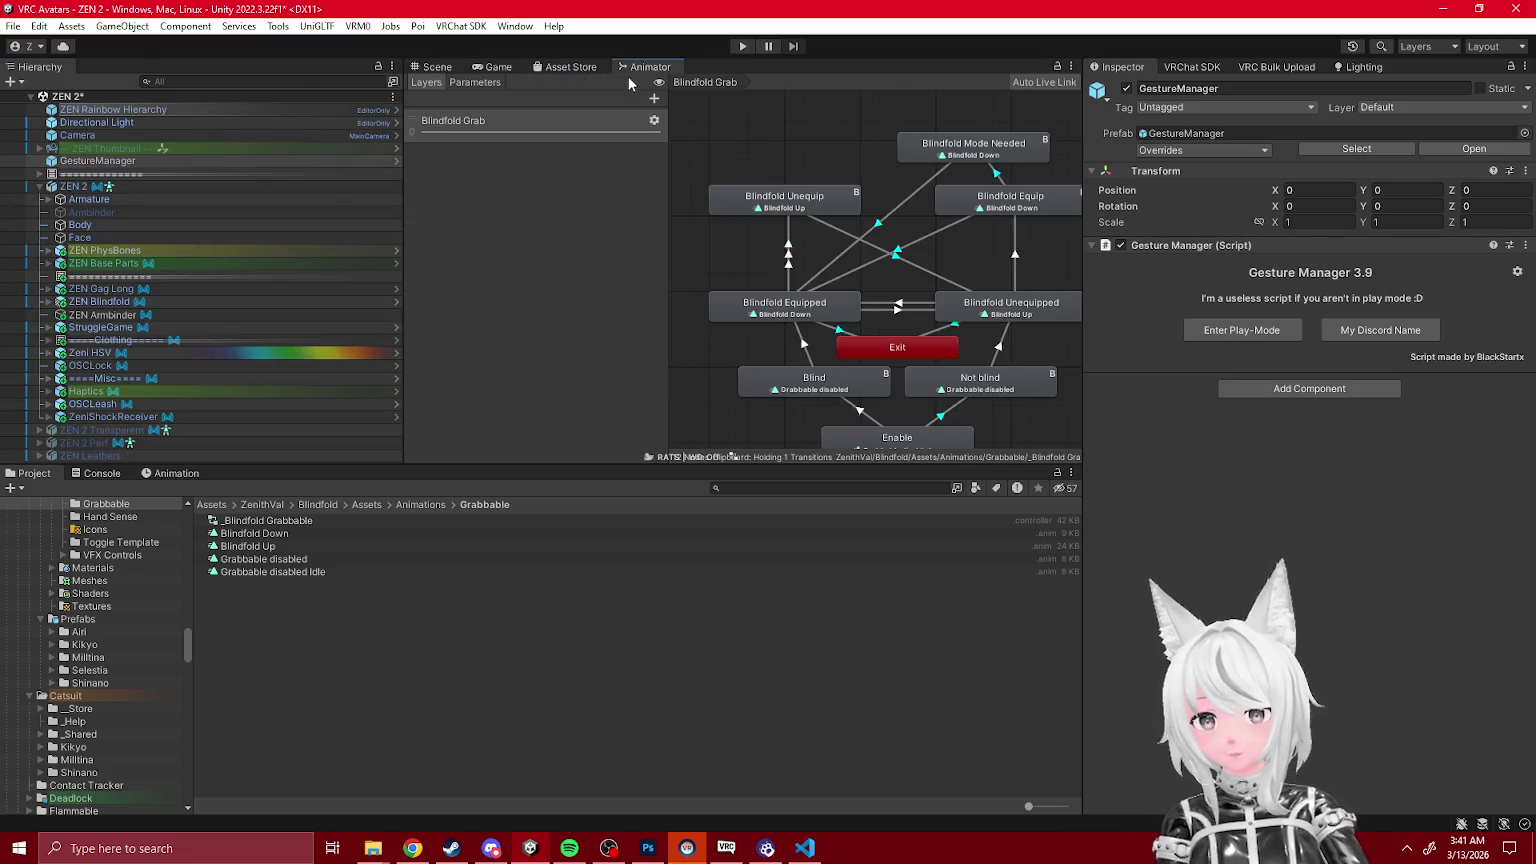
left_click(1000, 178)
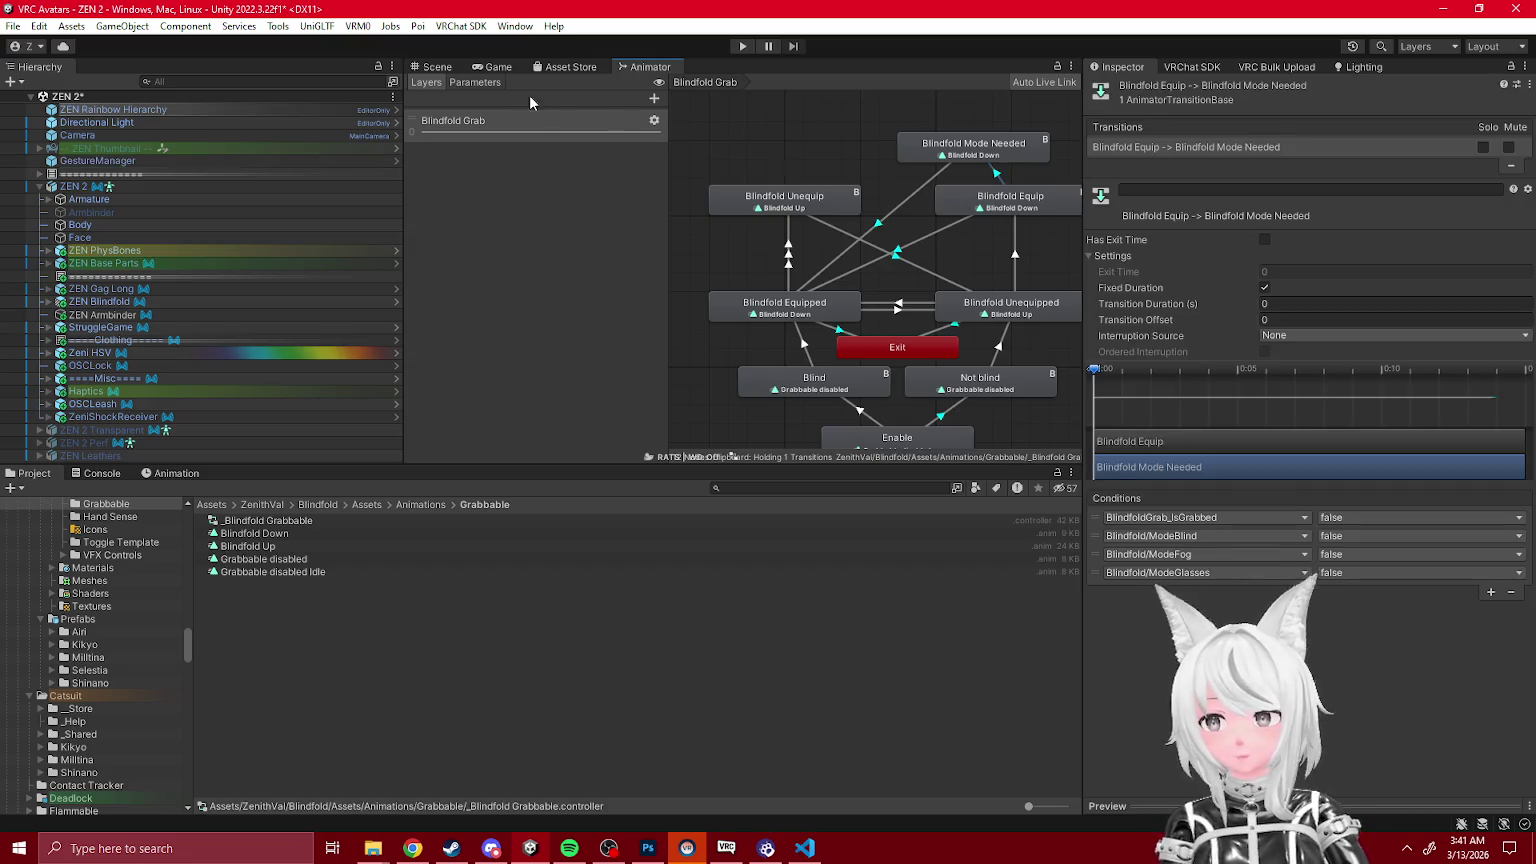
left_click(437, 66)
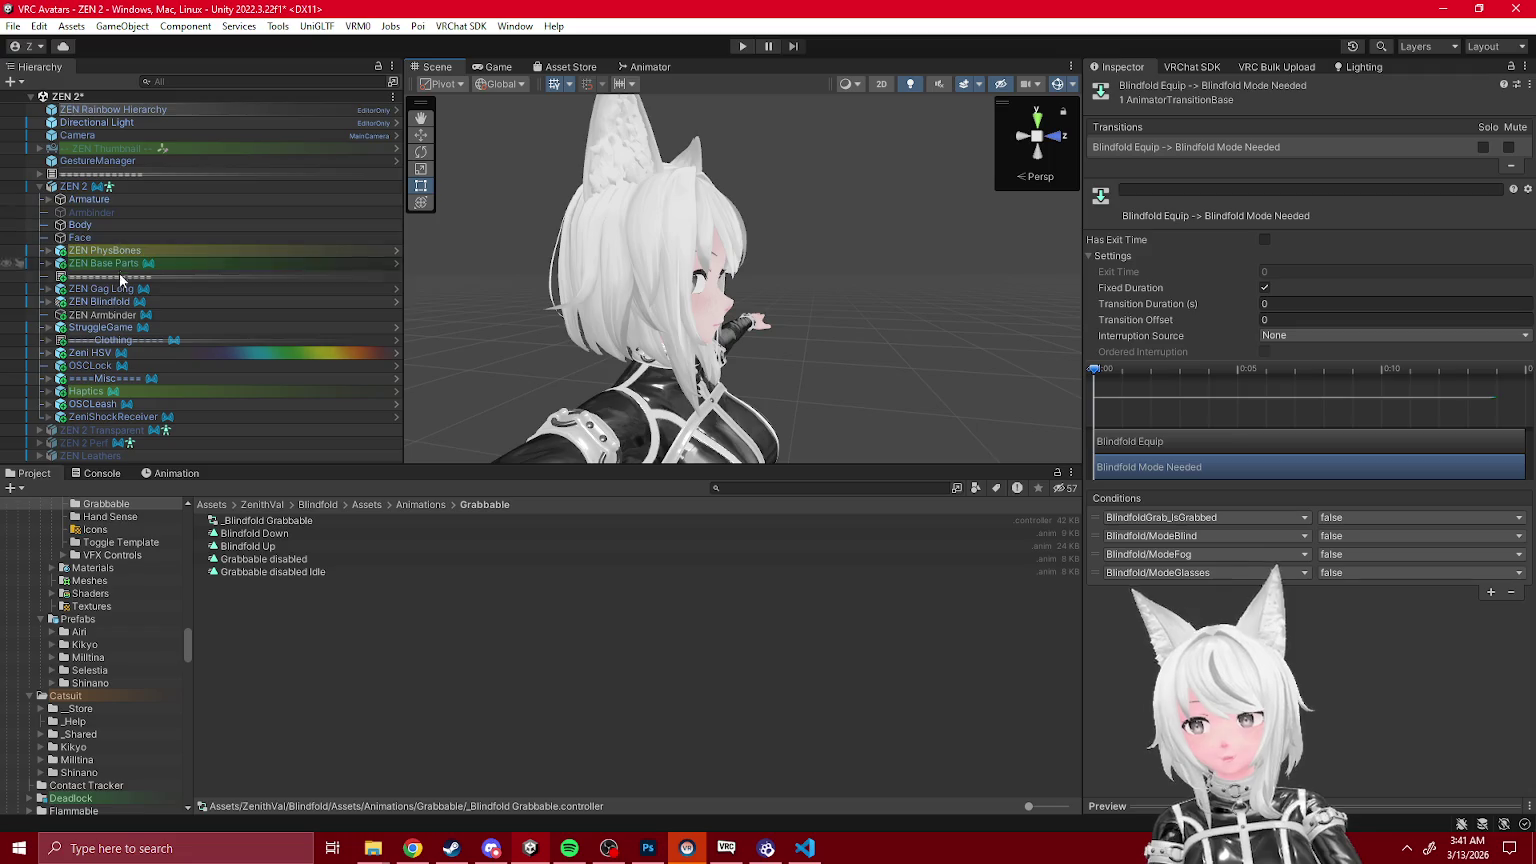
Step: Save the ZEN 2 scene from the Hierarchy
left_click(74, 186)
left_click(67, 96)
right_click(67, 96)
left_click(130, 146)
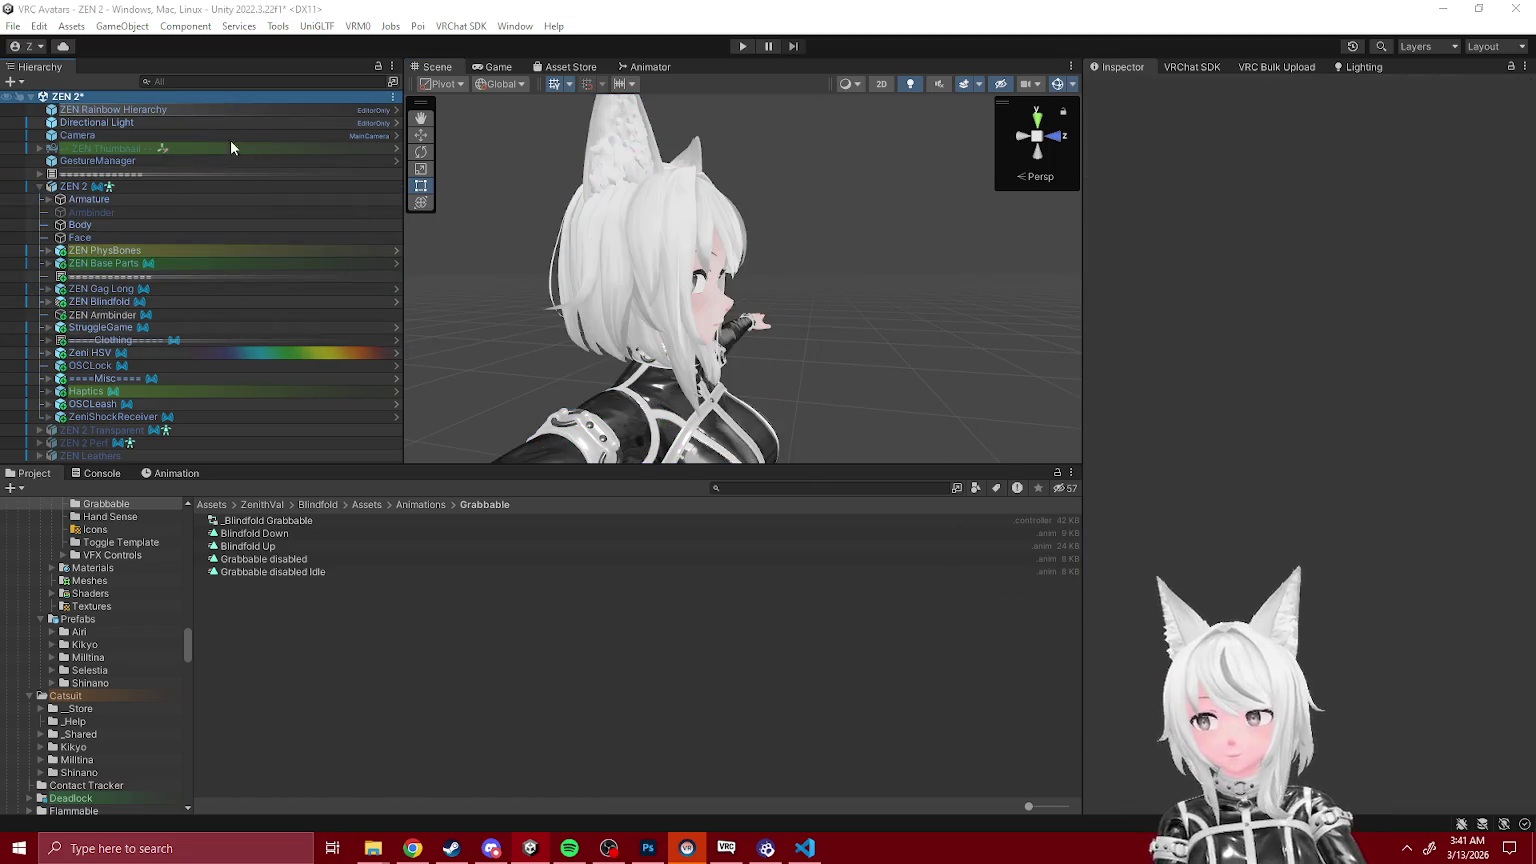
right_click(88, 97)
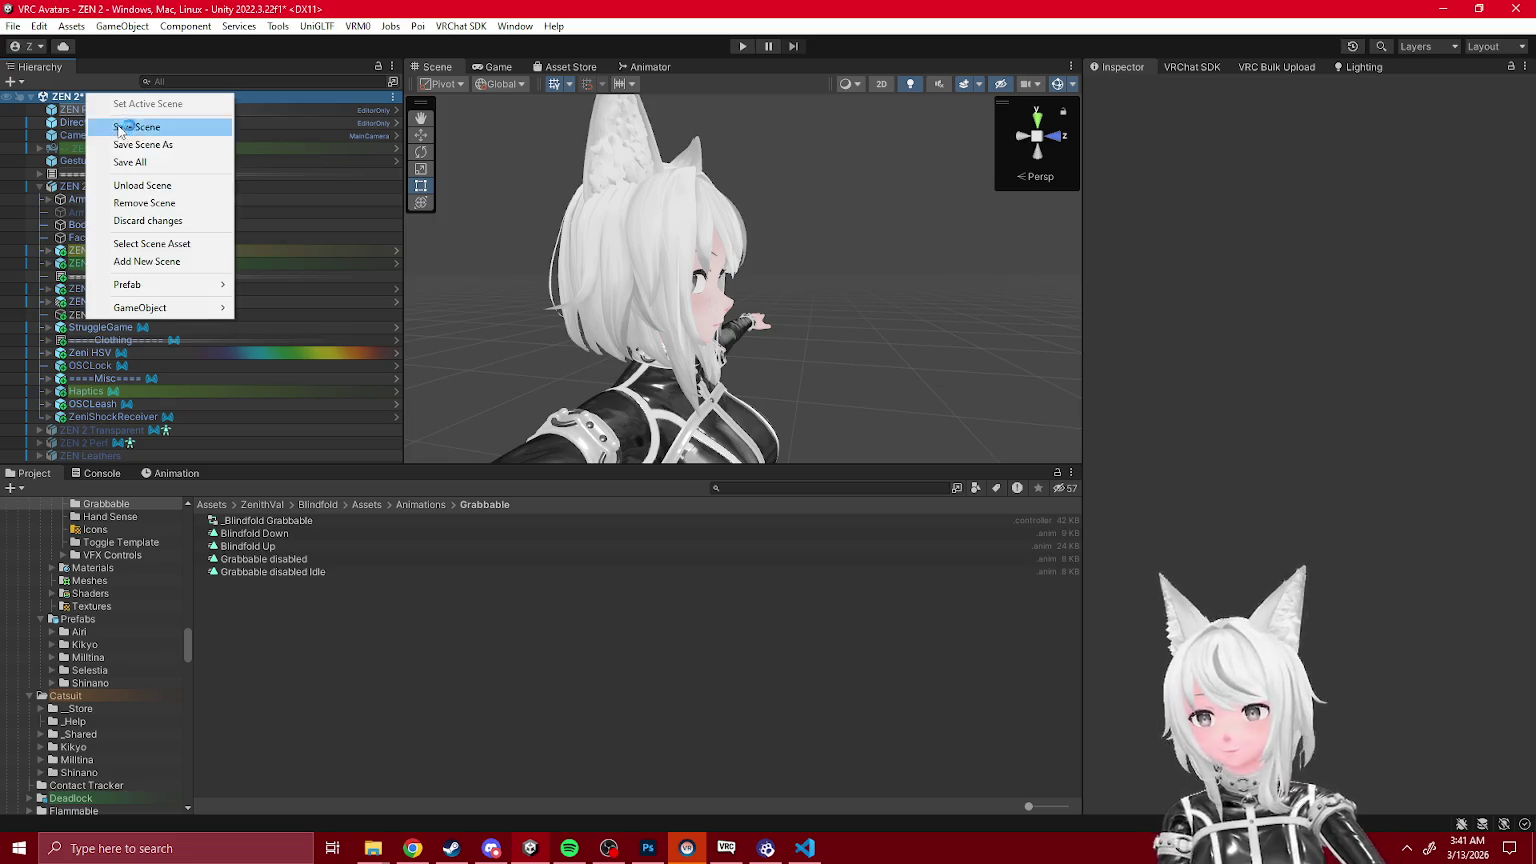
left_click(130, 123)
Step: Build & Test the avatar with the VRChat SDK Builder and check it in VRChat
left_click(1212, 66)
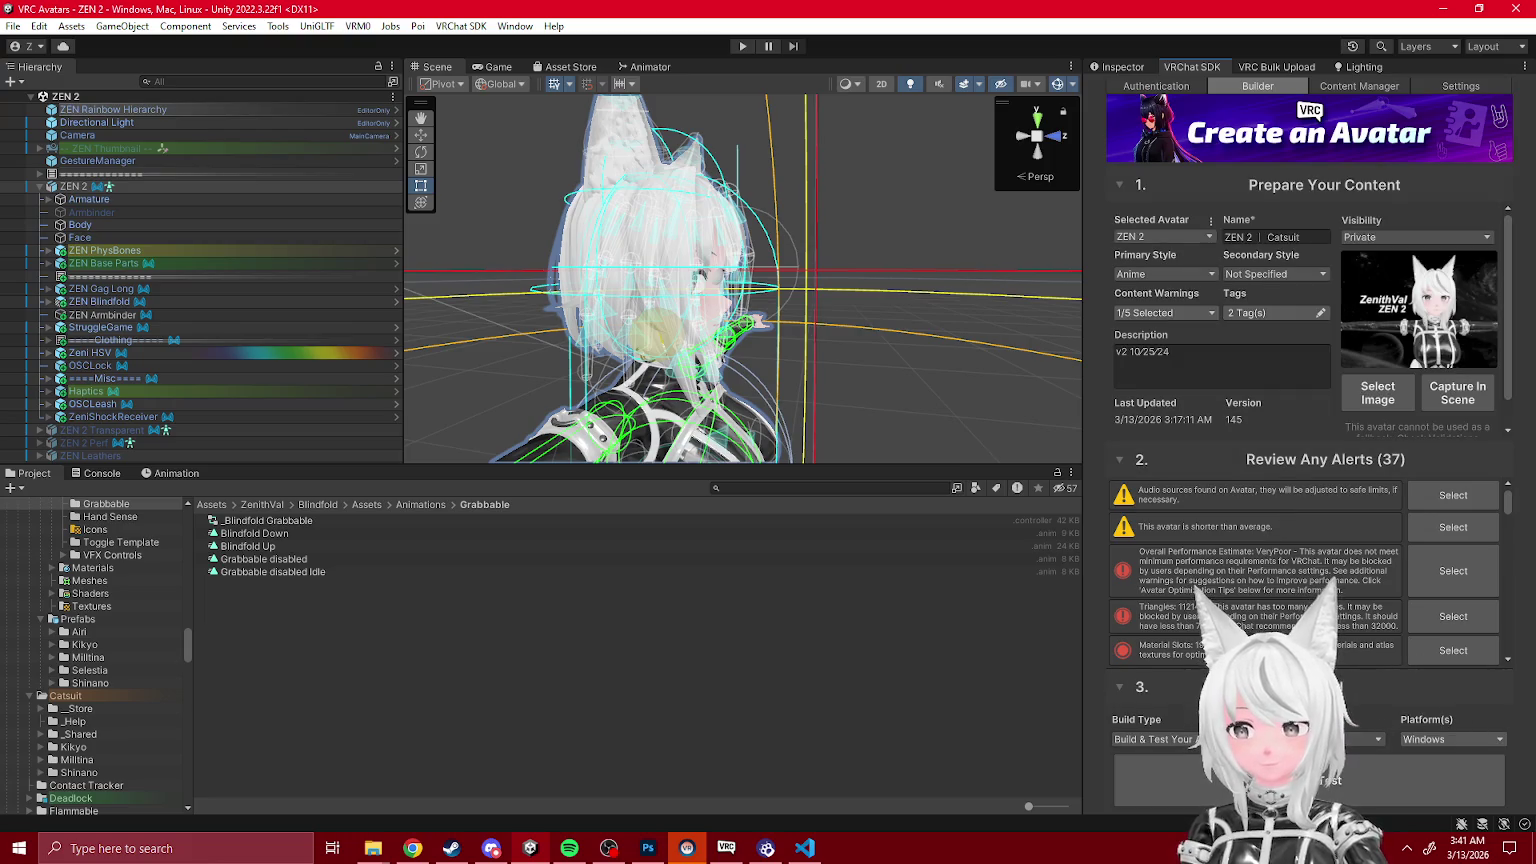
left_click(1440, 783)
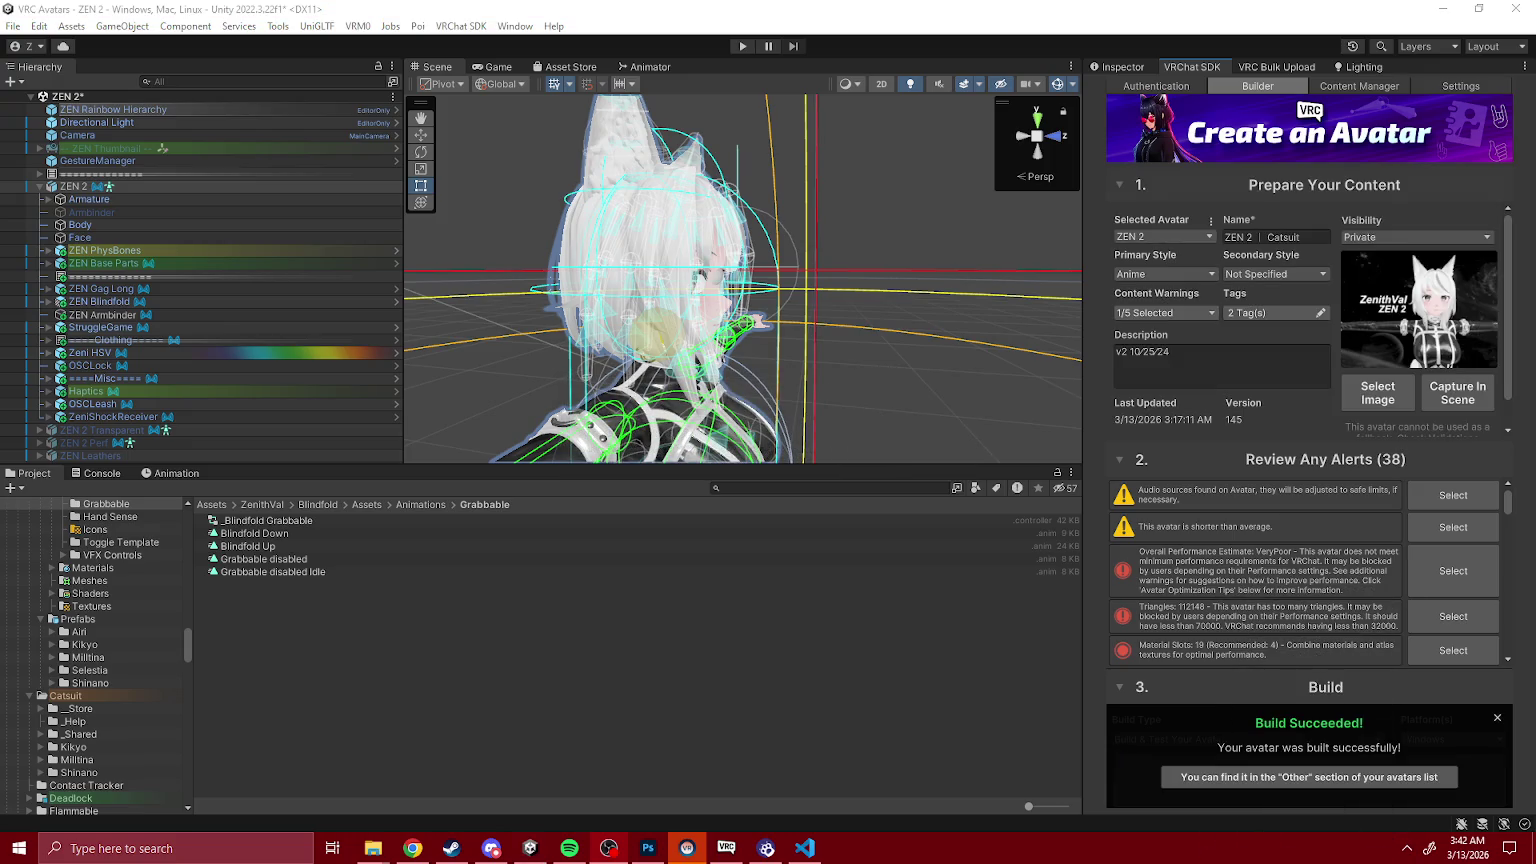
key("alt+Tab")
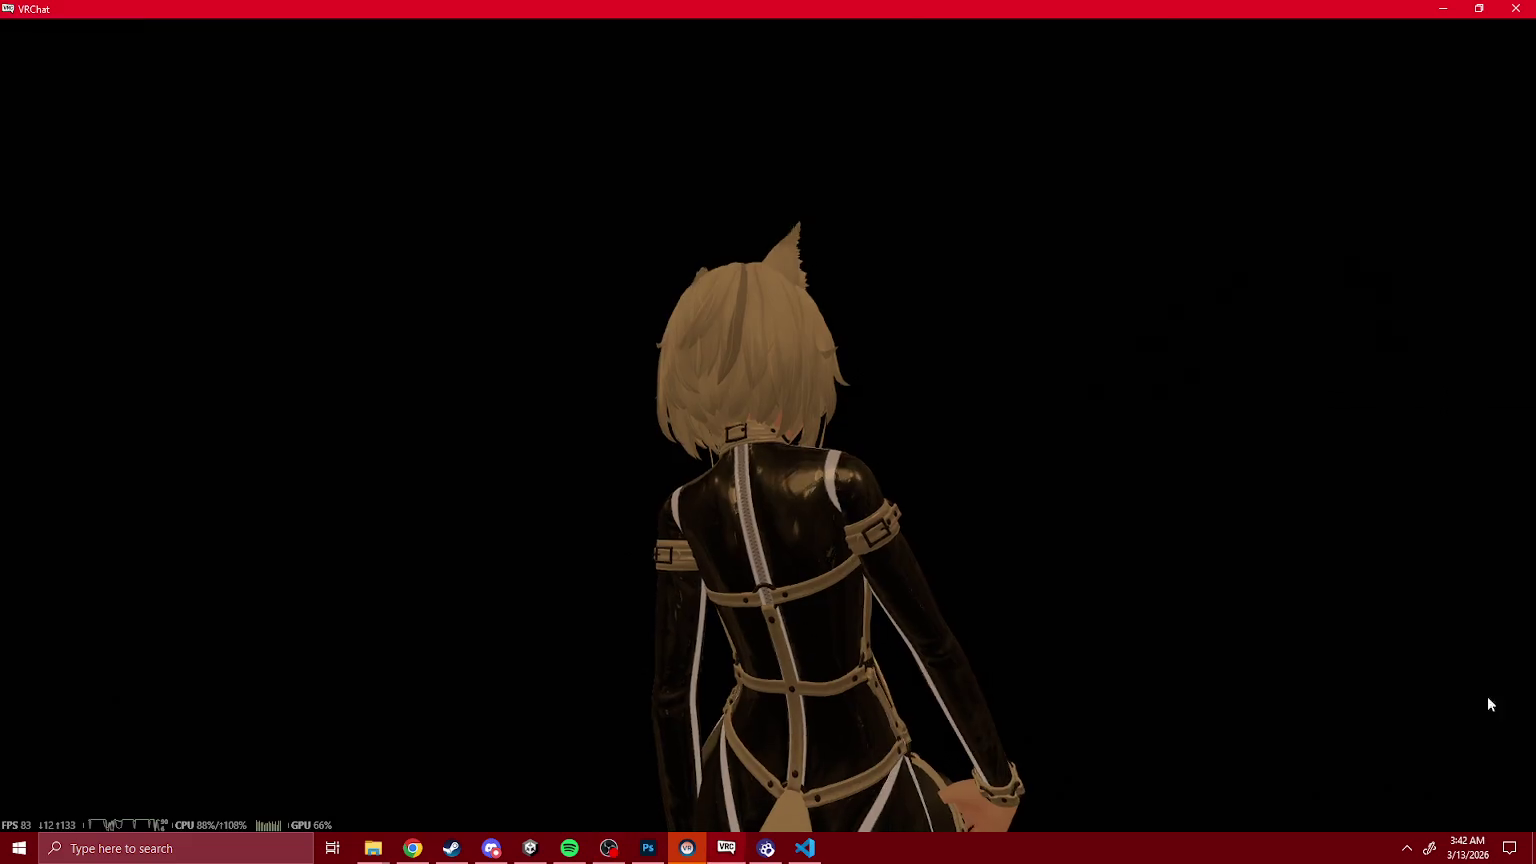
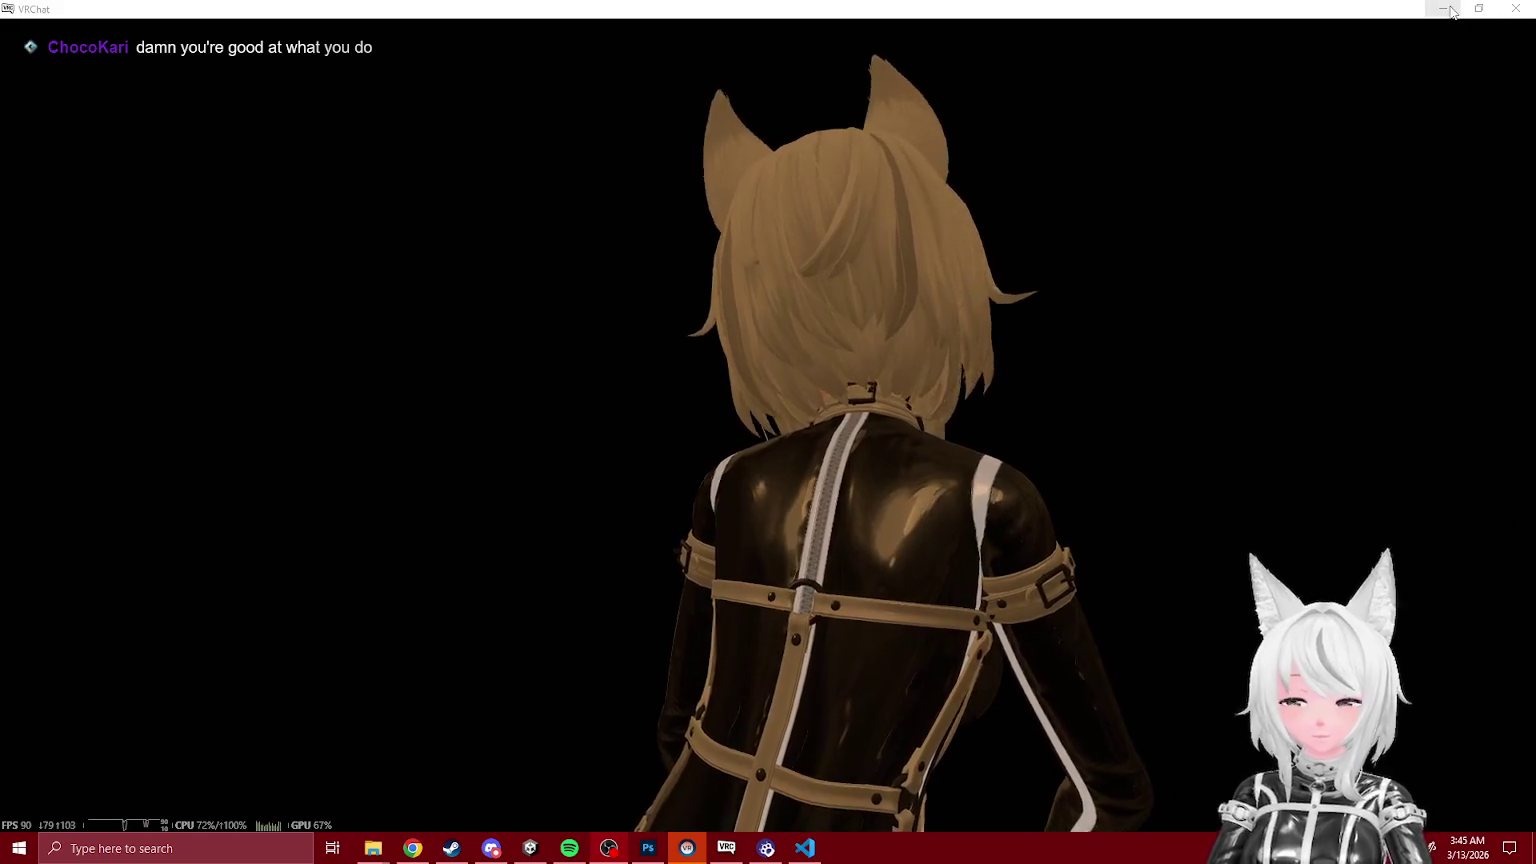
Step: Close VRChat, deselect the avatar in Unity, and bring up Photoshop's DEPTH BLINDFOLD thumbnail
left_click(1522, 8)
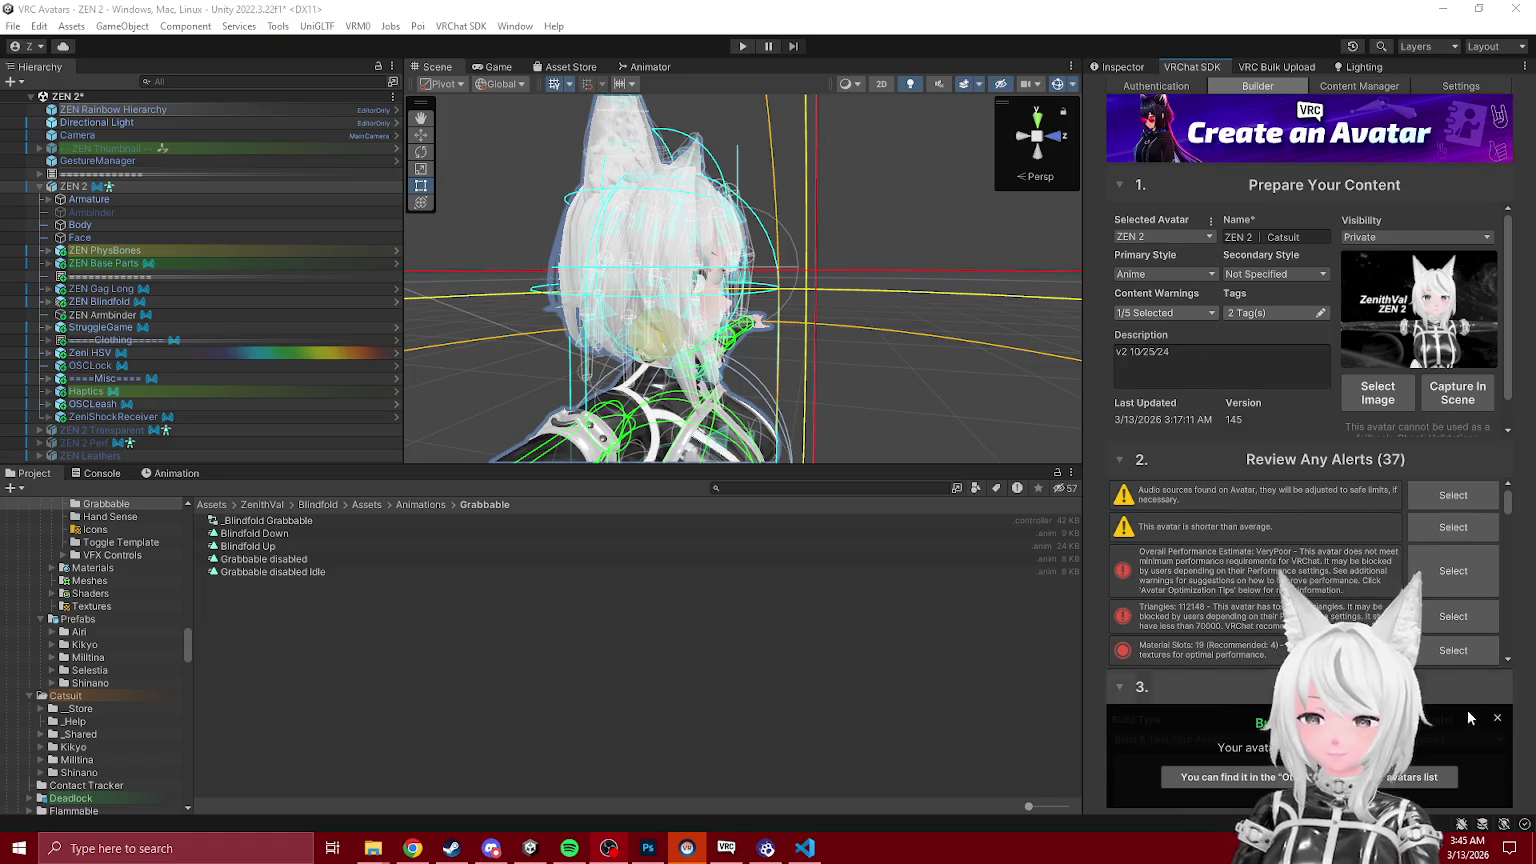
left_click(841, 341)
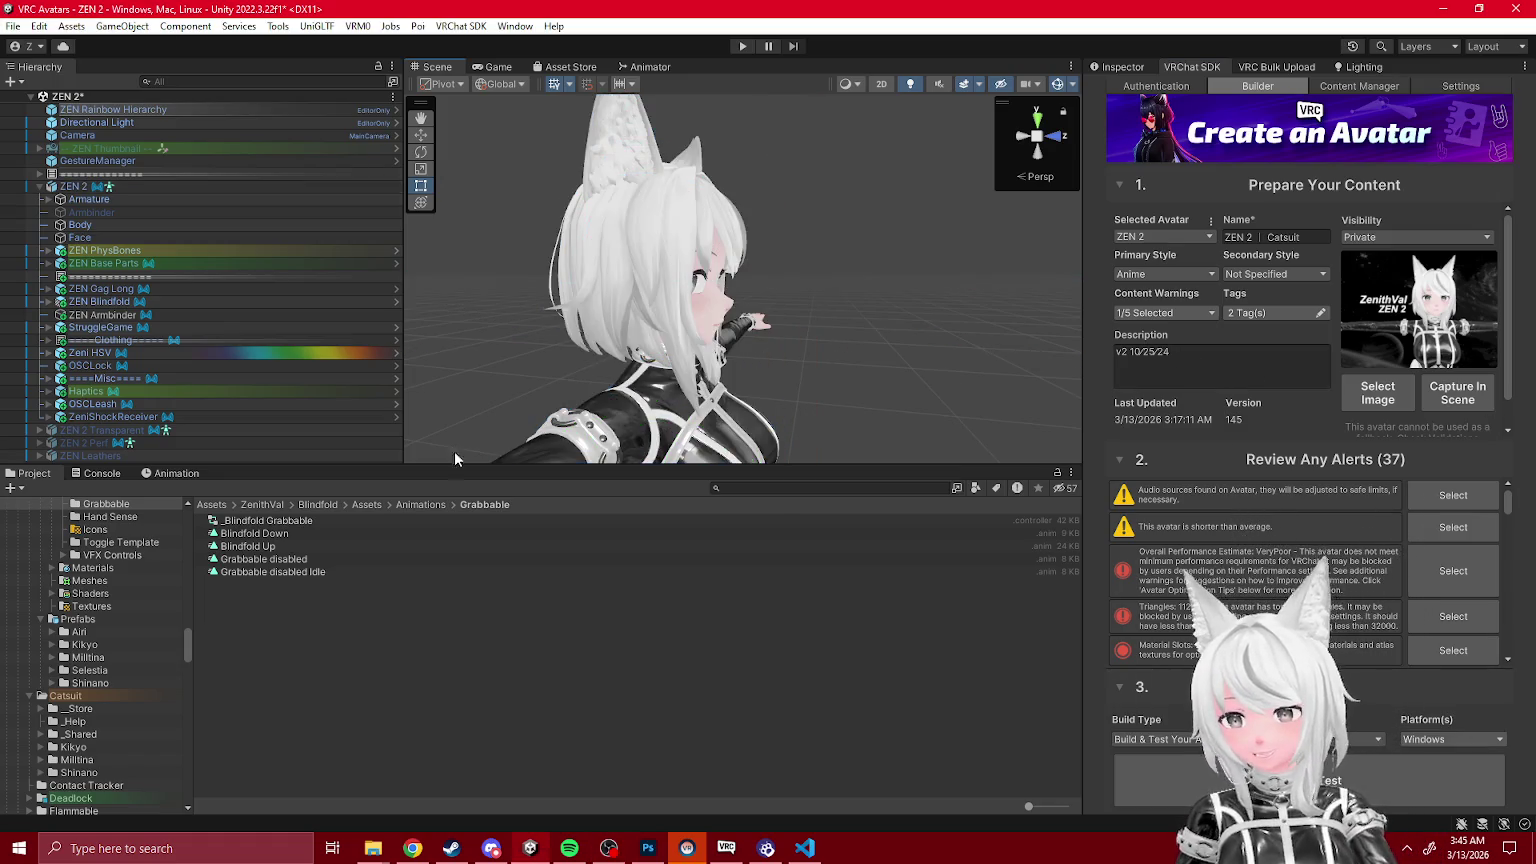
left_click(650, 849)
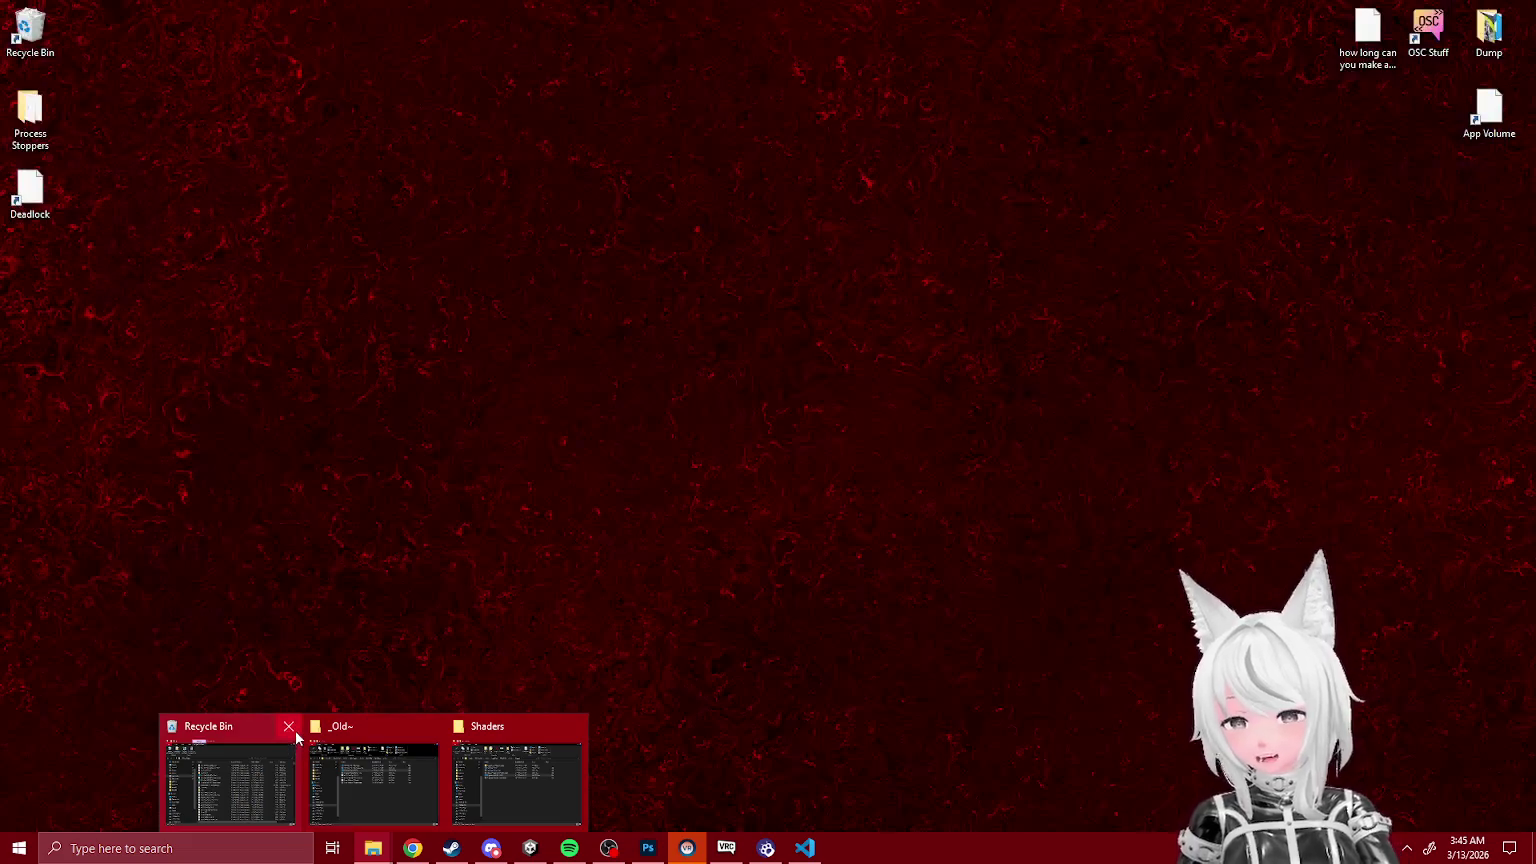
Step: Close the Recycle Bin and Photos viewer, then drag the blindfold screenshot onto the thumbnail canvas
left_click(286, 726)
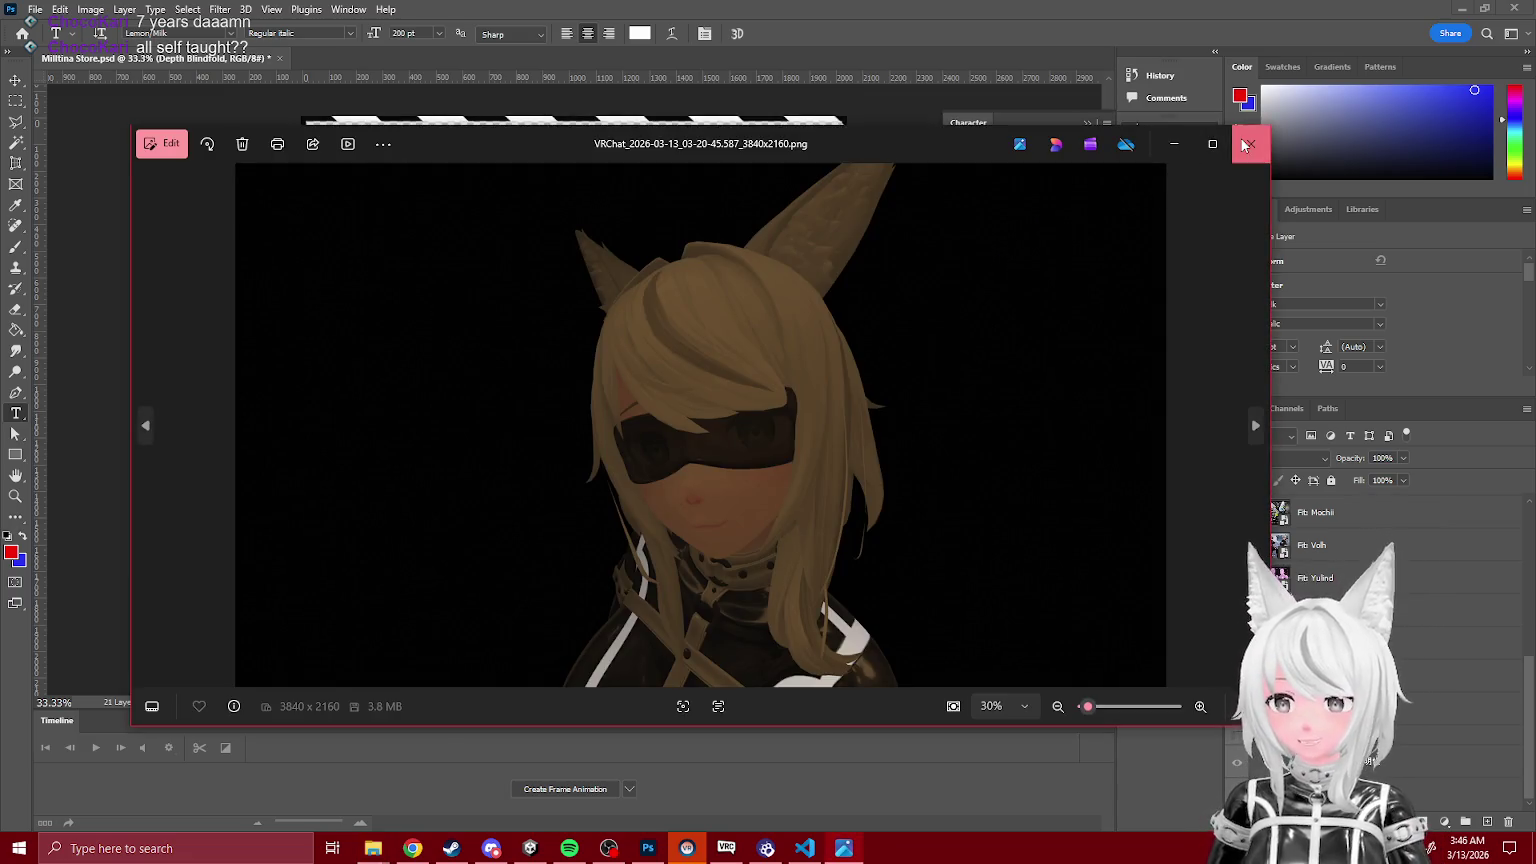
left_click(1250, 143)
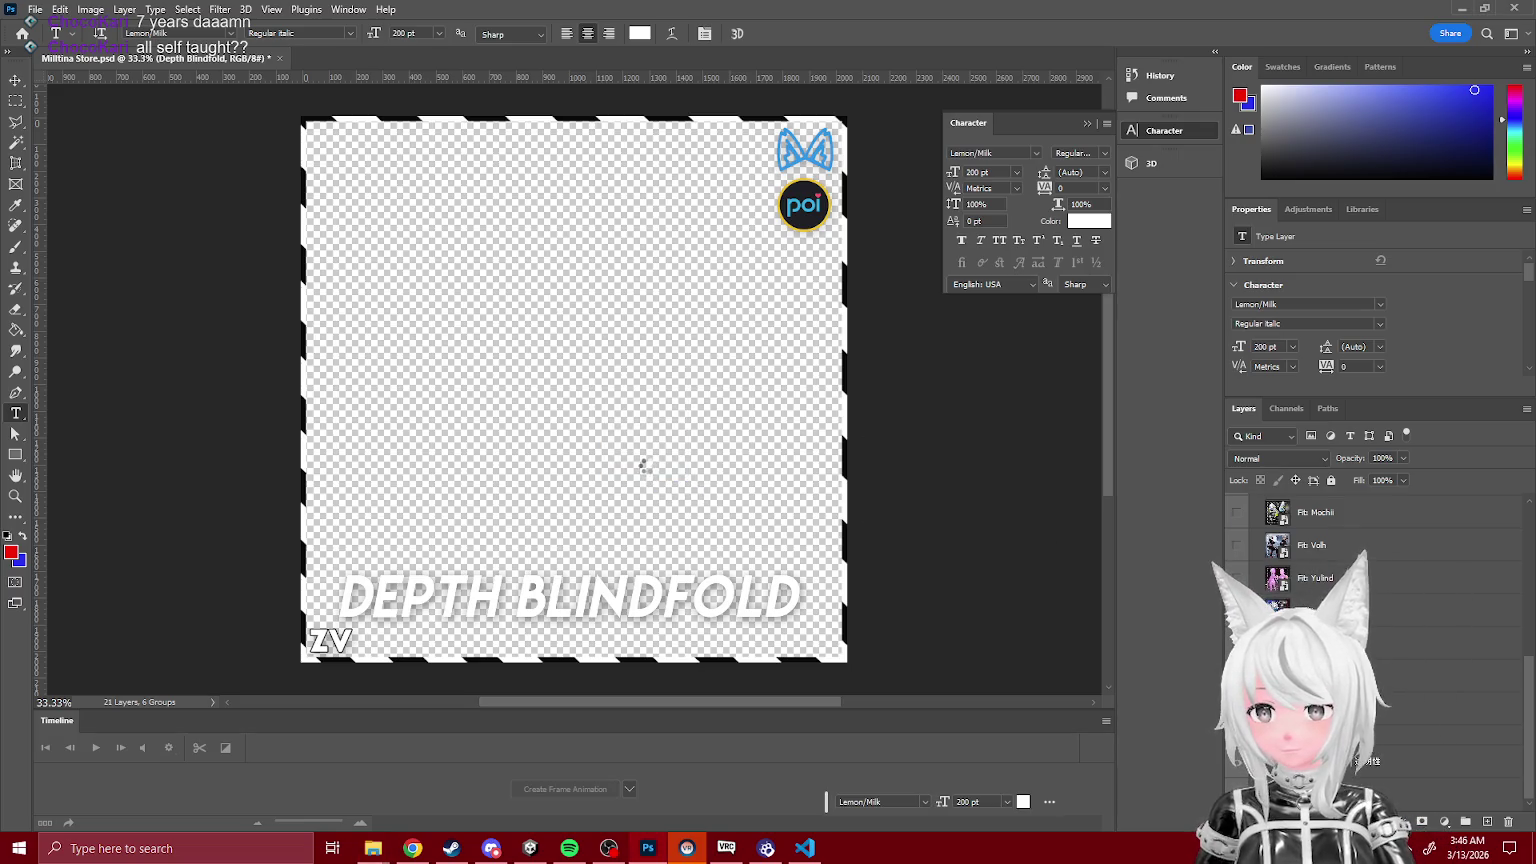
mouse_move(848, 392)
left_mouse_down()
mouse_move(1202, 420)
mouse_move(771, 387)
mouse_move(790, 389)
left_mouse_up()
scroll(717, 710, "left", 5)
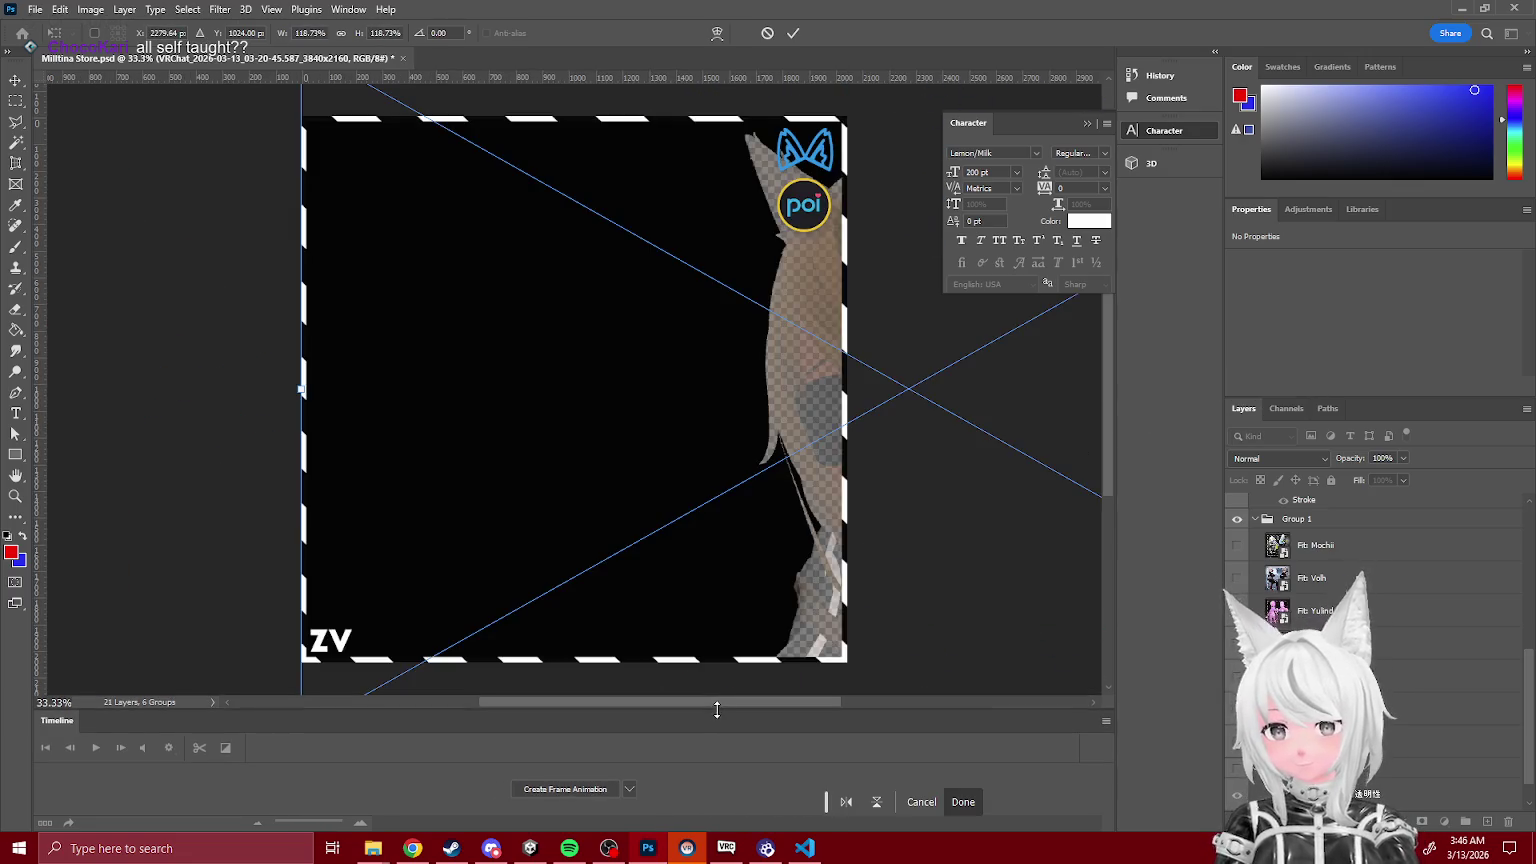
scroll(710, 703, "left", 5)
mouse_move(812, 583)
left_mouse_down()
mouse_move(112, 374)
mouse_move(346, 333)
mouse_move(470, 332)
left_mouse_up()
left_click_drag(741, 336, 592, 436)
left_click_drag(699, 271, 700, 93)
left_click_drag(742, 379, 737, 372)
key("Return")
key("t")
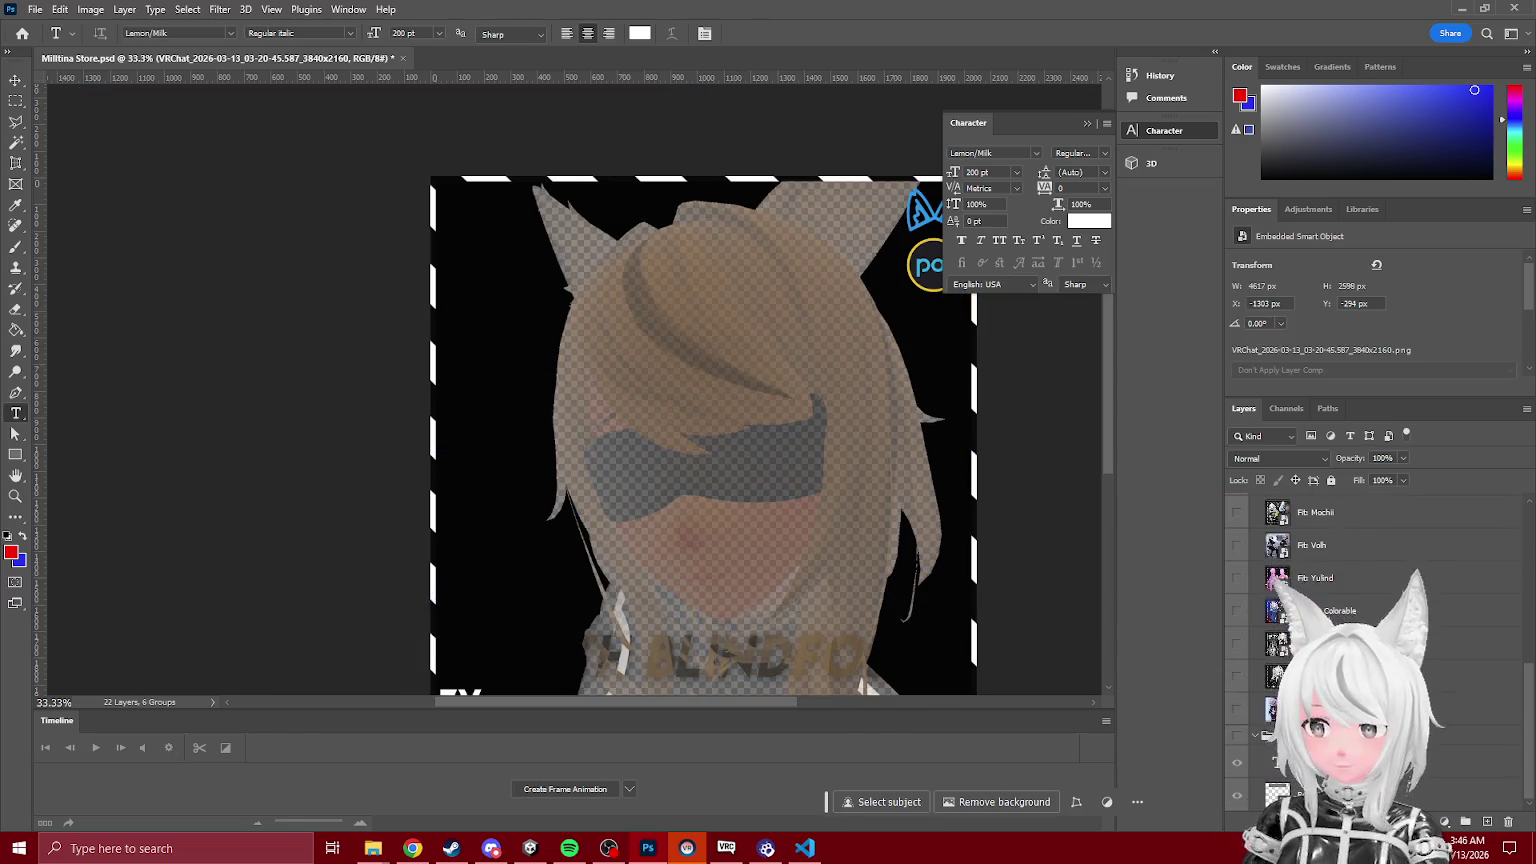
key("ctrl+z")
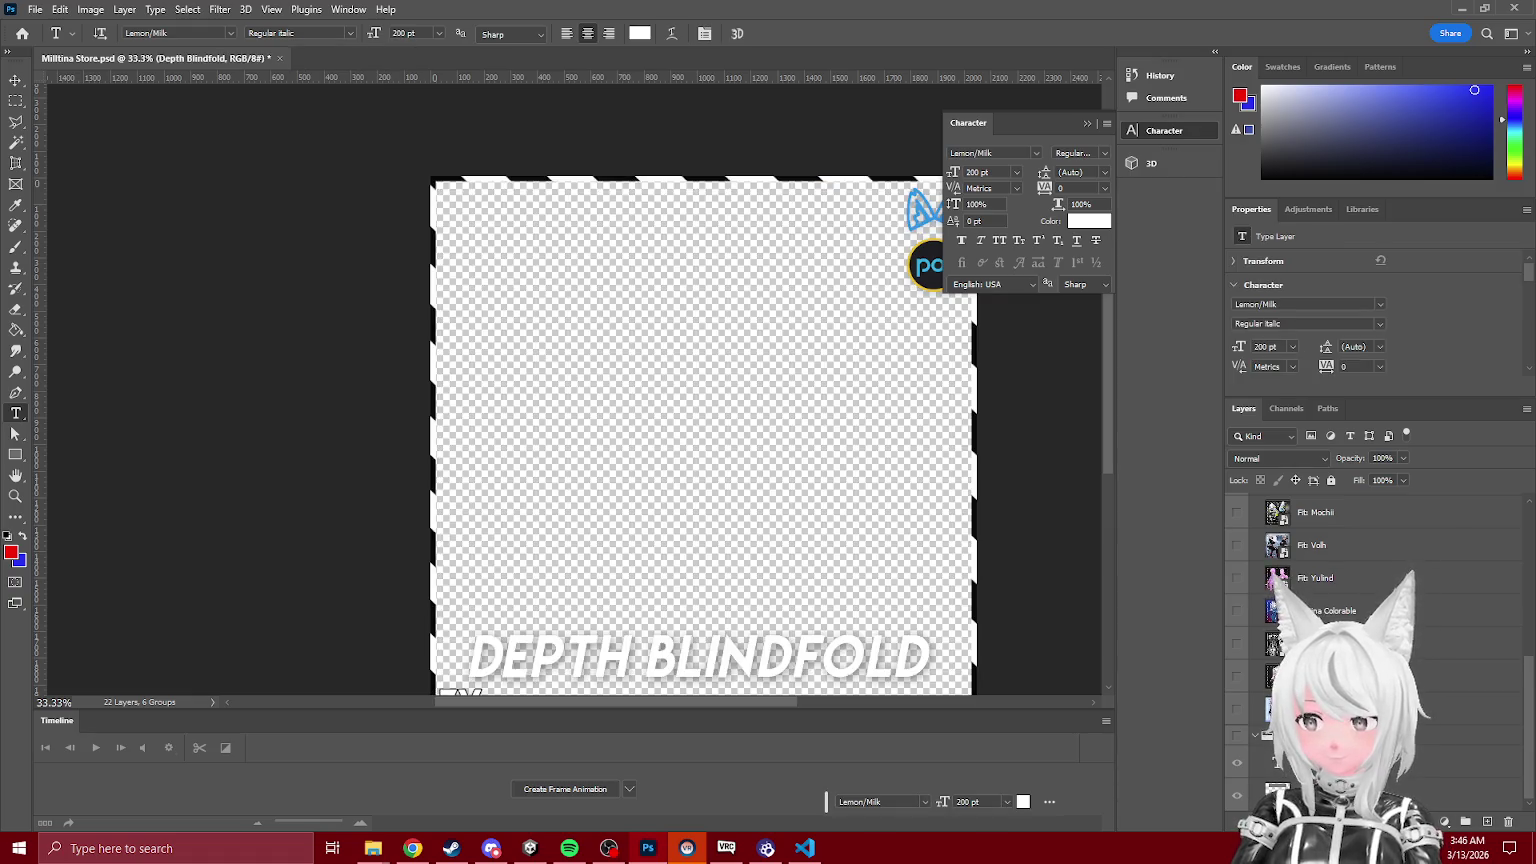
key("ctrl+z")
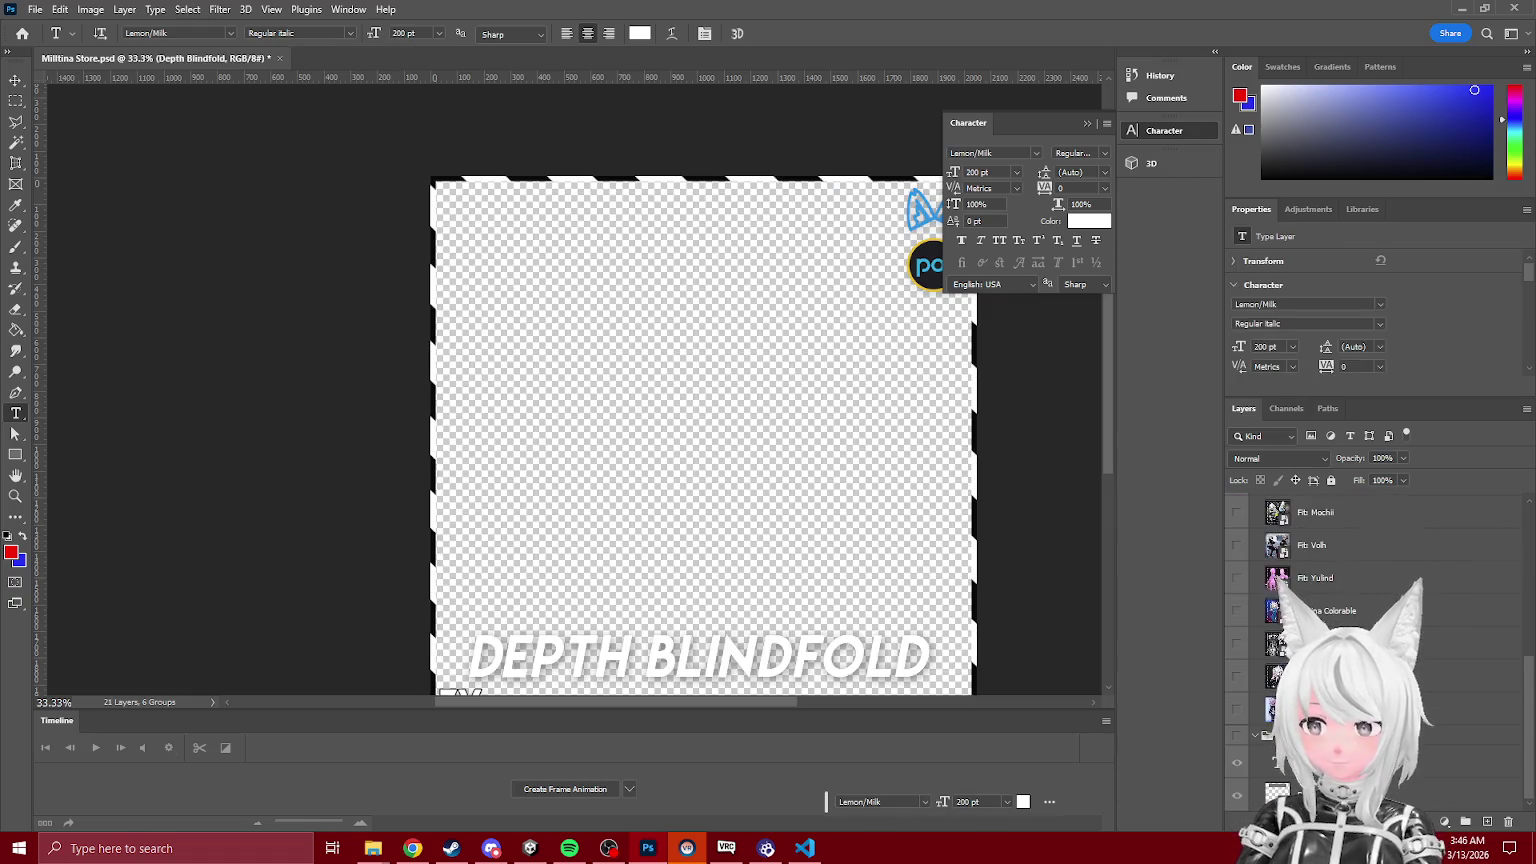
Step: Make the Milltina 2 frame layer visible and open its smart object contents
left_click(1315, 676)
right_click(1315, 676)
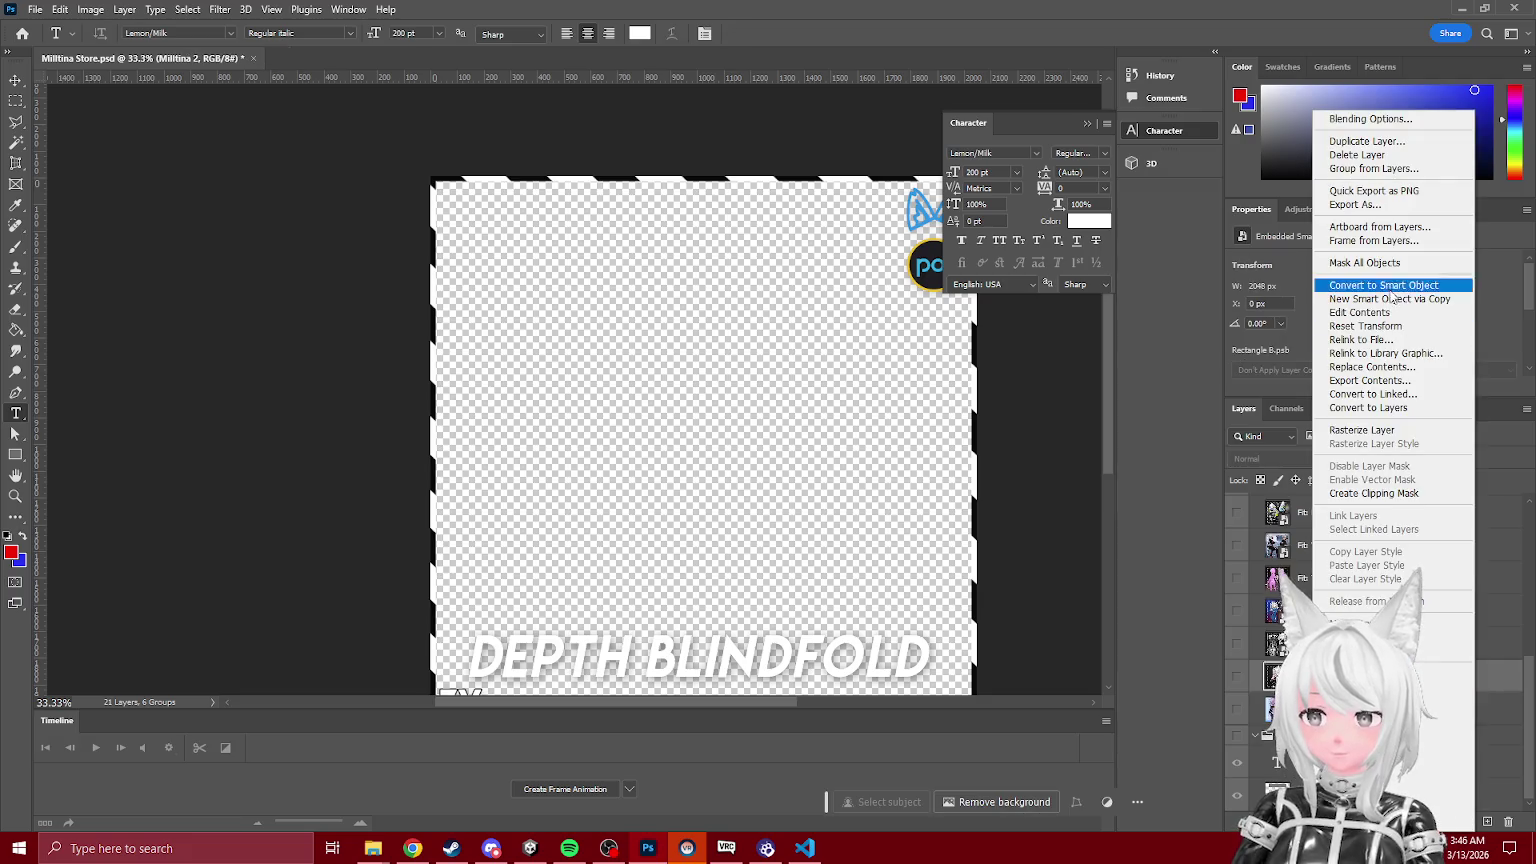
left_click(1256, 678)
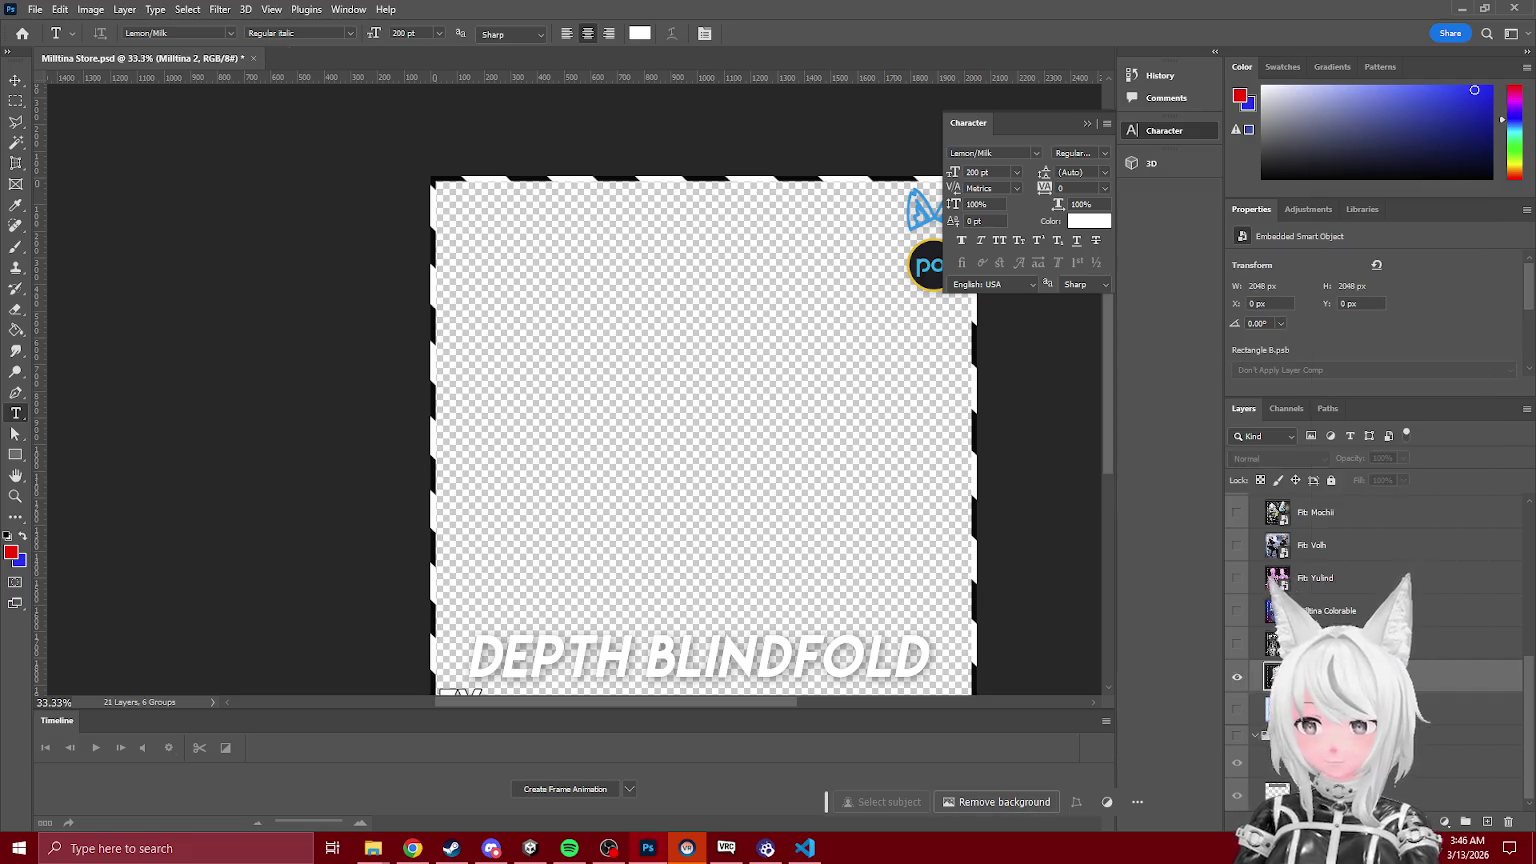
left_click(1237, 711)
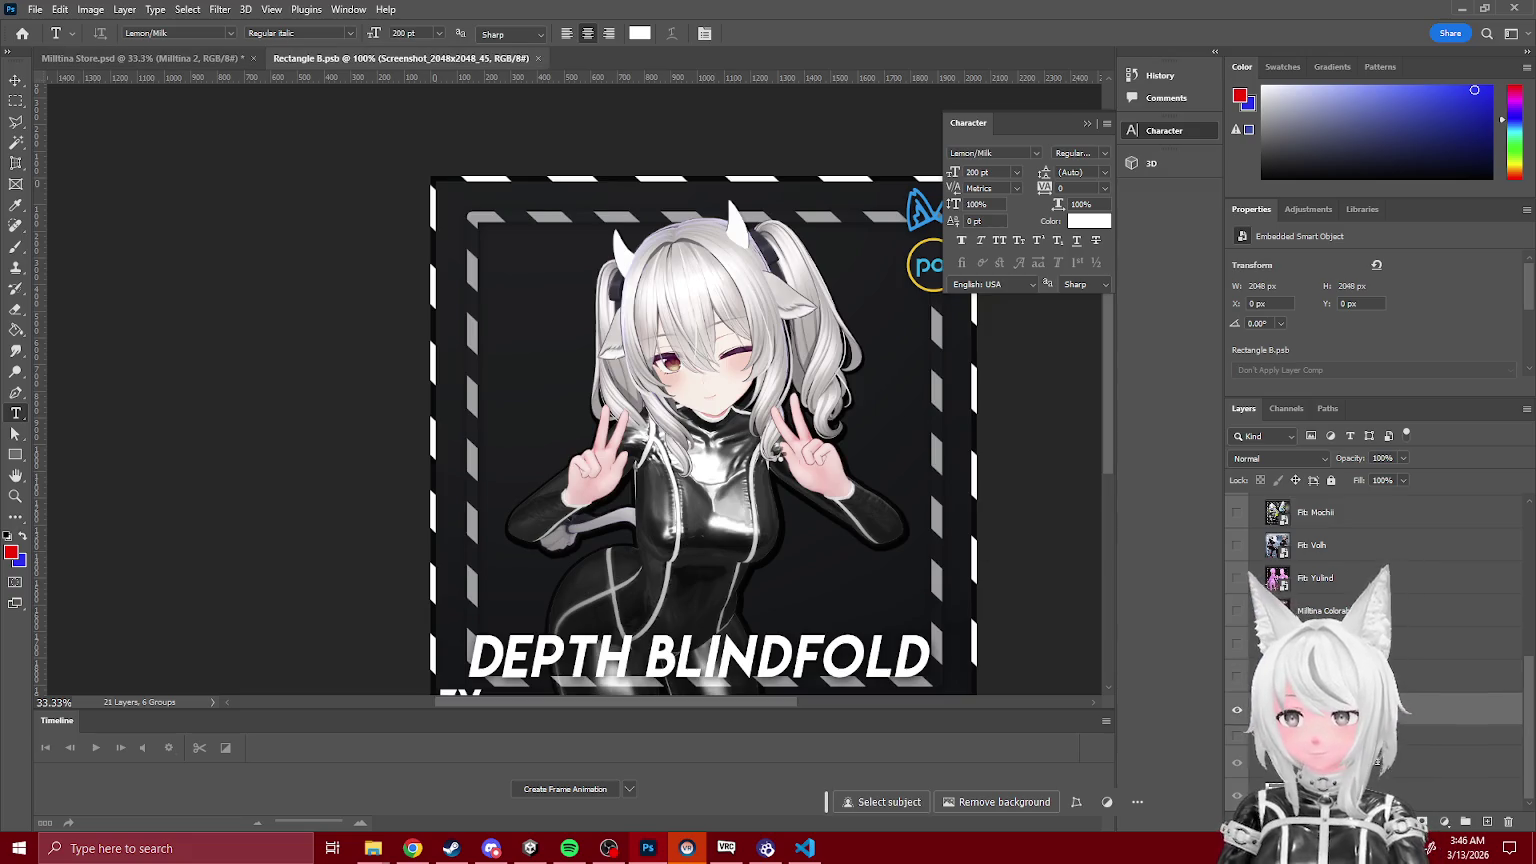
double_click(1277, 711)
Step: Delete the old character screenshot layers from the frame smart object
left_click(1333, 614, "shift")
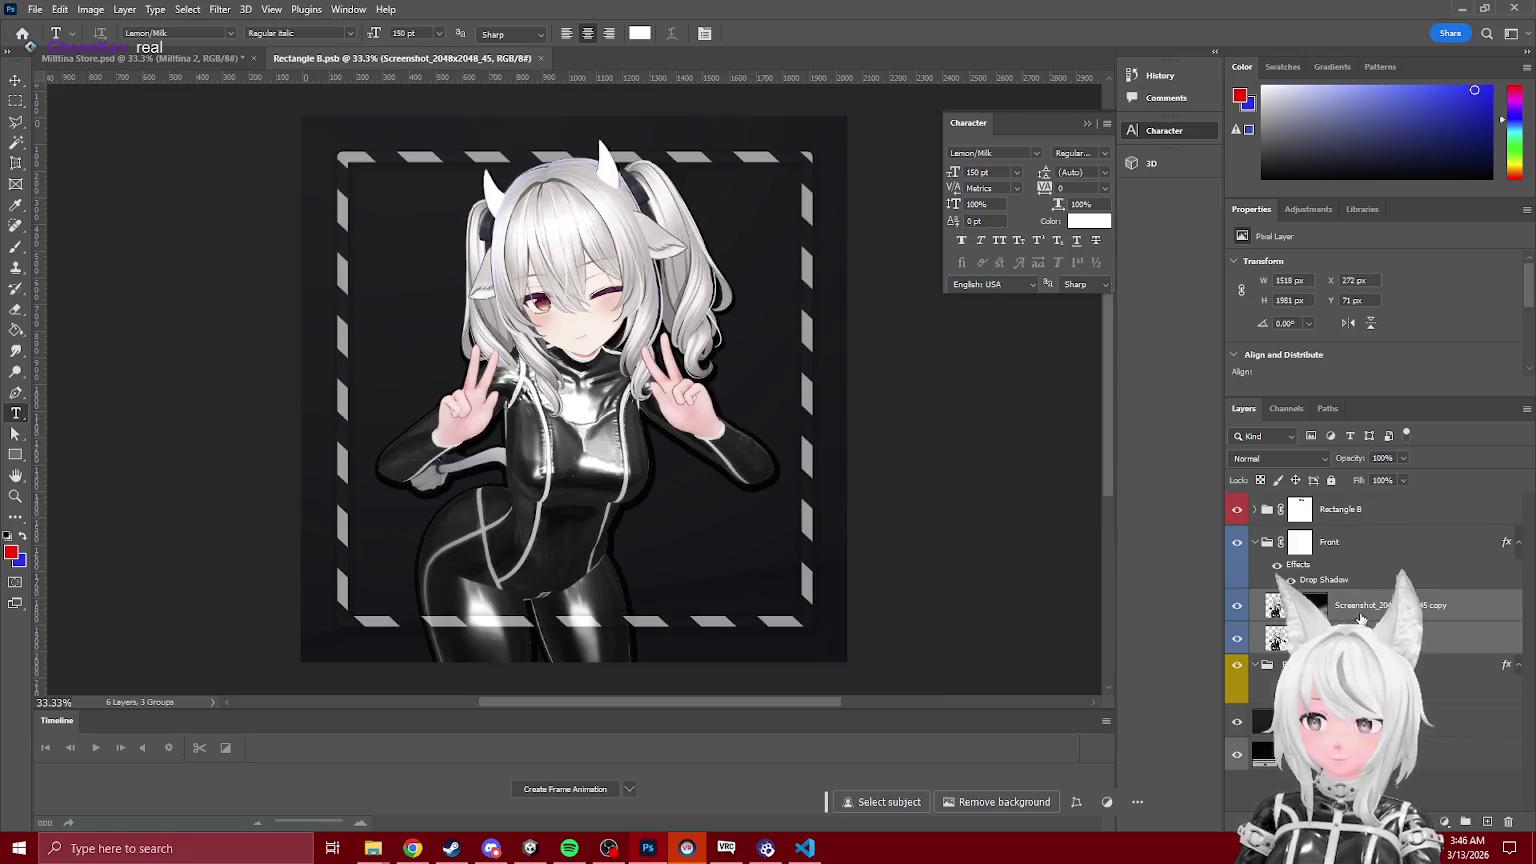
left_click(1508, 822)
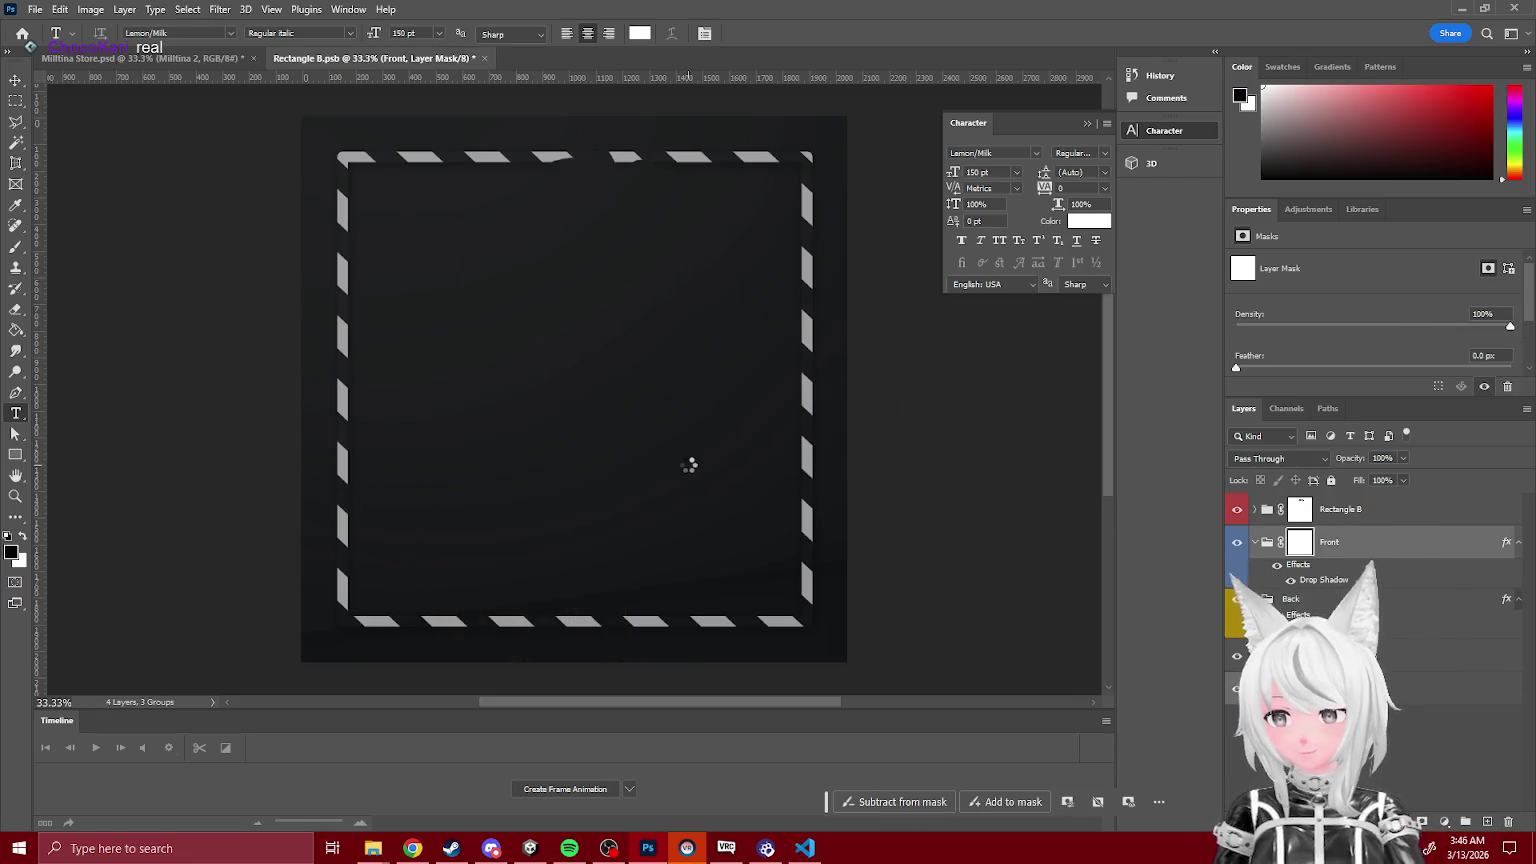
mouse_move(852, 390)
left_mouse_down()
mouse_move(1084, 390)
mouse_move(714, 494)
left_mouse_up()
Step: Scale and position the blindfold screenshot so the avatar's face fills the dashed frame
mouse_move(397, 176)
left_mouse_down()
mouse_move(420, 128)
mouse_move(410, 104)
left_mouse_up()
mouse_move(407, 205)
left_mouse_down()
mouse_move(443, 229)
mouse_move(436, 268)
left_mouse_up()
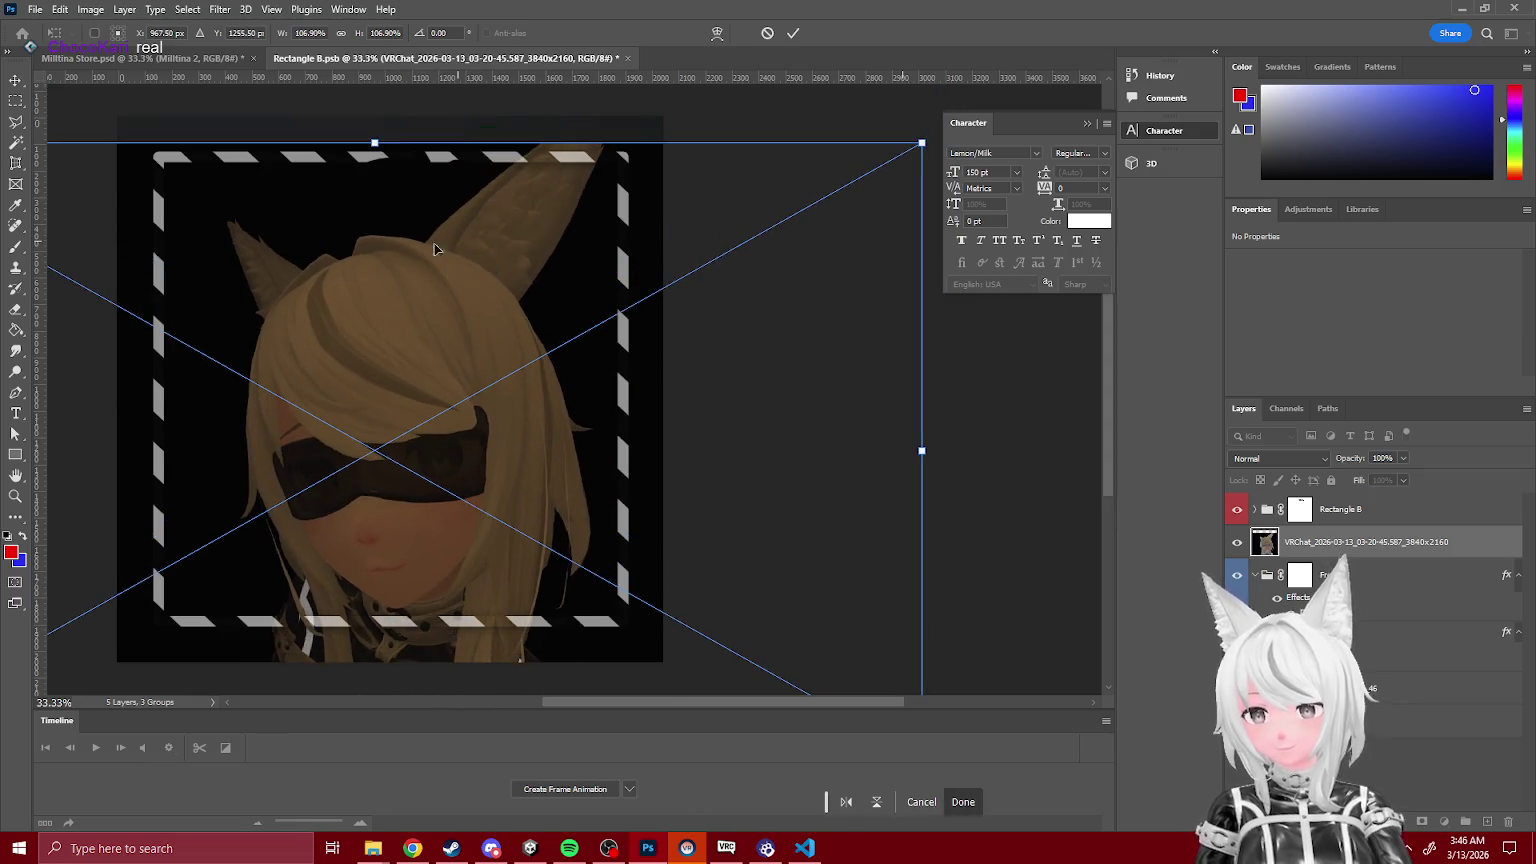
left_click_drag(376, 140, 377, 117)
left_click_drag(430, 262, 435, 199)
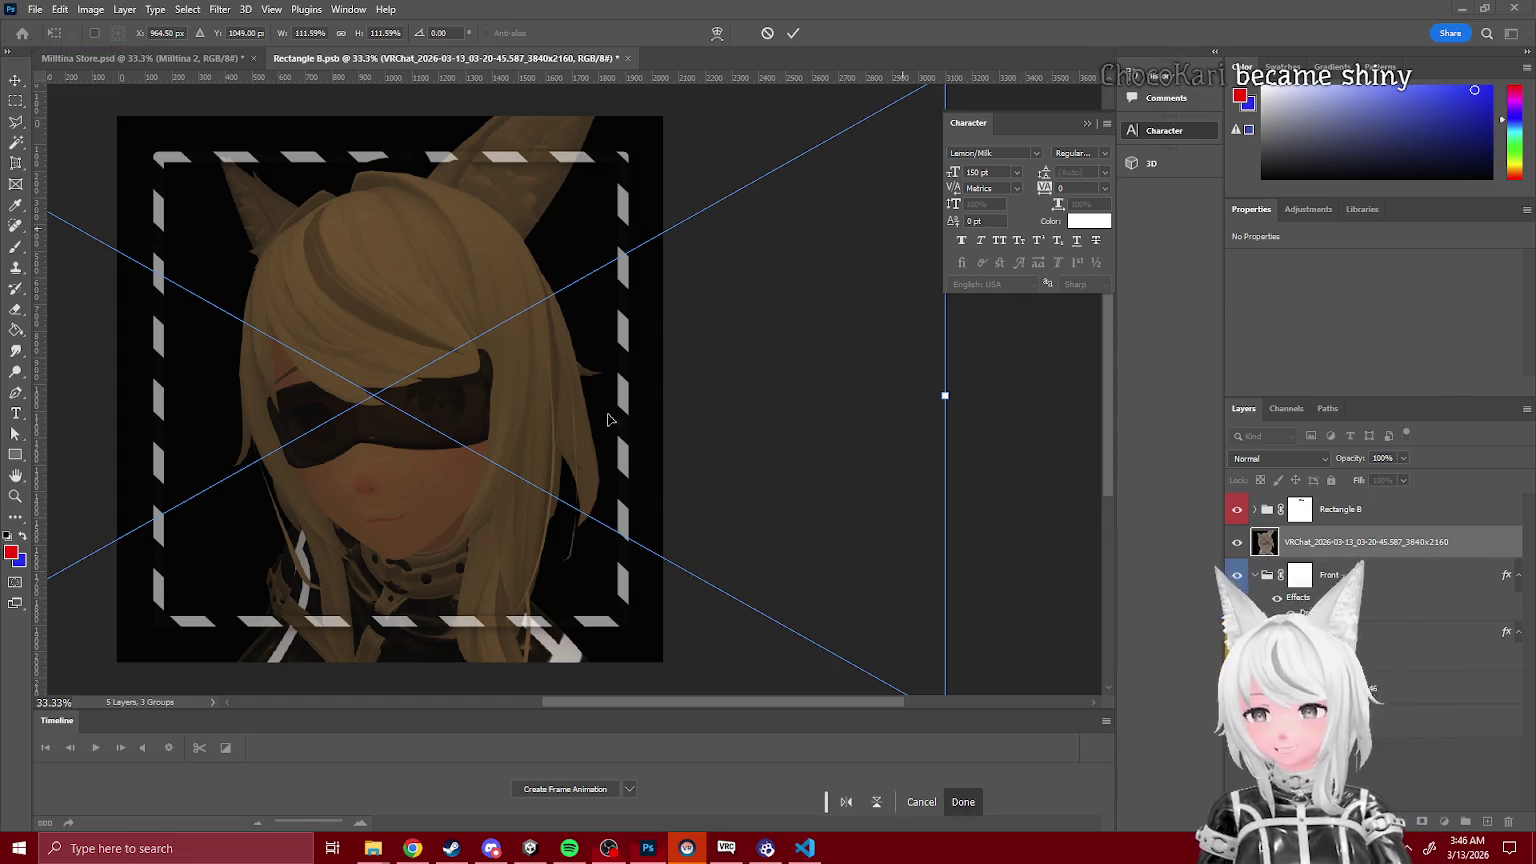
mouse_move(483, 405)
left_mouse_down()
mouse_move(514, 343)
mouse_move(531, 353)
mouse_move(496, 386)
left_mouse_up()
key("Return")
key("t")
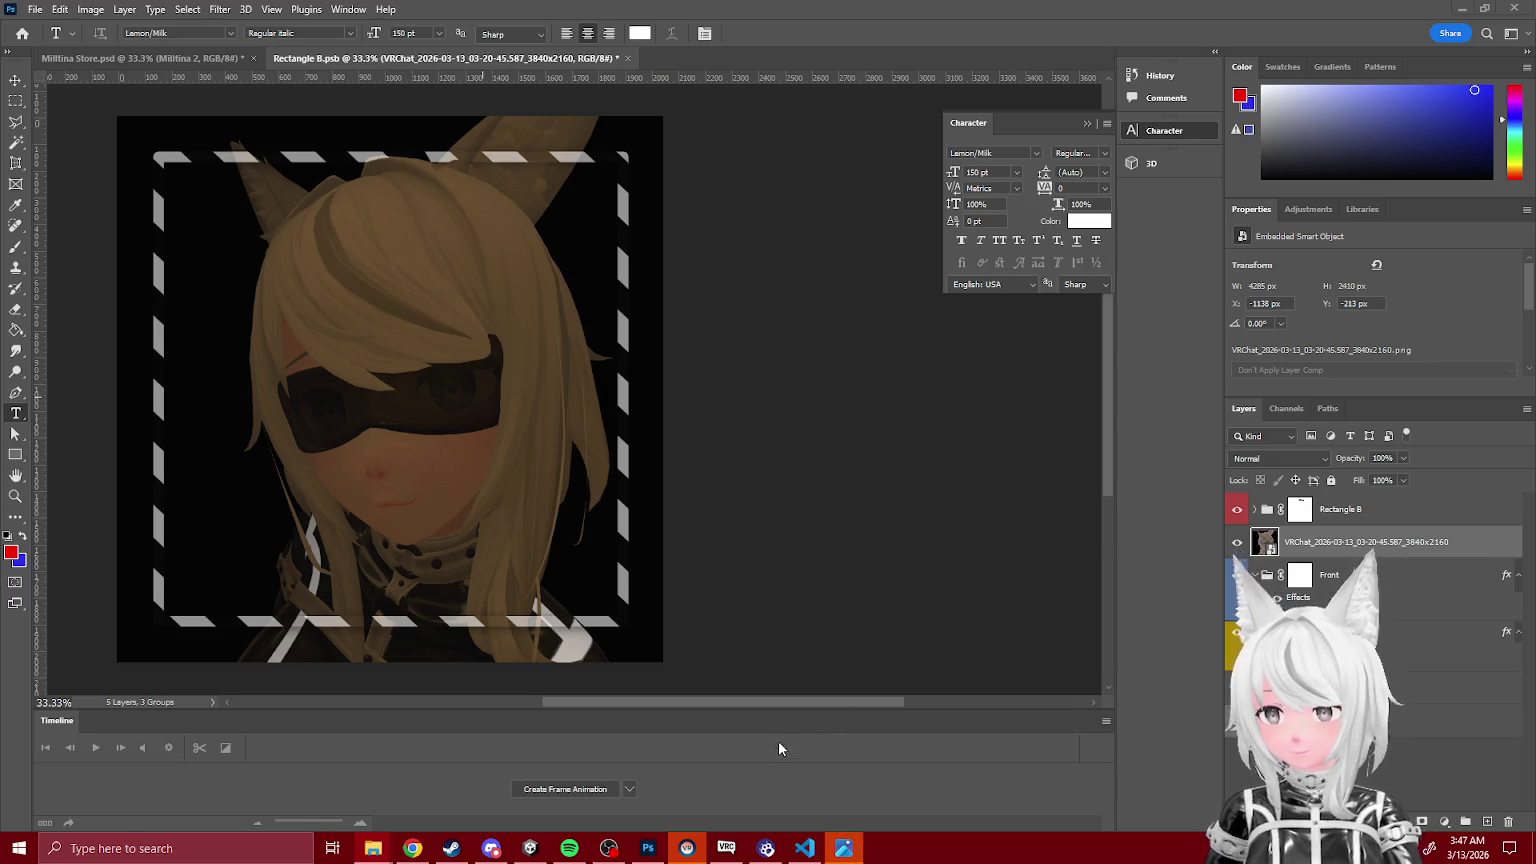
Step: Preview another VRChat screenshot in Photos, then switch back to VRChat
left_click(768, 849)
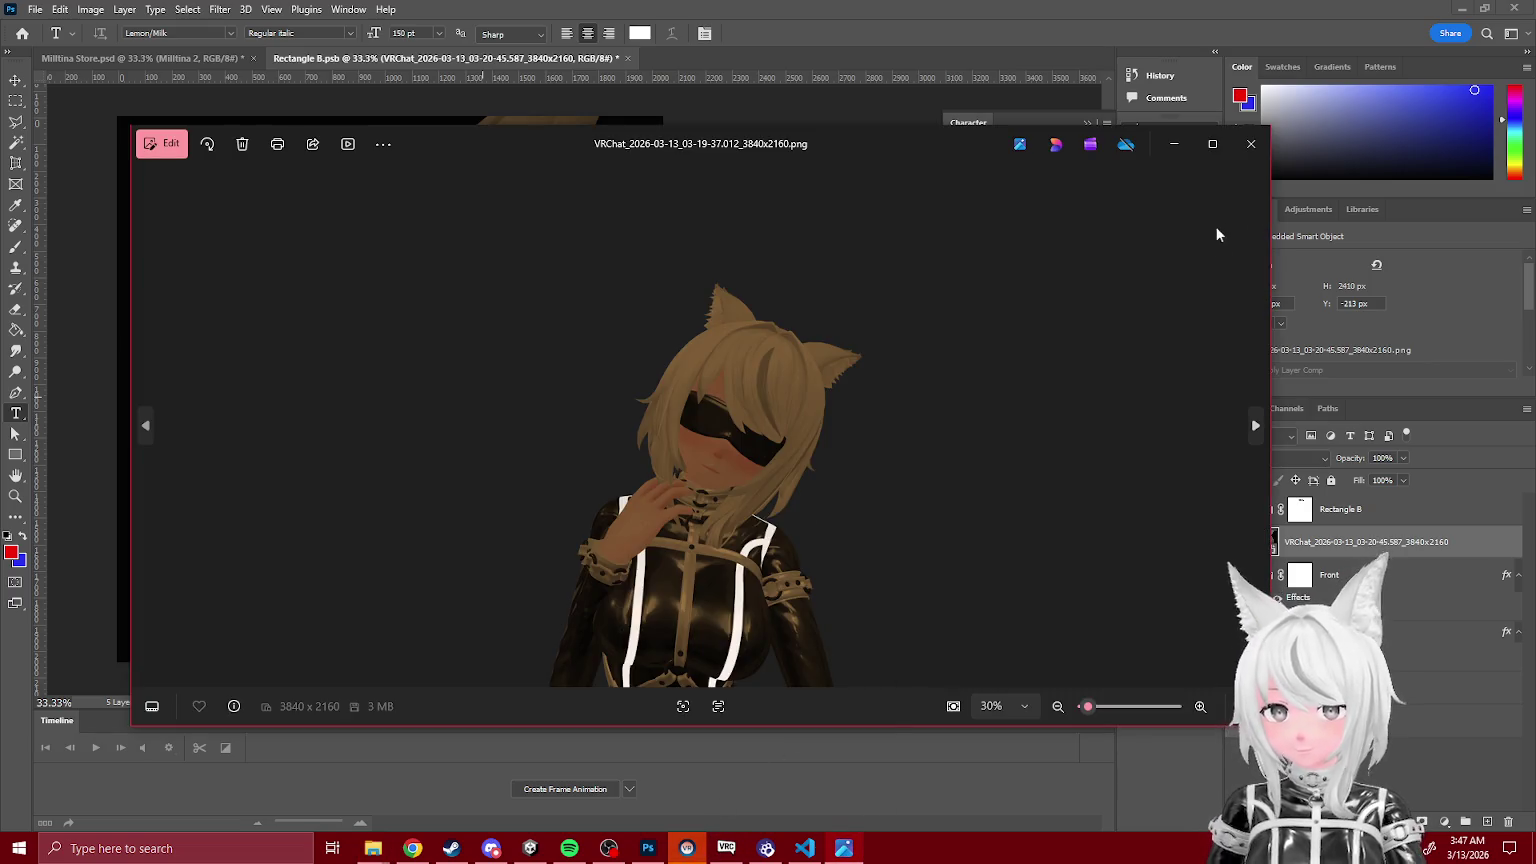
left_click(1251, 145)
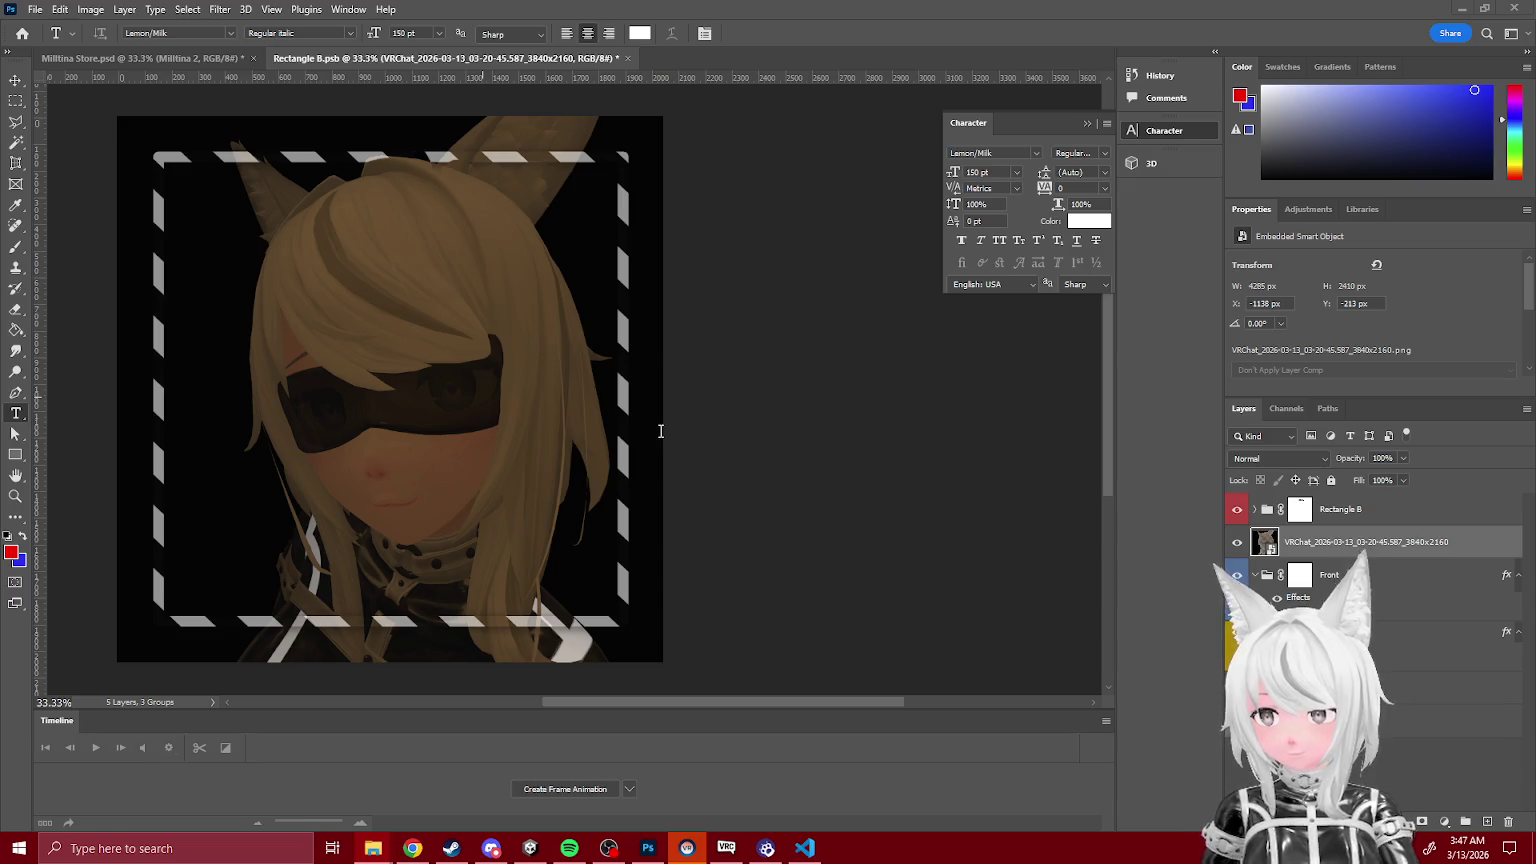
key("alt+Tab")
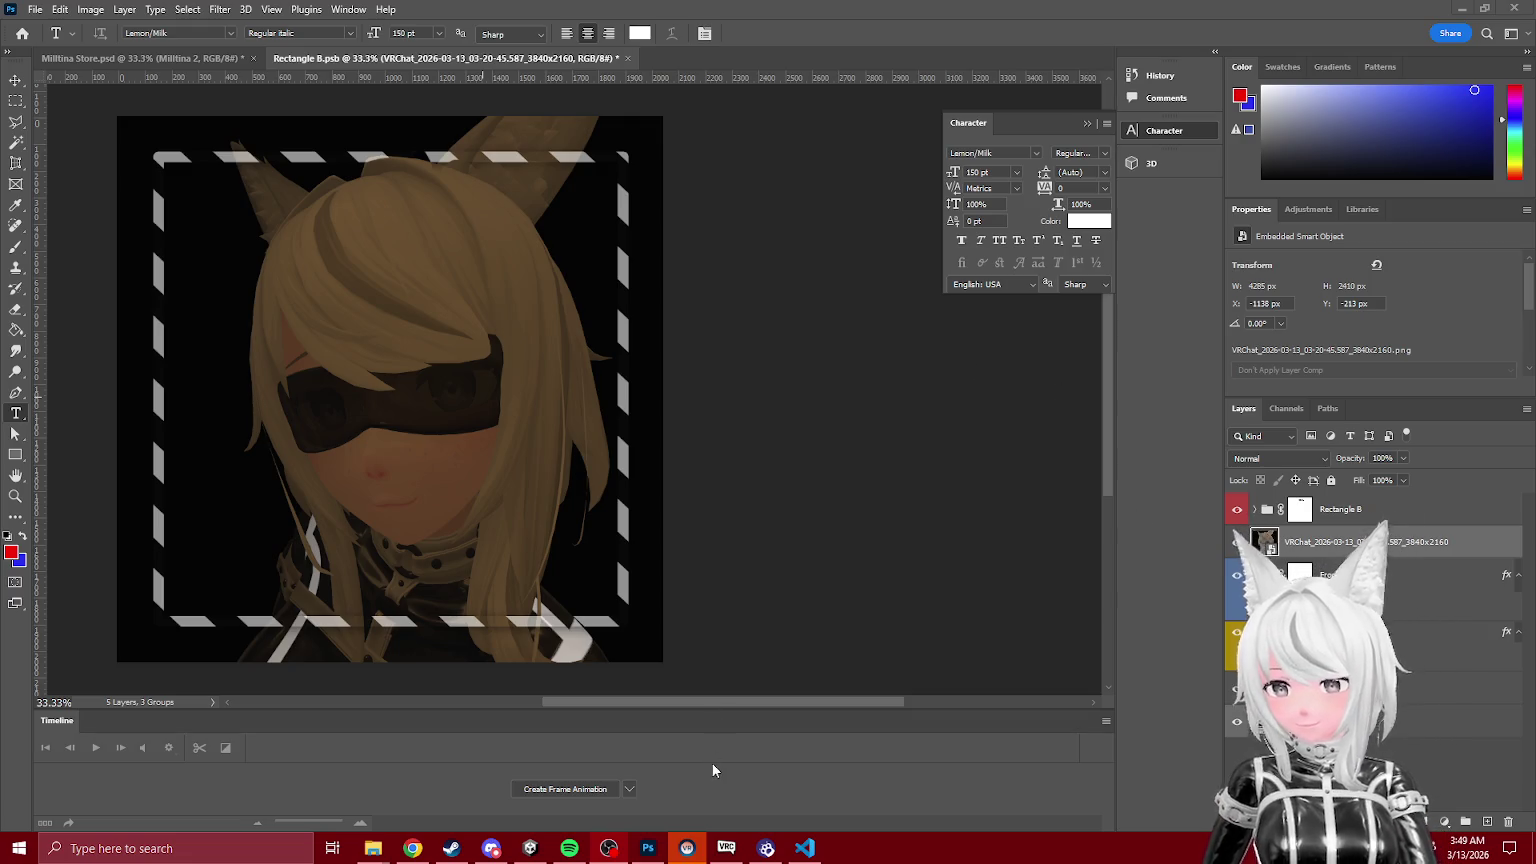
Step: Drop two newer VRChat screenshots into the Rectangle B frame document
mouse_move(373, 848)
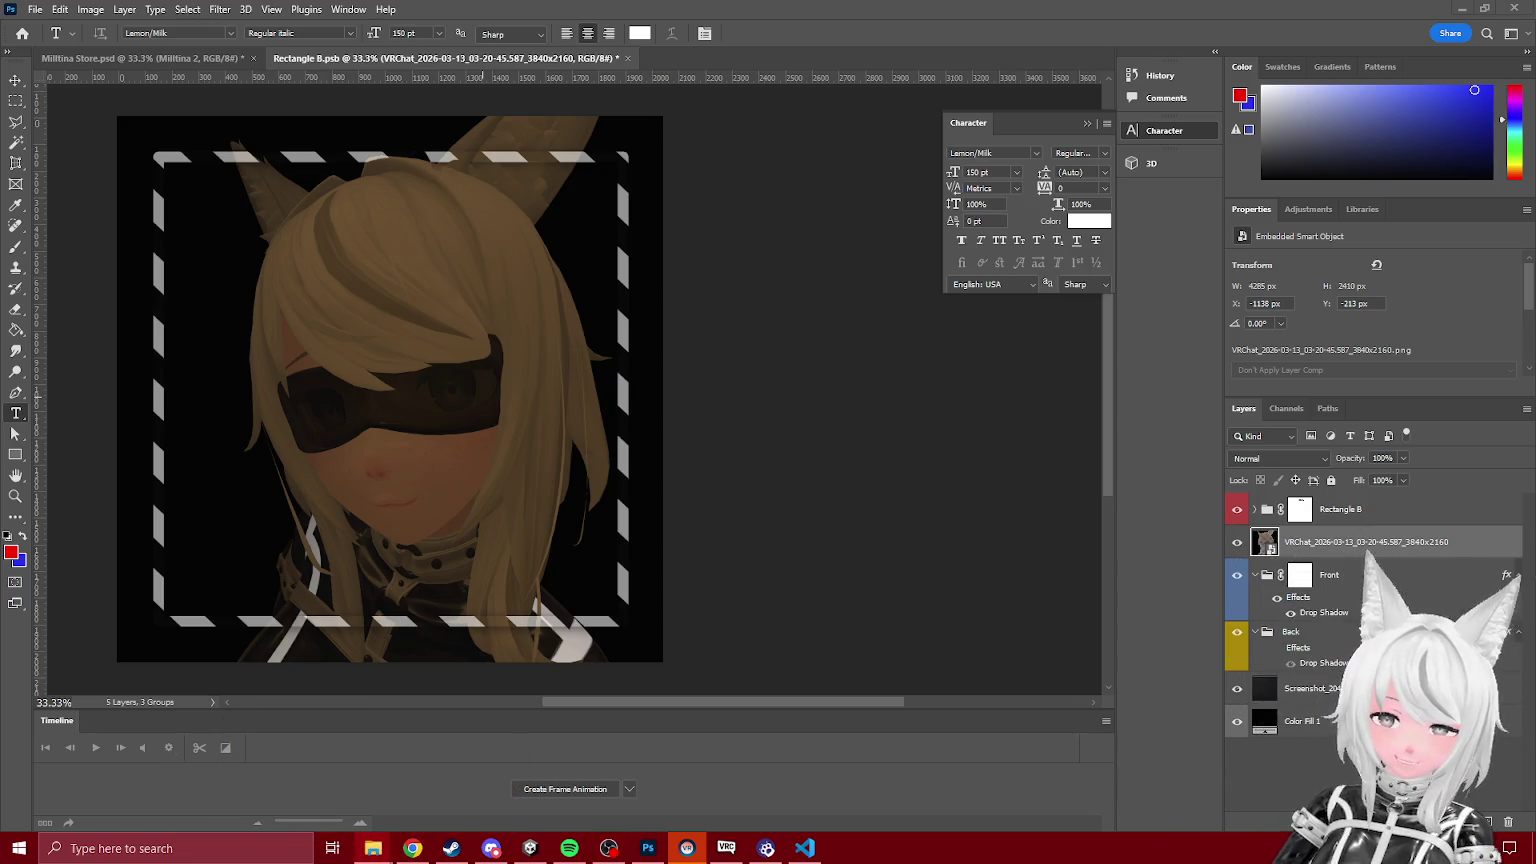
left_click_drag(472, 470, 469, 470)
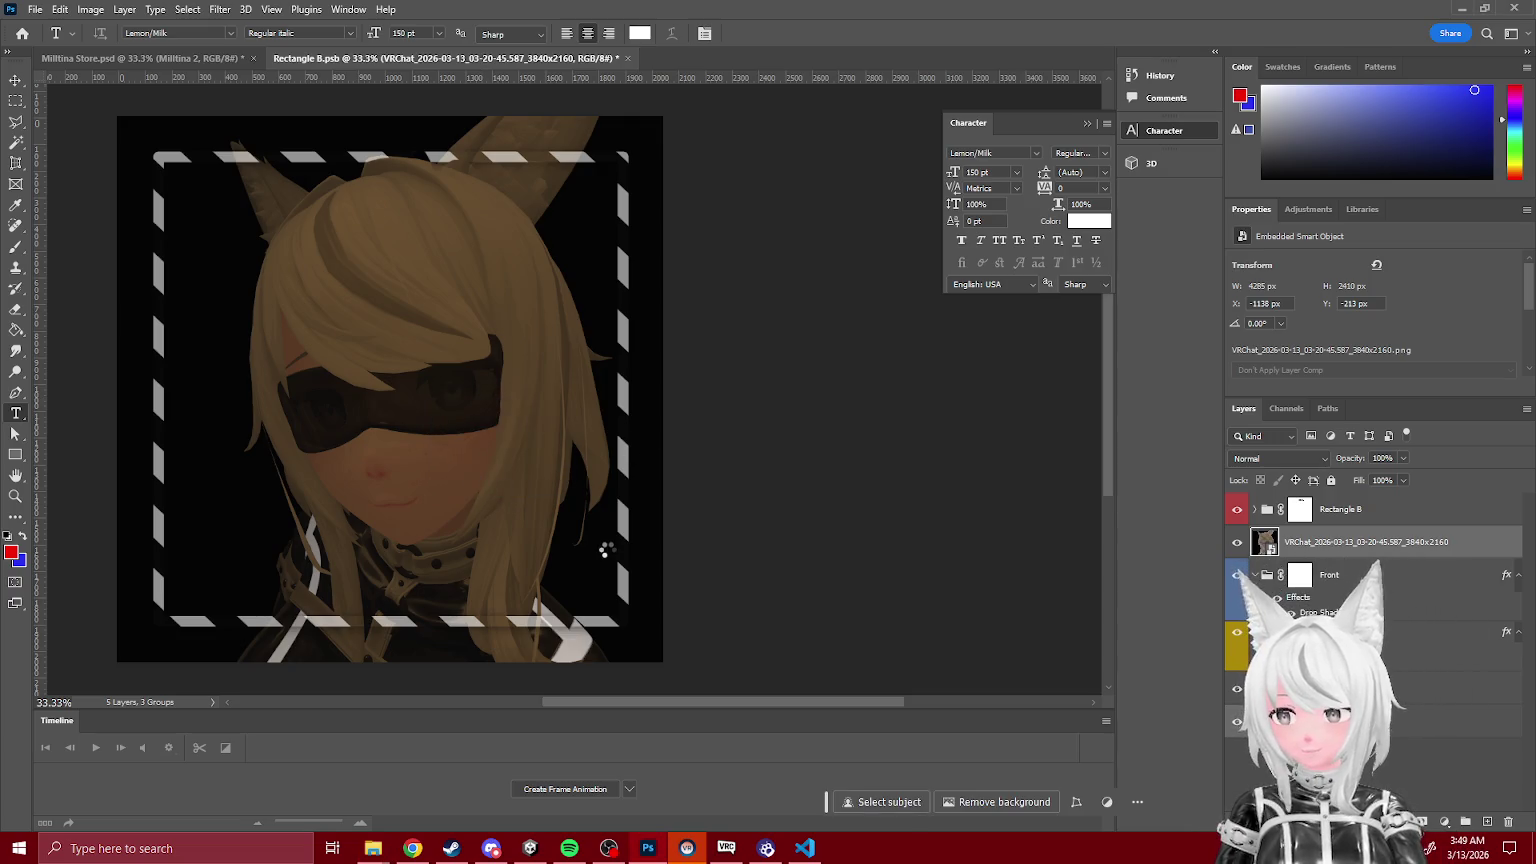
key("Return")
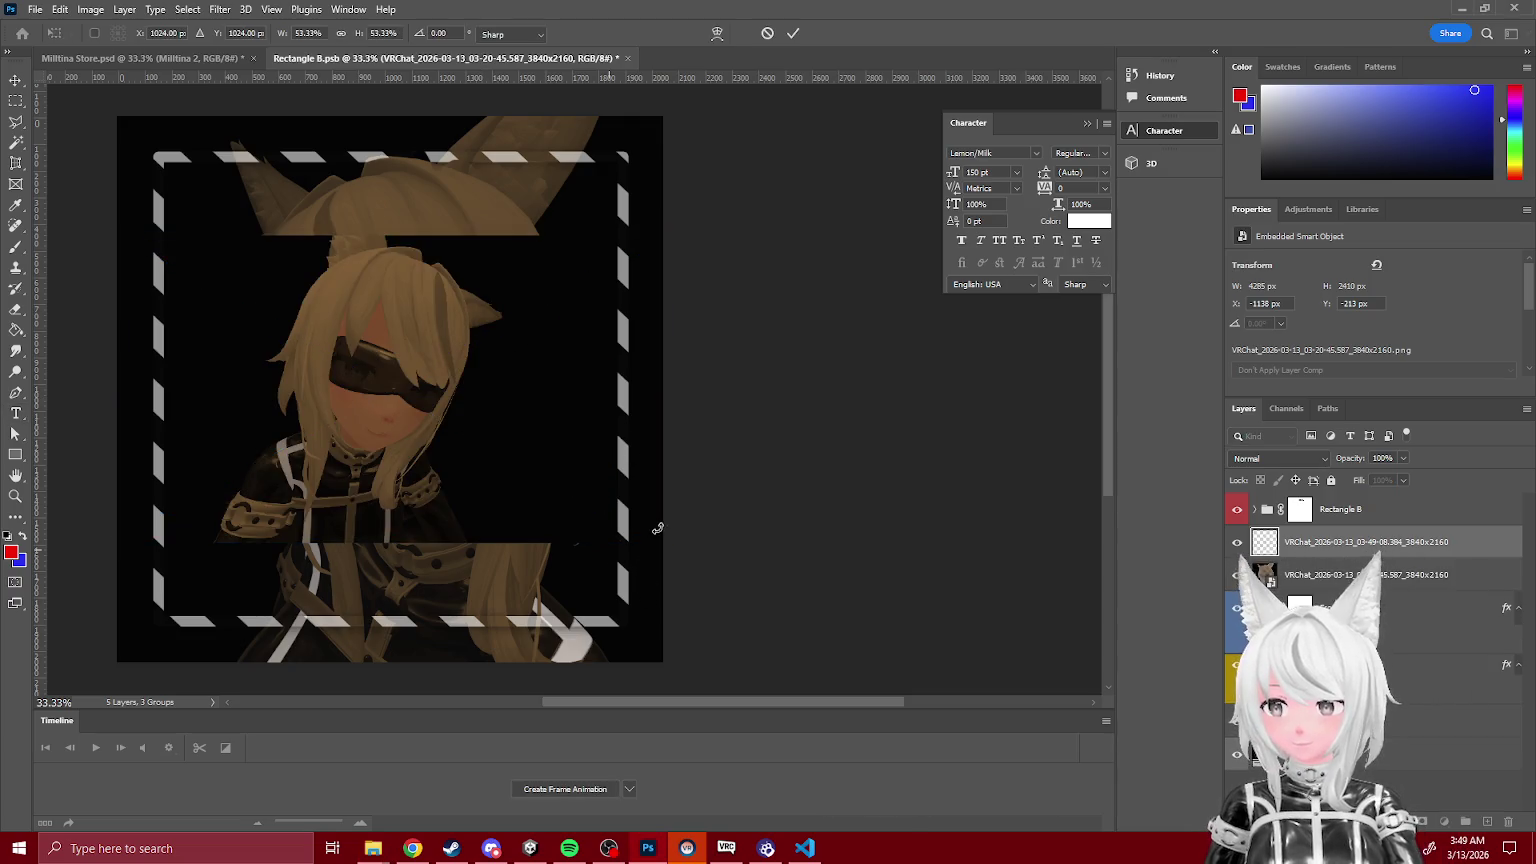
key("t")
left_click_drag(415, 440, 412, 430)
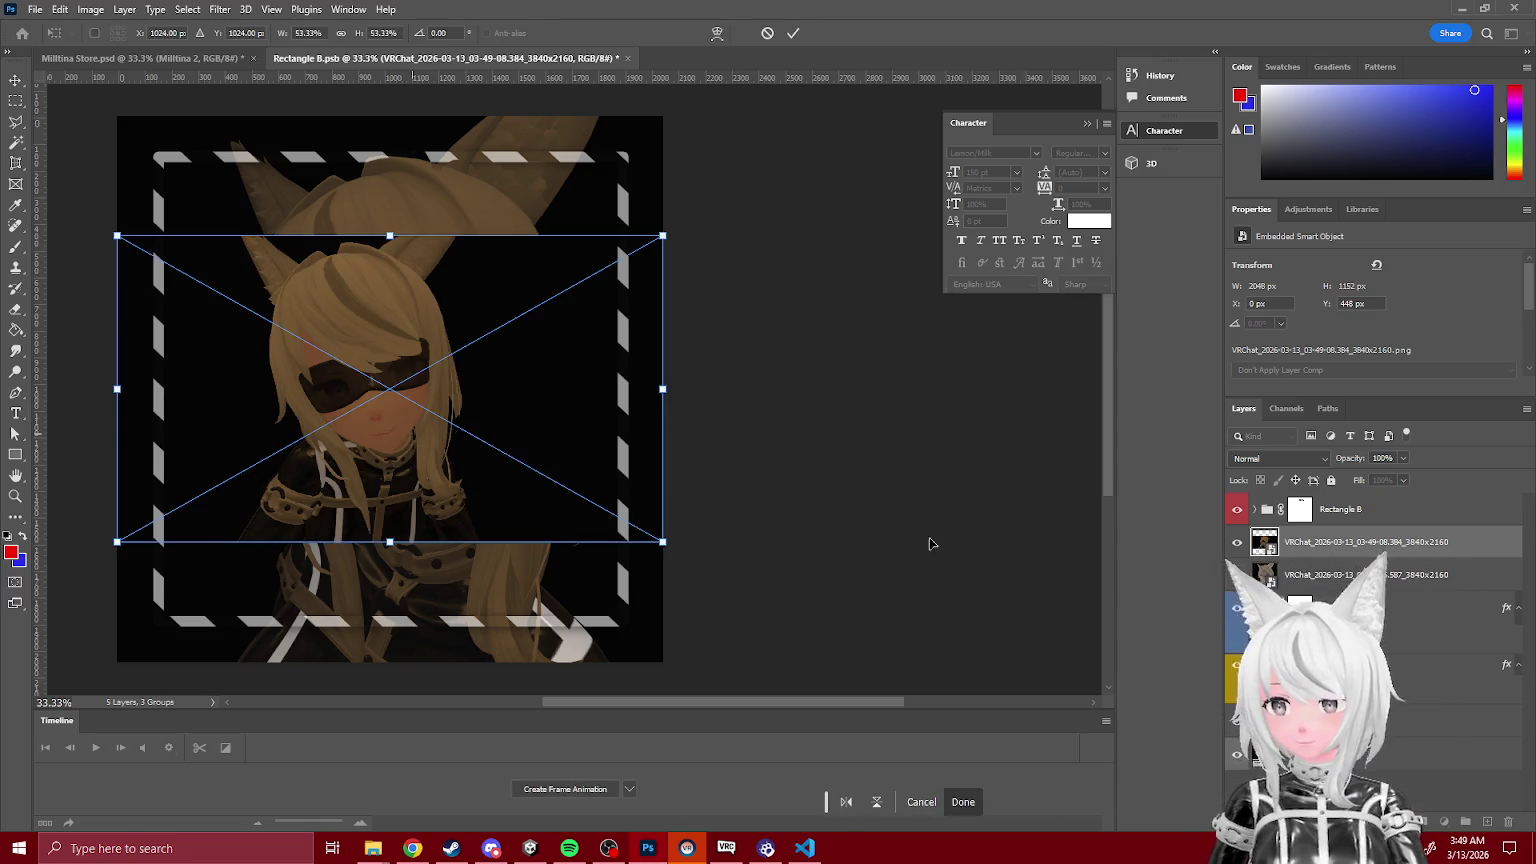
key("Return")
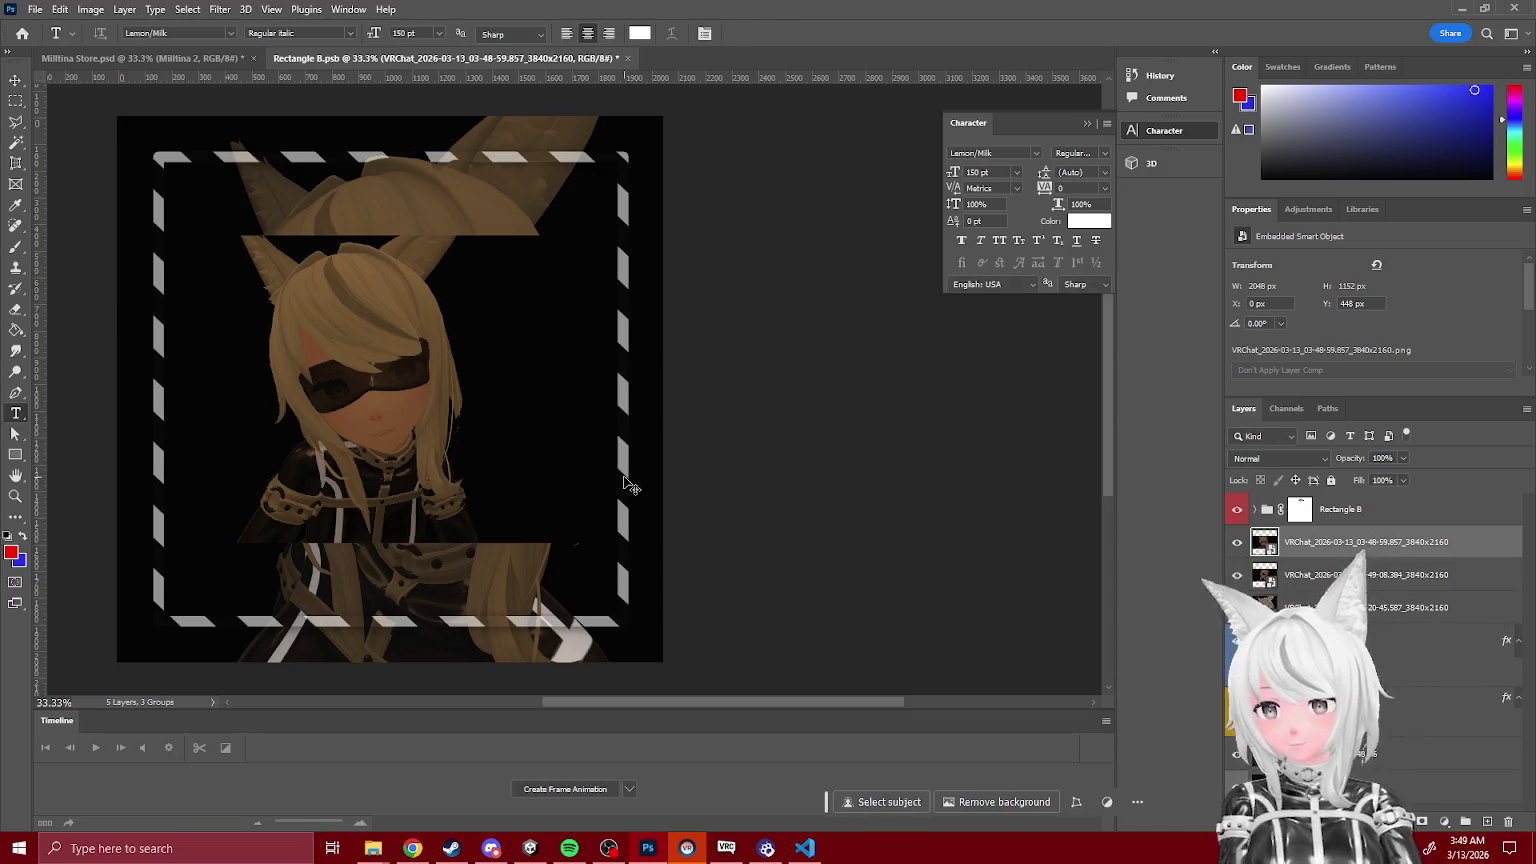
Step: Enlarge and reposition the new screenshot around the blindfolded face inside the frame
key("ctrl+minus")
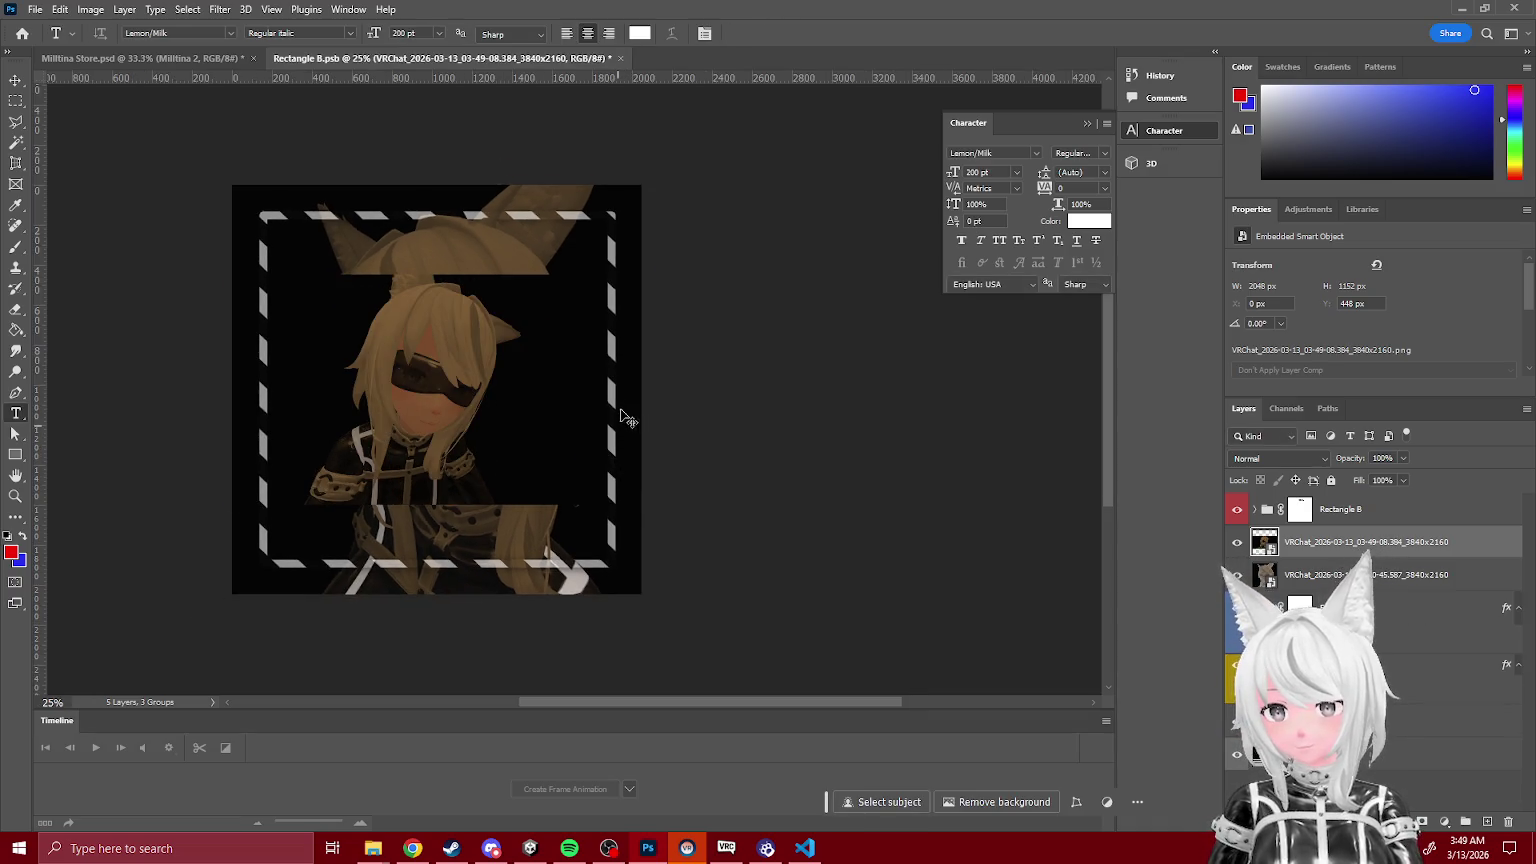
key("ctrl+t")
mouse_move(622, 415)
left_mouse_down()
mouse_move(950, 400)
mouse_move(682, 456)
left_mouse_up()
left_click_drag(452, 199, 452, 185)
left_click_drag(526, 280, 526, 263)
key("Return")
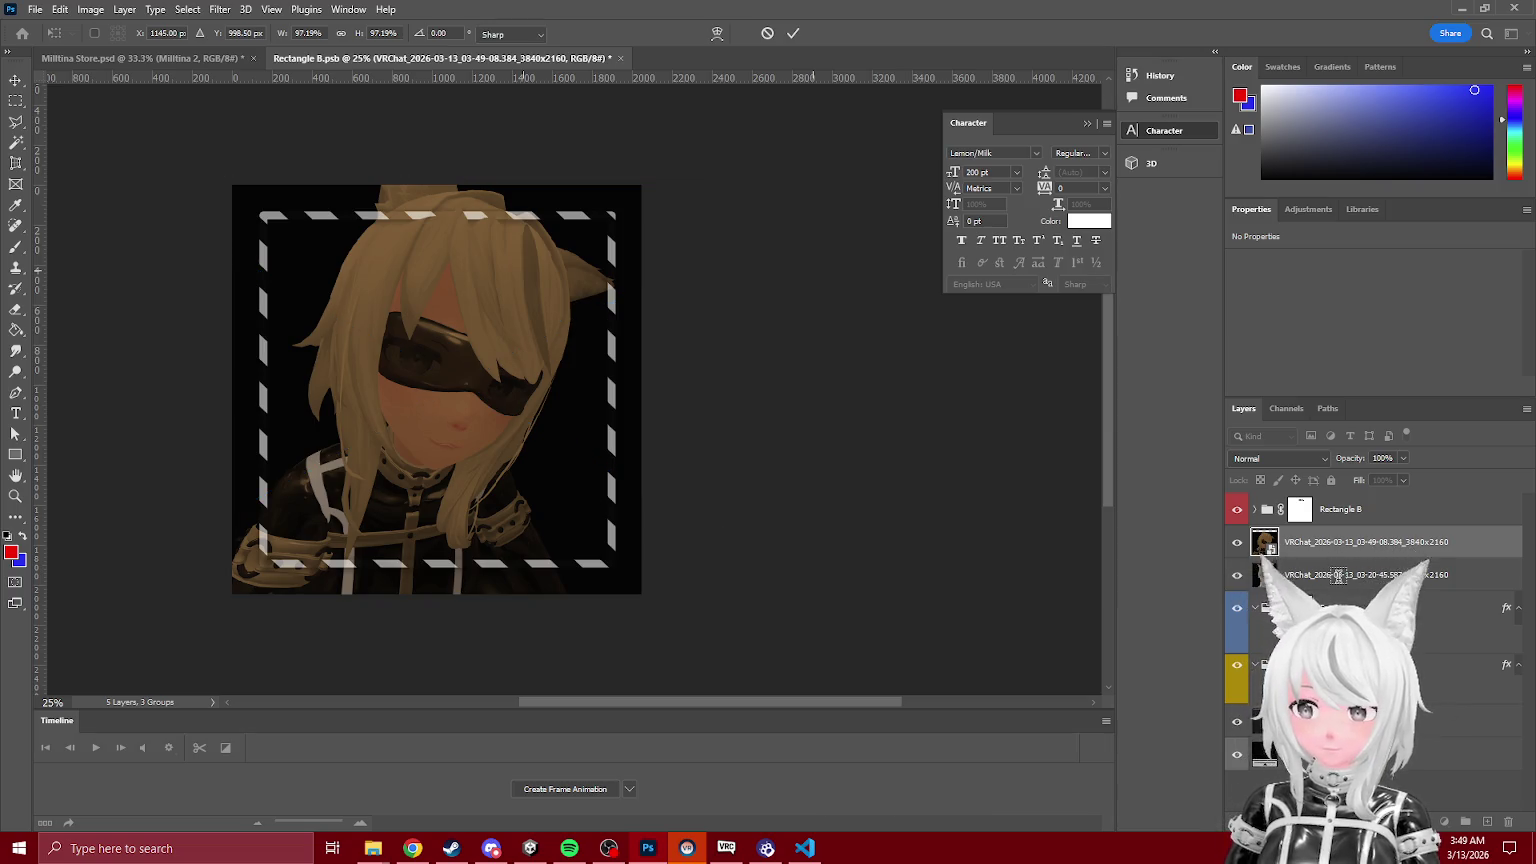
Step: Delete the older blindfold screenshot layer
left_click(1338, 576)
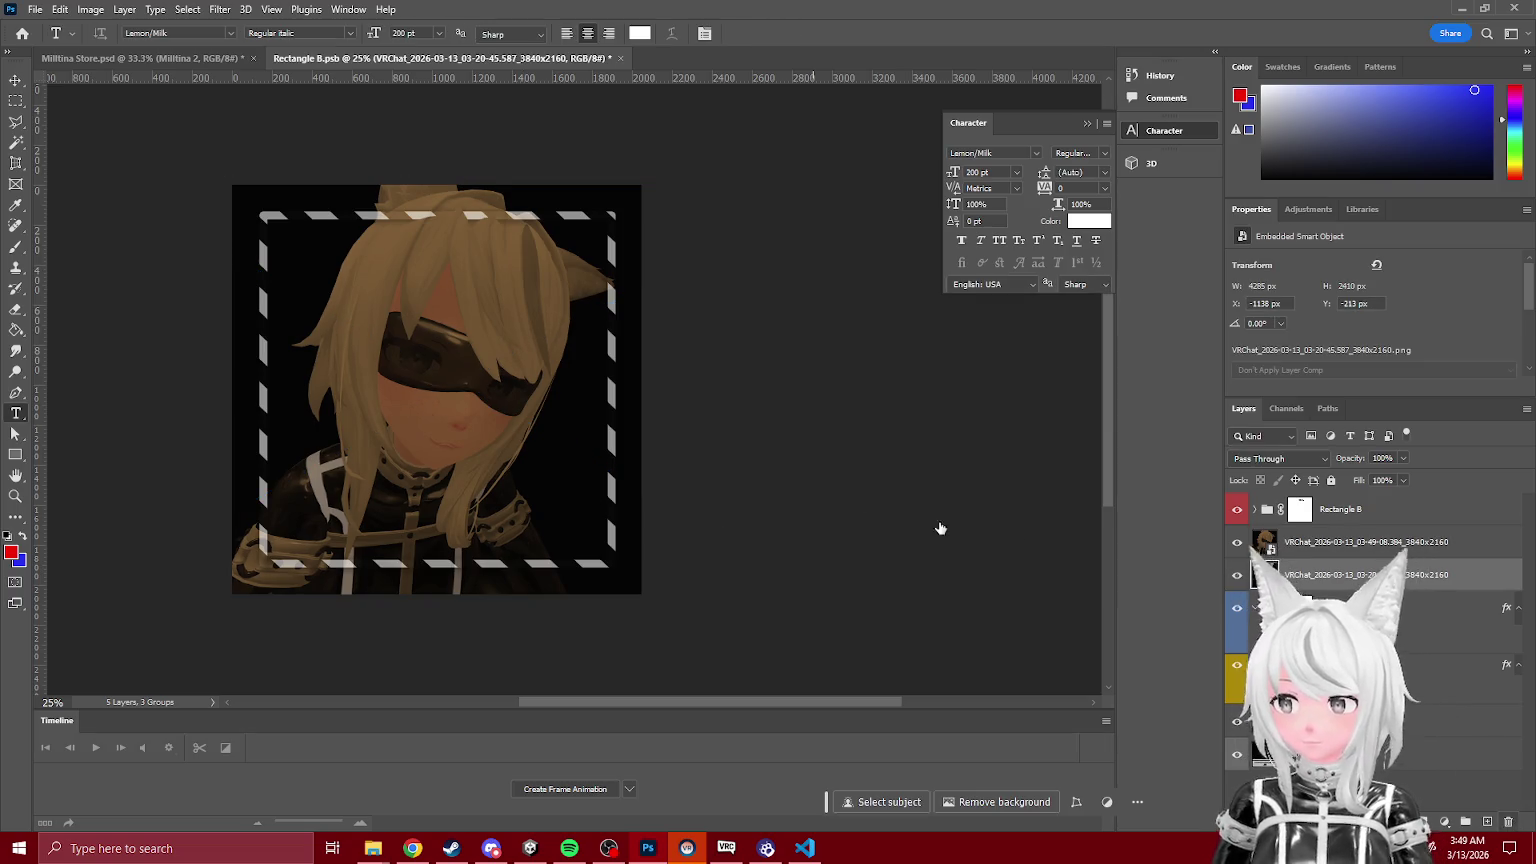
key("Delete")
scroll(618, 405, "up", 1)
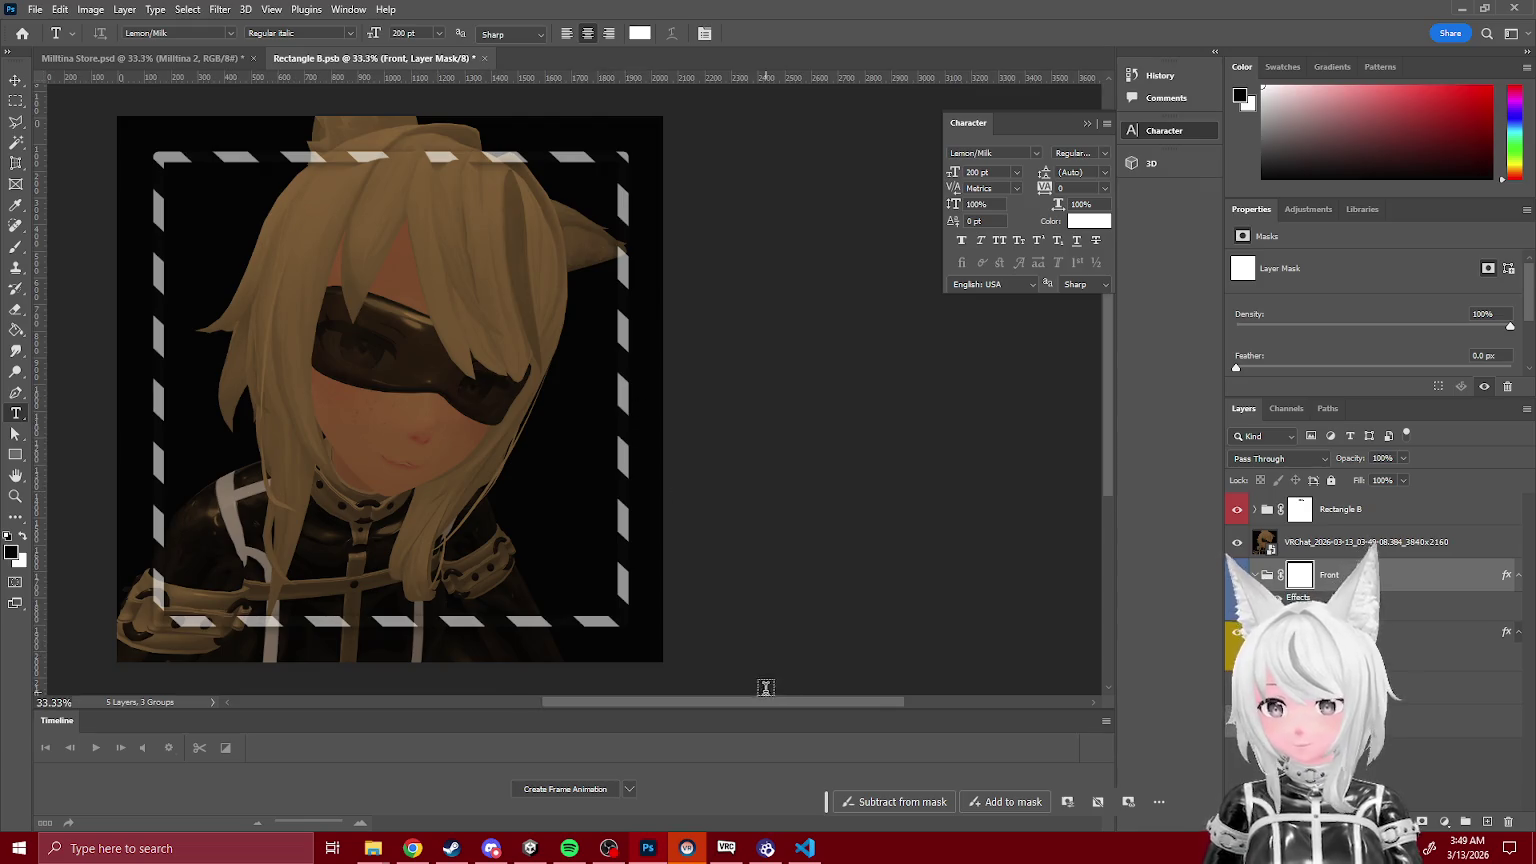
Step: Delete the Rectangle B layer mask, then undo to restore it
left_click_drag(779, 707, 742, 709)
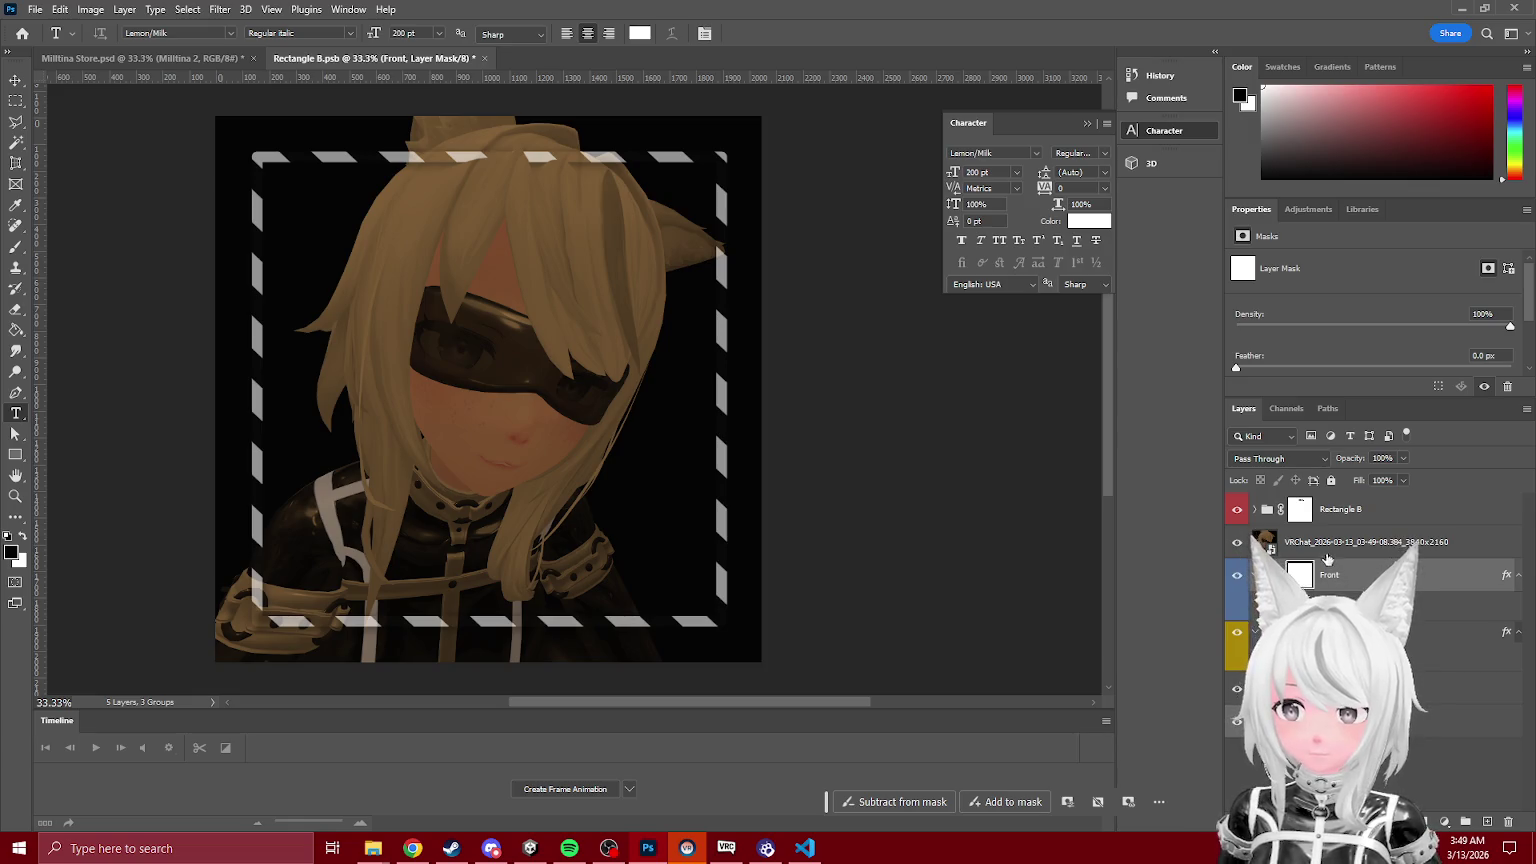
right_click(1308, 512)
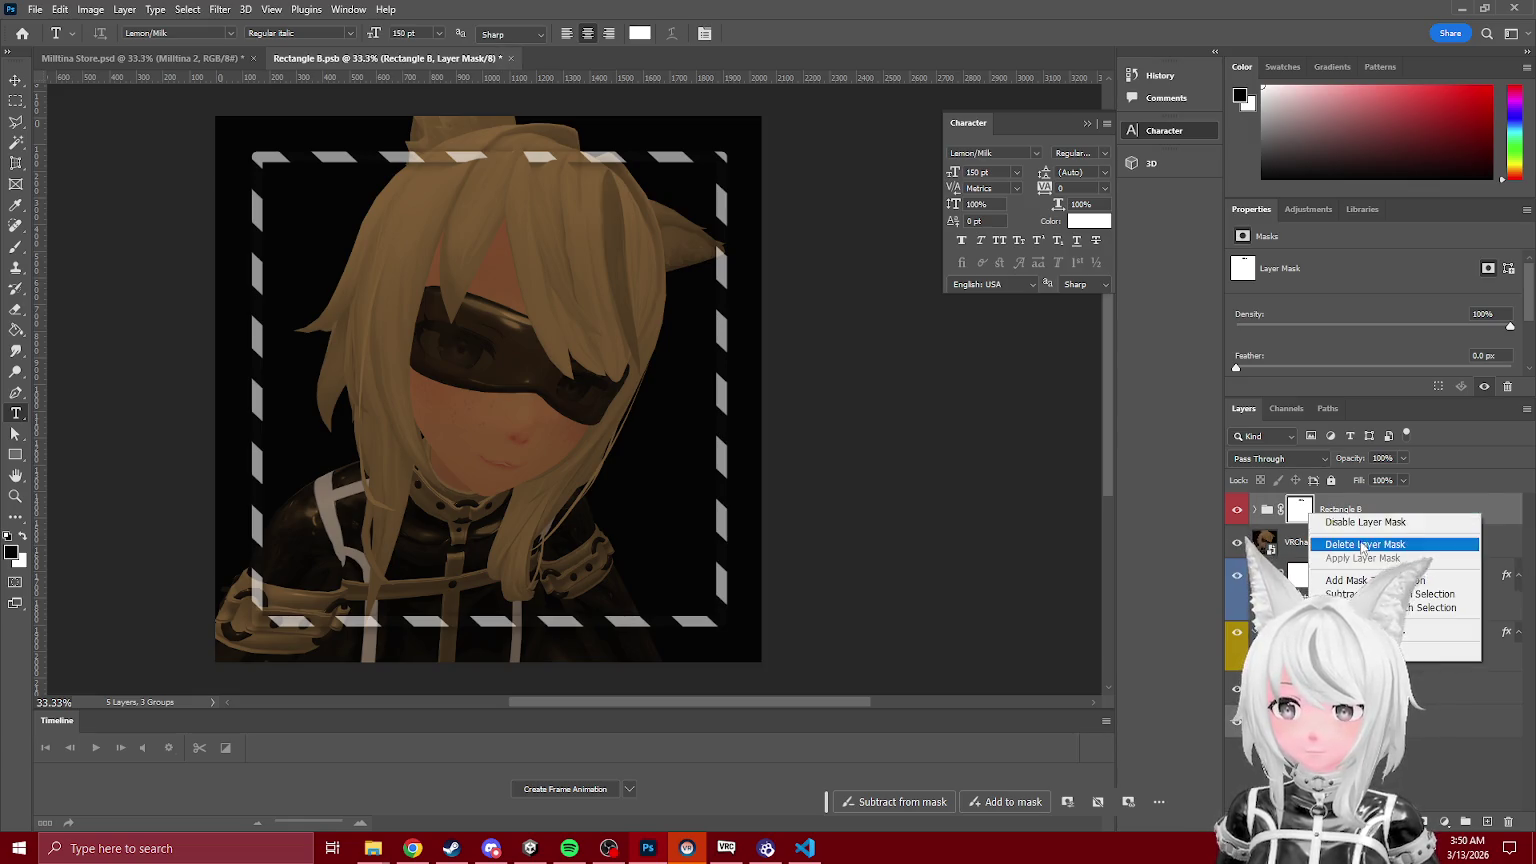
double_click(1364, 545)
key("Return")
key("ctrl+z")
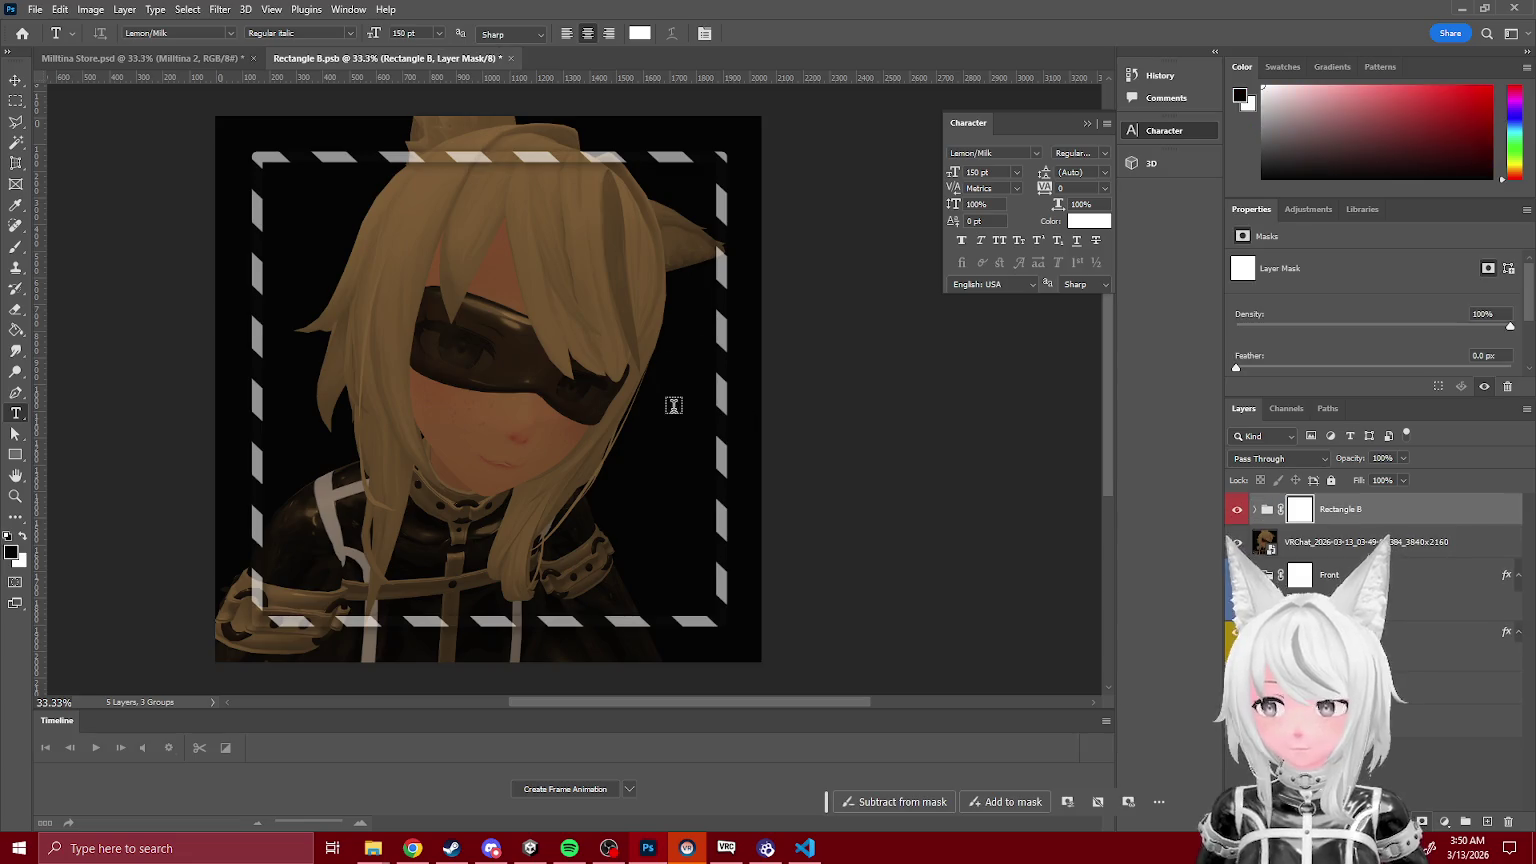
Step: Add a Levels adjustment layer directly above the VRChat avatar image
left_click(15, 248)
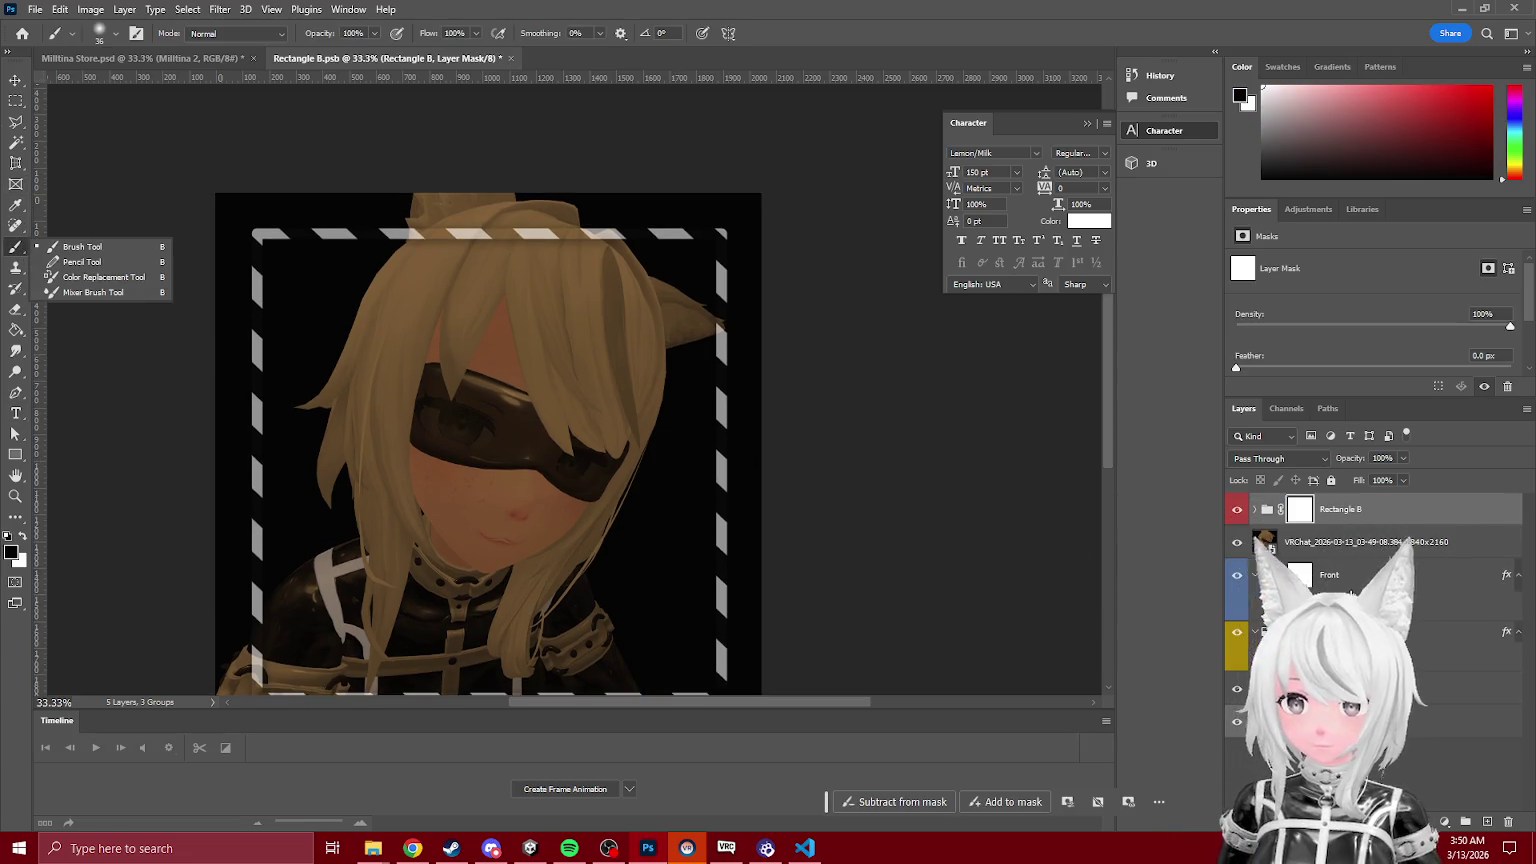
left_click(75, 244)
left_click(1340, 541)
left_click(1444, 821)
left_click(1440, 605)
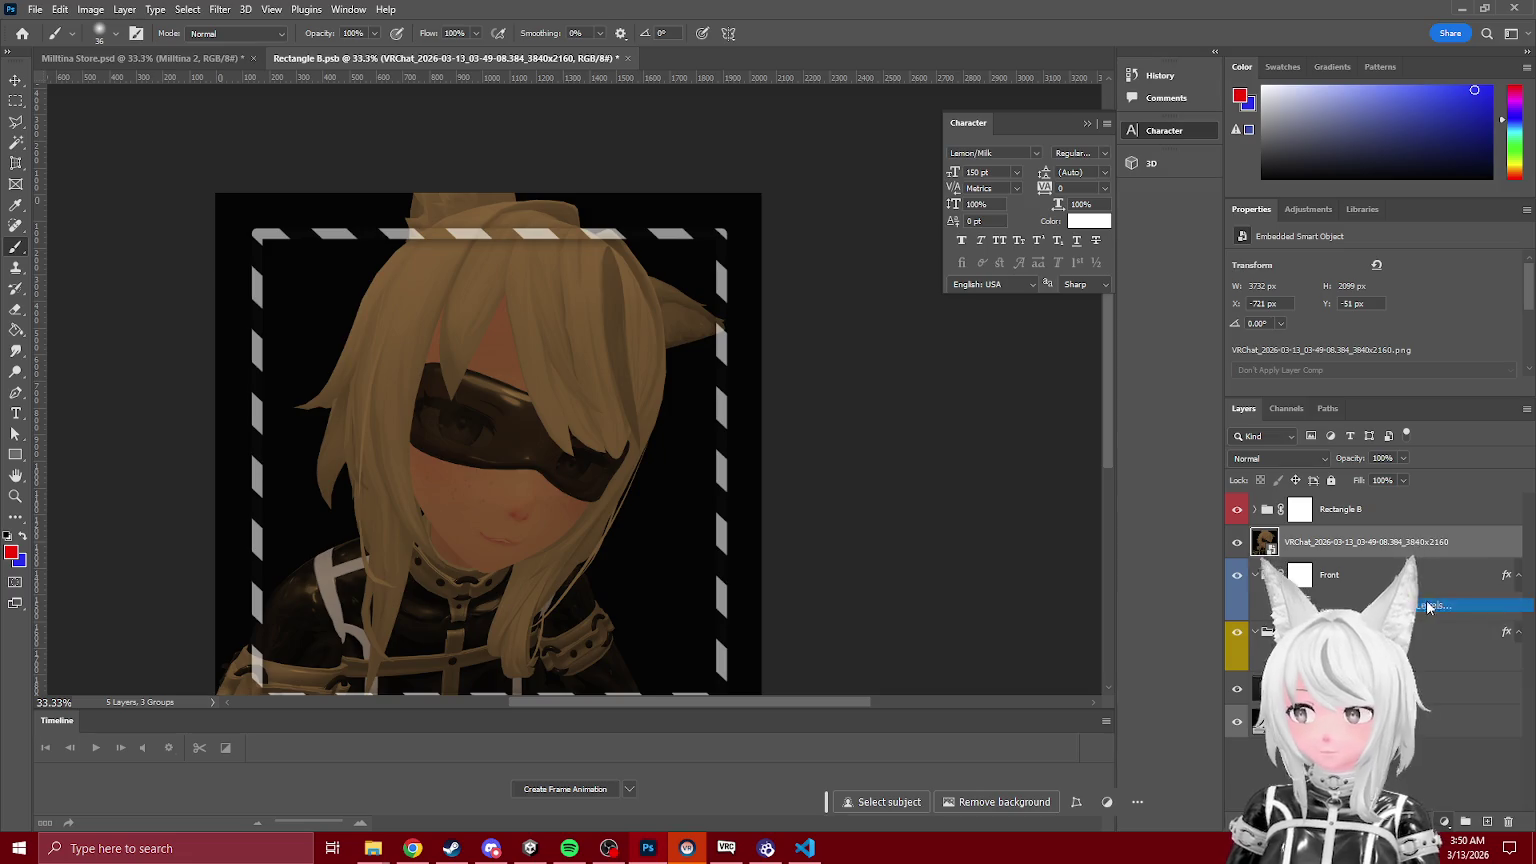
left_click(1240, 334)
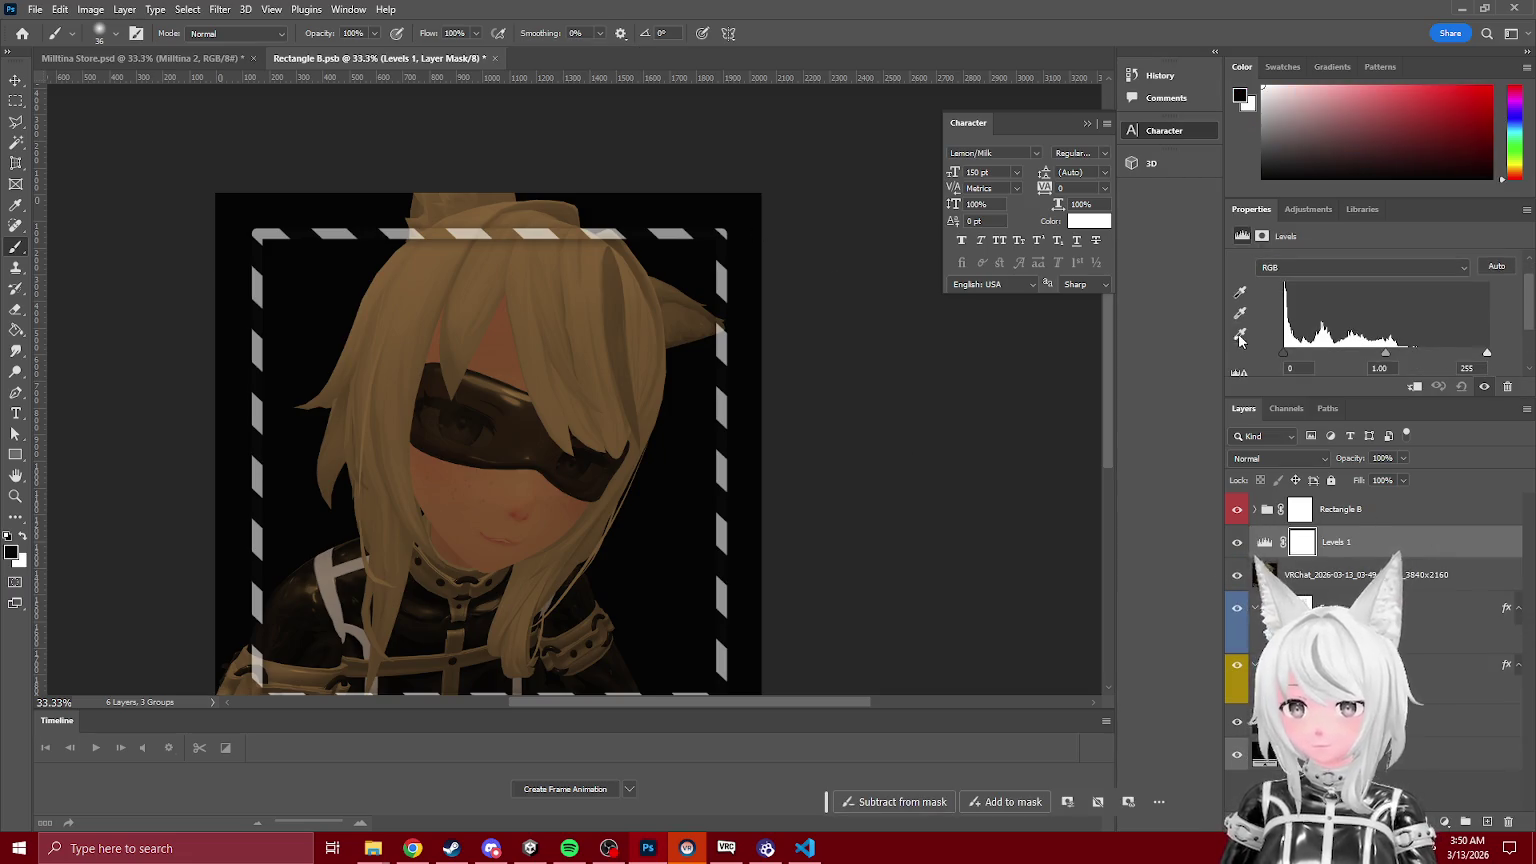
Step: Set the Levels white point on the avatar's hair and slightly lower its opacity
left_click(532, 338)
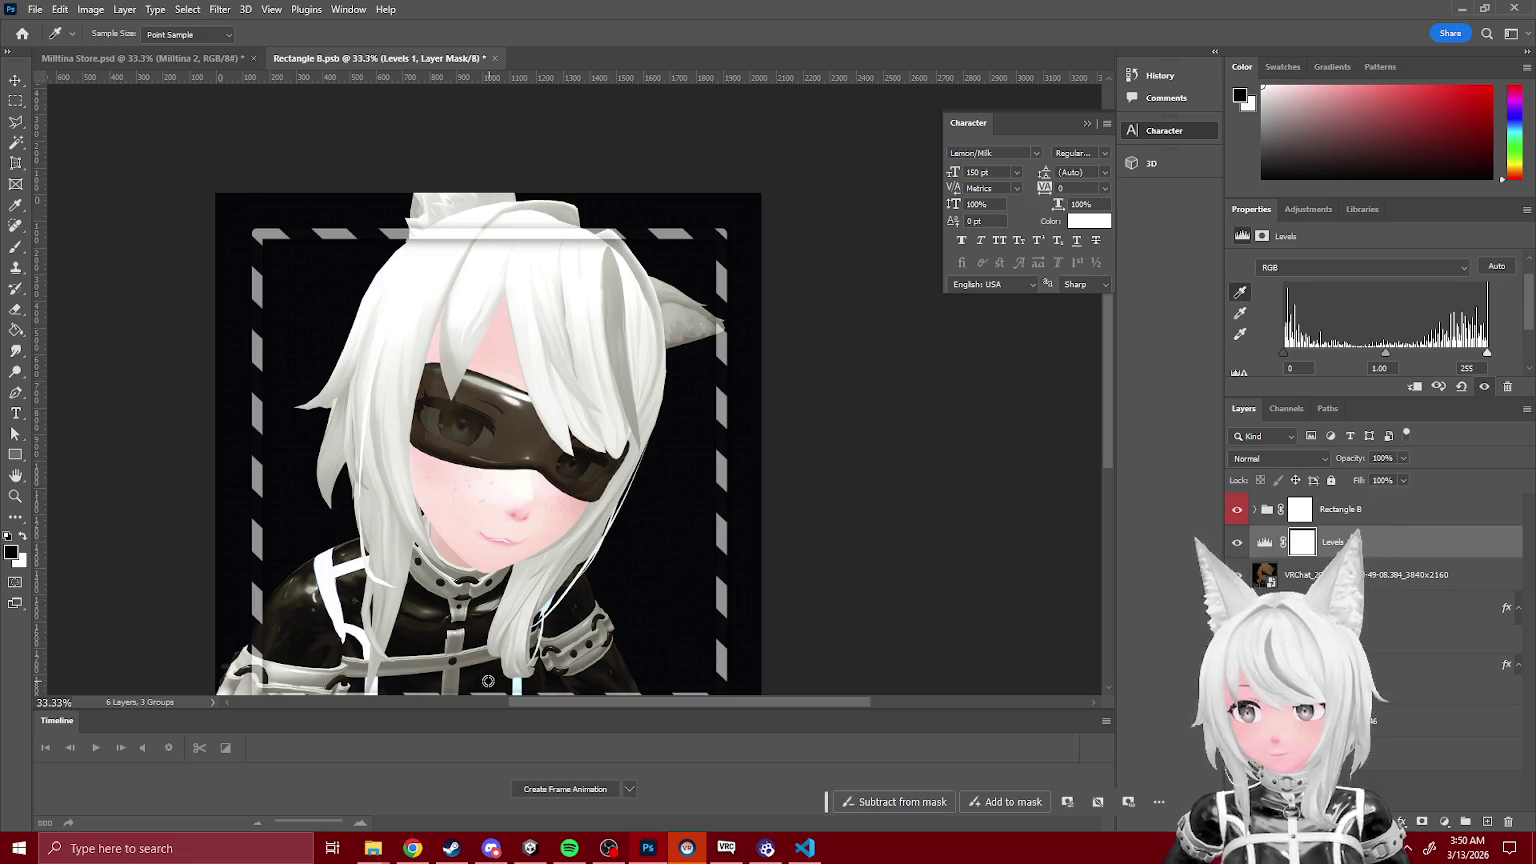
left_click_drag(1385, 481, 1377, 481)
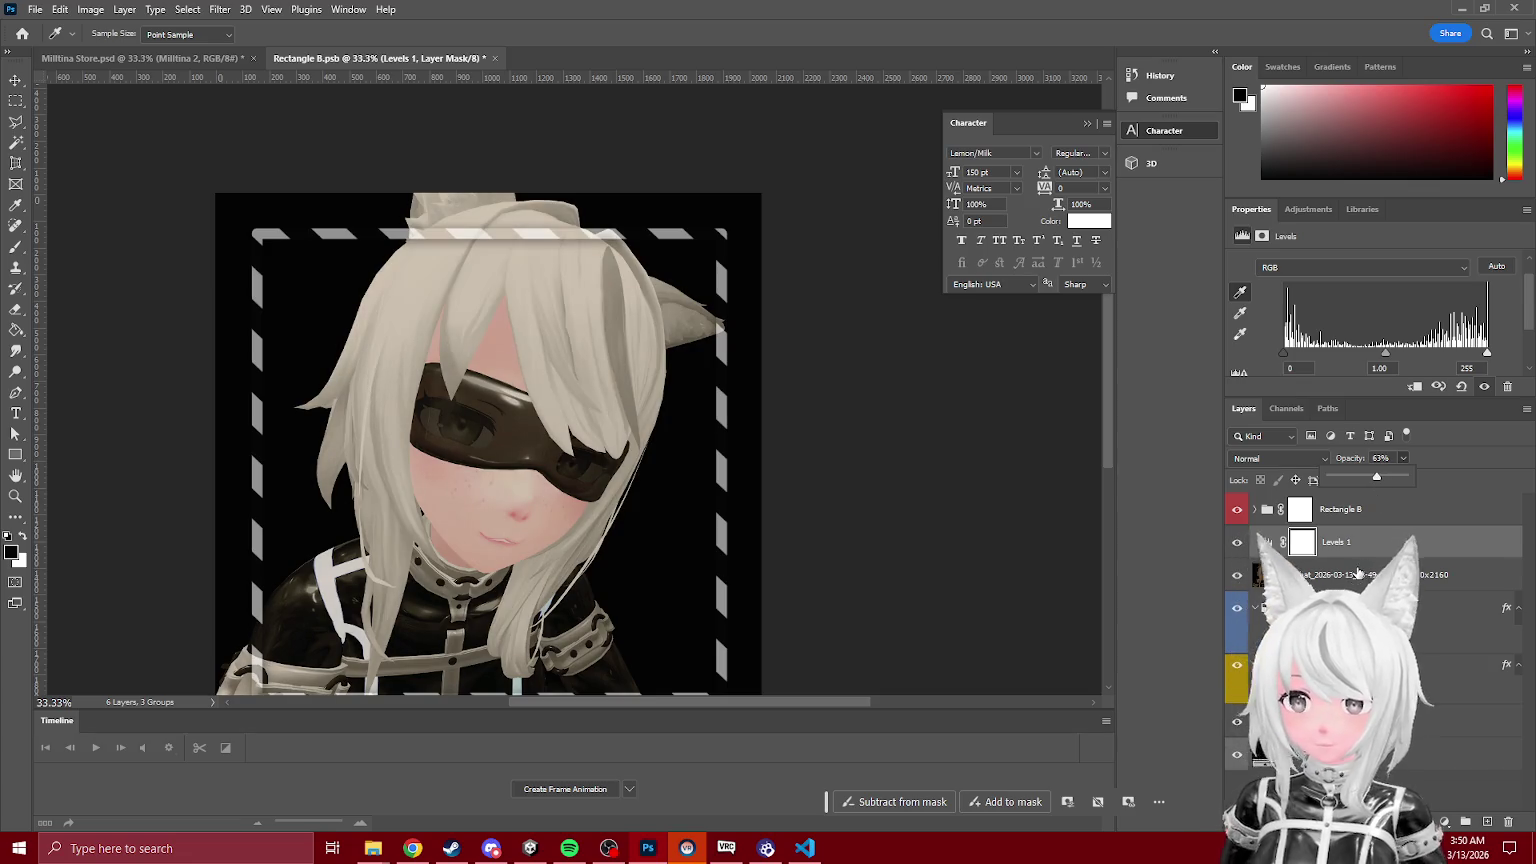
left_click(1357, 573)
scroll(553, 384, "down", 2)
key("b")
Step: Move, enlarge to about 109%, and rotate the avatar image to -2.17°
key("ctrl+t")
left_click_drag(454, 320, 470, 338)
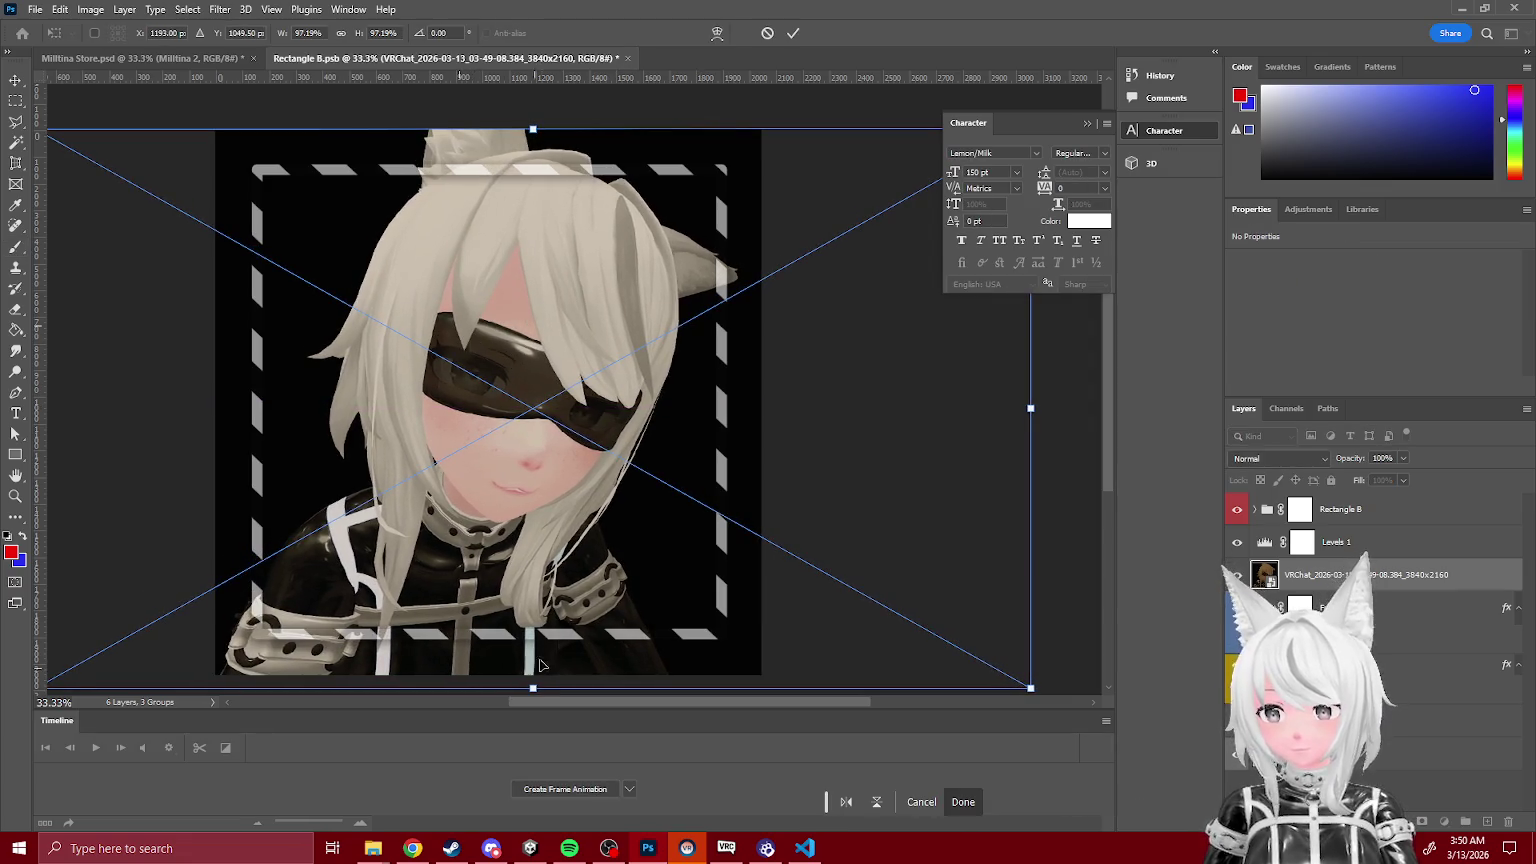
mouse_move(534, 688)
left_mouse_down()
mouse_move(538, 710)
mouse_move(528, 497)
mouse_move(534, 527)
left_mouse_up()
scroll(534, 527, "up", 3)
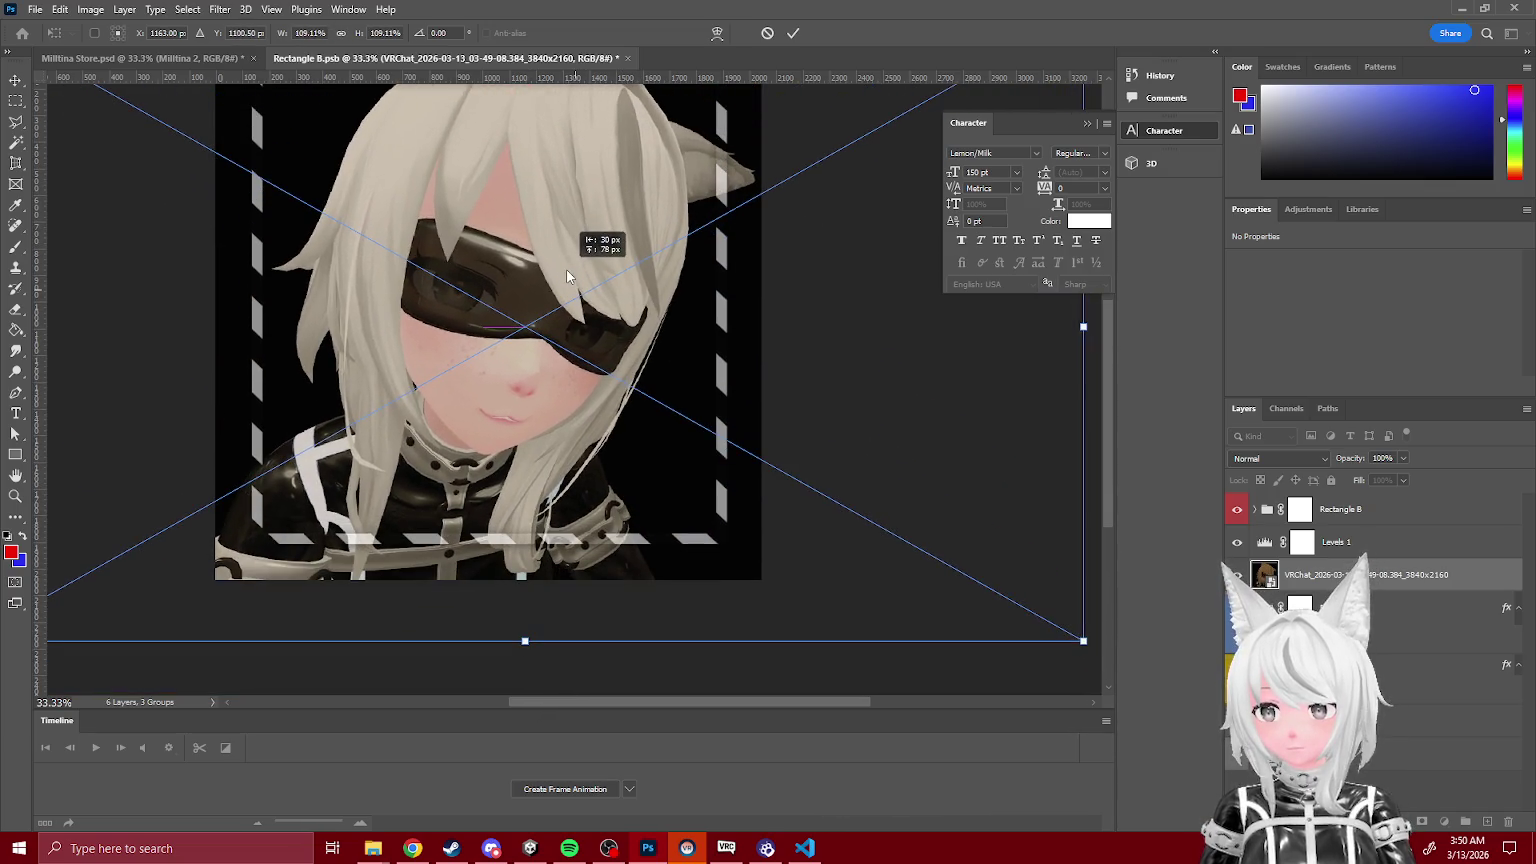
scroll(566, 268, "up", 2)
left_click_drag(624, 102, 611, 105)
key("Return")
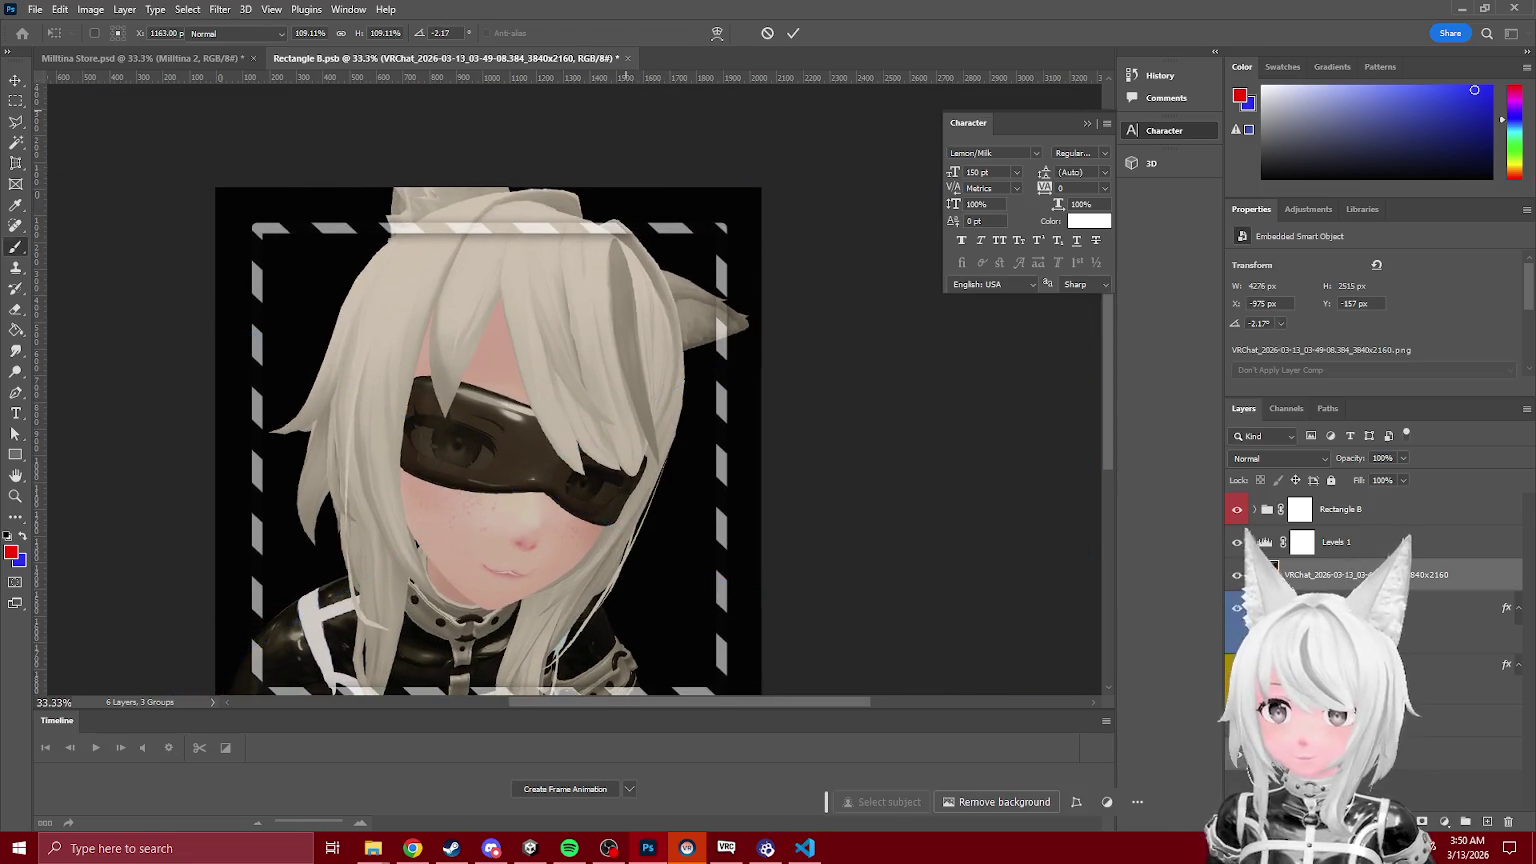
key("b")
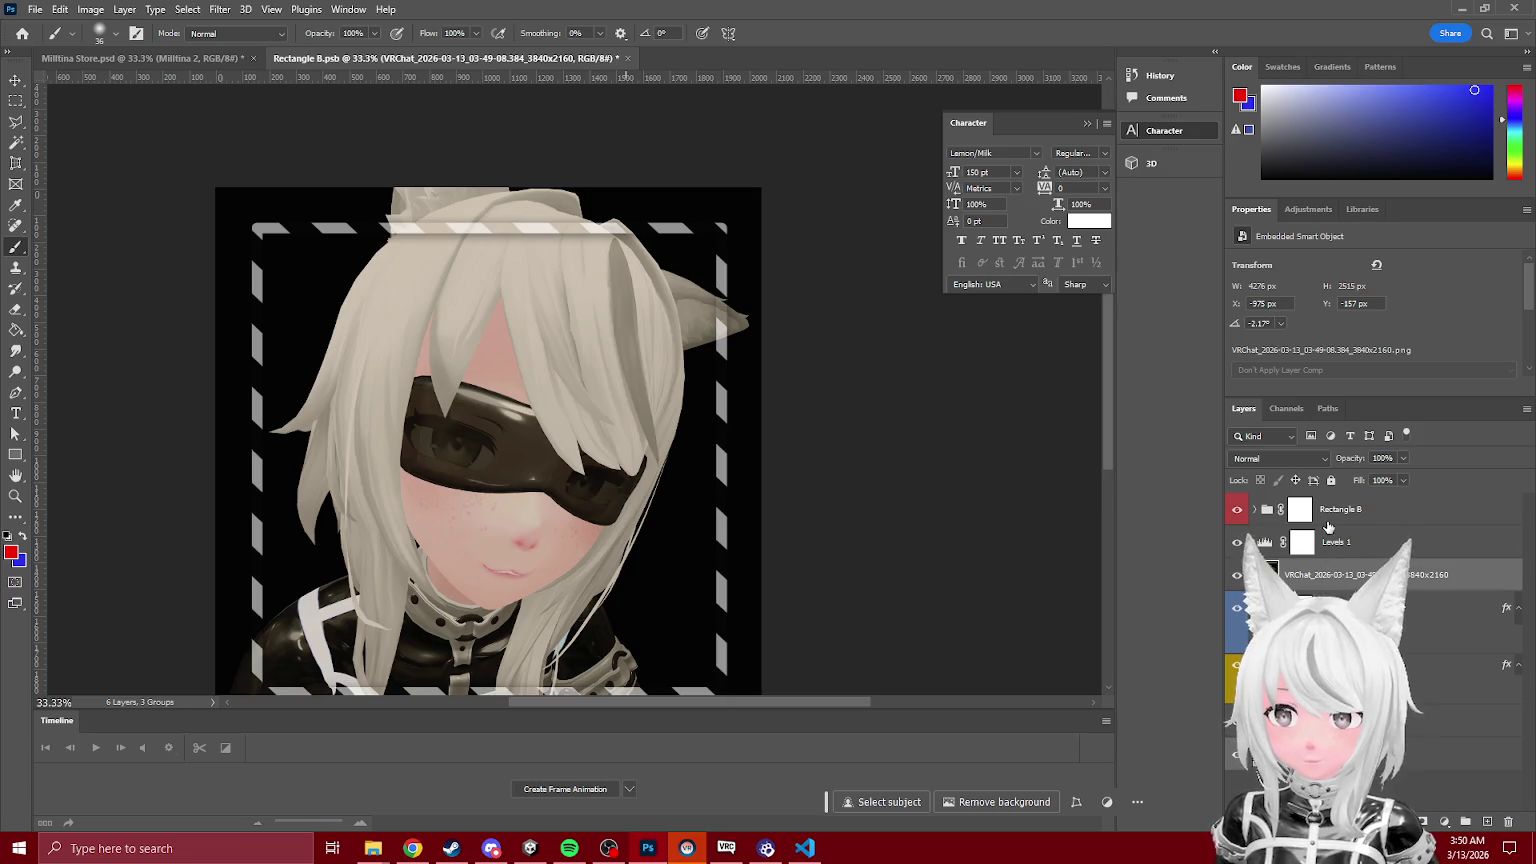
Step: Delete the Front group
left_click(1300, 509)
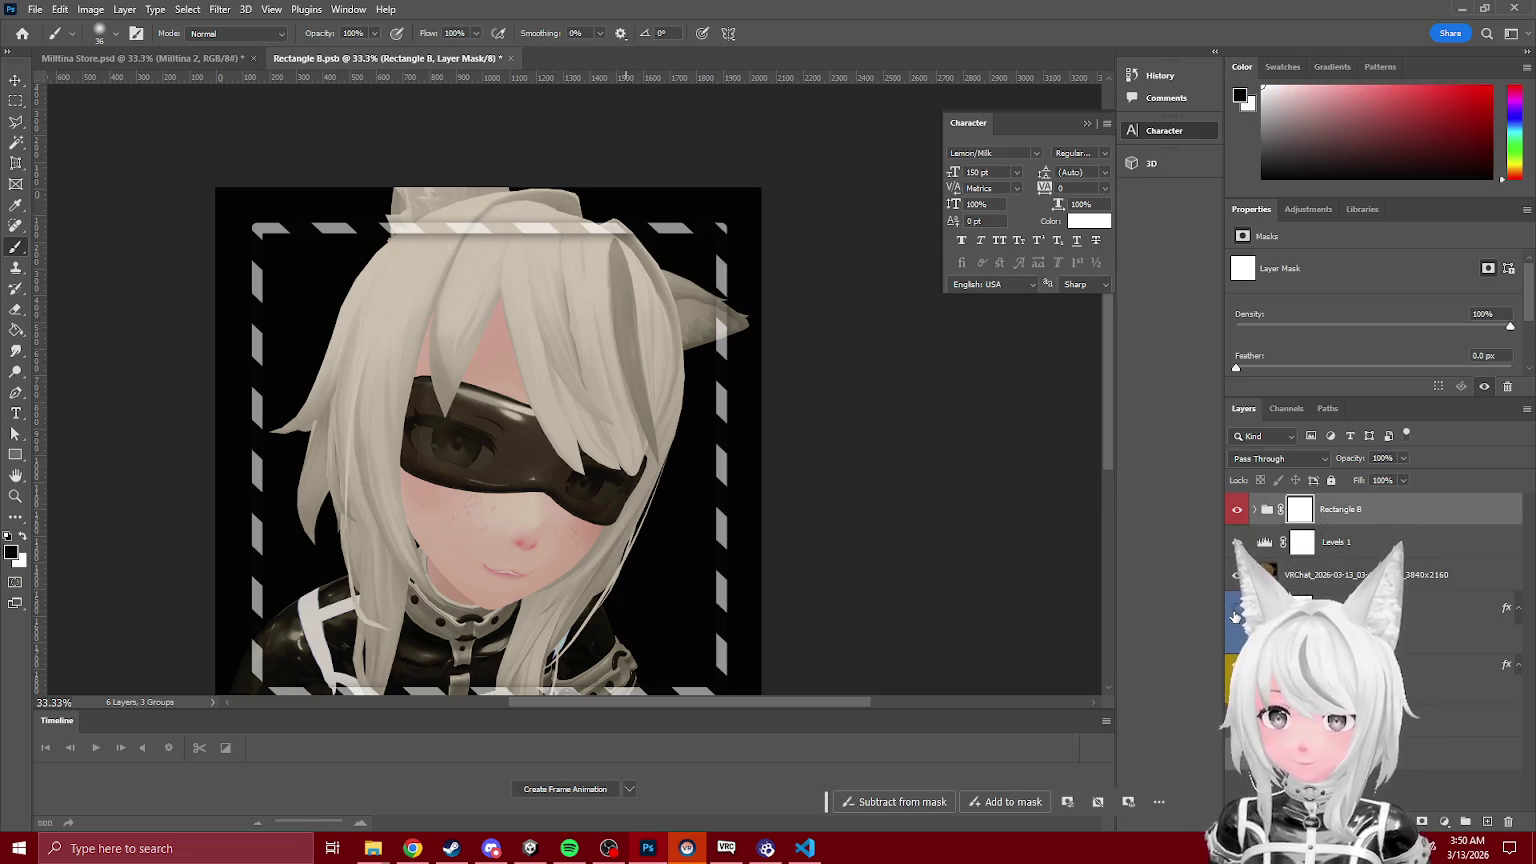
left_click(1302, 607)
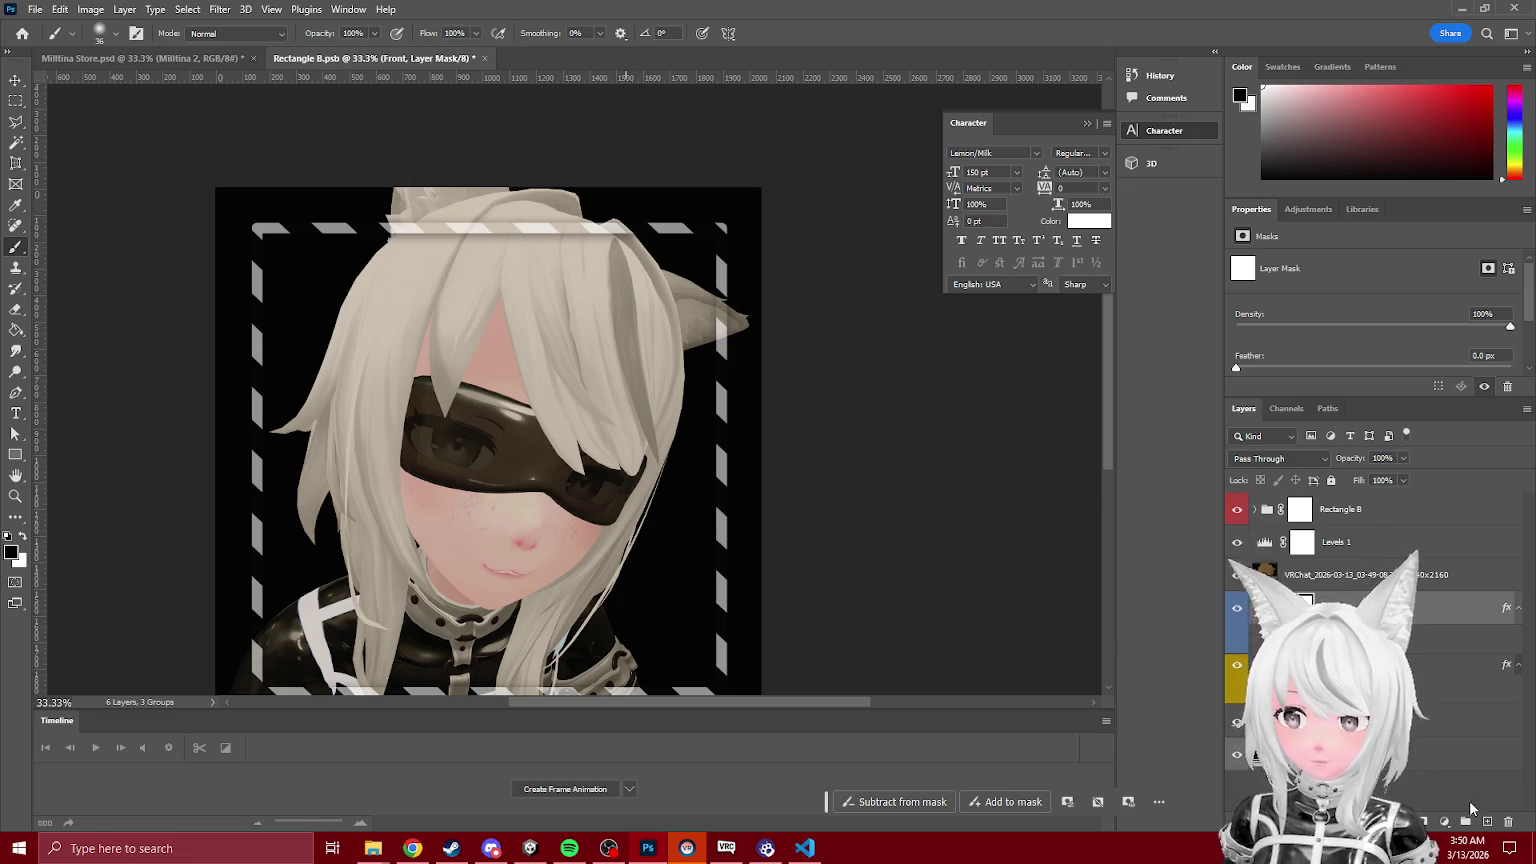
left_click(1507, 824)
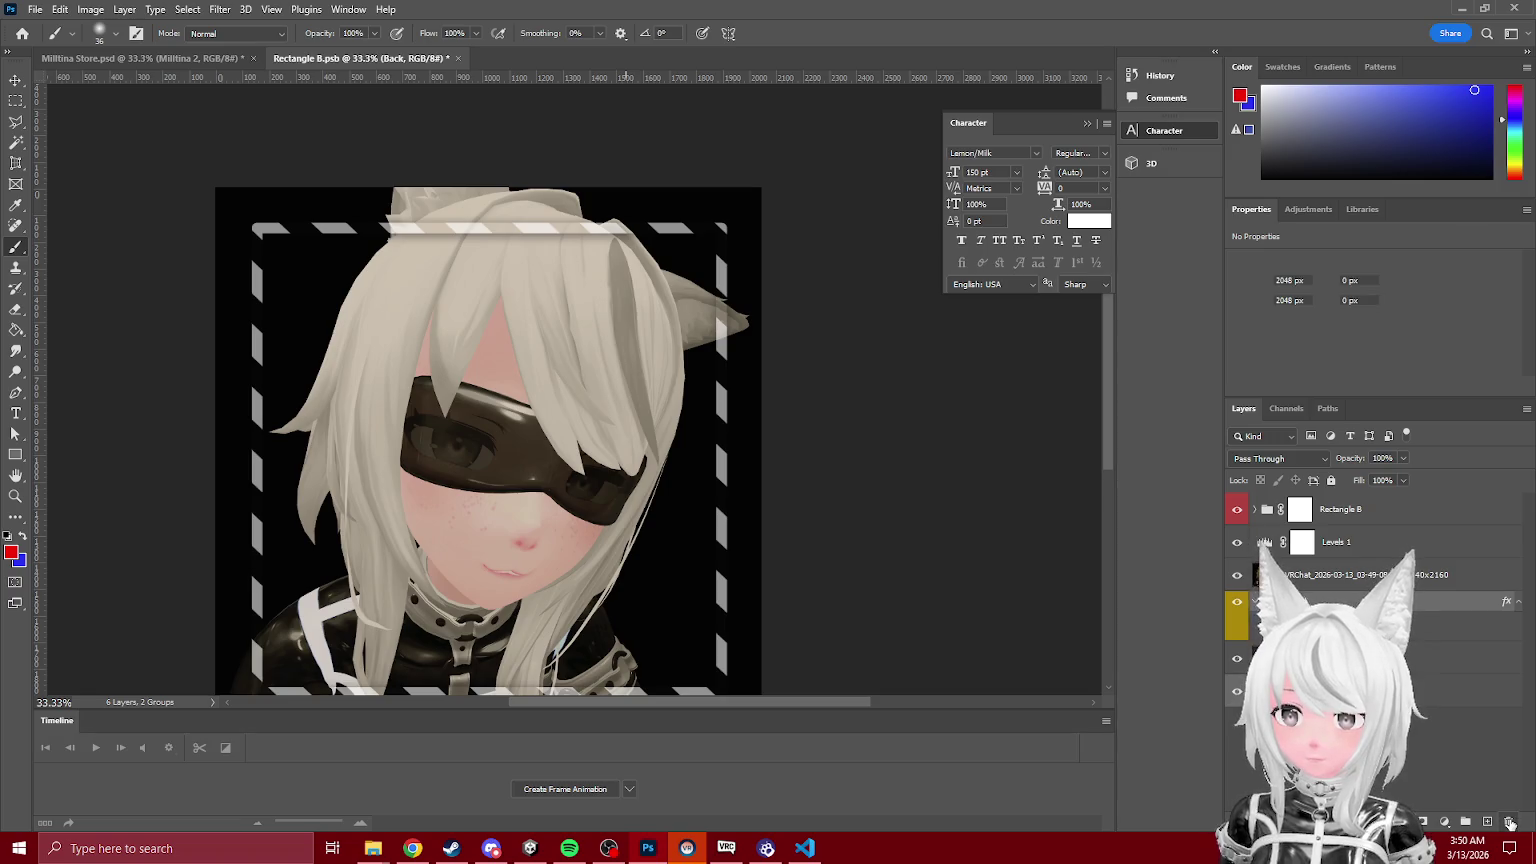
Step: Remove the Back group and select the Rectangle B mask with default black/white colours
key("ctrl+shift+g")
key("ctrl+shift+g")
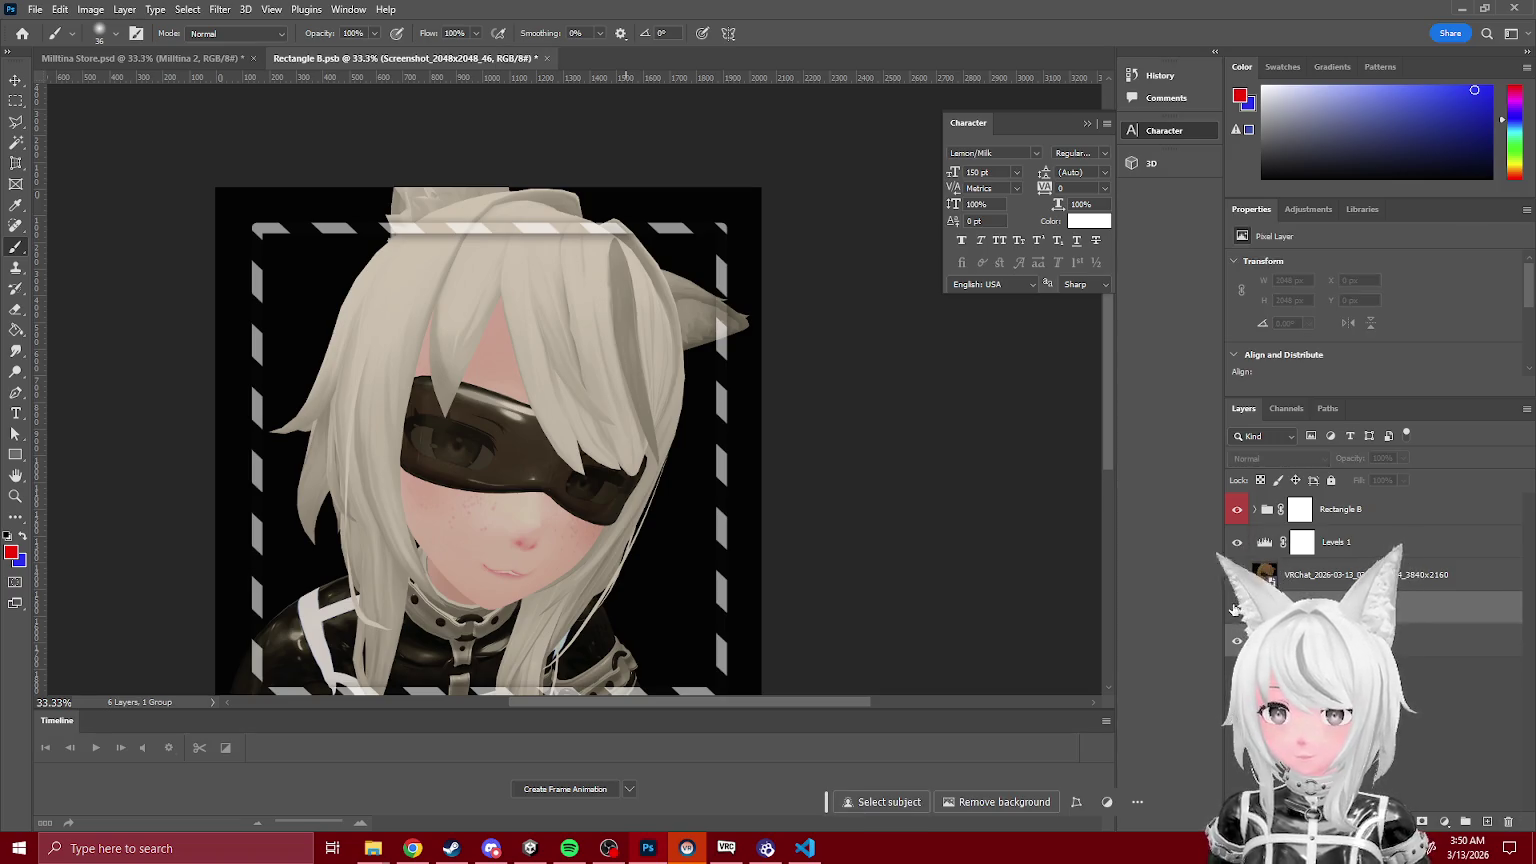
left_click(1300, 509)
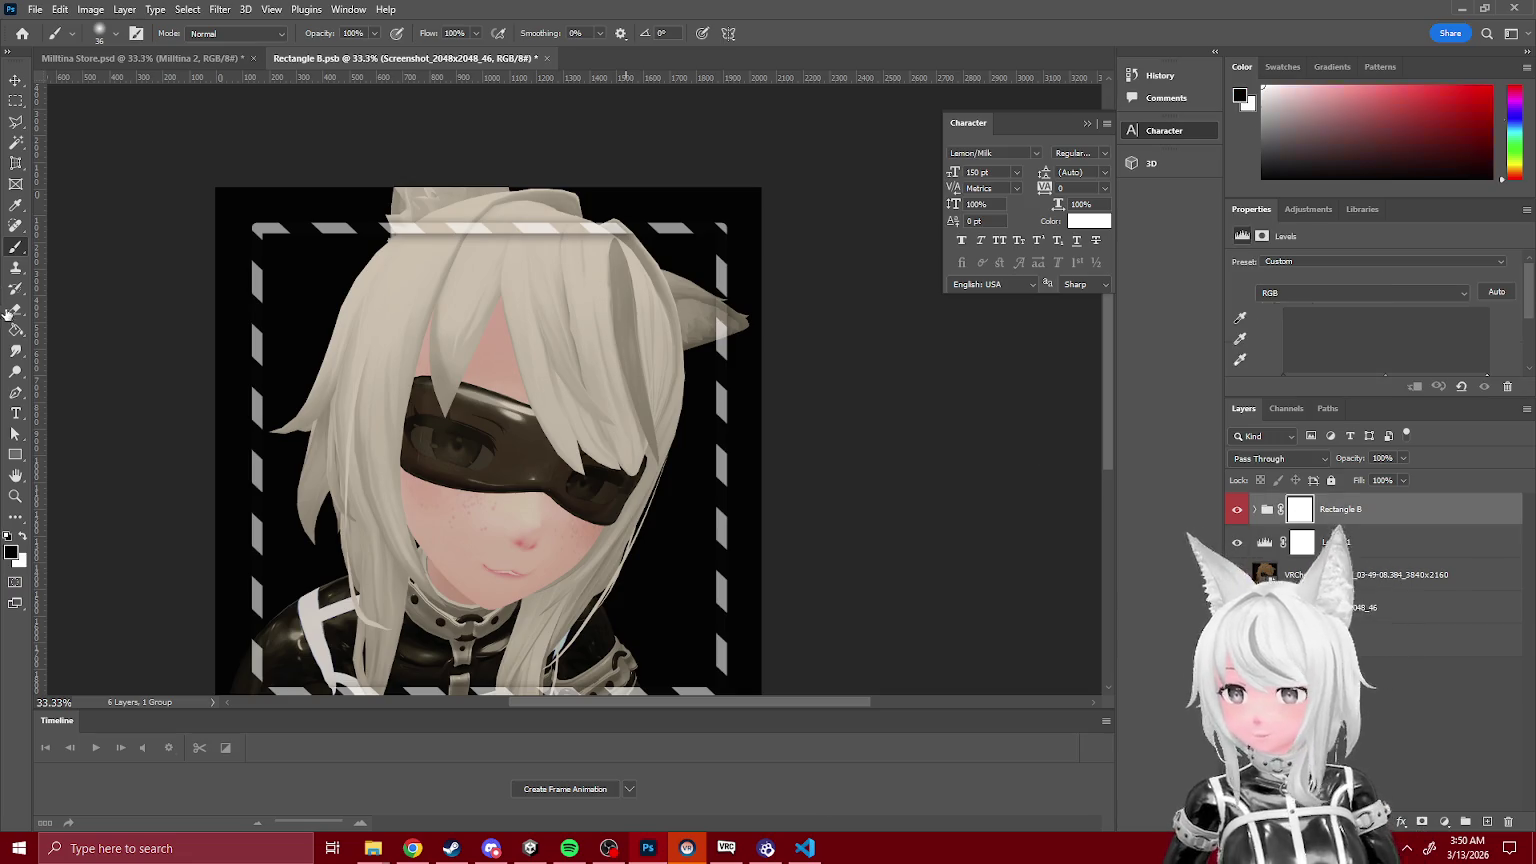
key("d")
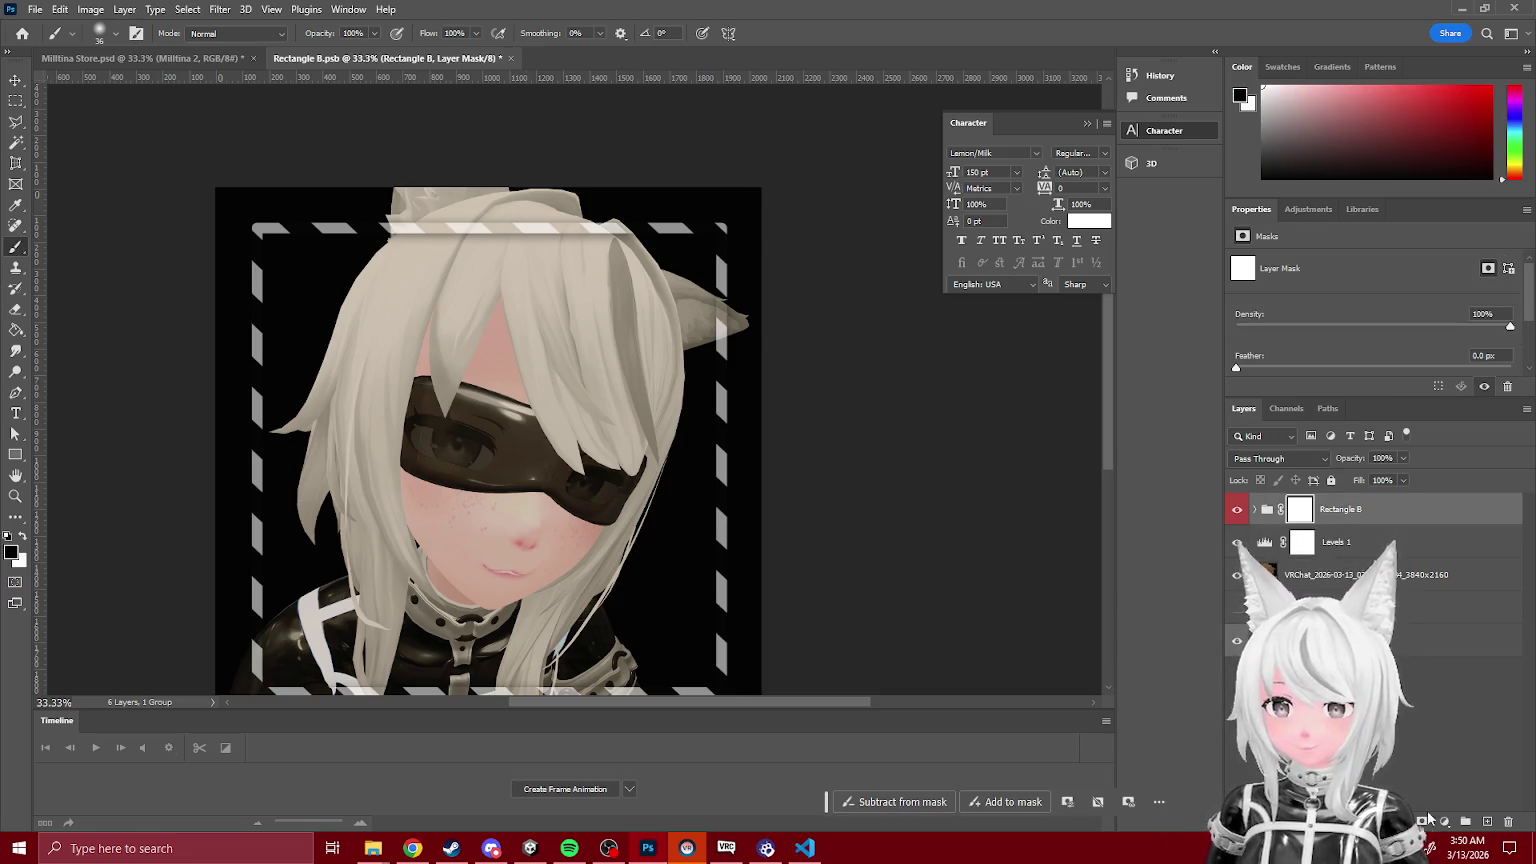
Step: Choose a Hard Round brush and paint the frame mask along its top edge
left_click(115, 33)
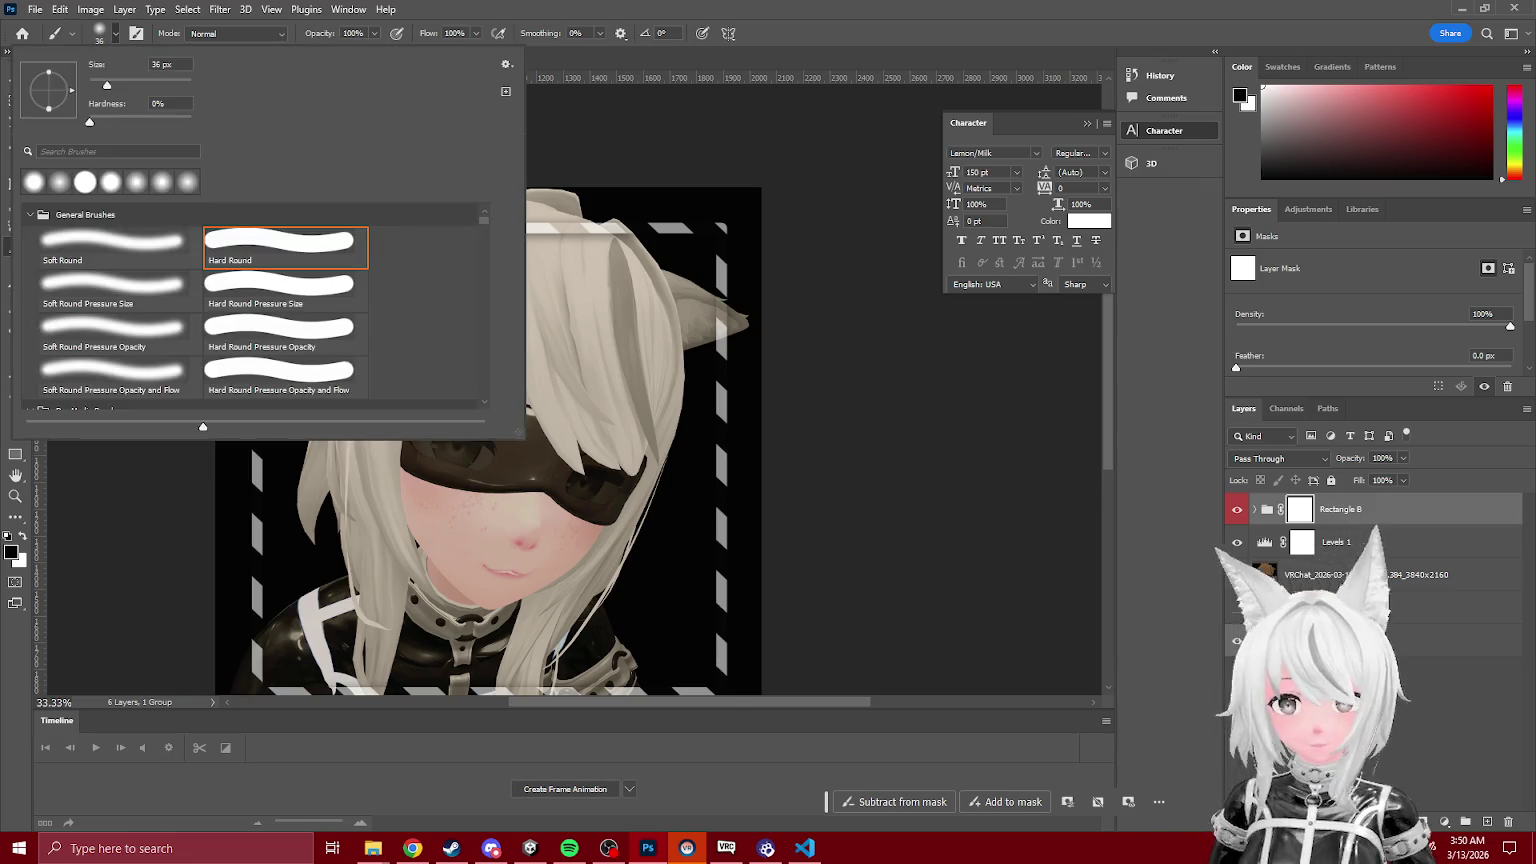
left_click(115, 33)
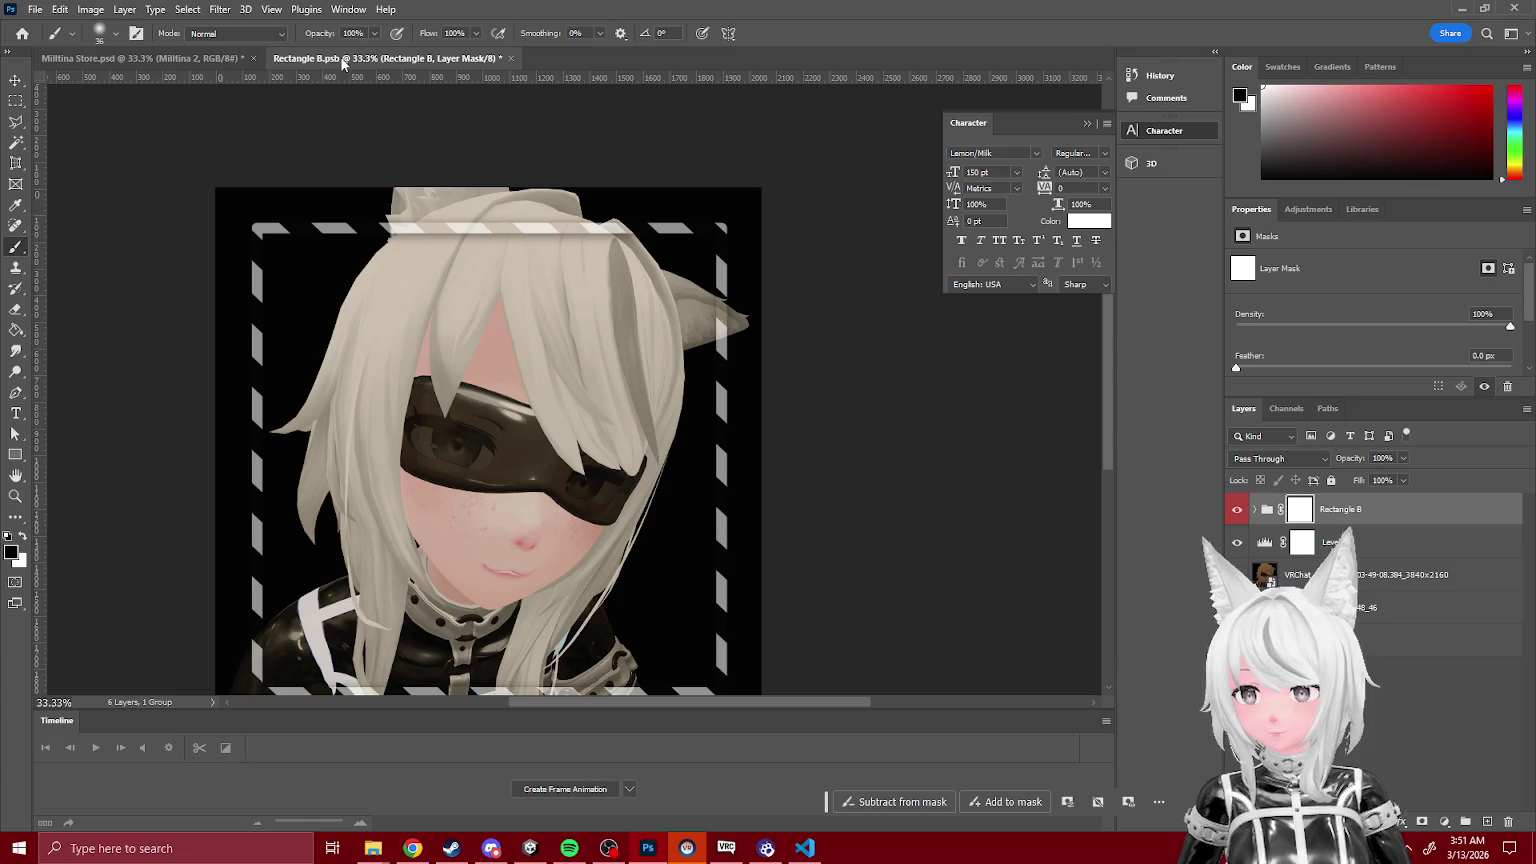
left_click(100, 32)
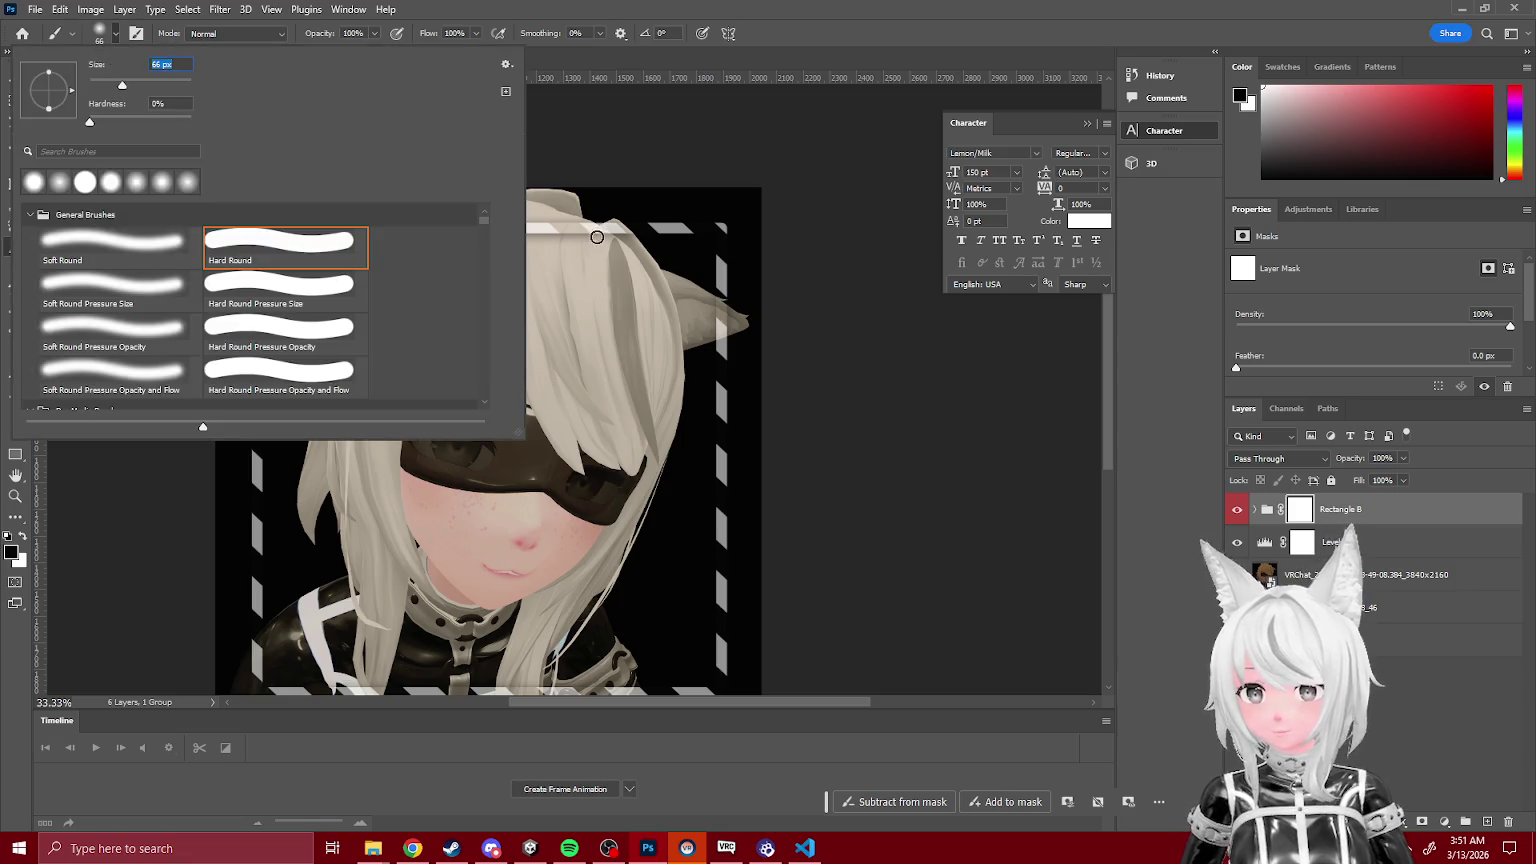
left_click_drag(594, 237, 625, 239)
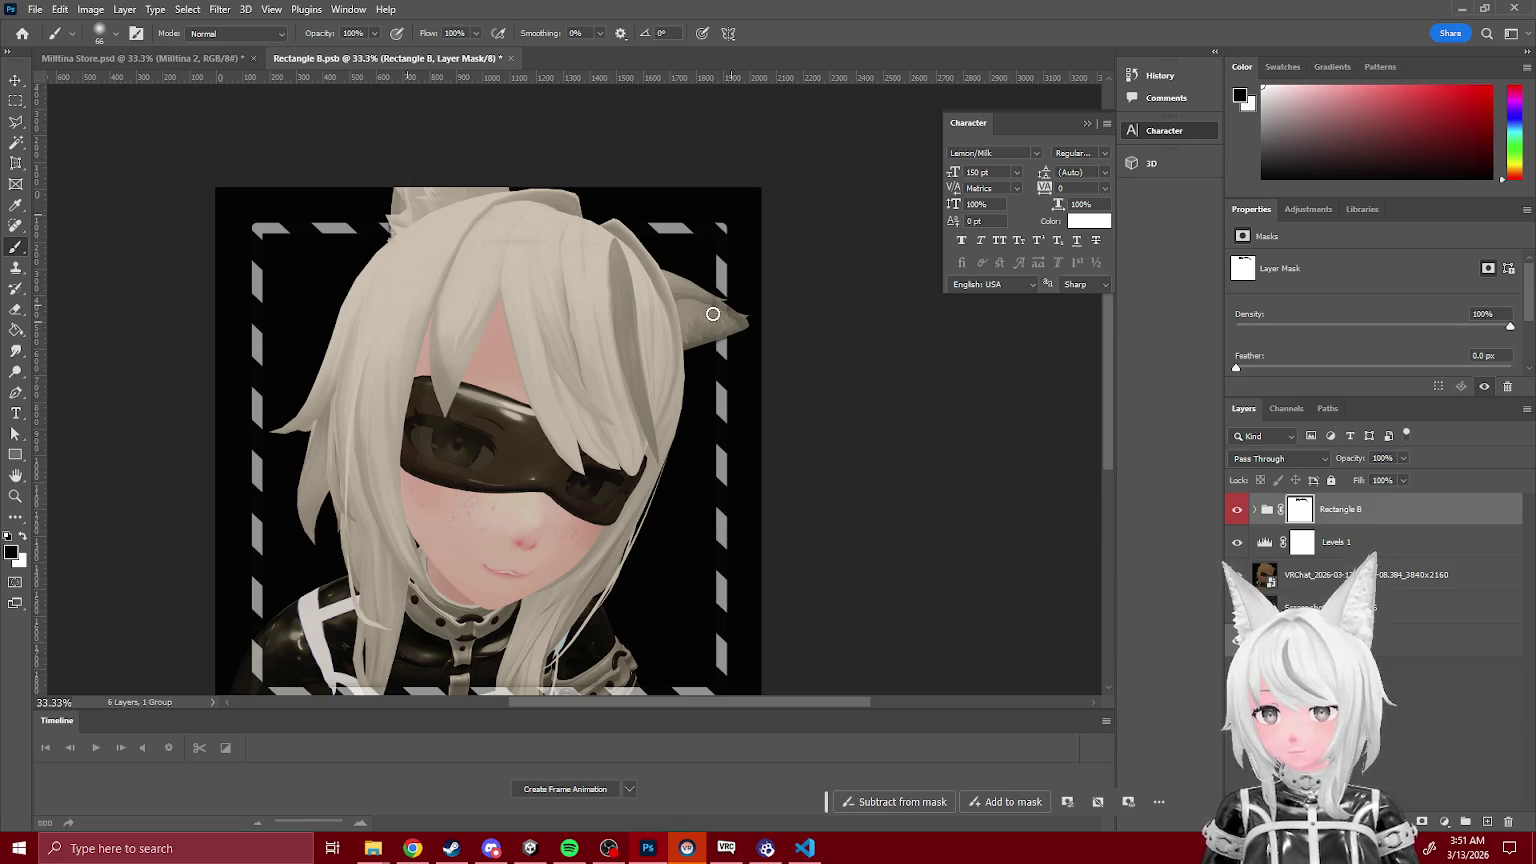
scroll(703, 310, "down", 2)
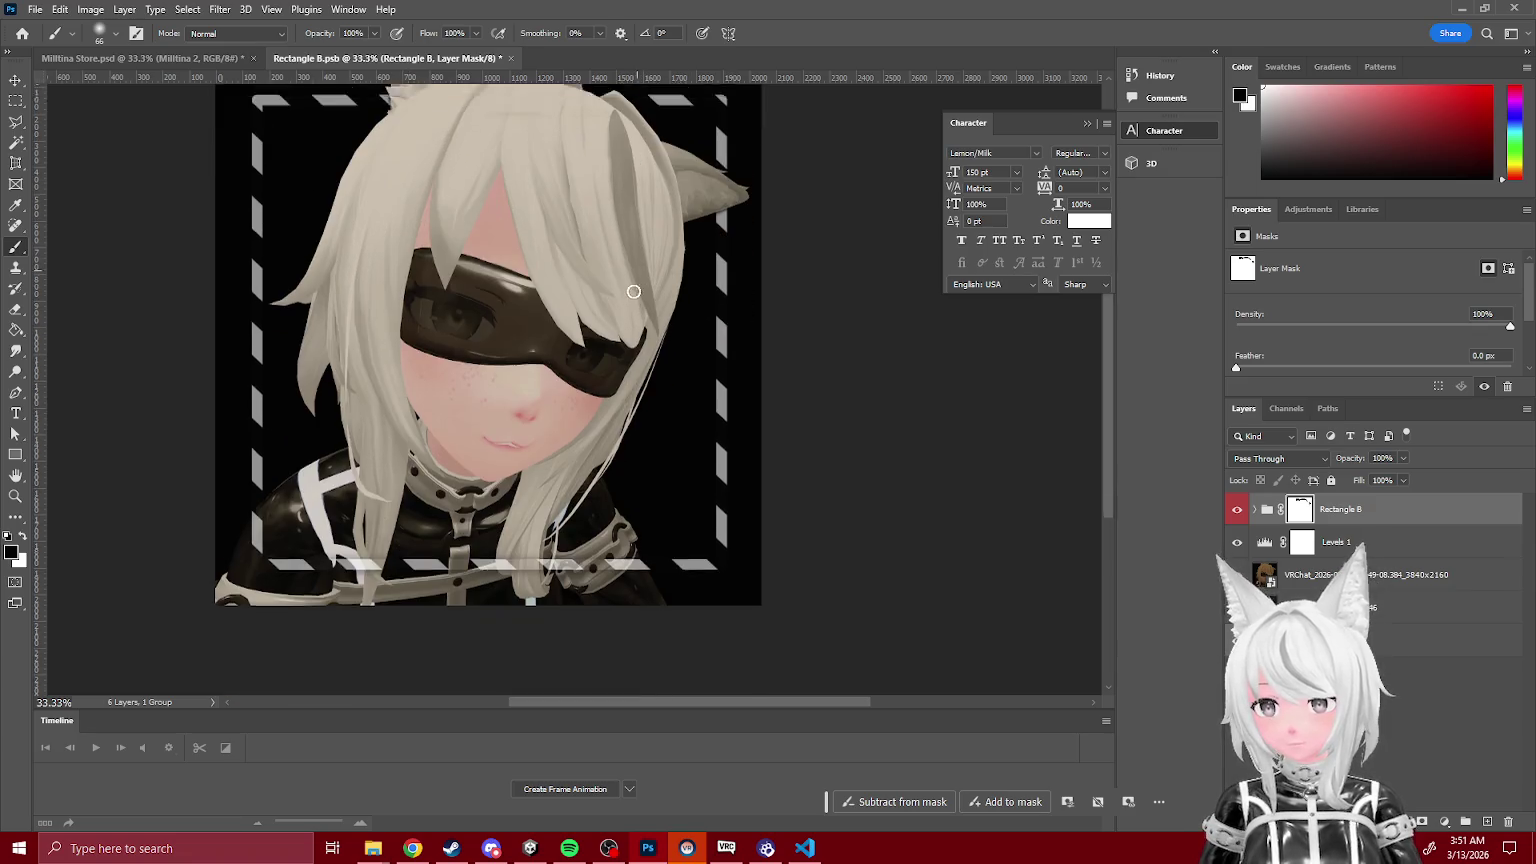
scroll(710, 280, "down", 1)
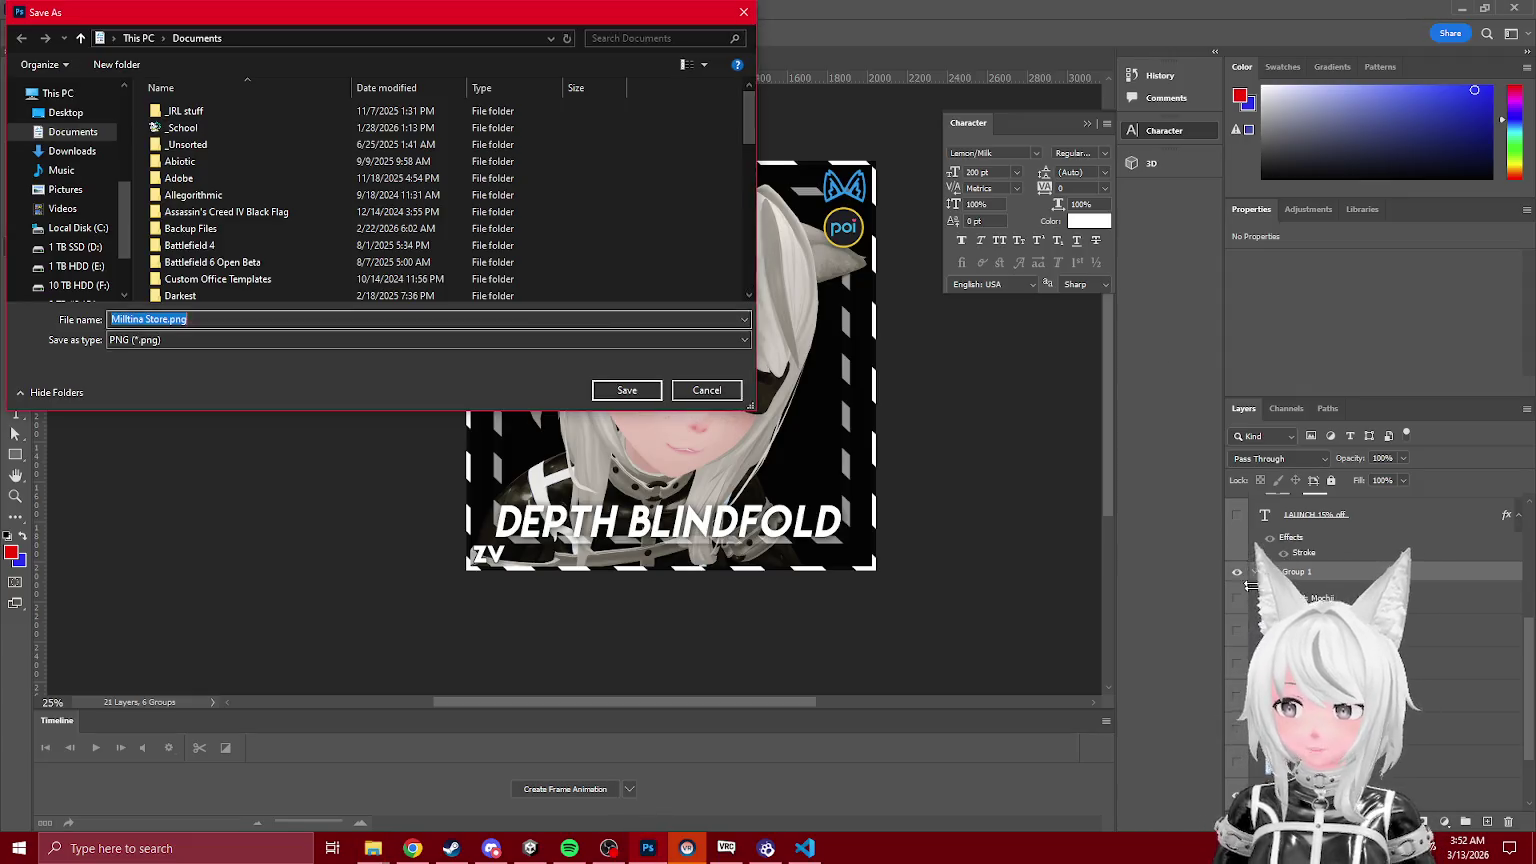
Step: Close the Save As dialog and check the Milltina 2 and Fill: Mochii layer options
key("Return")
scroll(1253, 601, "down", 2)
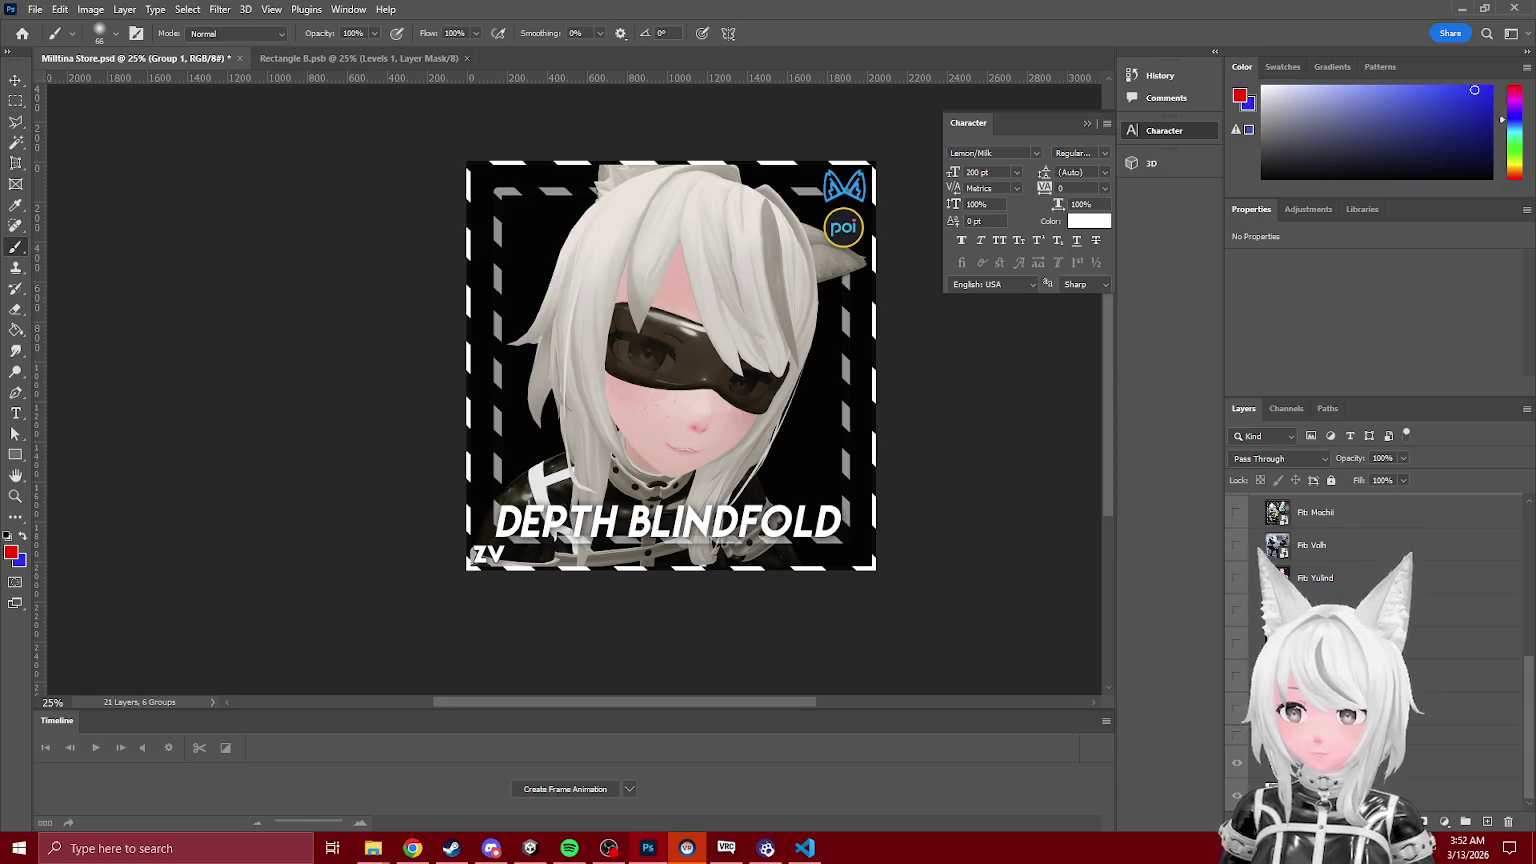
left_click(1237, 707)
left_click(1300, 707)
right_click(1313, 707)
left_click(1311, 527)
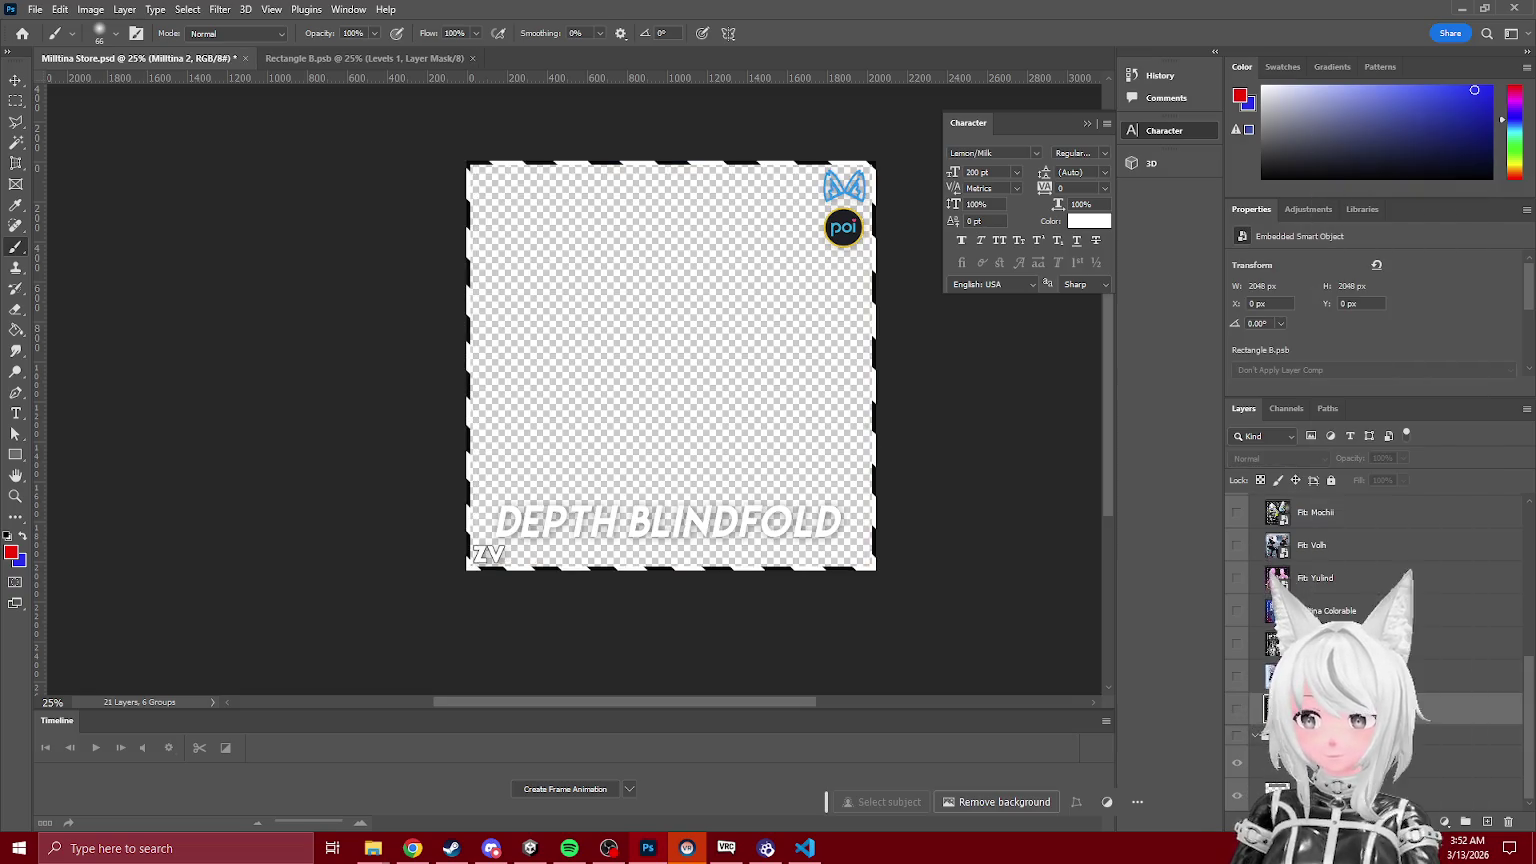
left_click(1335, 553)
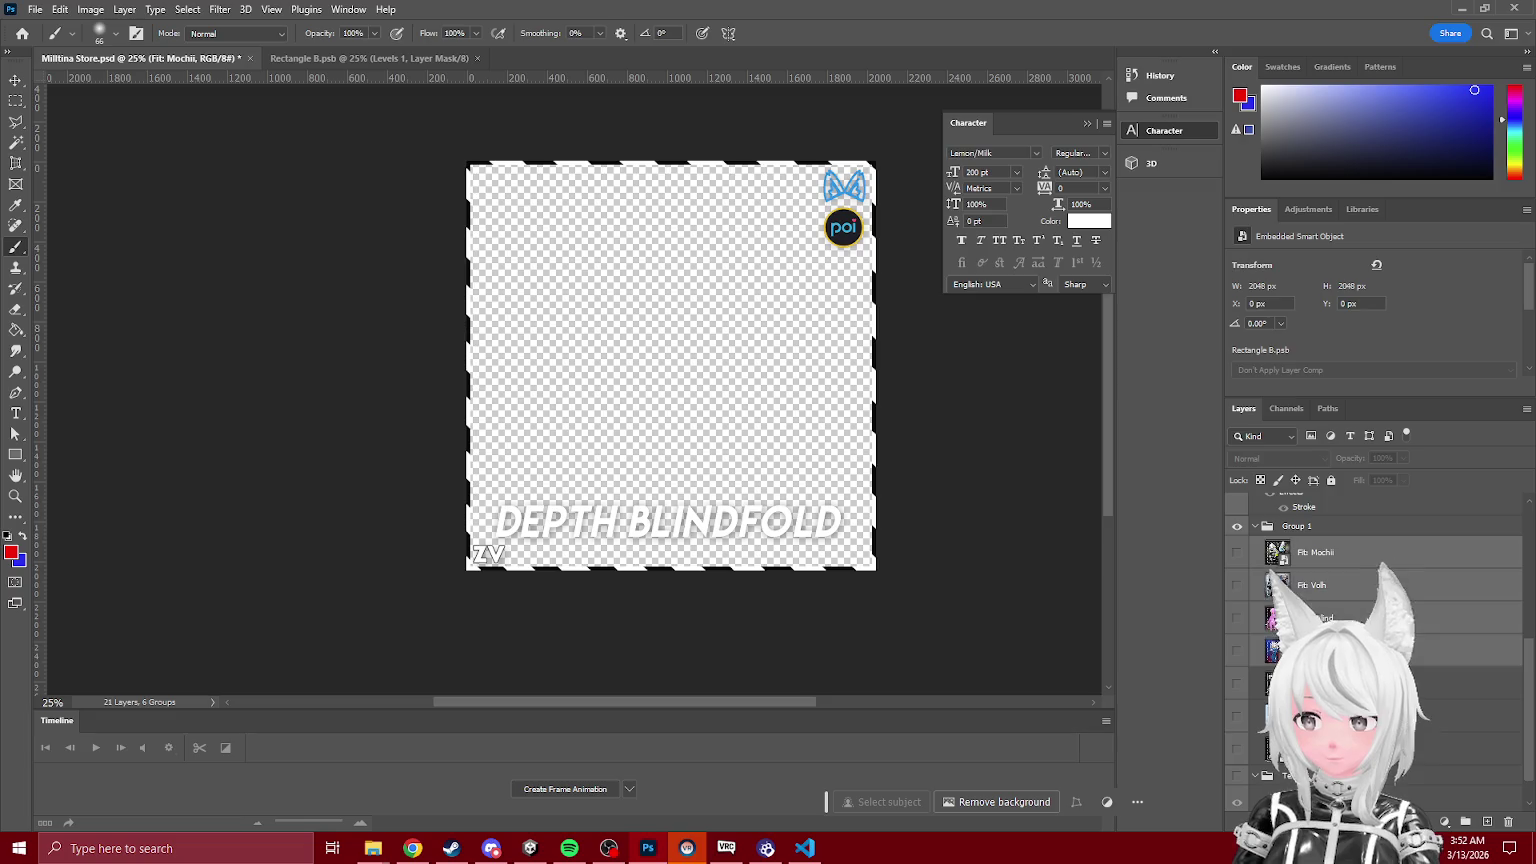
right_click(1341, 553)
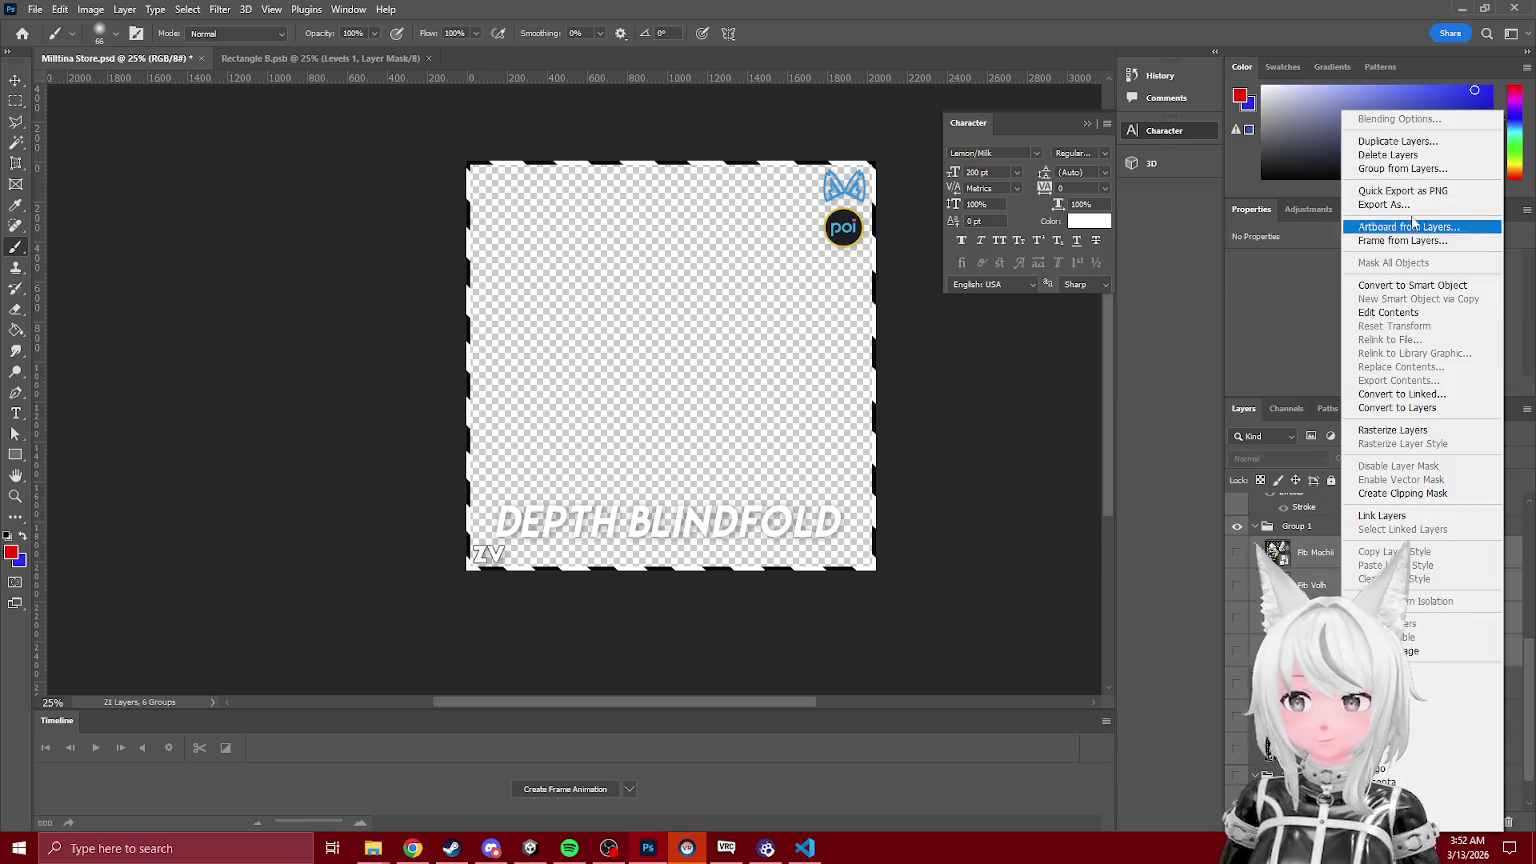
Step: Make an independent New Smart Object via Copy of the frame and open Rectangle B1.psb
left_click(1390, 643)
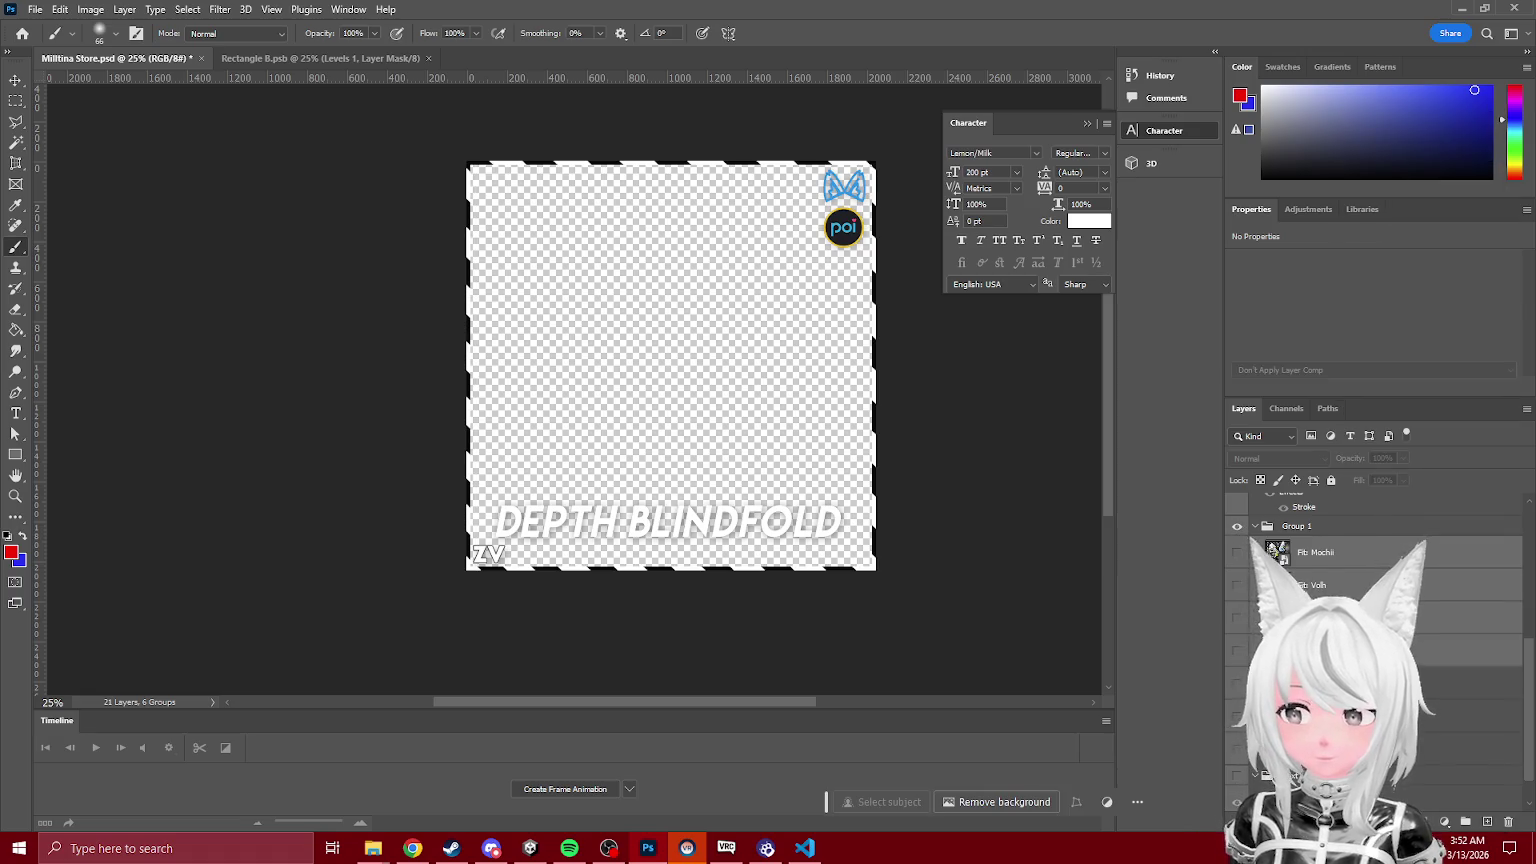
right_click(1410, 605)
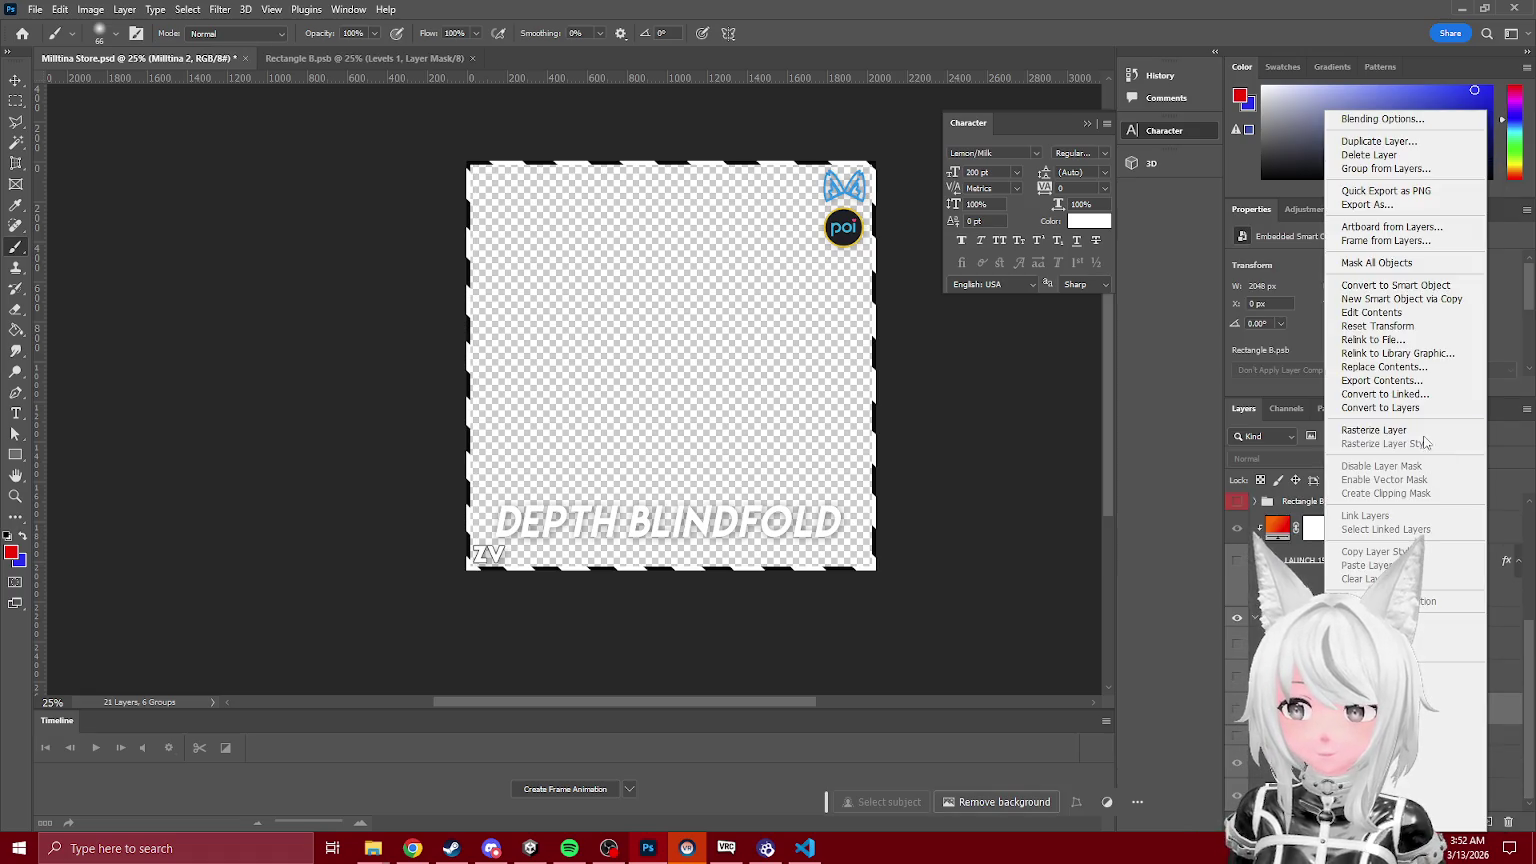
left_click(1395, 299)
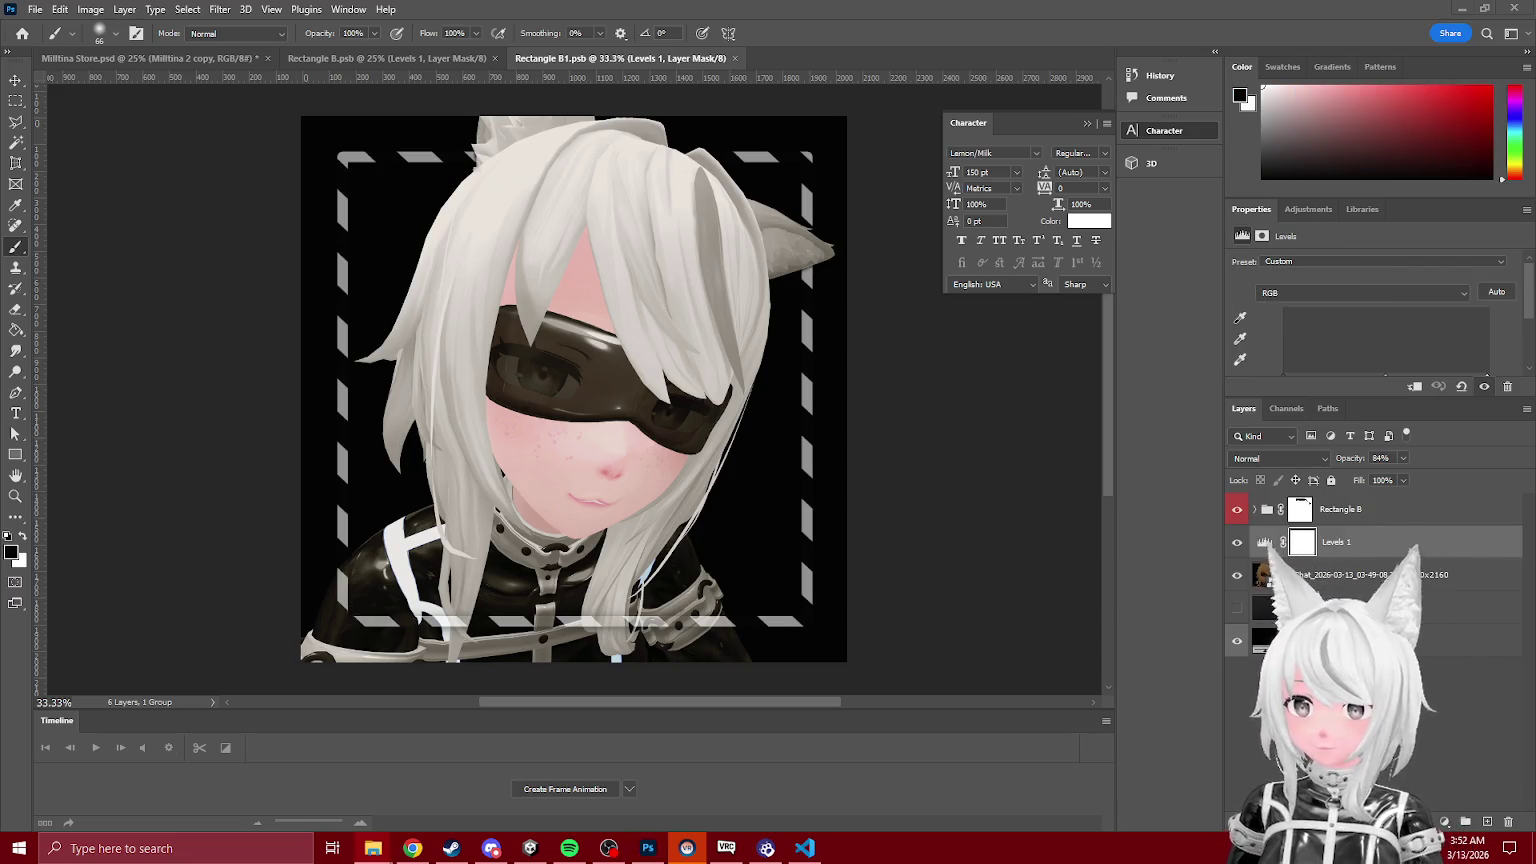
Step: Place a new avatar screenshot into the Rectangle B1.psb frame document
left_click(1490, 574)
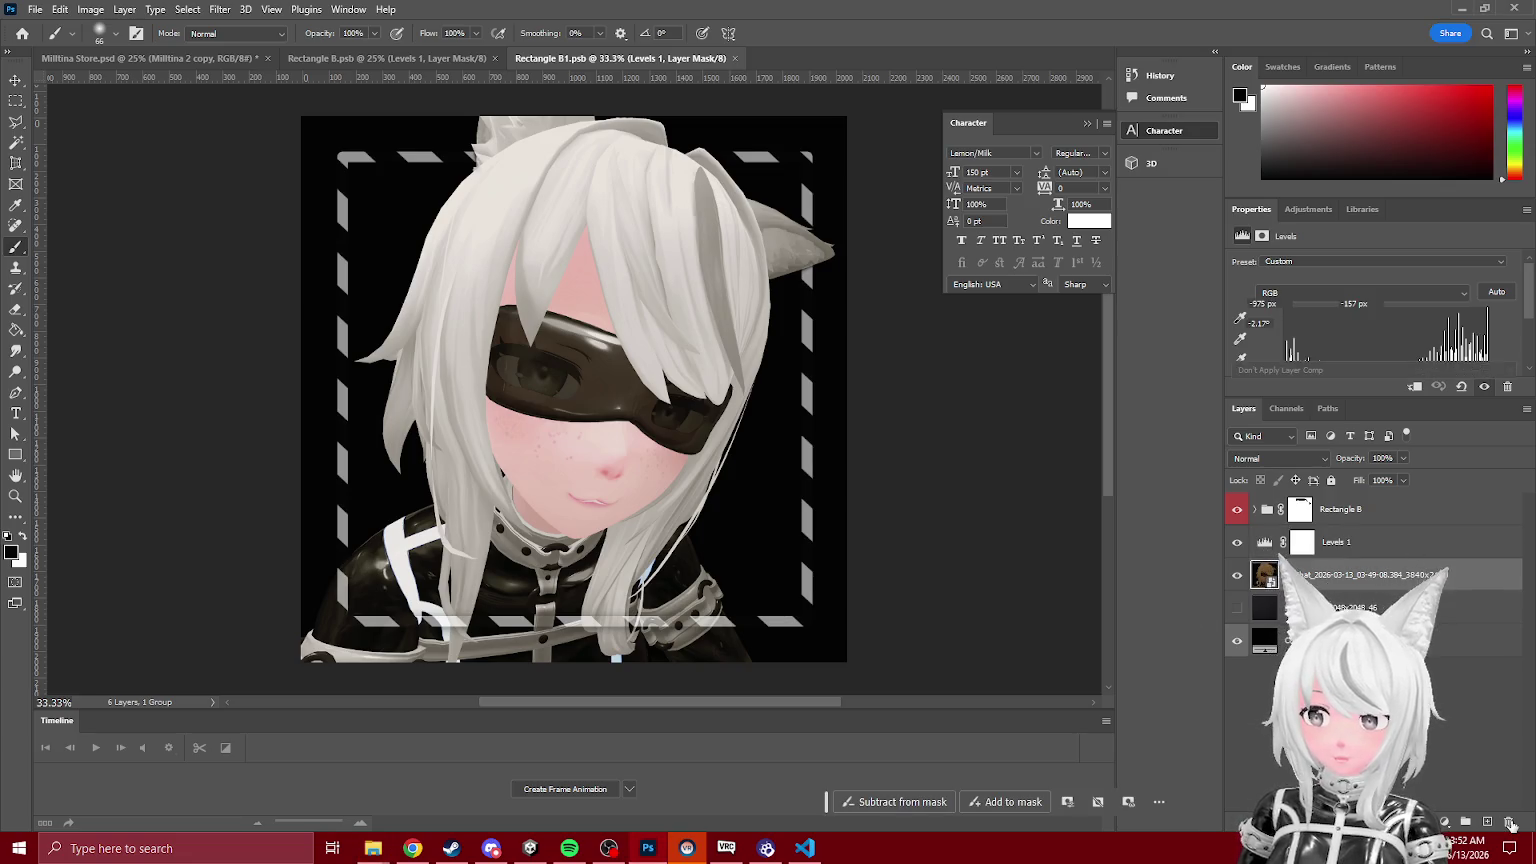
left_click(1510, 822)
mouse_move(1330, 574)
left_mouse_down()
mouse_move(714, 466)
mouse_move(675, 439)
left_mouse_up()
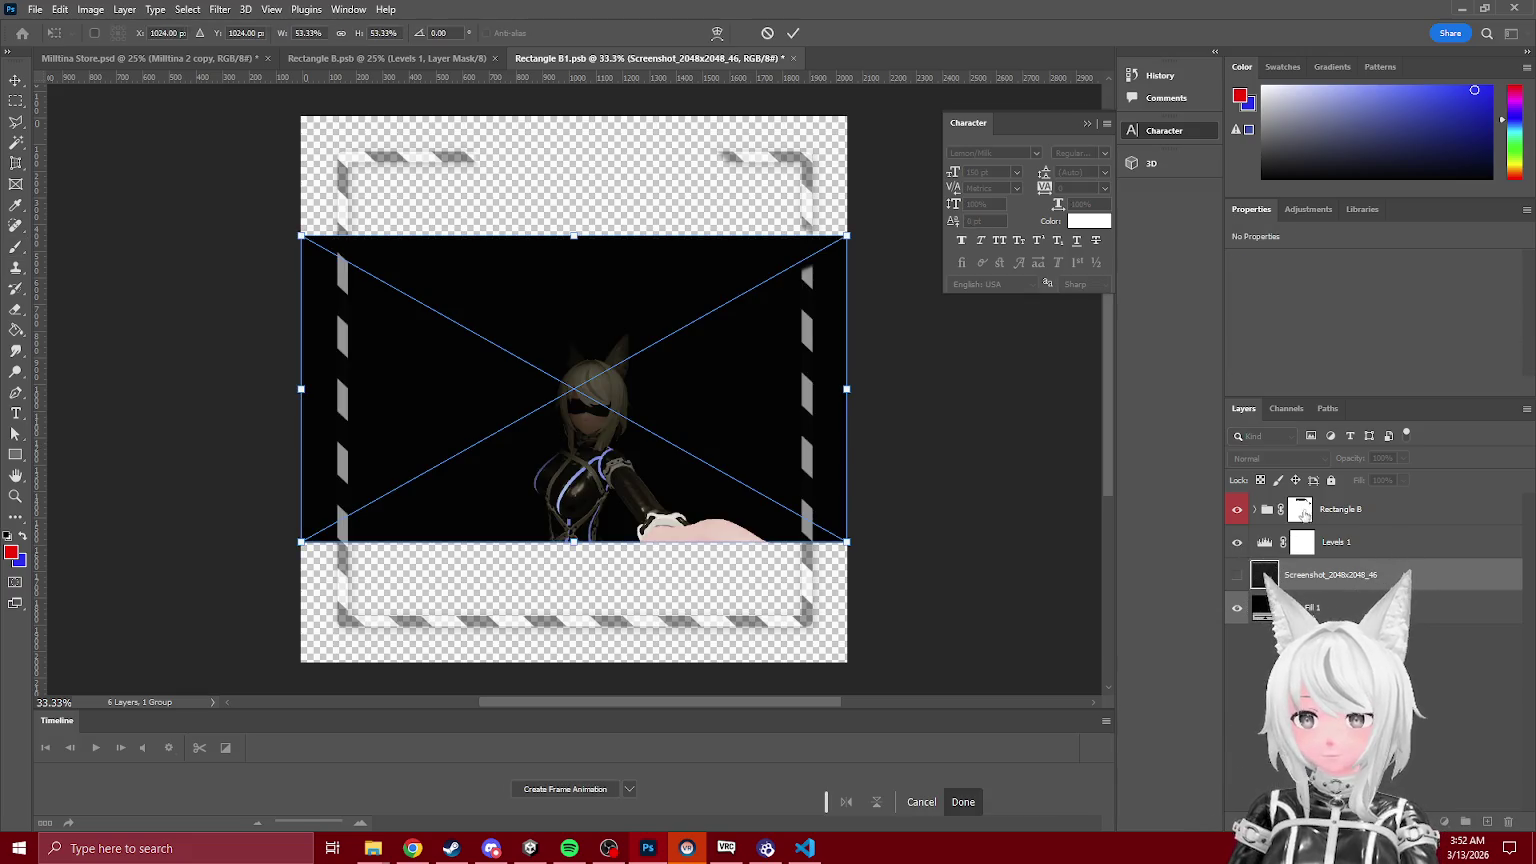
left_click(1300, 510)
Step: Disable and then delete the Rectangle B group's mask
right_click(1305, 524)
left_click(1338, 536)
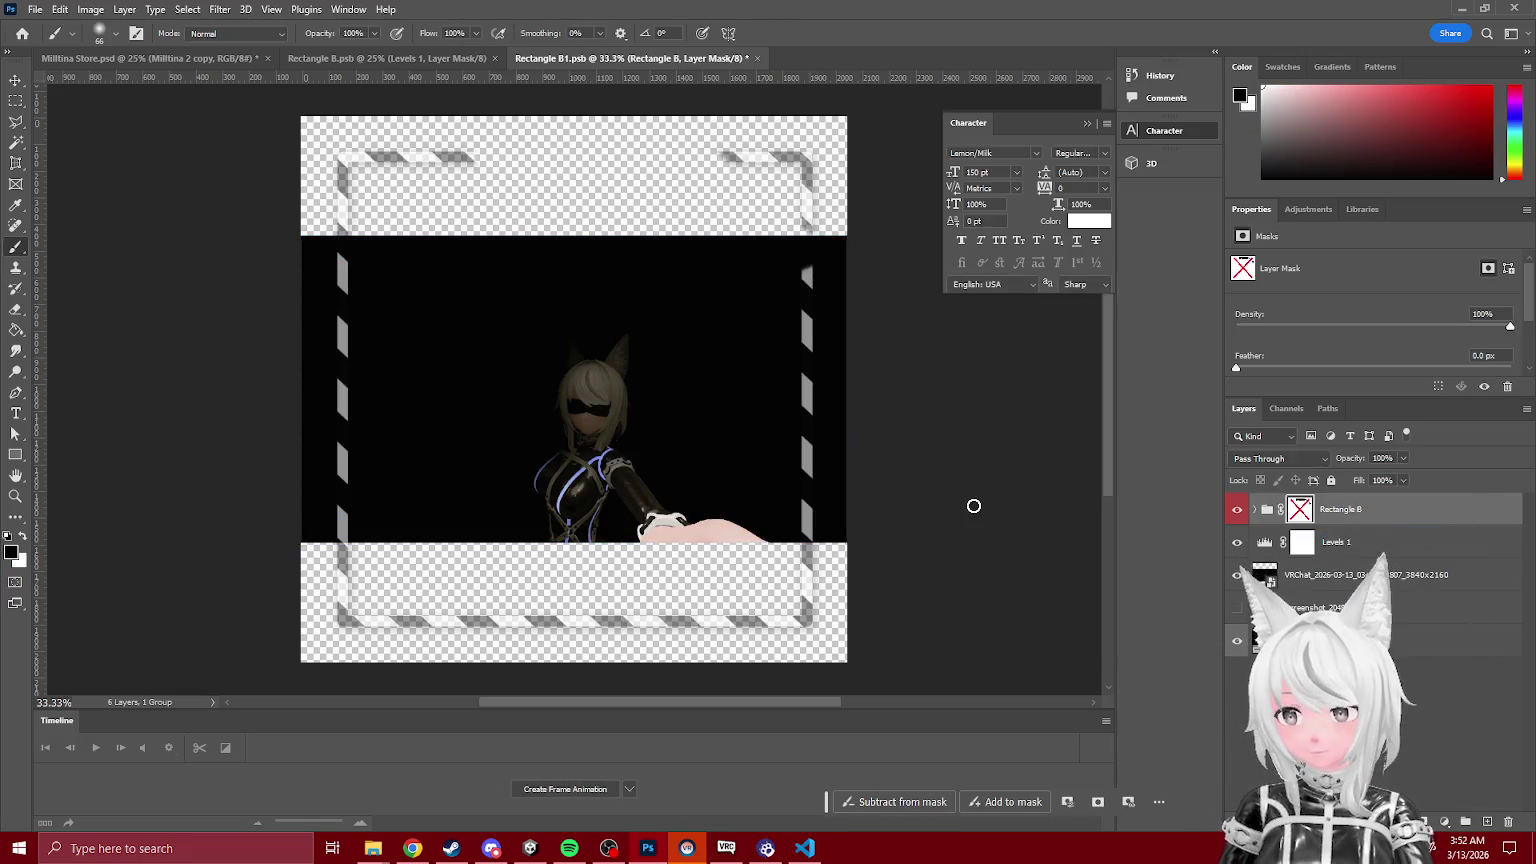
key("ctrl+minus")
key("ctrl+minus")
right_click(1300, 510)
left_click(1340, 538)
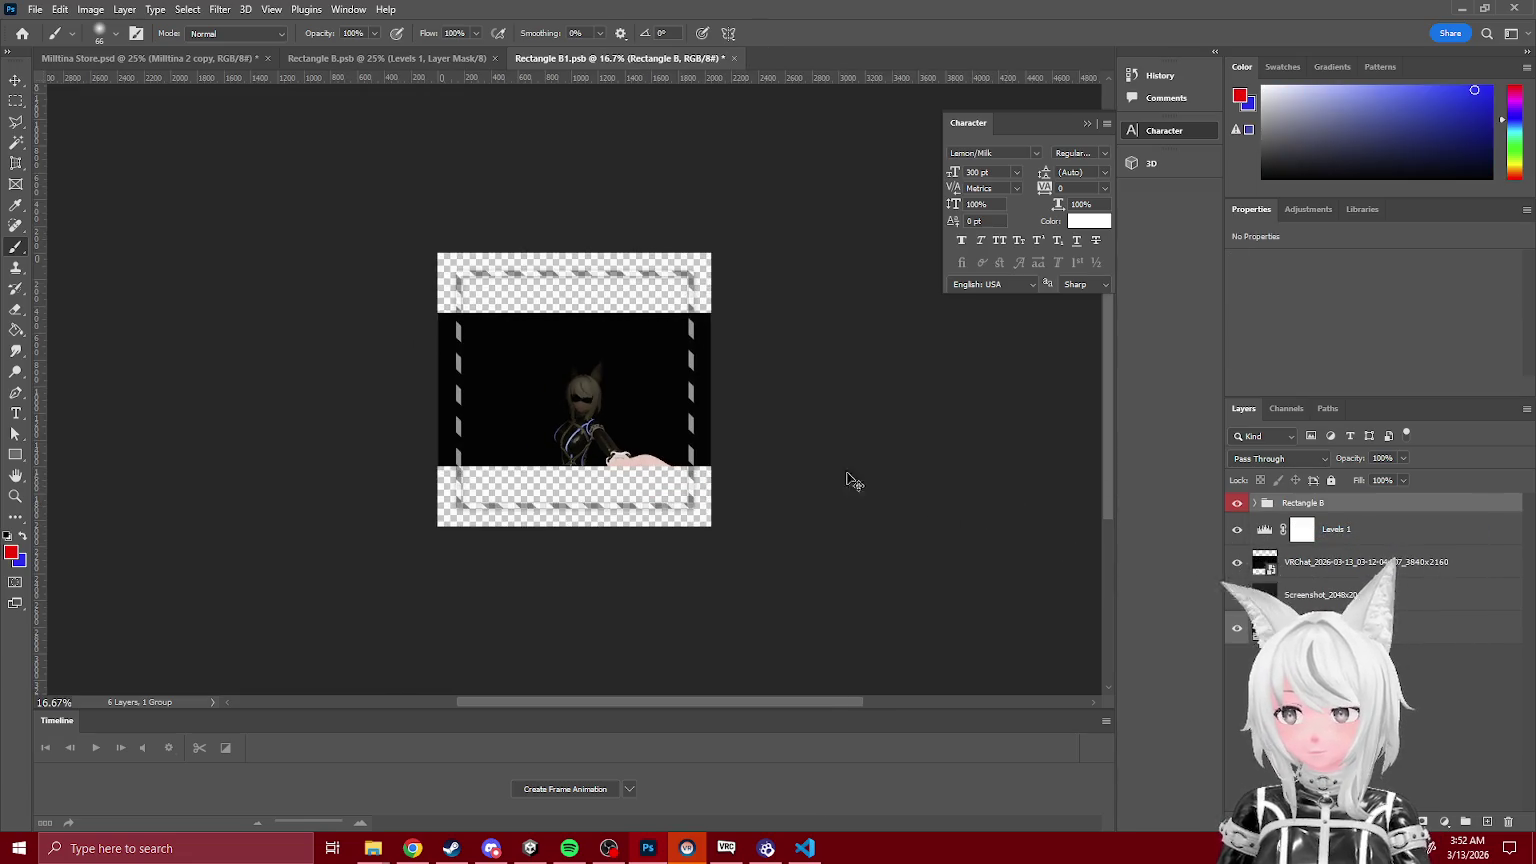
Step: Scale the VRChat screenshot to about 187% and shift it into the dashed frame
left_click(1318, 578)
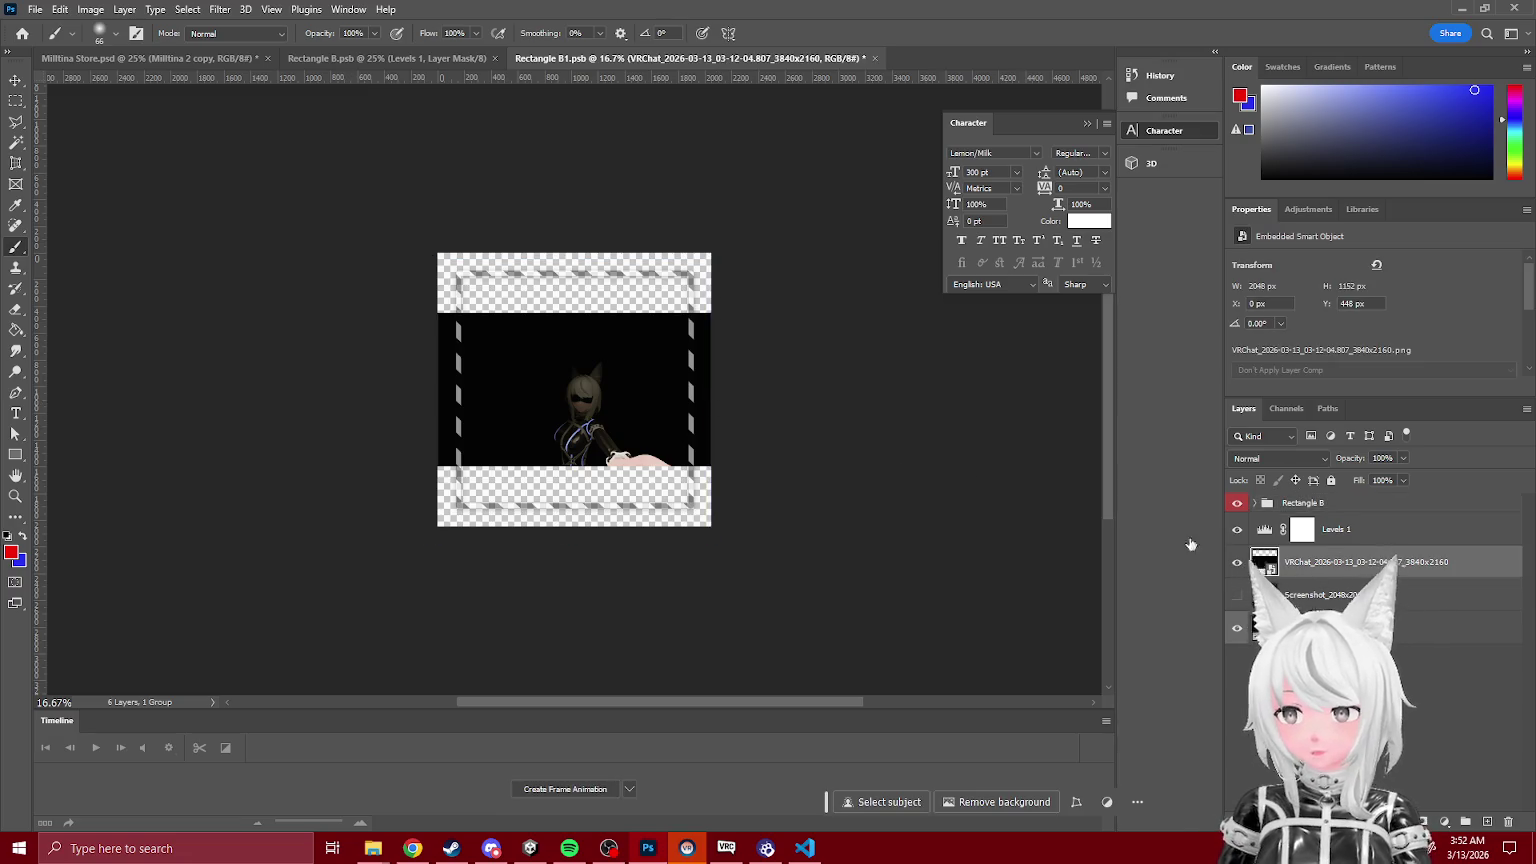
key("ctrl+t")
mouse_move(711, 390)
left_mouse_down()
mouse_move(934, 425)
mouse_move(992, 390)
left_mouse_up()
left_click_drag(843, 440, 710, 422)
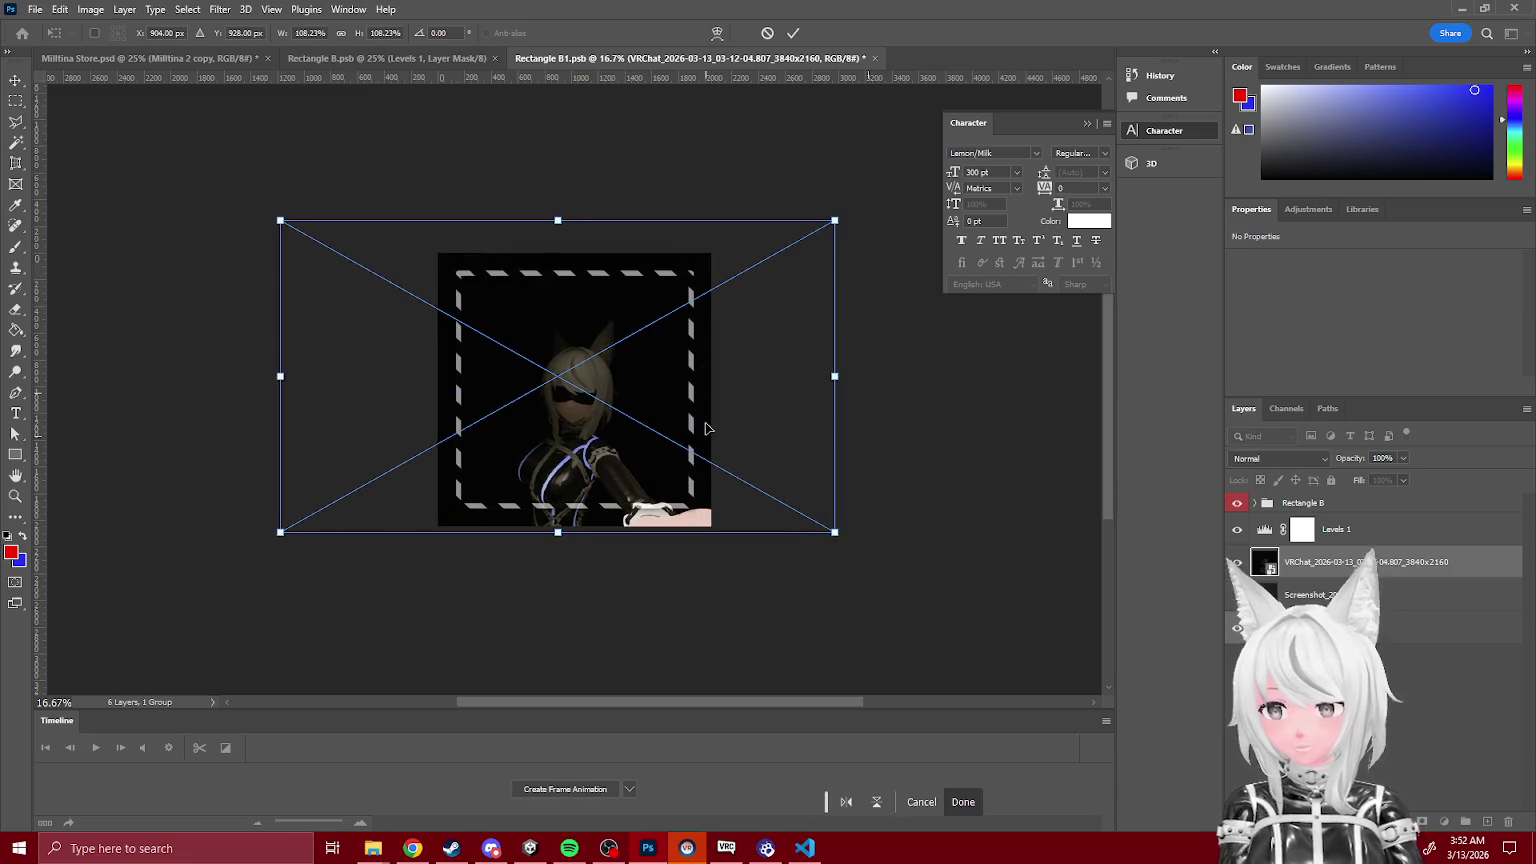
key("ctrl+plus")
mouse_move(550, 136)
left_mouse_down()
mouse_move(537, 85)
mouse_move(549, 318)
left_mouse_up()
scroll(628, 326, "down", 4)
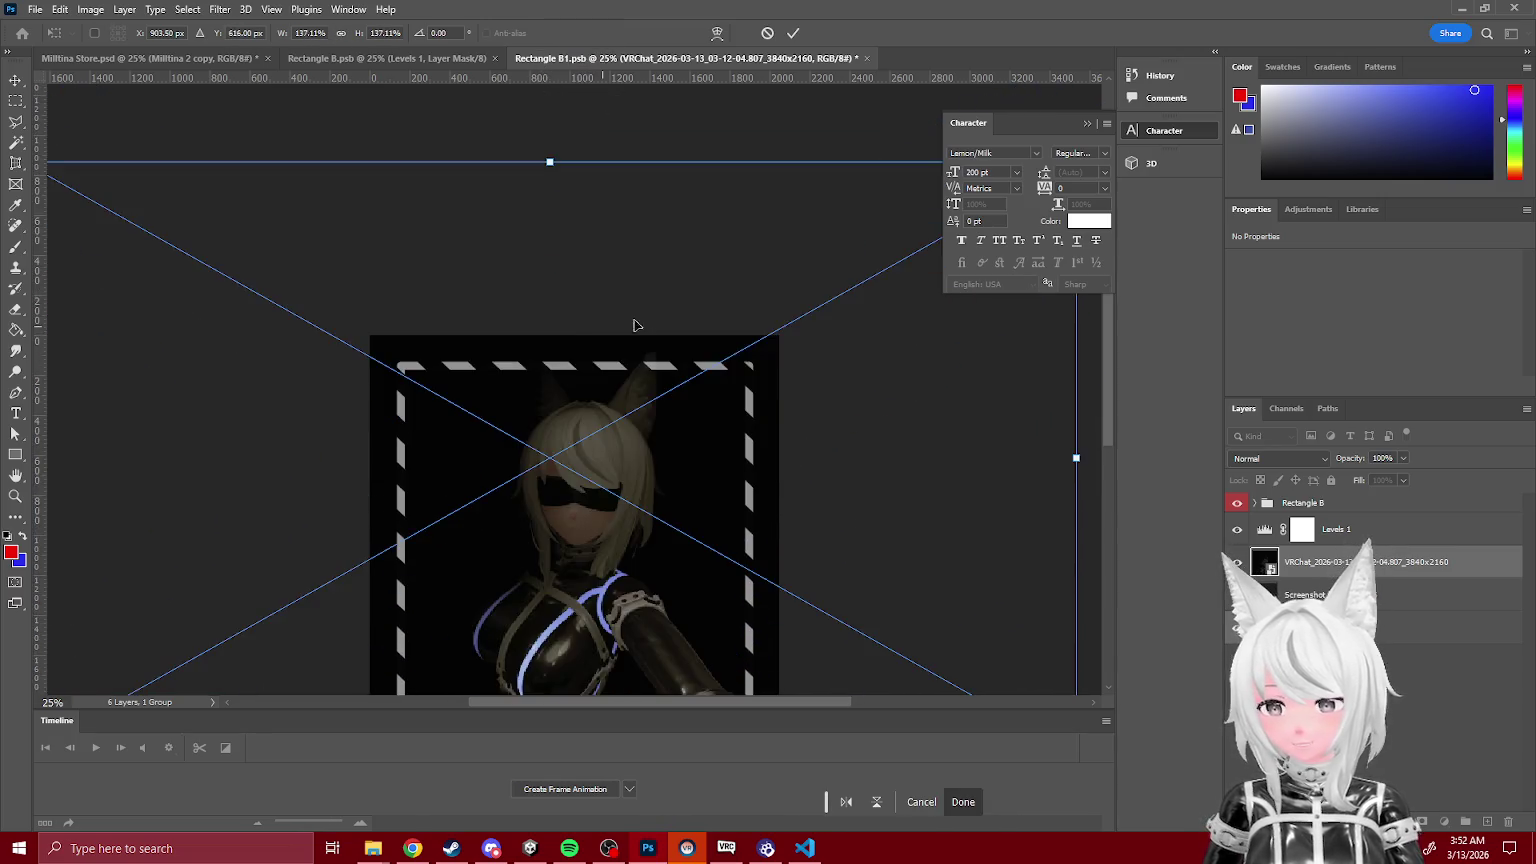
left_click_drag(642, 304, 662, 322)
key("Return")
Step: Enlarge the screenshot to about 146% and nudge it right to centre the avatar
key("ctrl+minus")
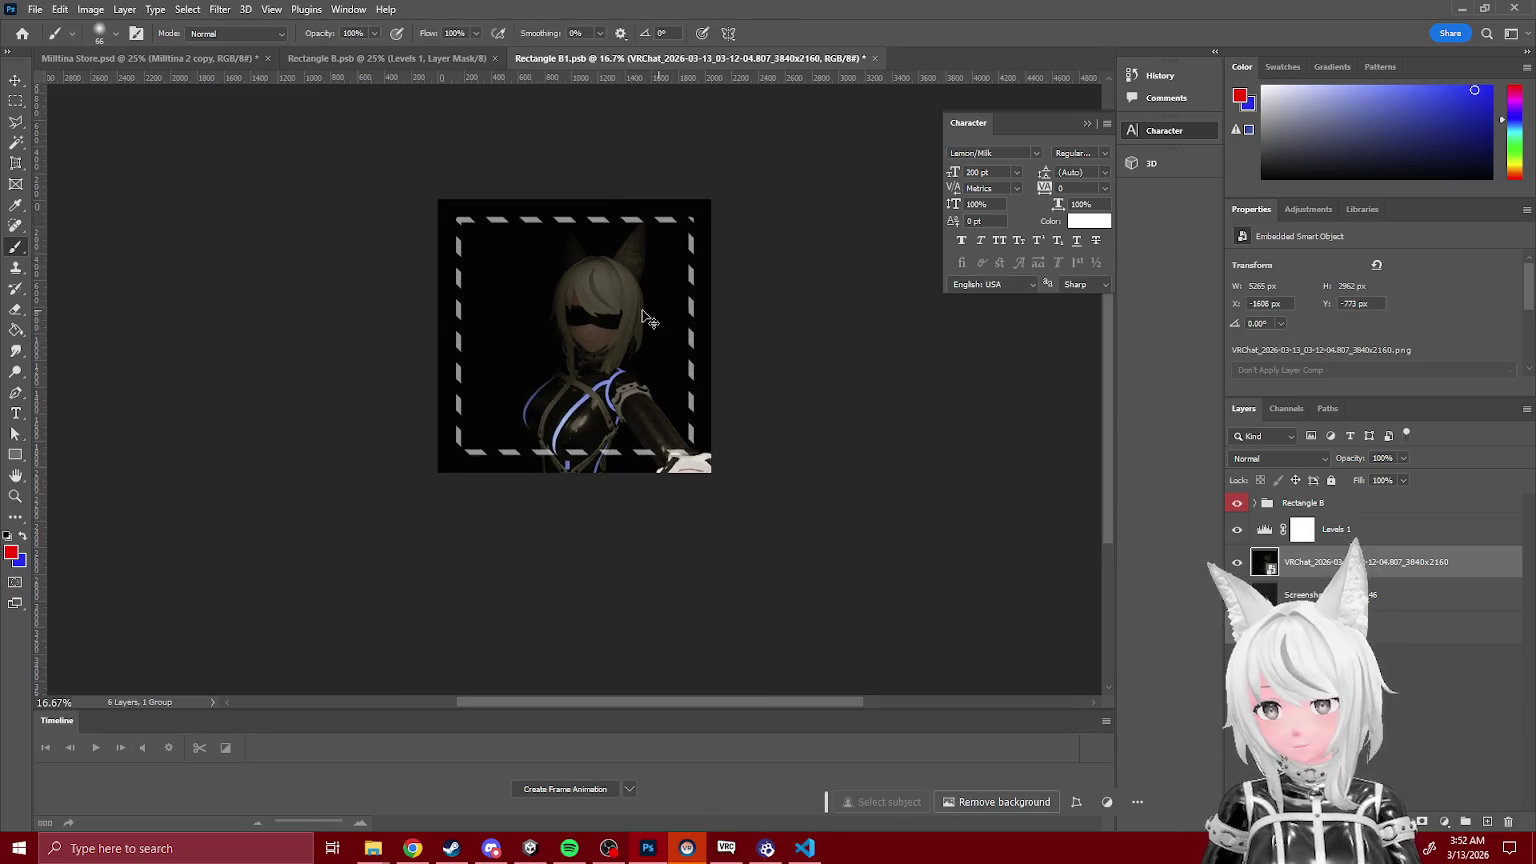
key("ctrl+t")
mouse_move(220, 292)
left_mouse_down()
mouse_move(178, 302)
mouse_move(193, 323)
left_mouse_up()
left_click_drag(338, 319, 352, 322)
key("Return")
key("ctrl+plus")
key("ctrl+plus")
key("b")
left_click(1340, 530)
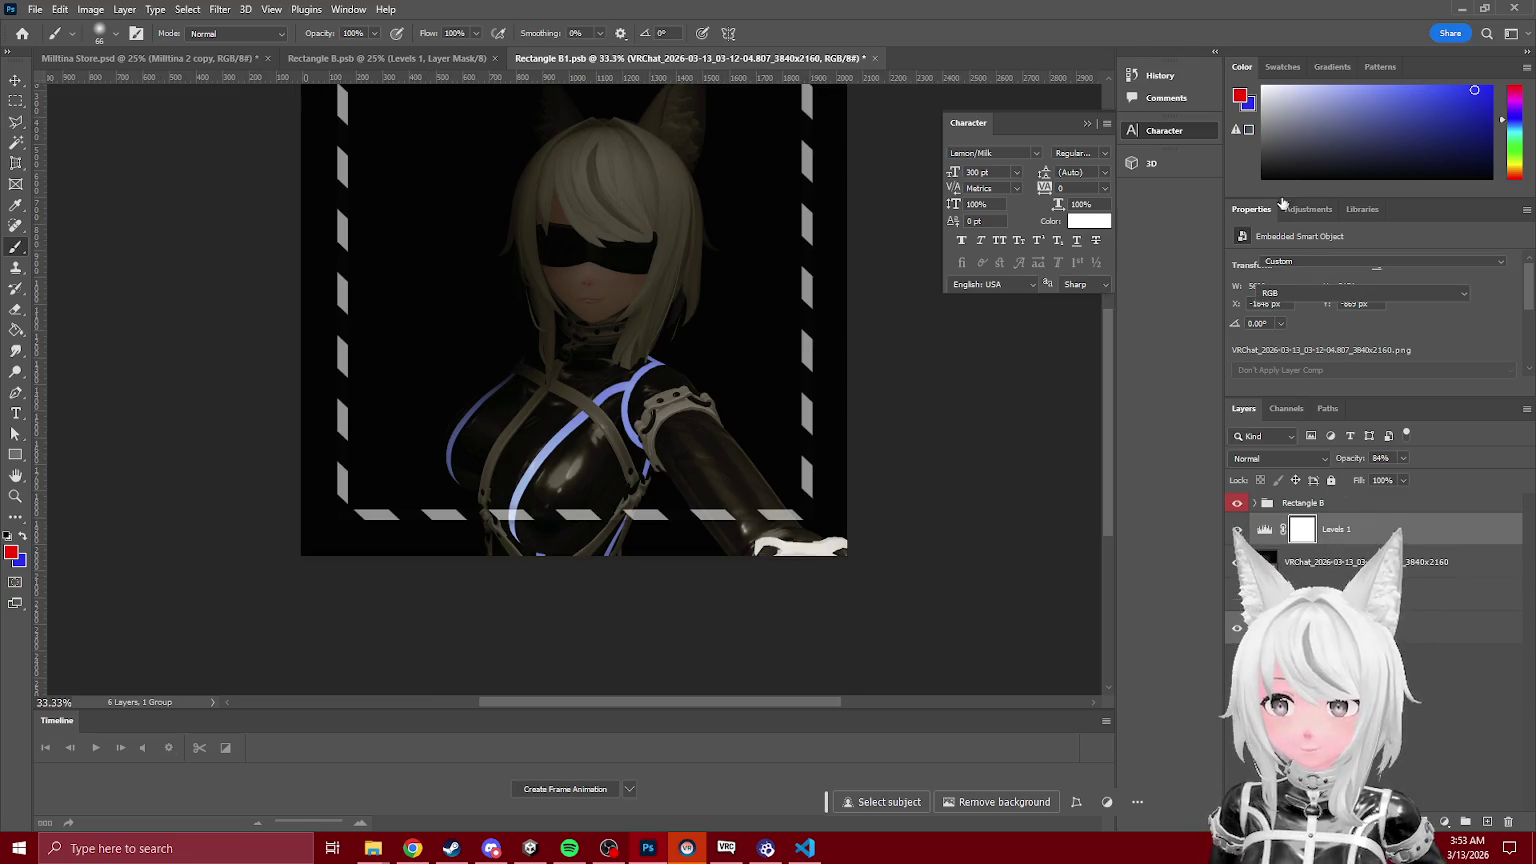
Step: Delete the Levels 1 adjustment layer and add a Curves adjustment layer instead
left_click(1238, 530)
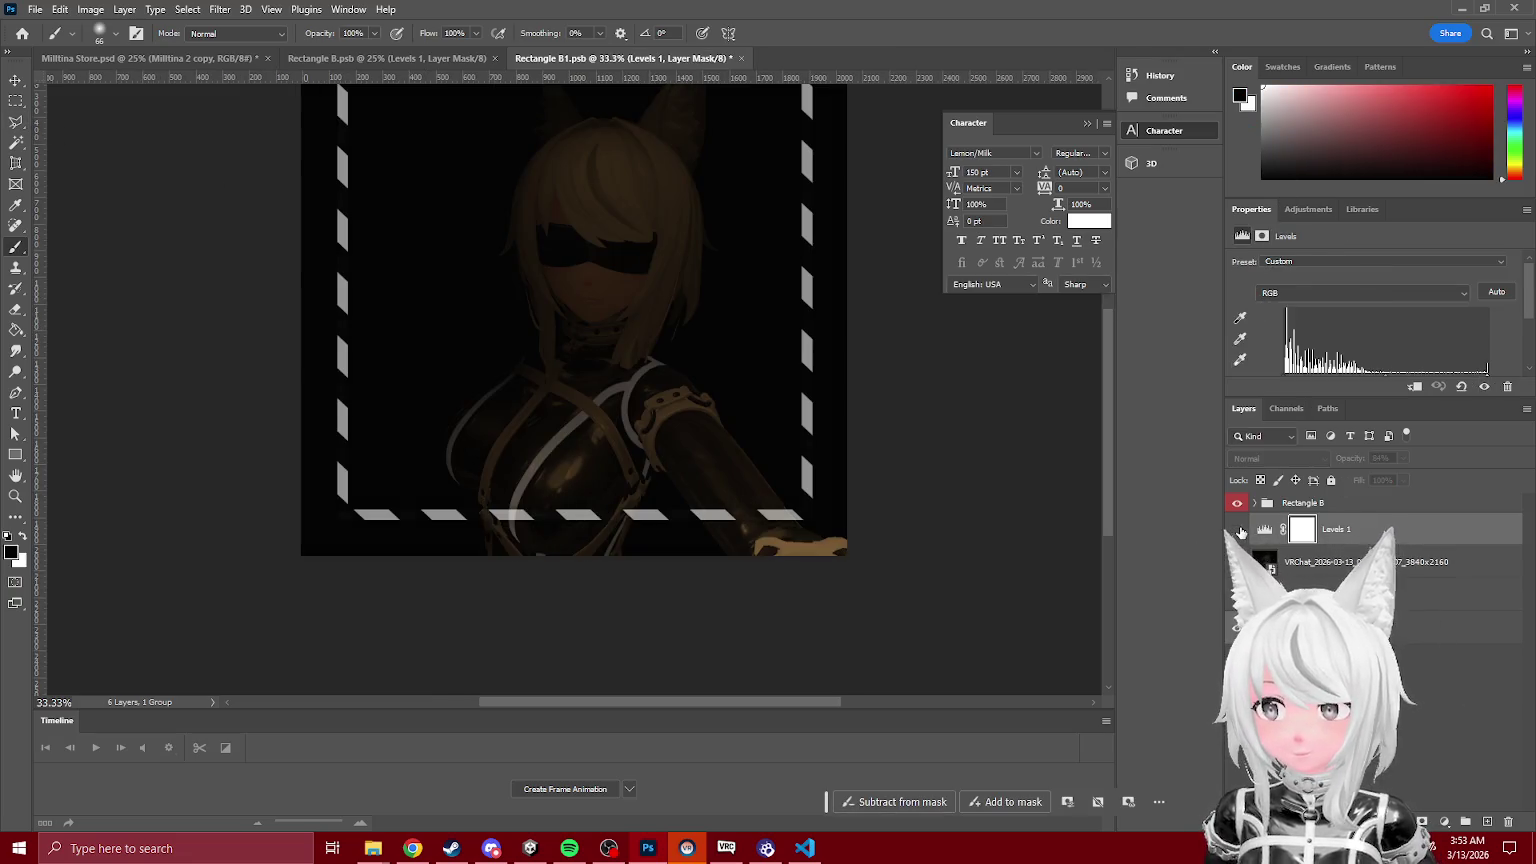
left_click(1238, 530)
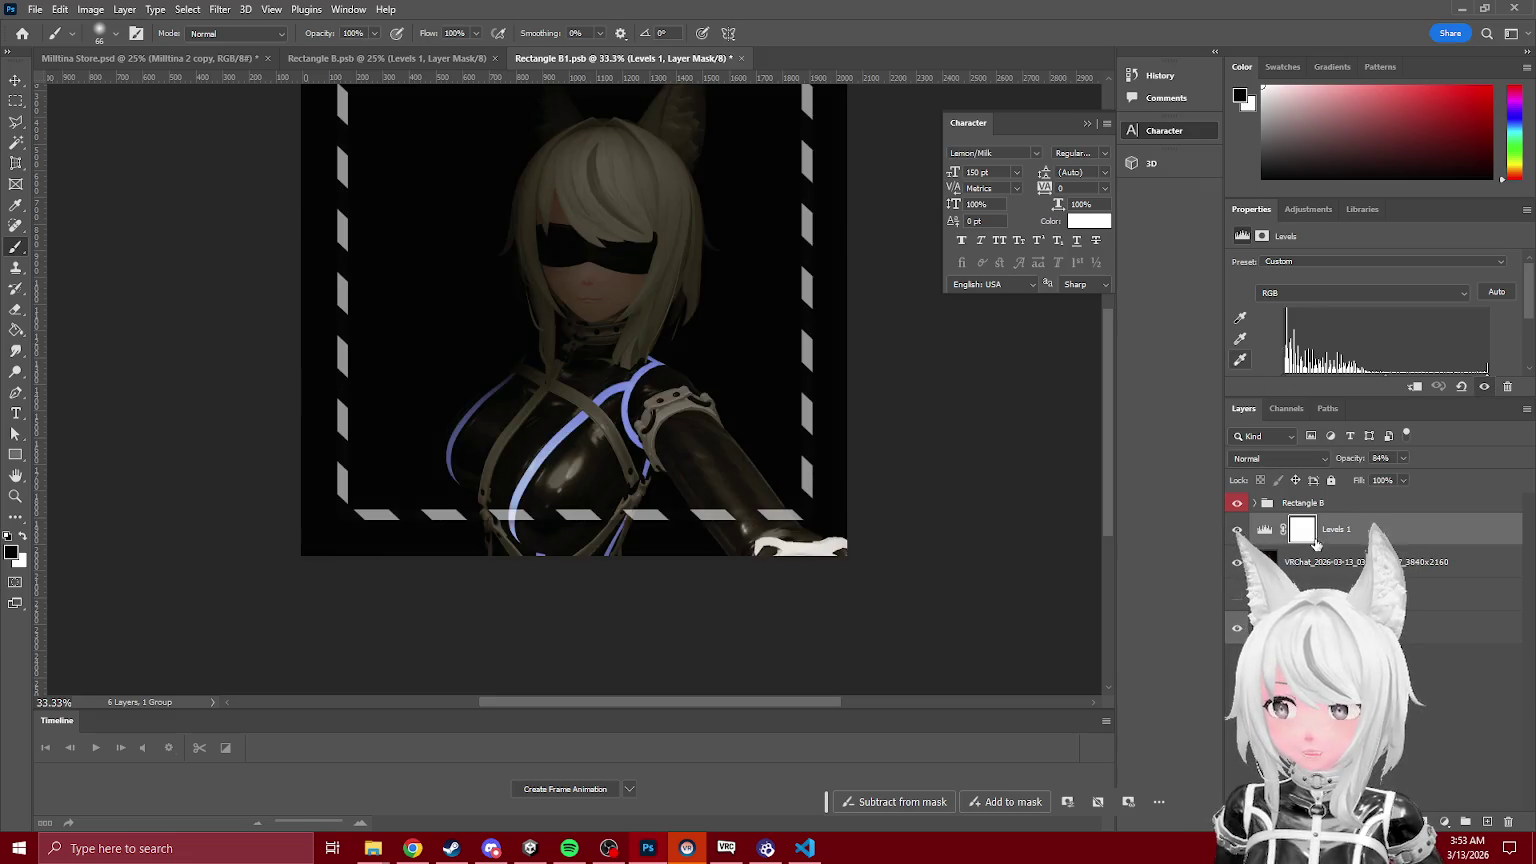
left_click(1506, 821)
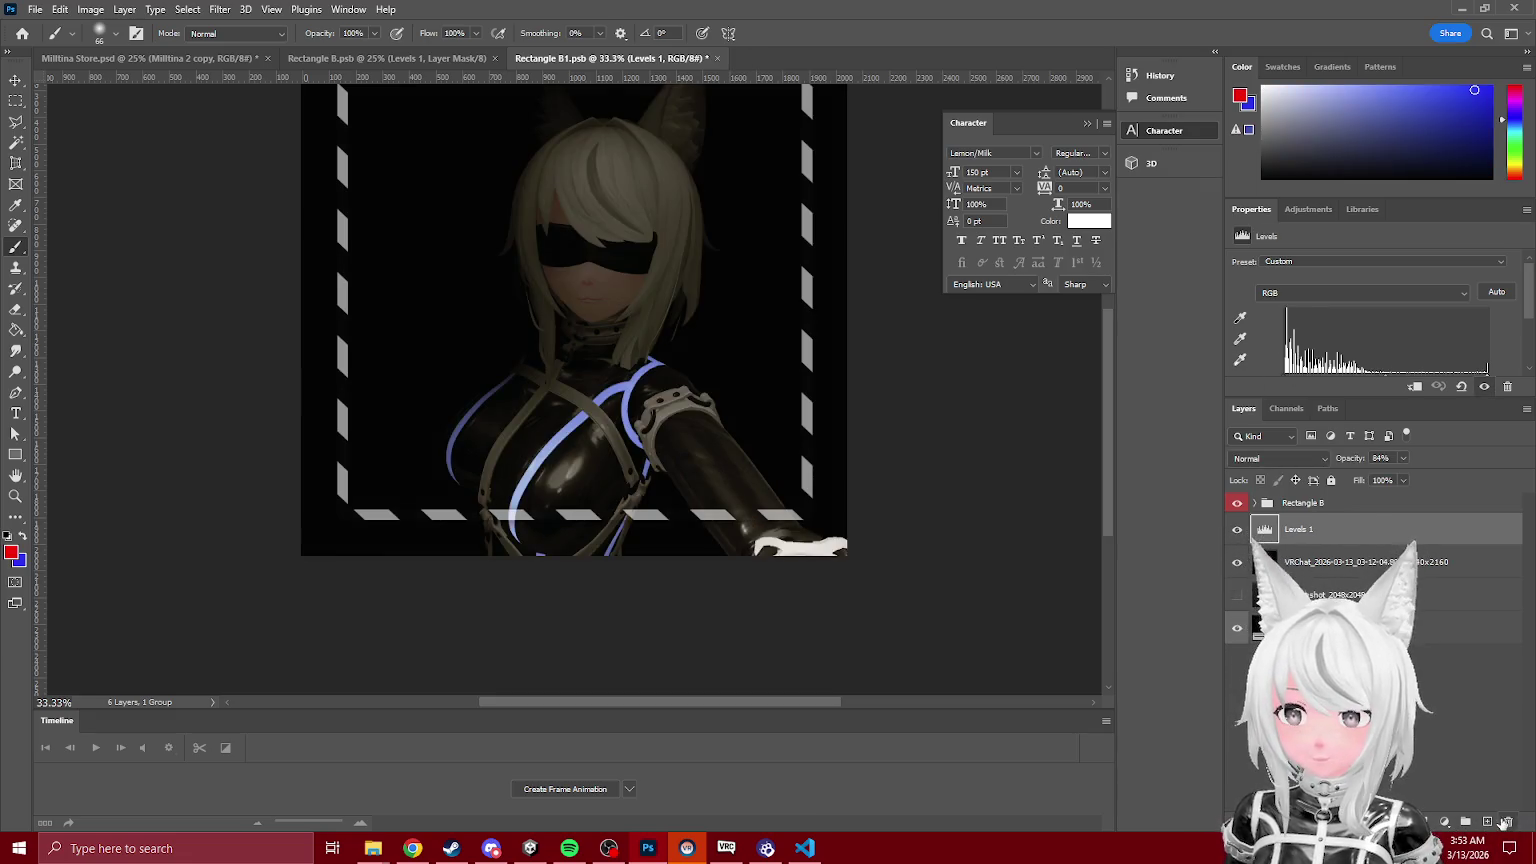
key("Delete")
left_click(1444, 821)
key("Escape")
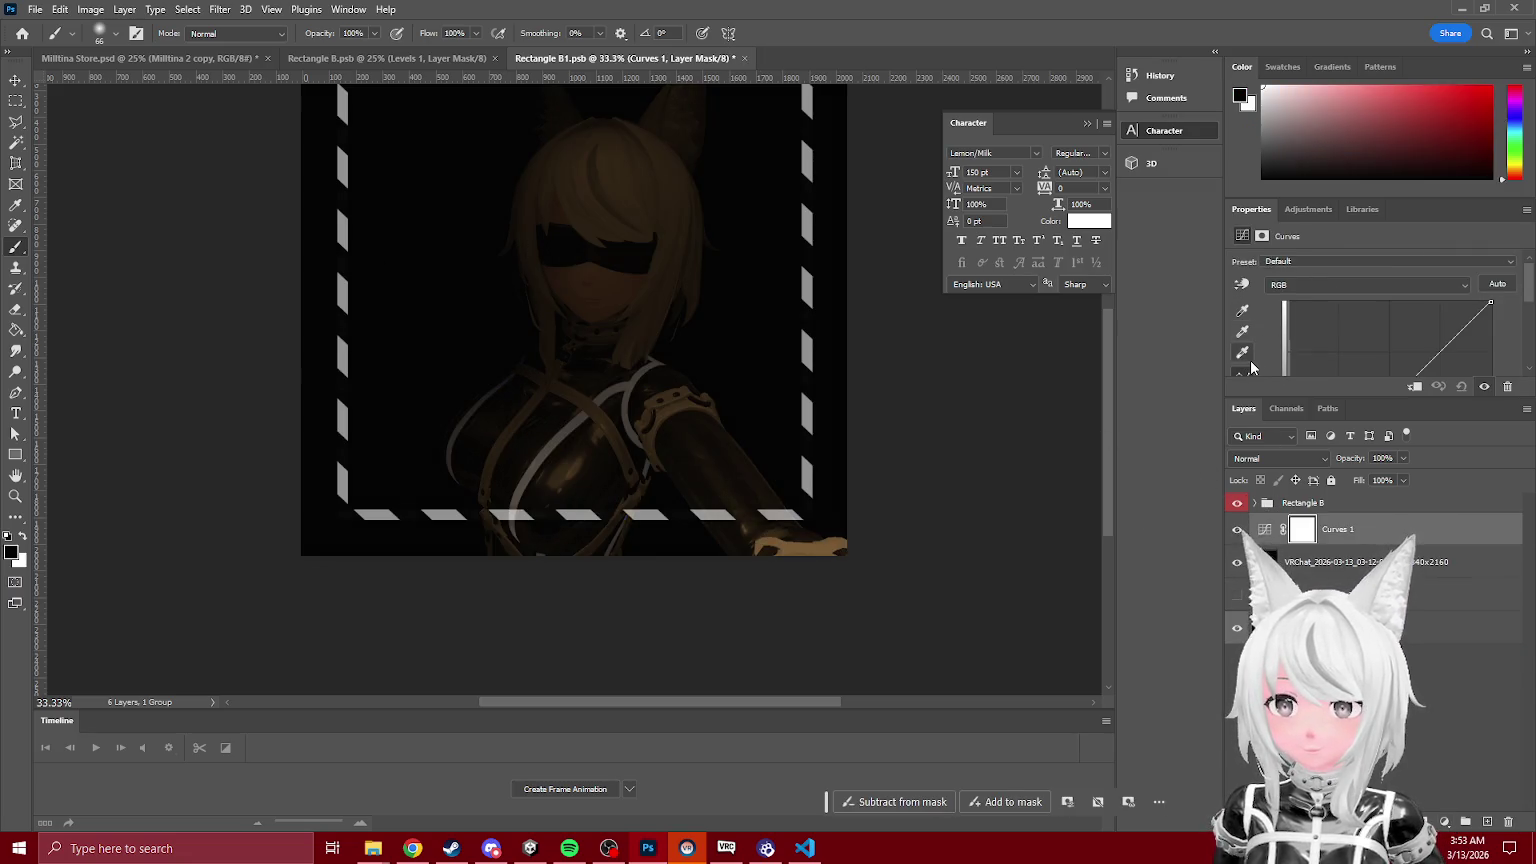
Step: Set the Curves white point on the bright glove and lower the Curves layer opacity
left_click(1242, 340)
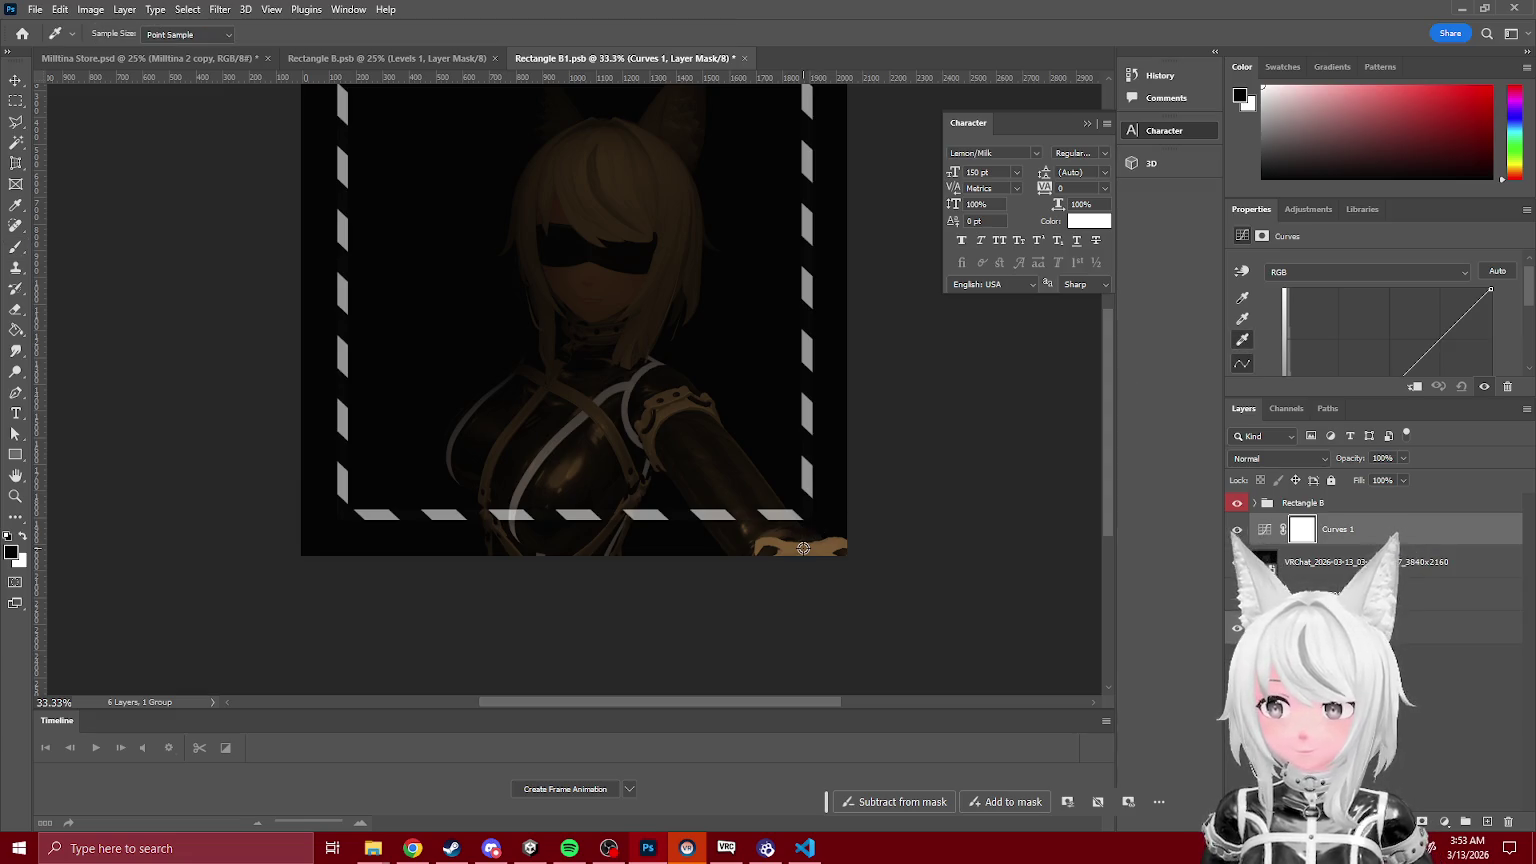
left_click(804, 548)
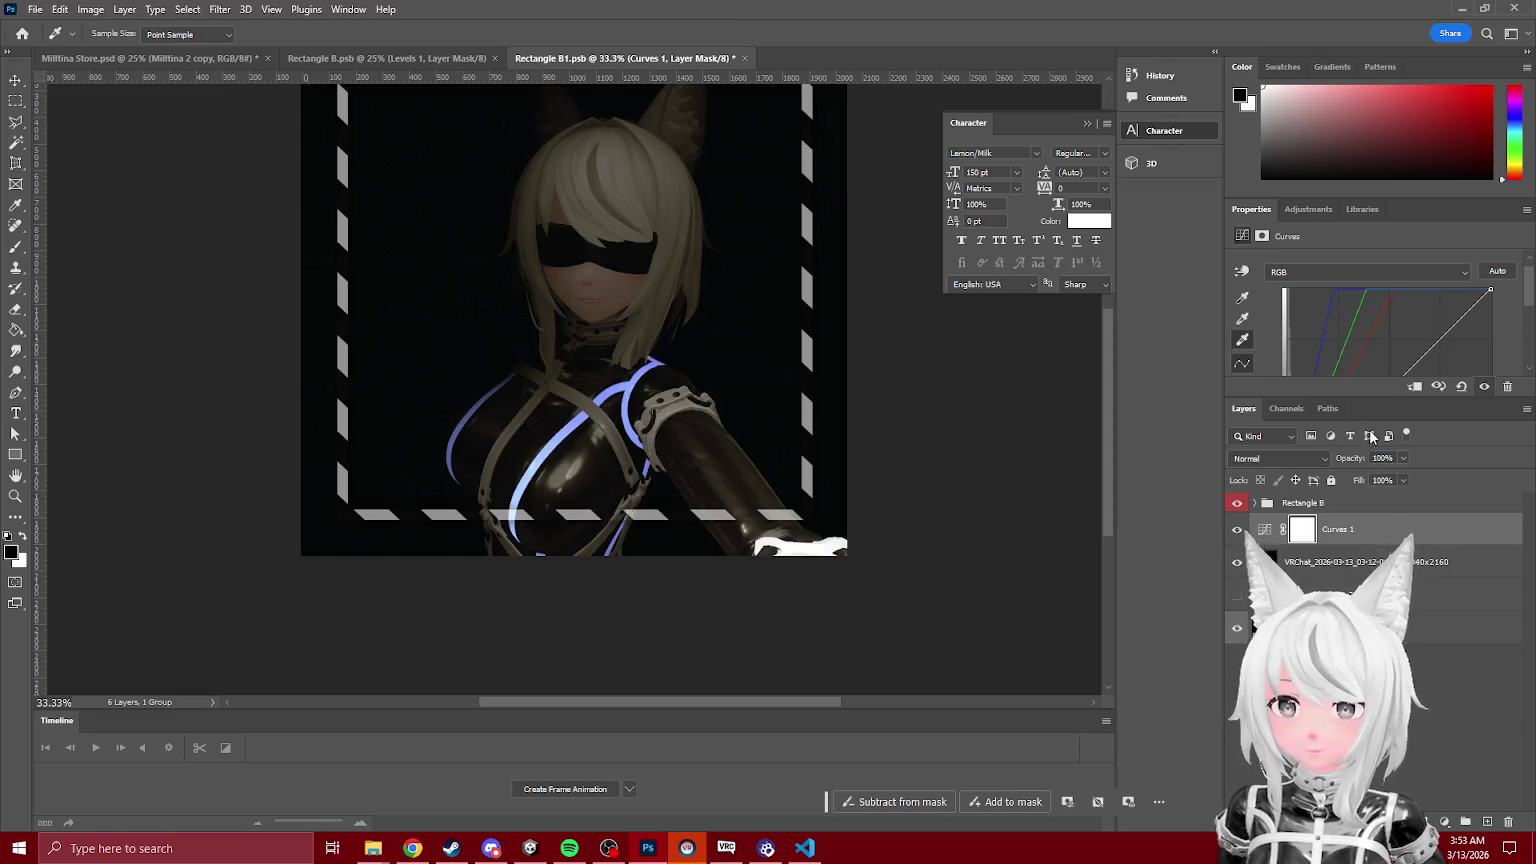
left_click(1402, 458)
mouse_move(1405, 477)
left_mouse_down()
mouse_move(1362, 477)
mouse_move(1410, 477)
left_mouse_up()
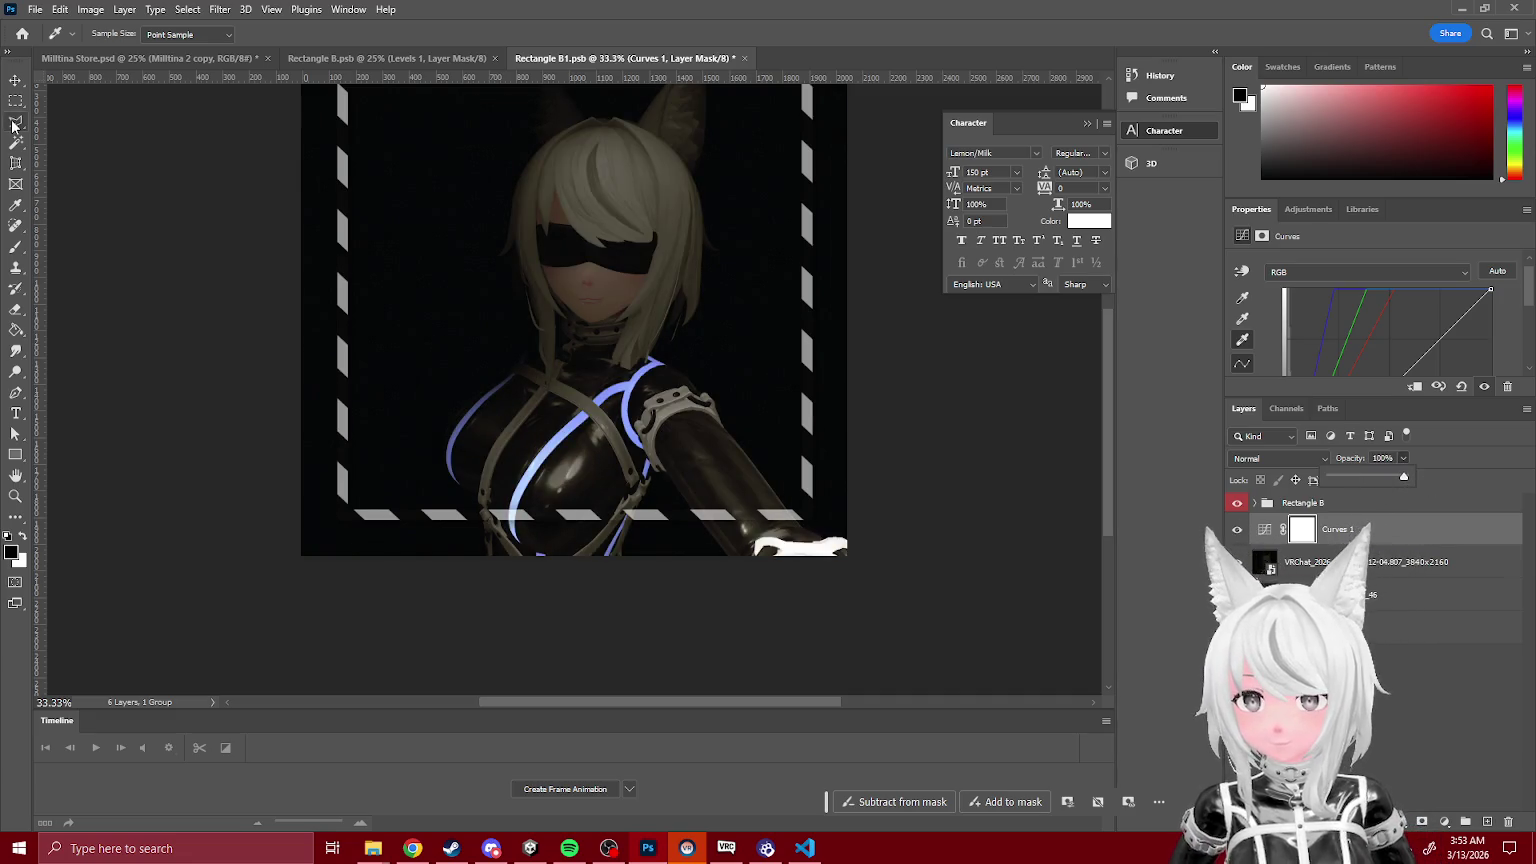
left_click(17, 248)
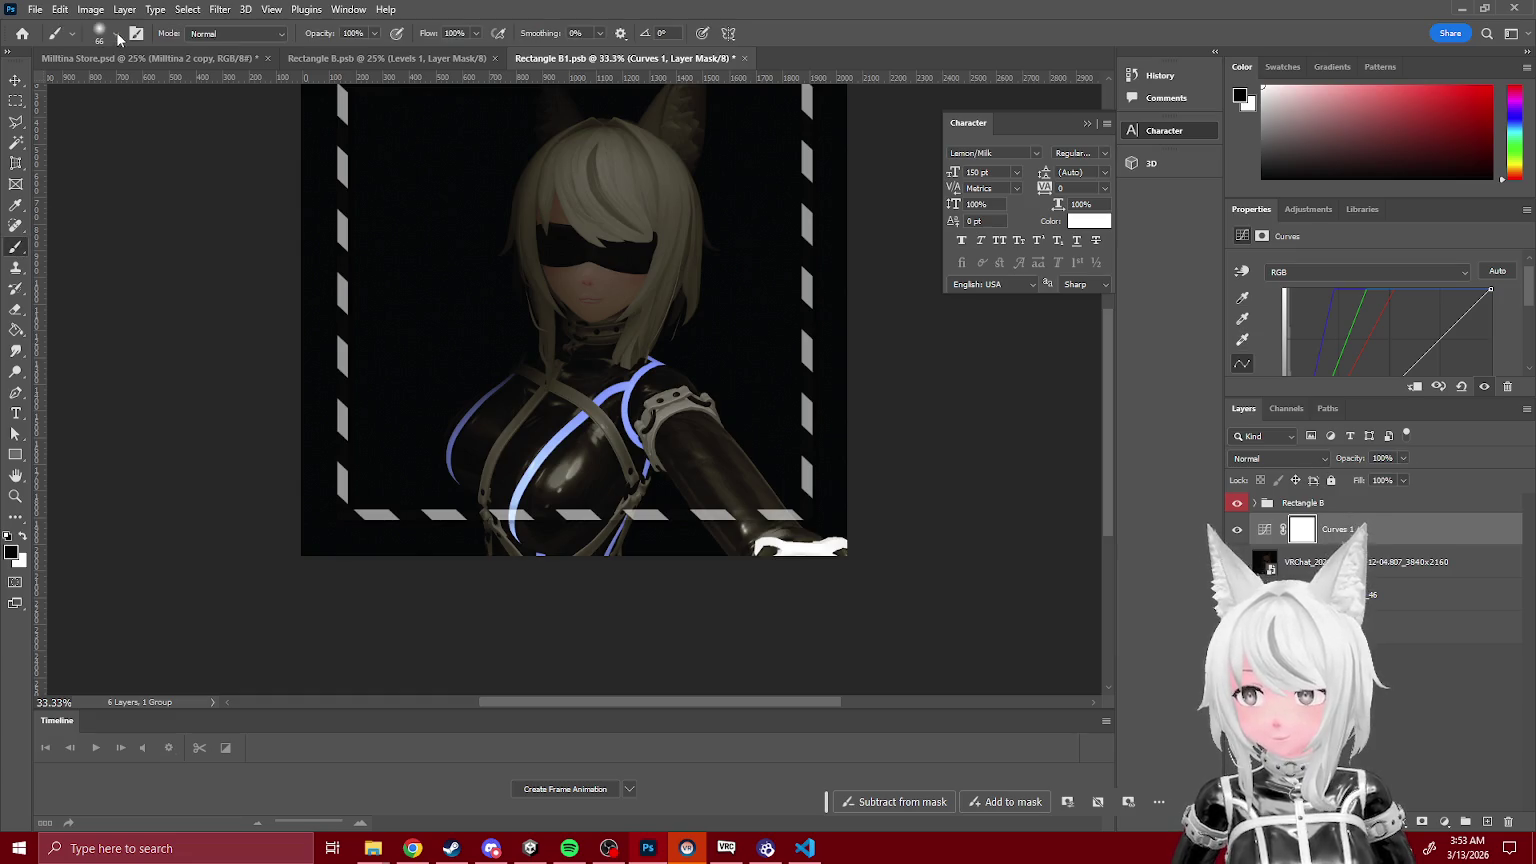
Step: With a 259 px brush, mask the Curves effect off the arm, chest and shoulder
left_click(107, 33)
left_click_drag(150, 84, 168, 84)
left_click(628, 364)
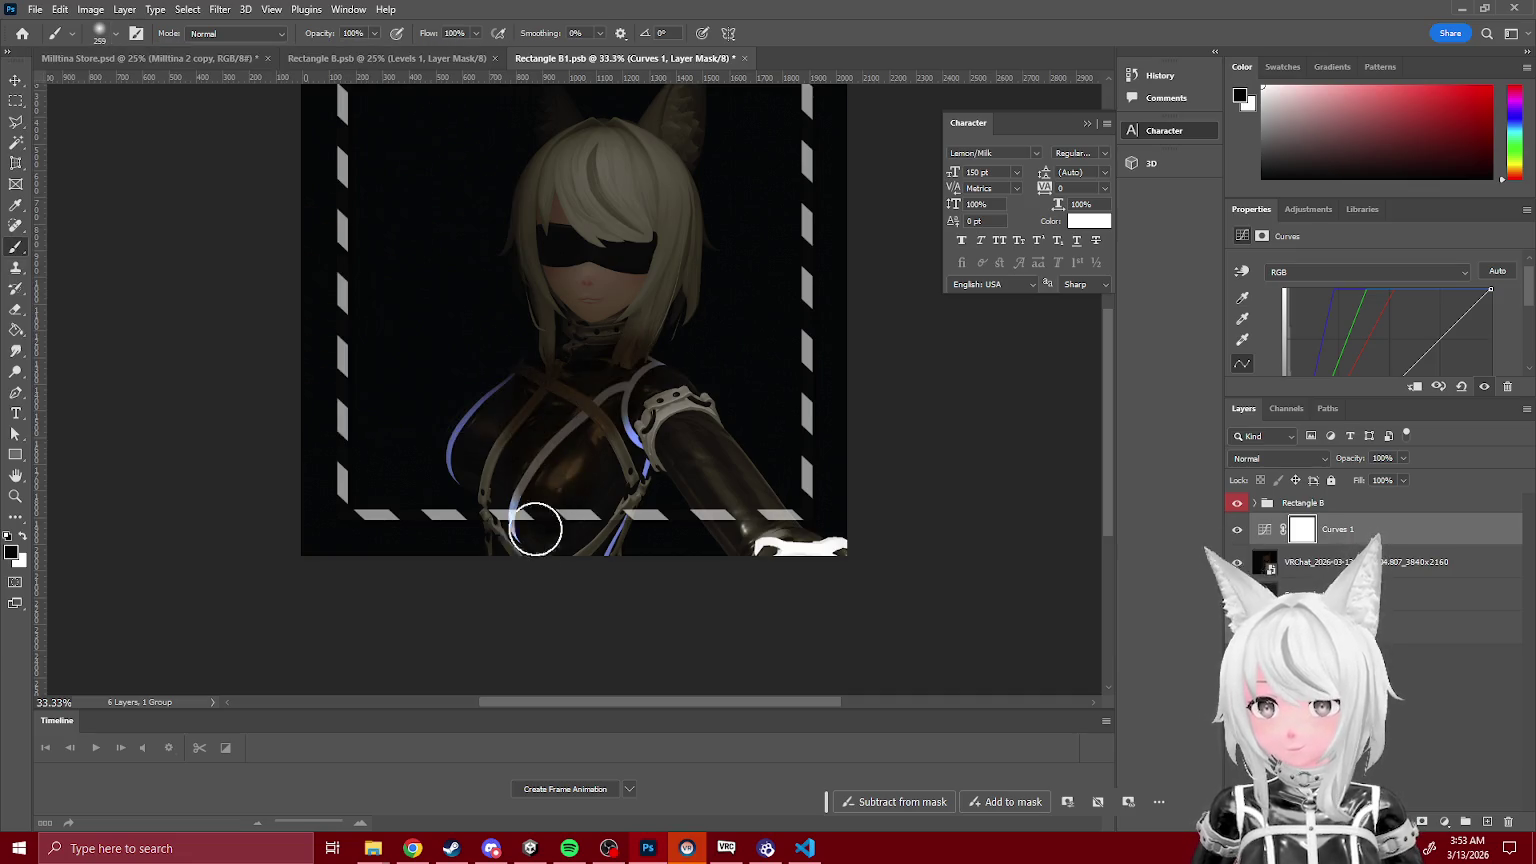
mouse_move(600, 626)
left_mouse_down()
mouse_move(617, 439)
mouse_move(713, 348)
mouse_move(617, 219)
mouse_move(512, 161)
left_mouse_up()
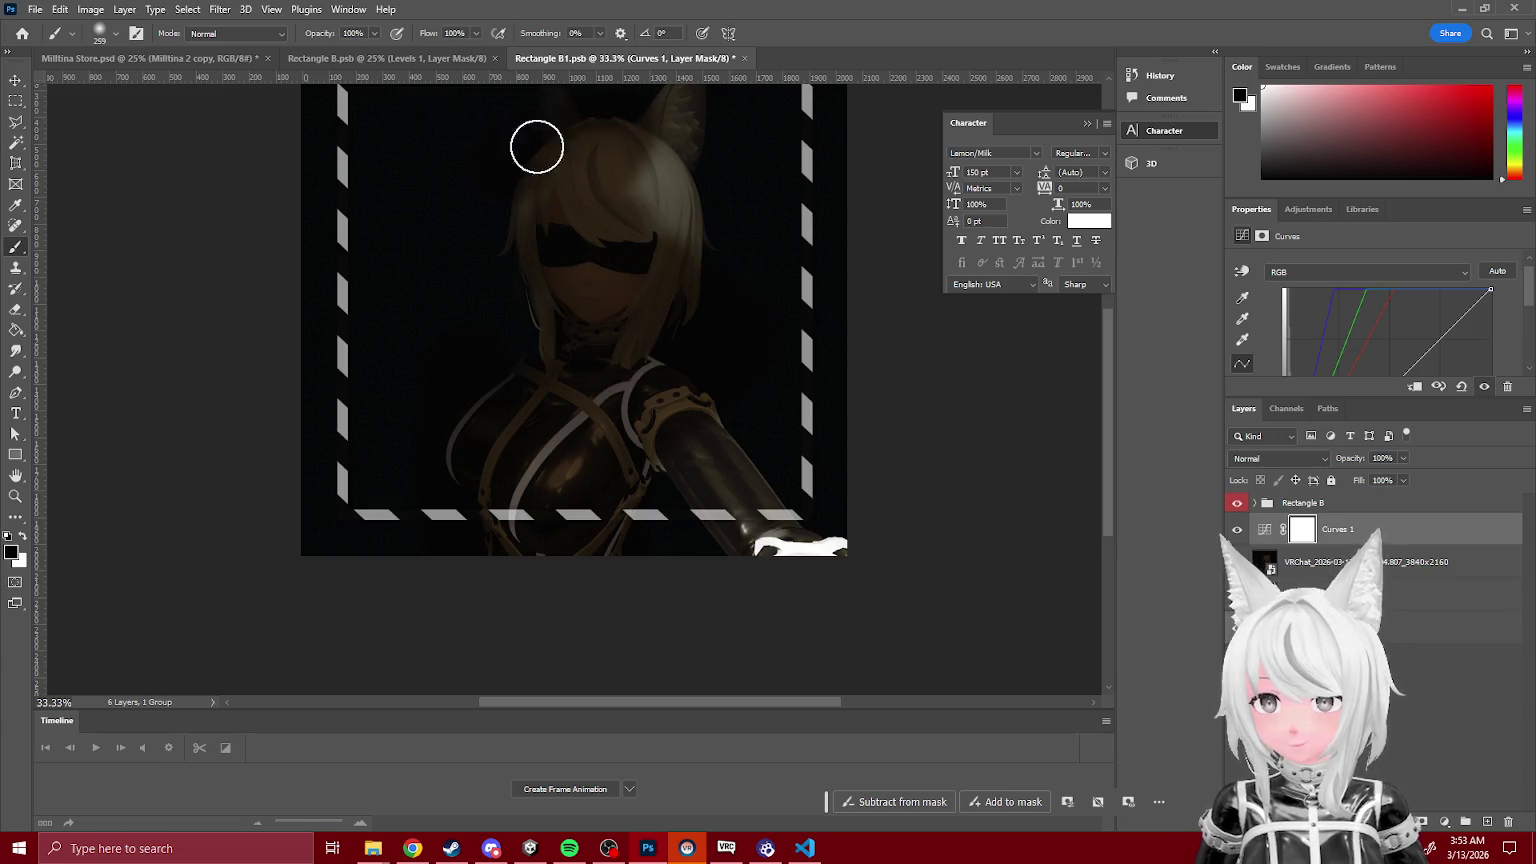
mouse_move(498, 390)
left_mouse_down()
mouse_move(545, 504)
mouse_move(641, 483)
mouse_move(678, 377)
left_mouse_up()
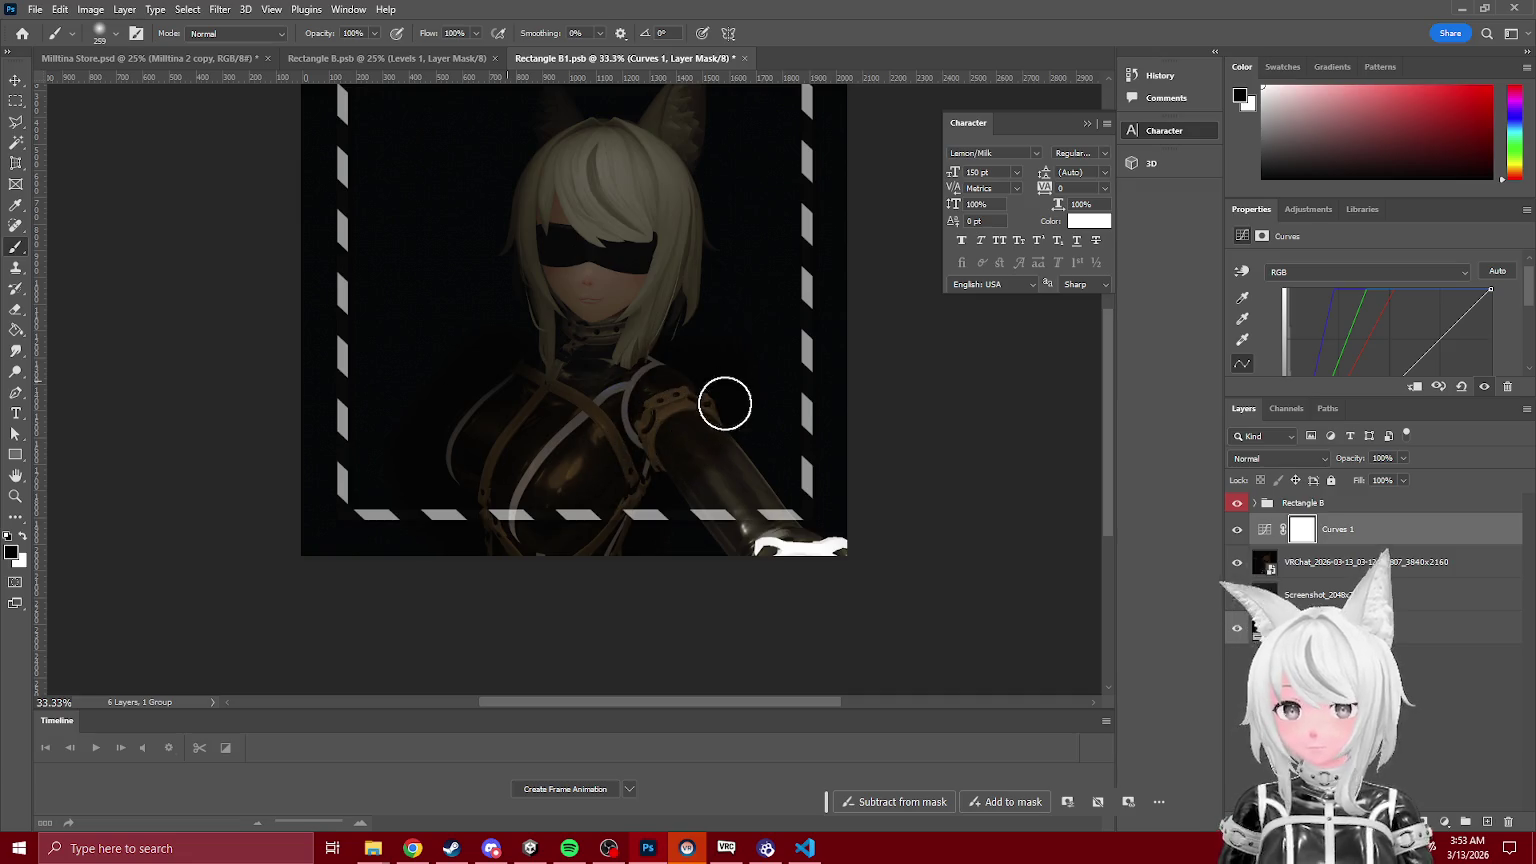
Step: Mask the Curves effect off the neck and reduce Curves to 60% opacity
scroll(1310, 304, "down", 3)
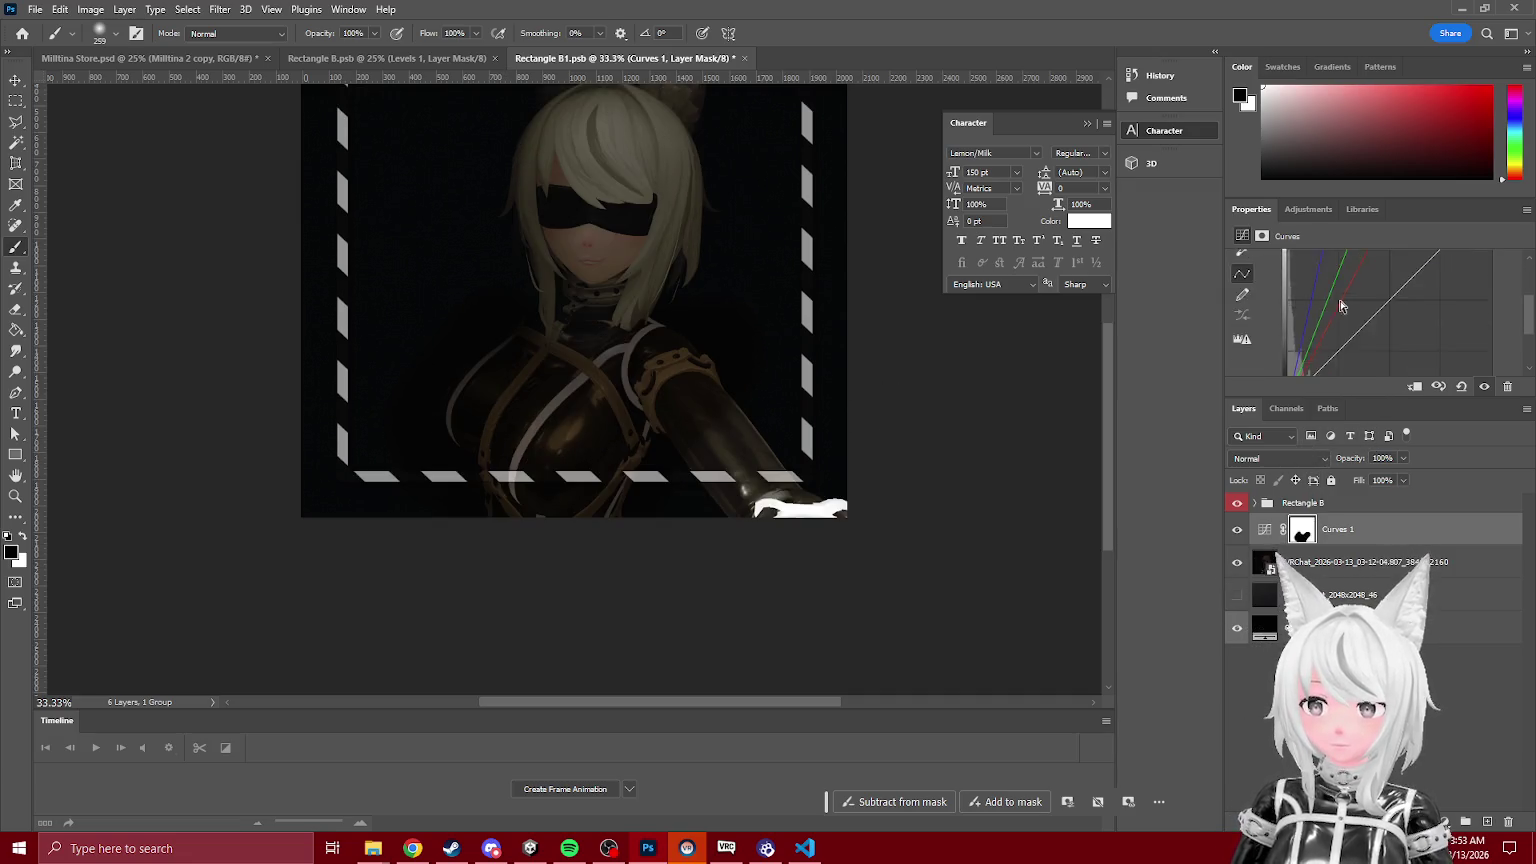
left_click(1262, 236)
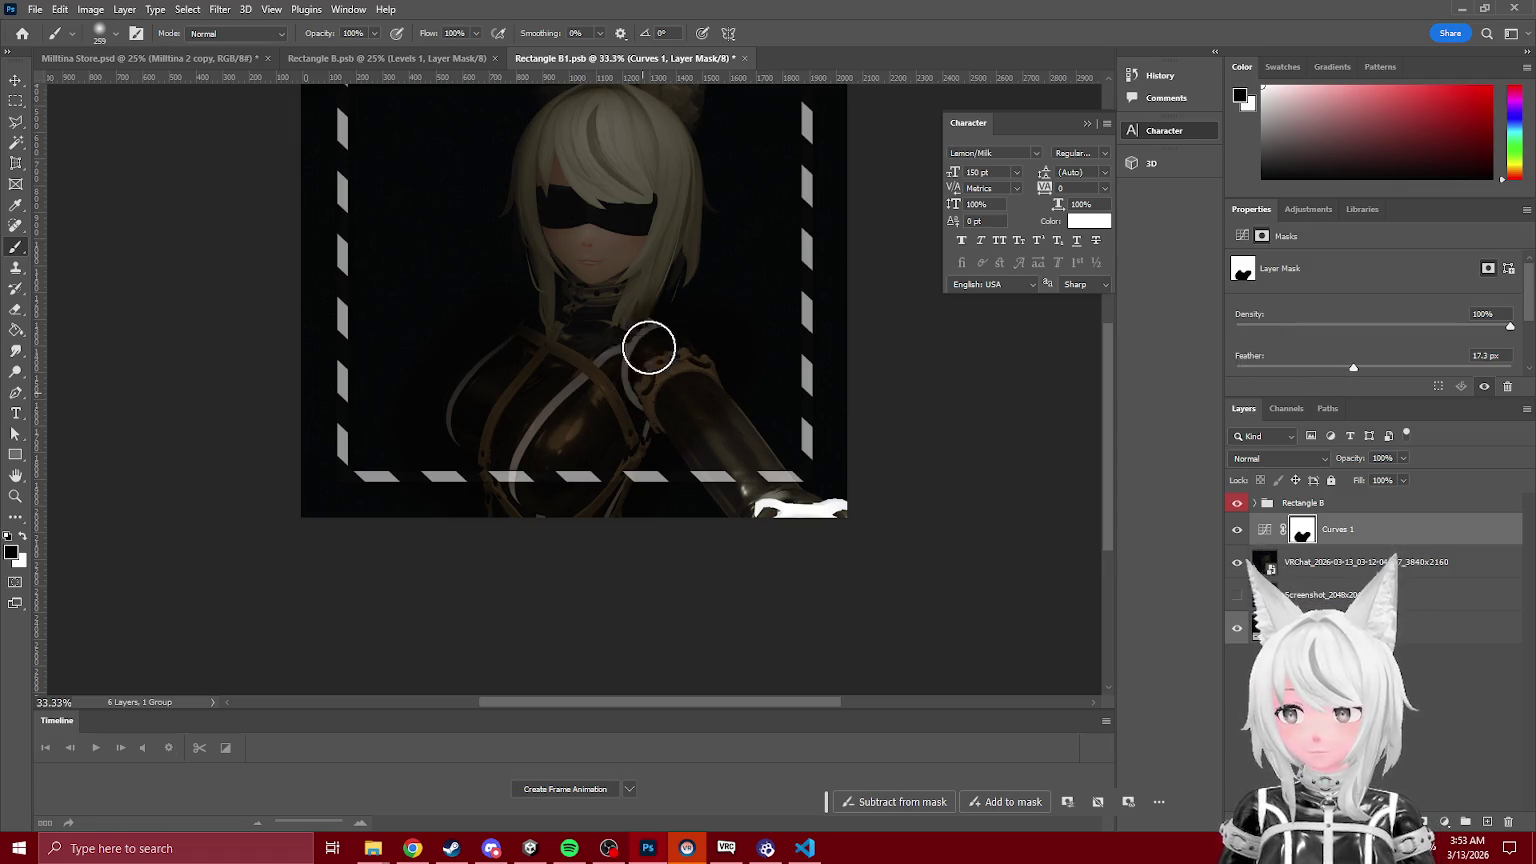
left_click_drag(592, 314, 524, 304)
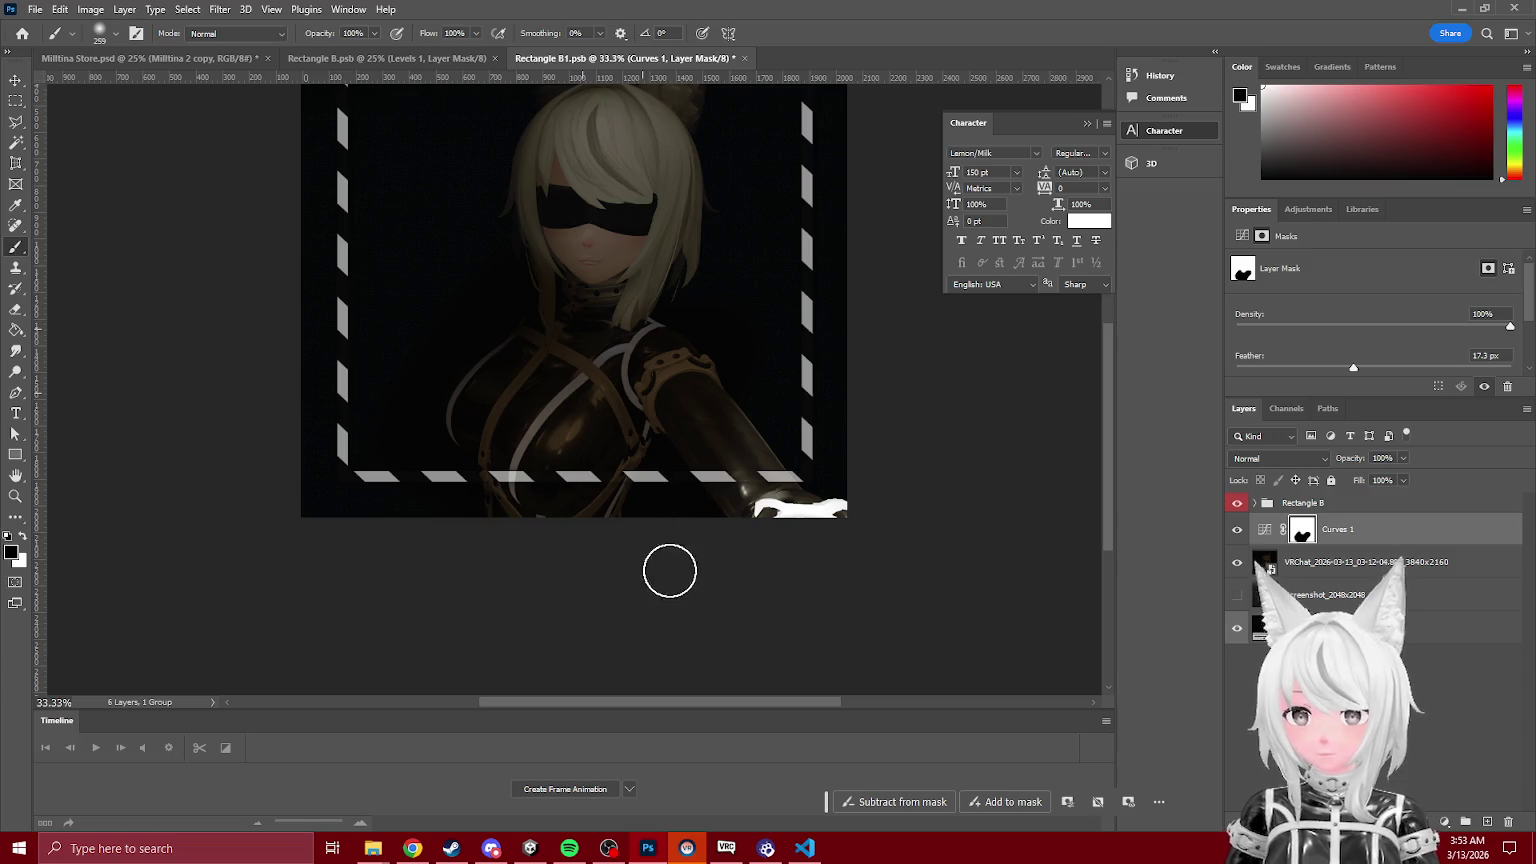
left_click_drag(1401, 475, 1369, 481)
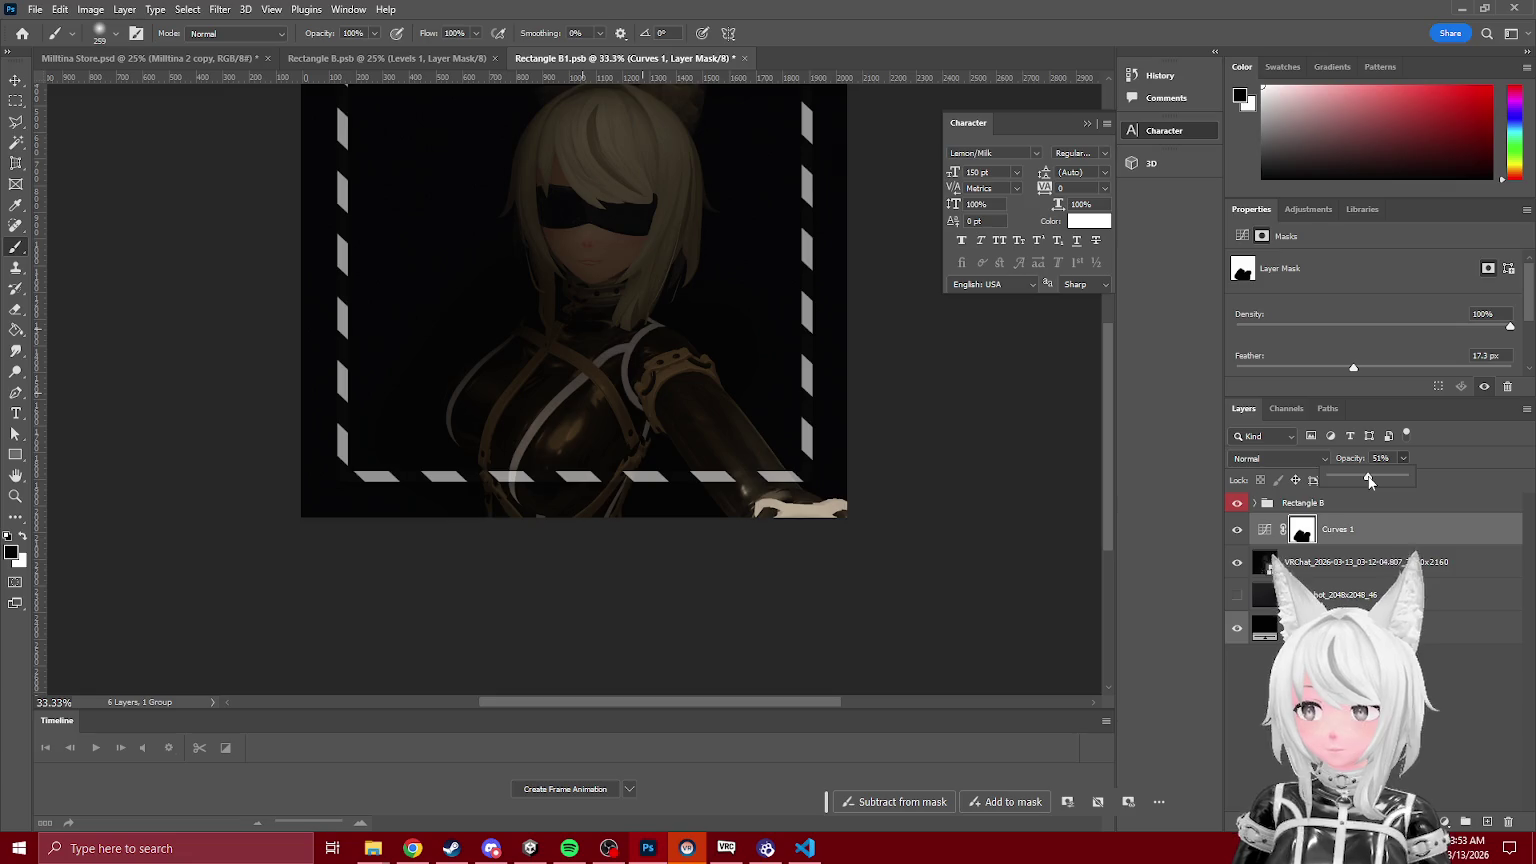
Step: Enlarge the VRChat screenshot to about 163.62% and shift it right and up
key("ctrl+minus")
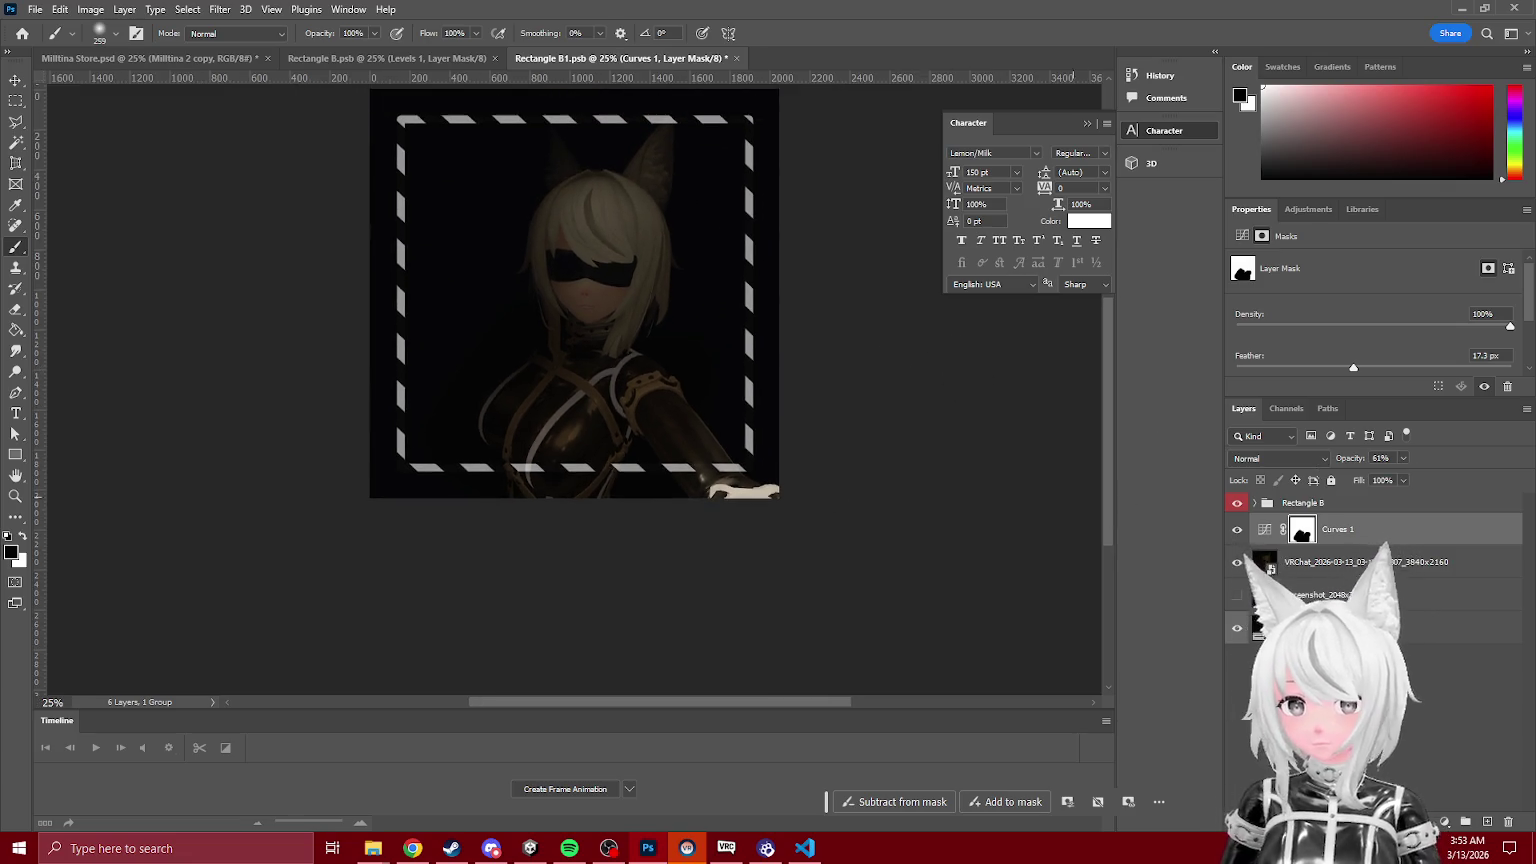
left_click(1342, 573)
key("ctrl+minus")
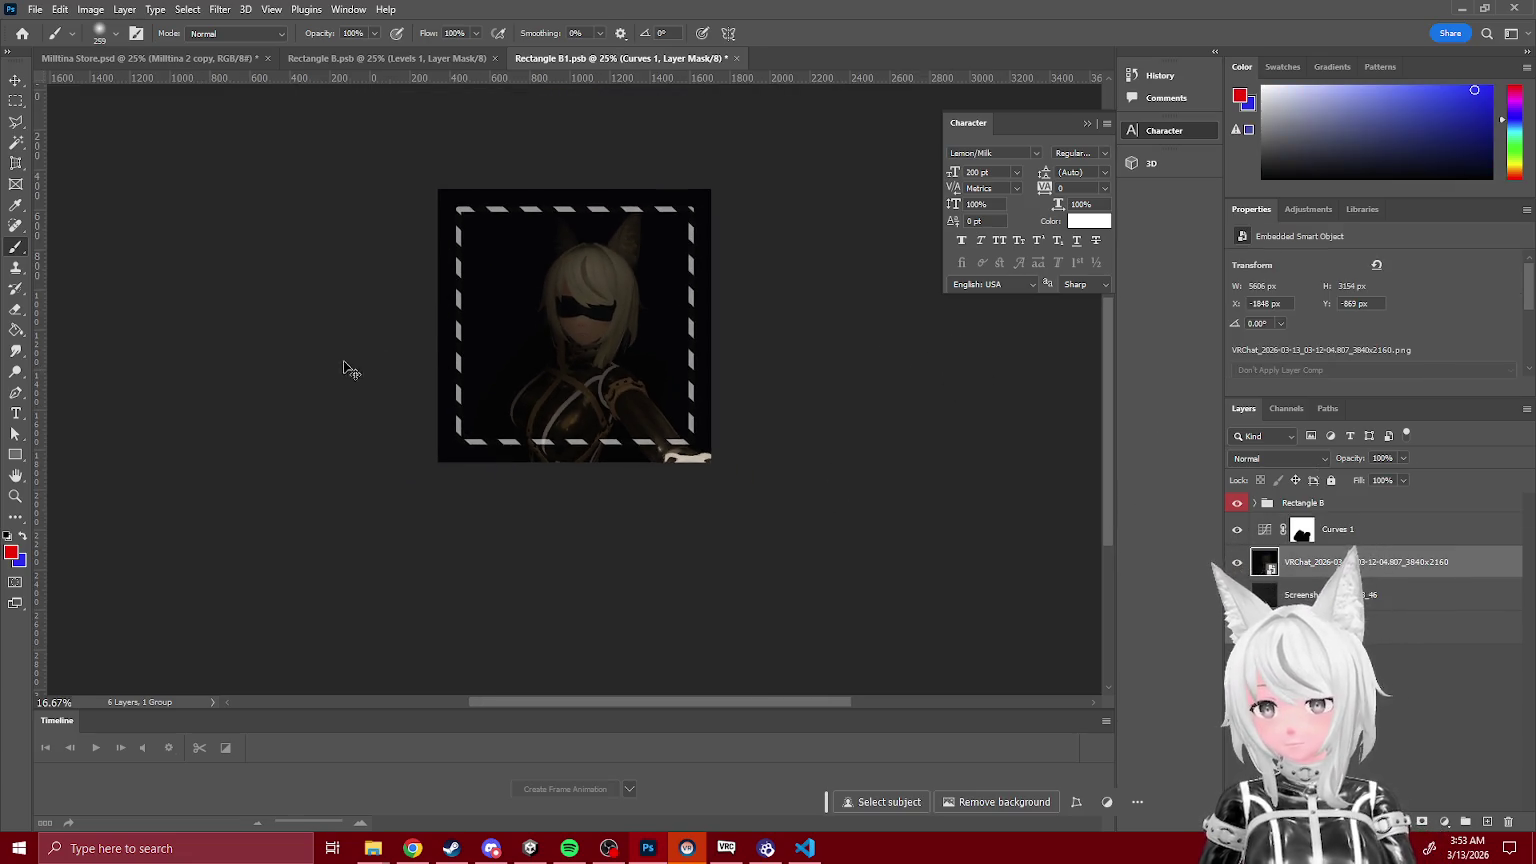
key("ctrl+t")
left_click_drag(138, 308, 48, 310)
mouse_move(527, 390)
left_mouse_down()
mouse_move(578, 368)
mouse_move(562, 369)
left_mouse_up()
key("Return")
key("ctrl+plus")
key("ctrl+plus")
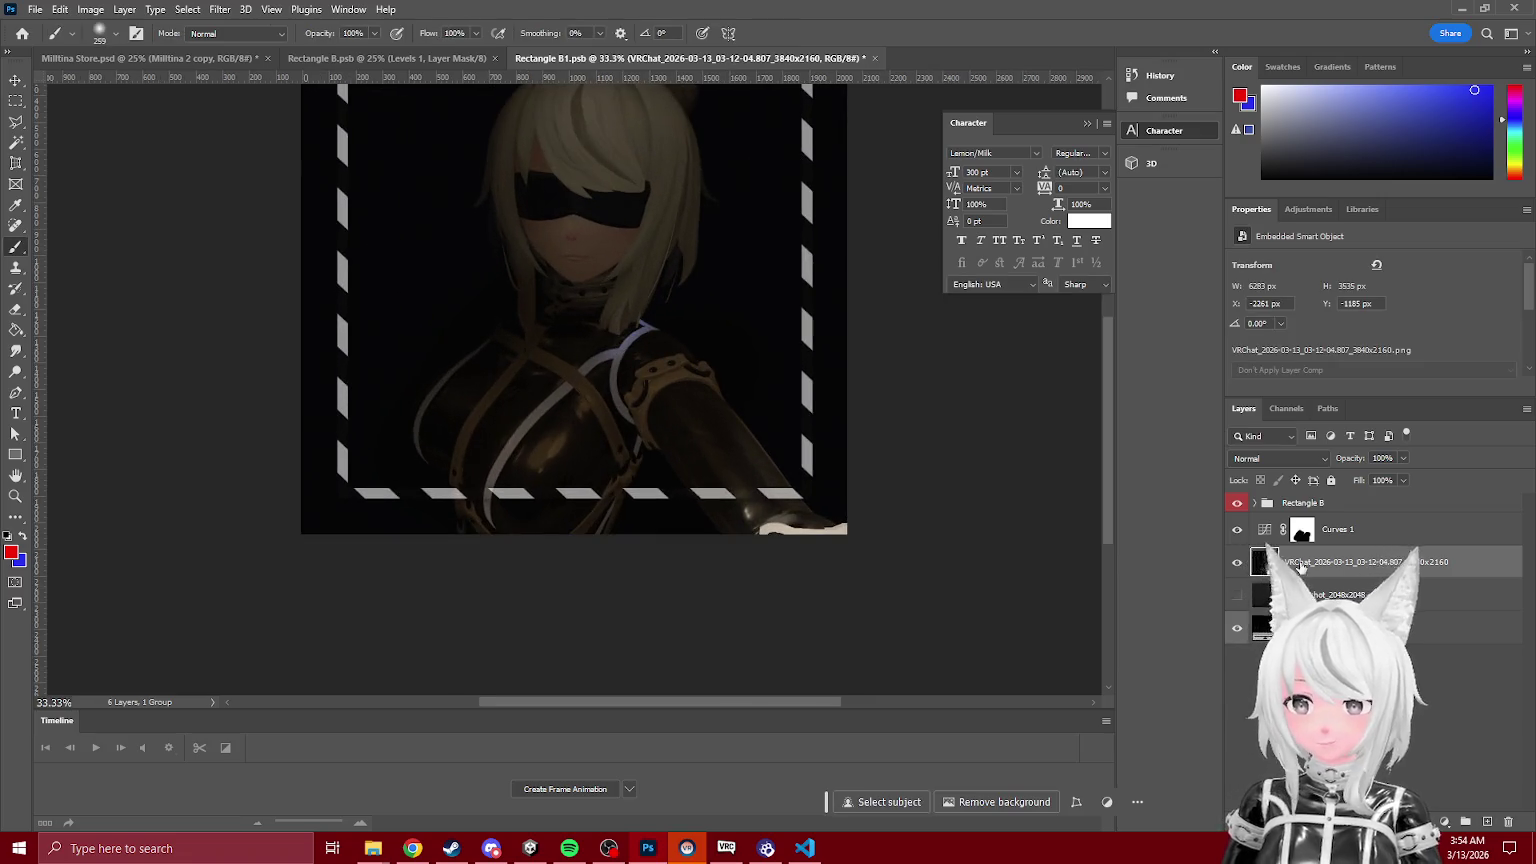
Step: Add a white layer mask to the Rectangle B group and save Rectangle B1
left_click(1302, 503)
left_click(1422, 821)
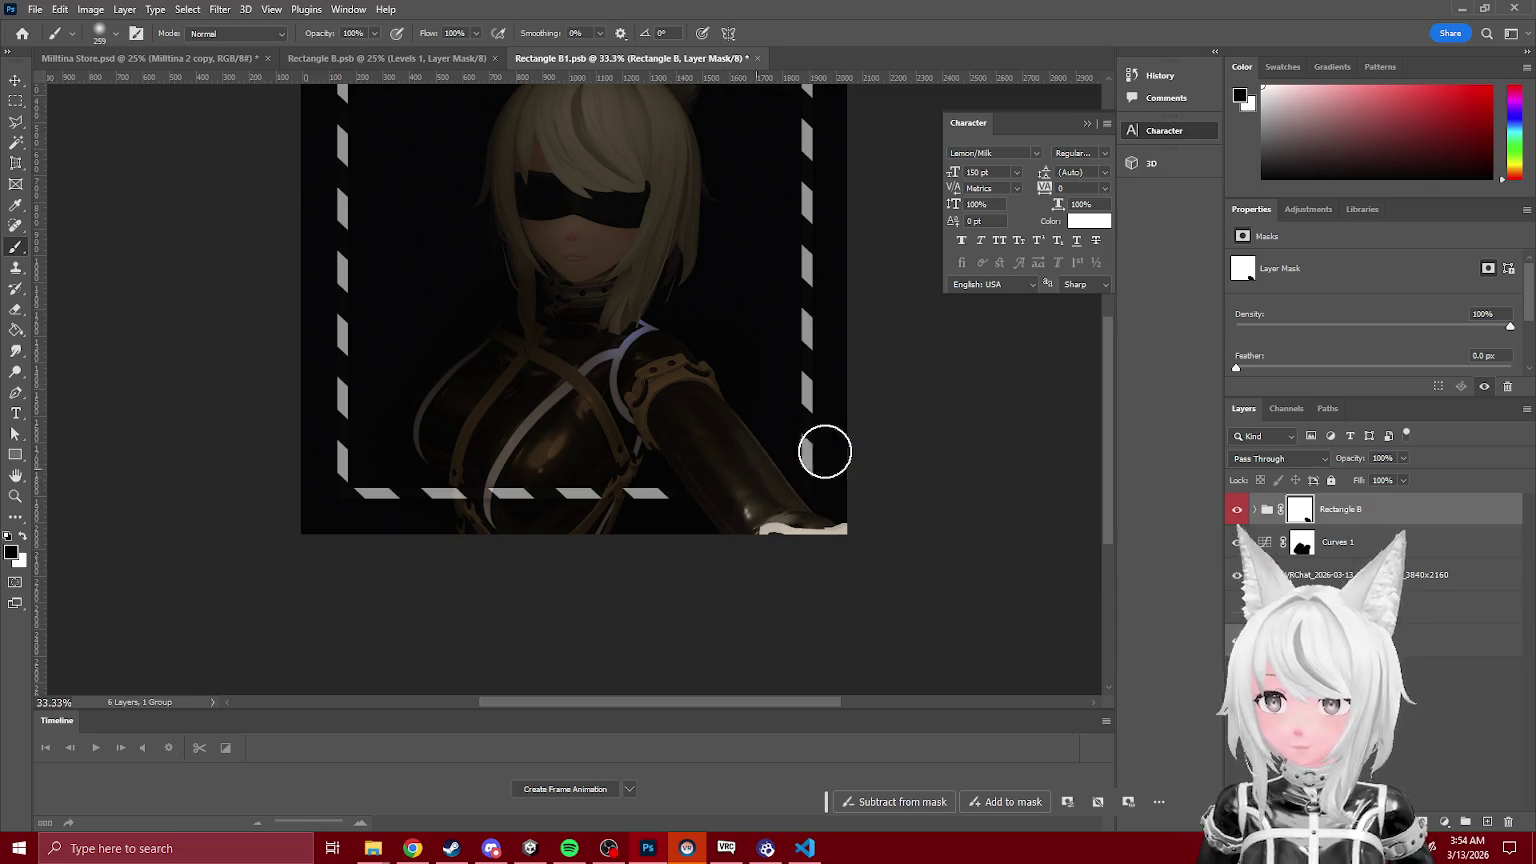
key("ctrl+s")
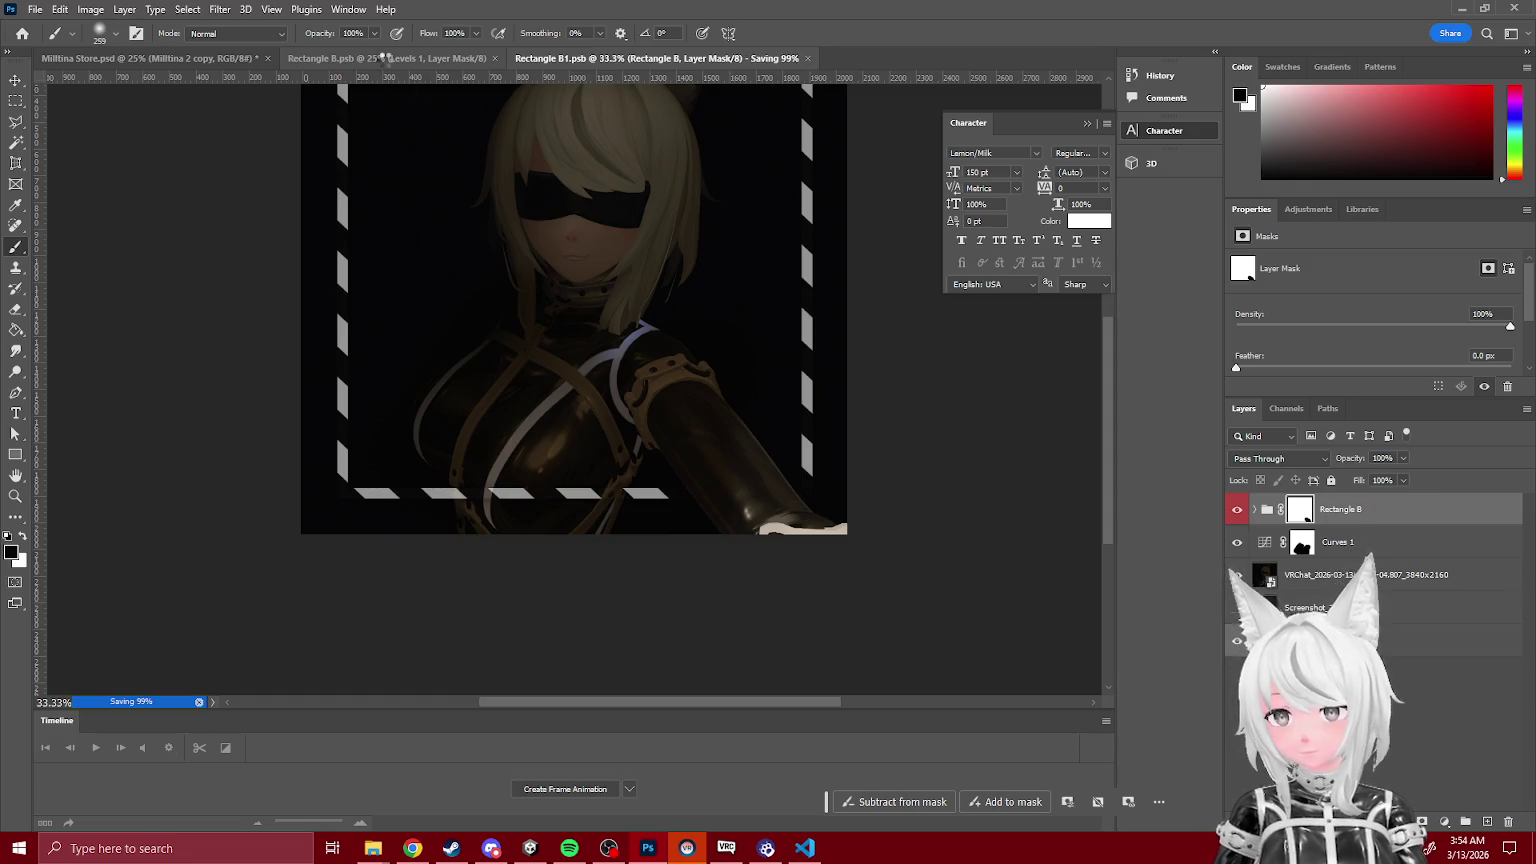
left_click(200, 62)
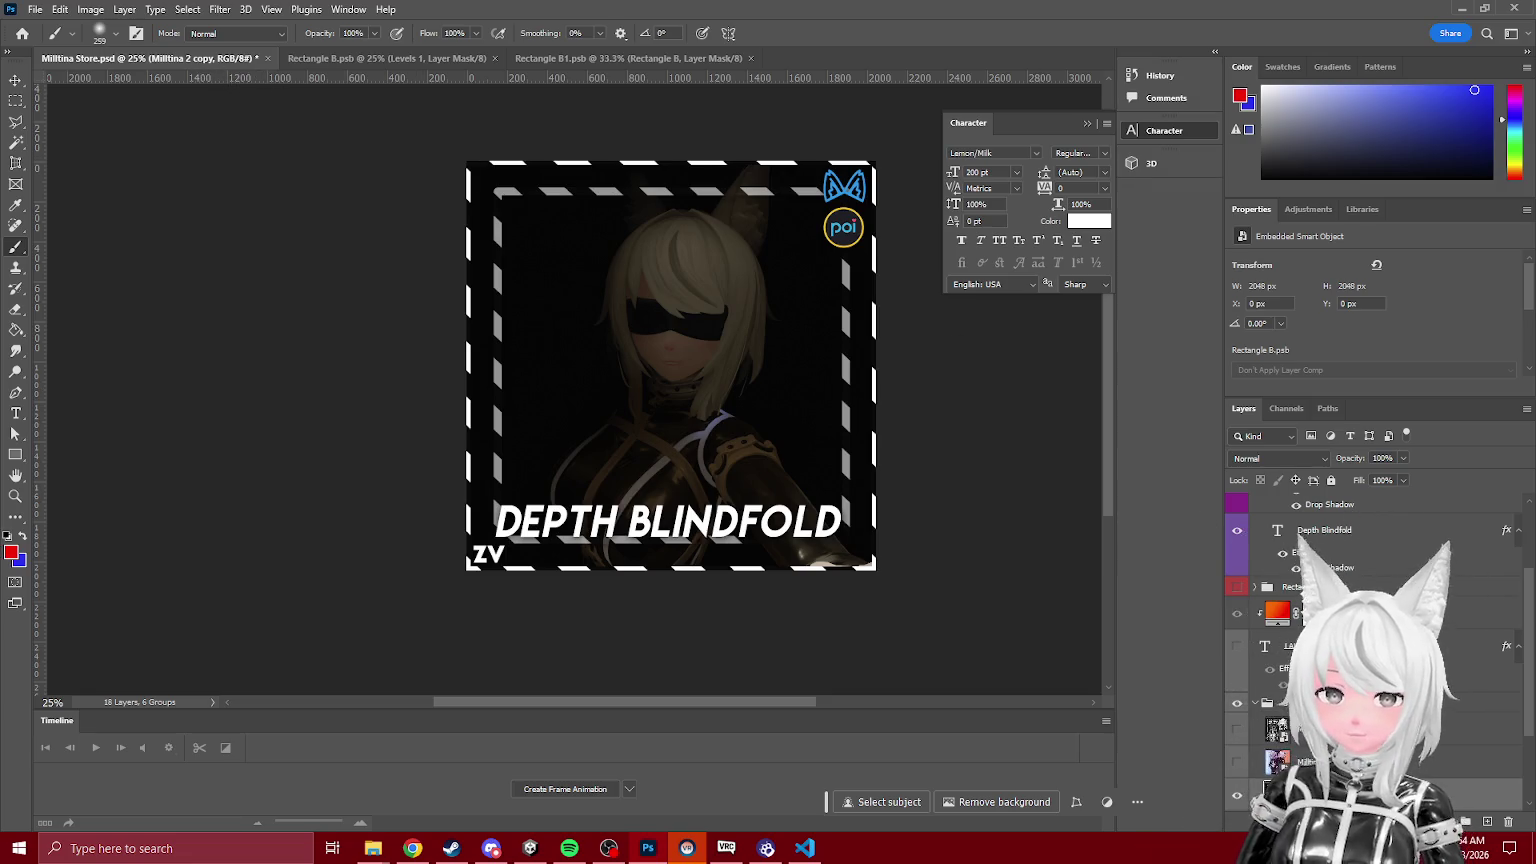
Step: Delete the stray Lorem Ipsum text layer created while starting to edit the headline
key("t")
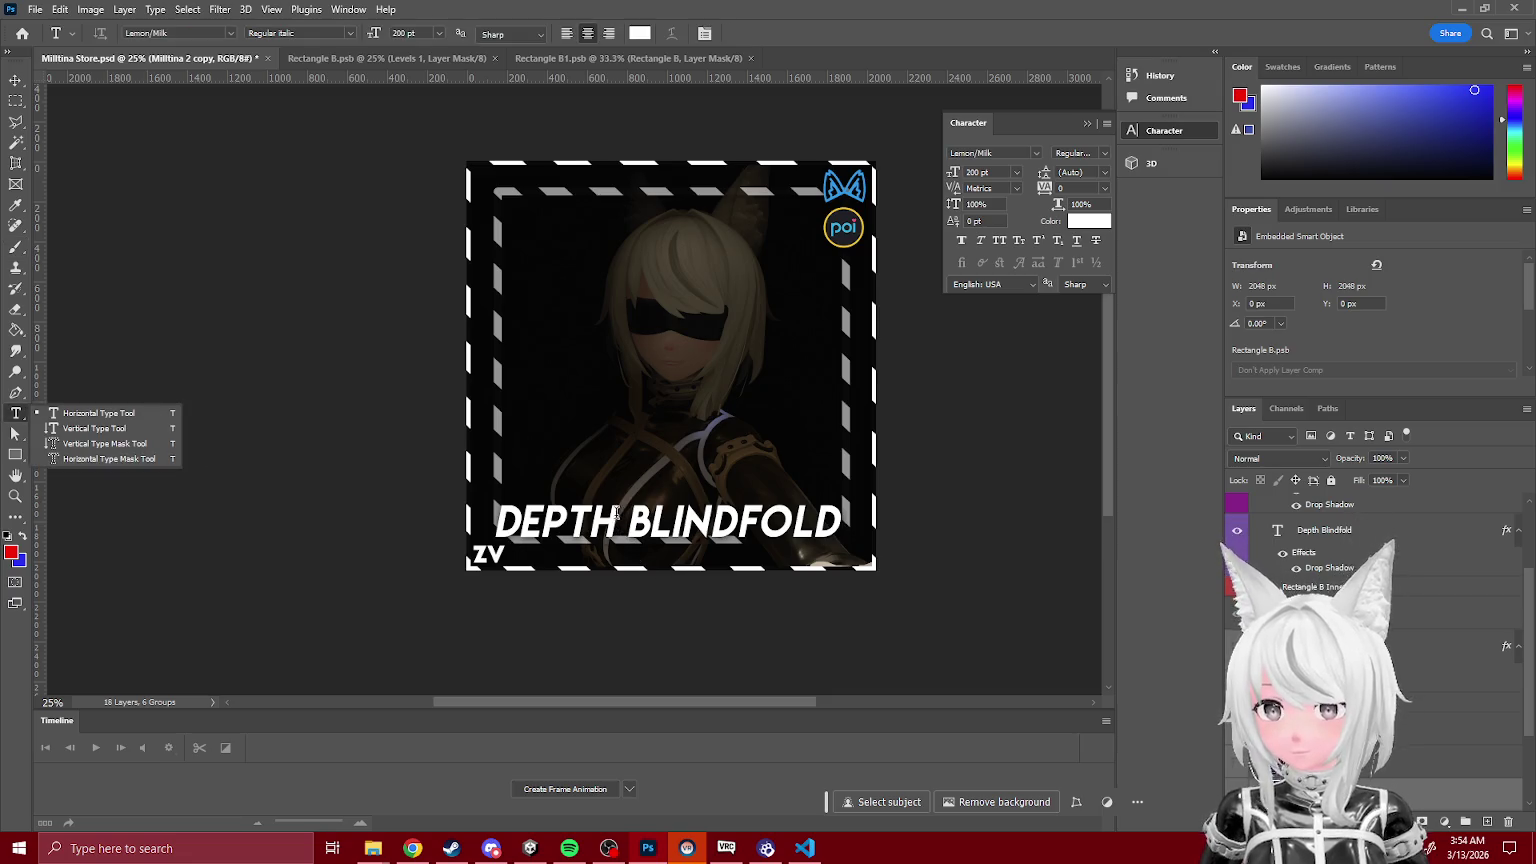
left_click(469, 524)
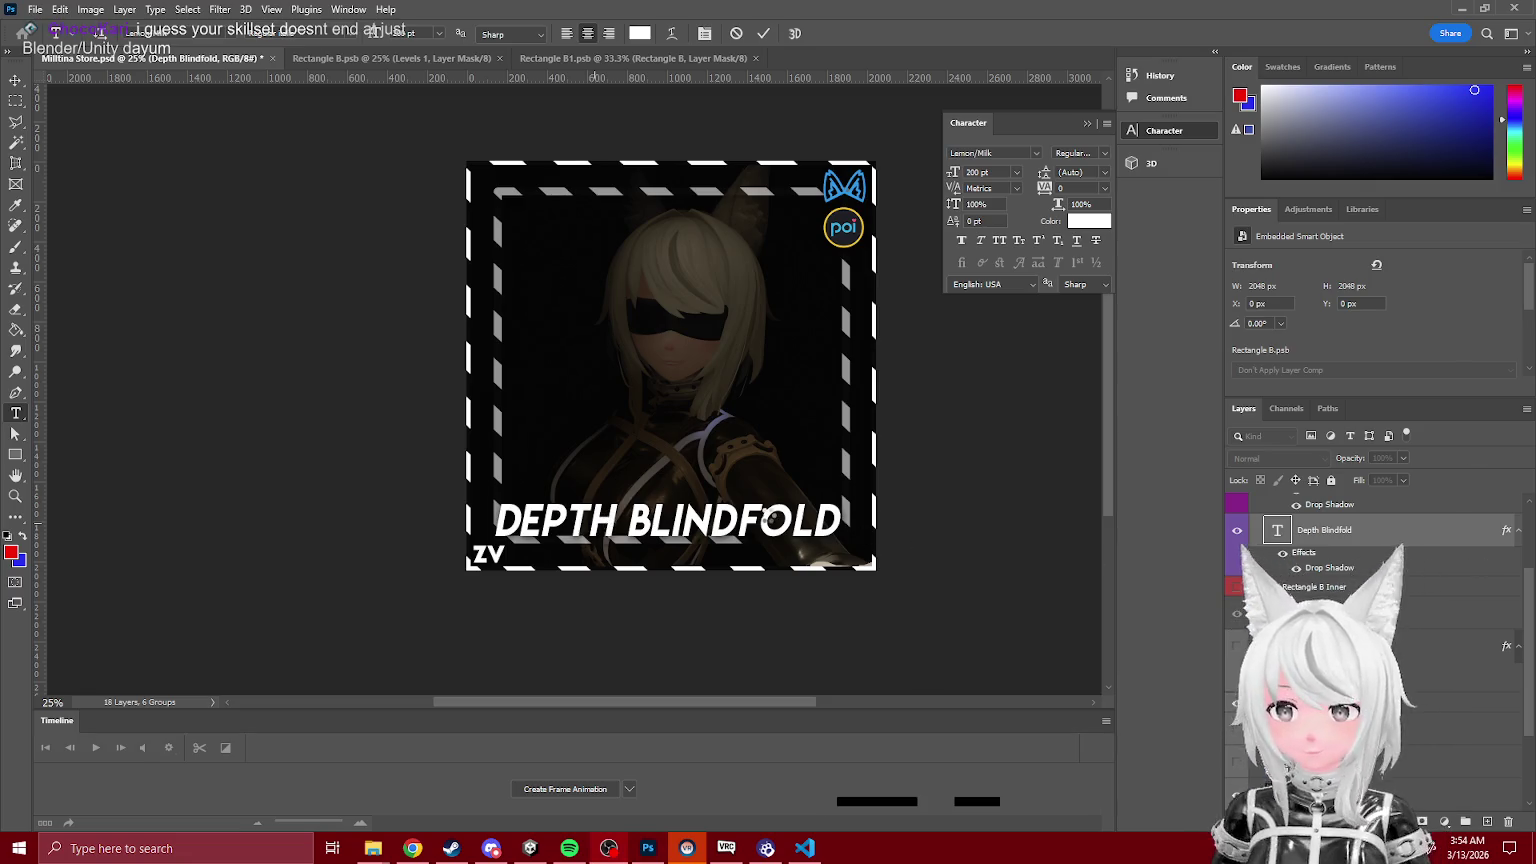
left_click(586, 518)
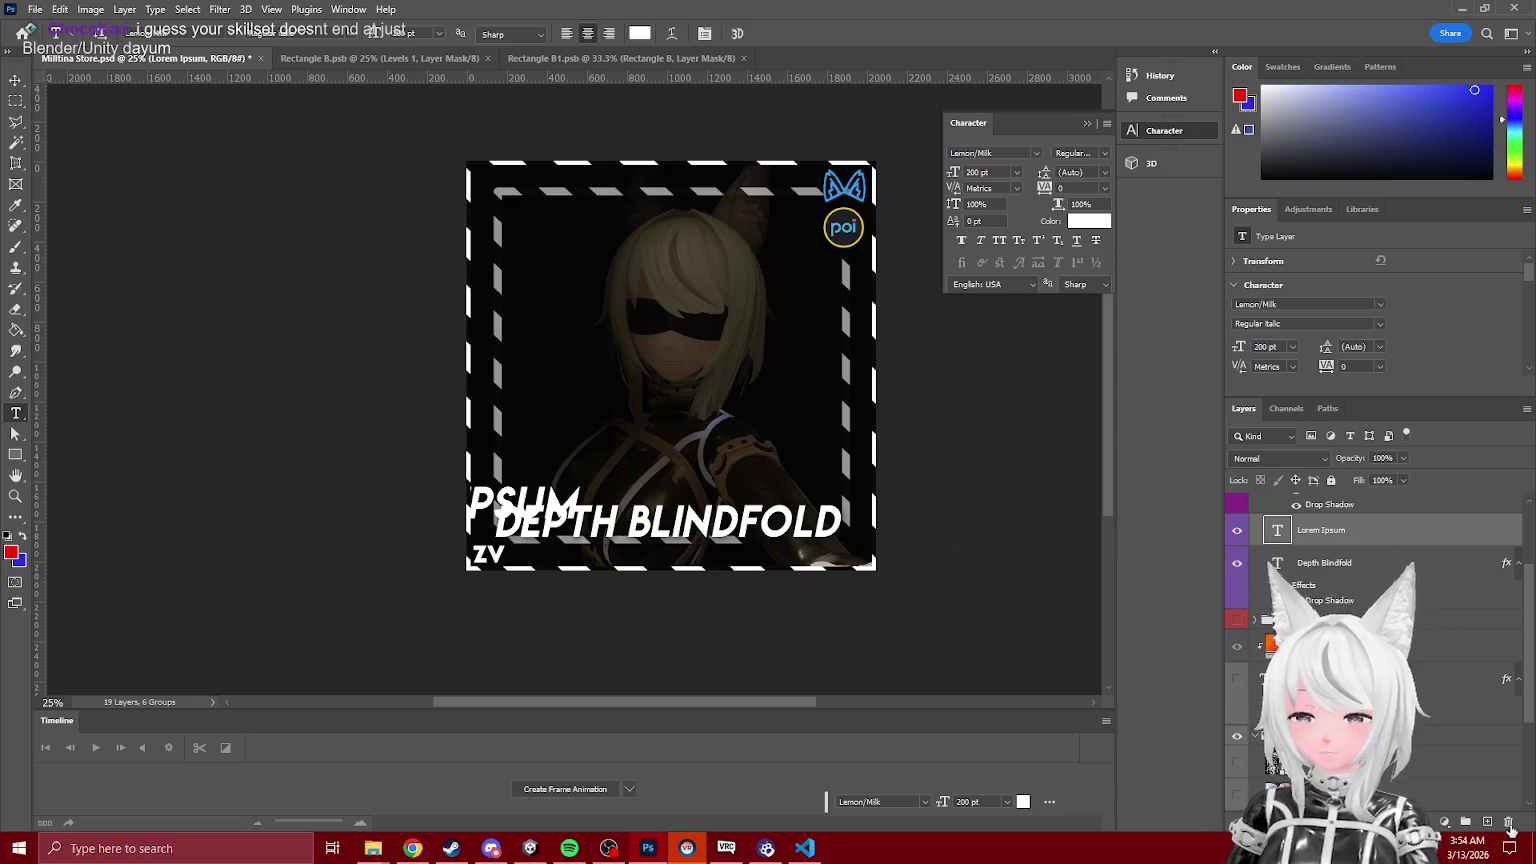
left_click(1509, 823)
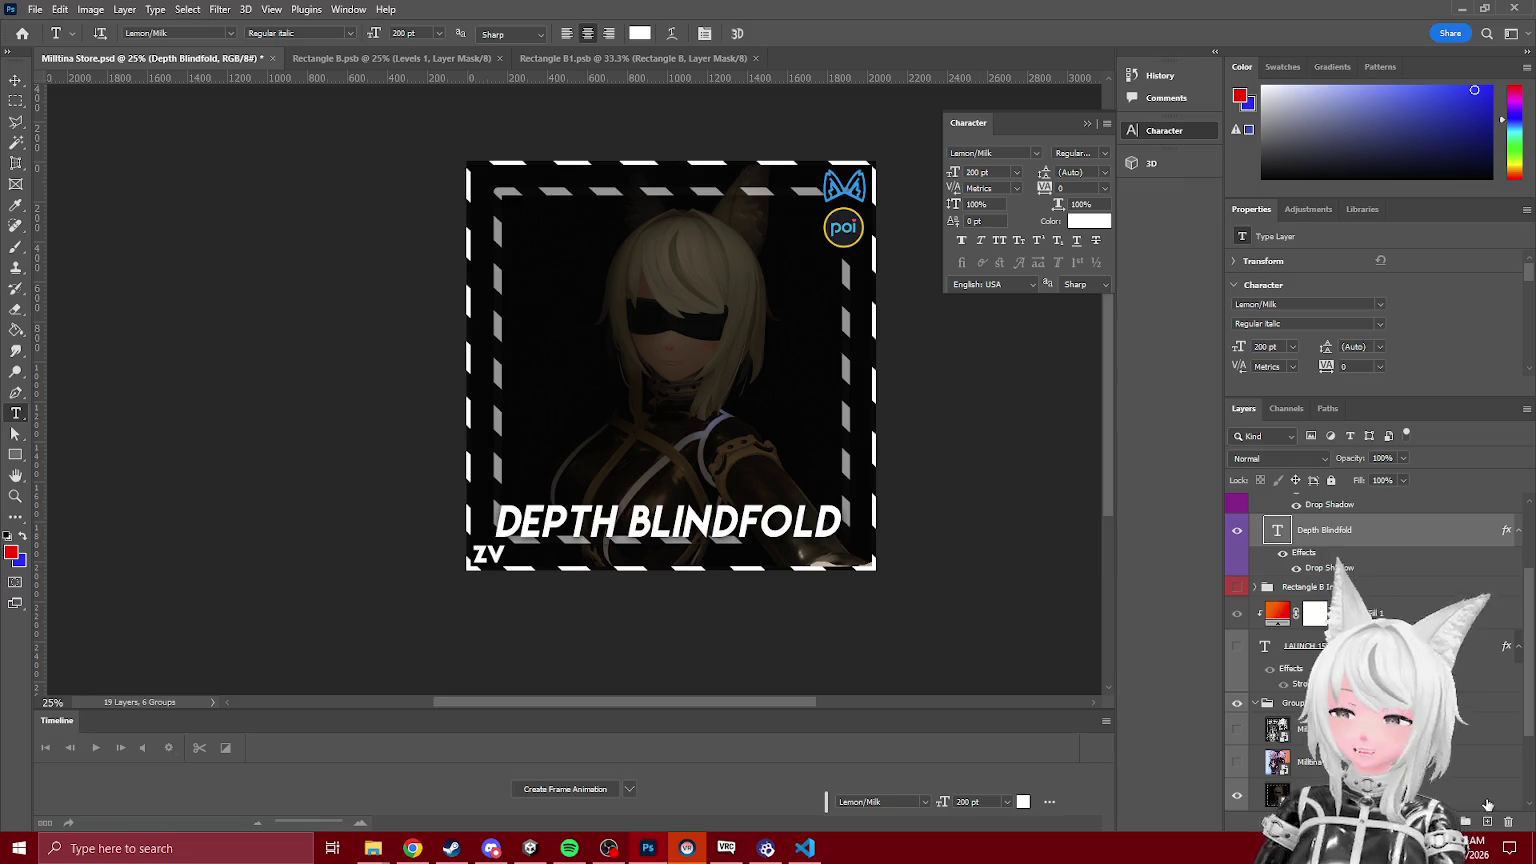
Step: Replace the word DEPTH with FOG so the headline reads FOG BLINDFOLD
triple_click(615, 525)
left_click(615, 524)
double_click(508, 527)
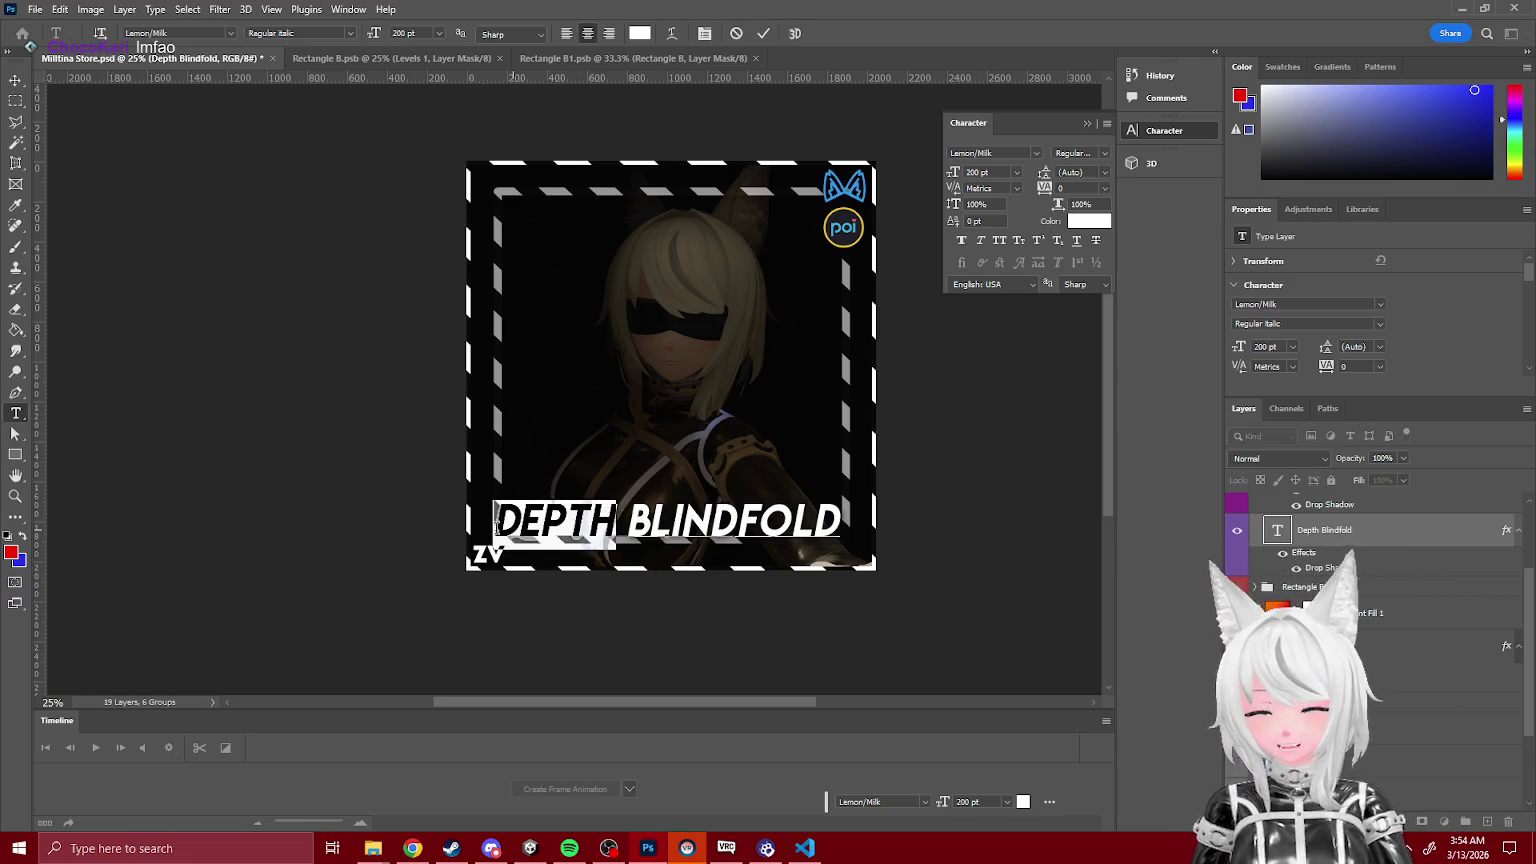
left_click(862, 530)
type("FOG")
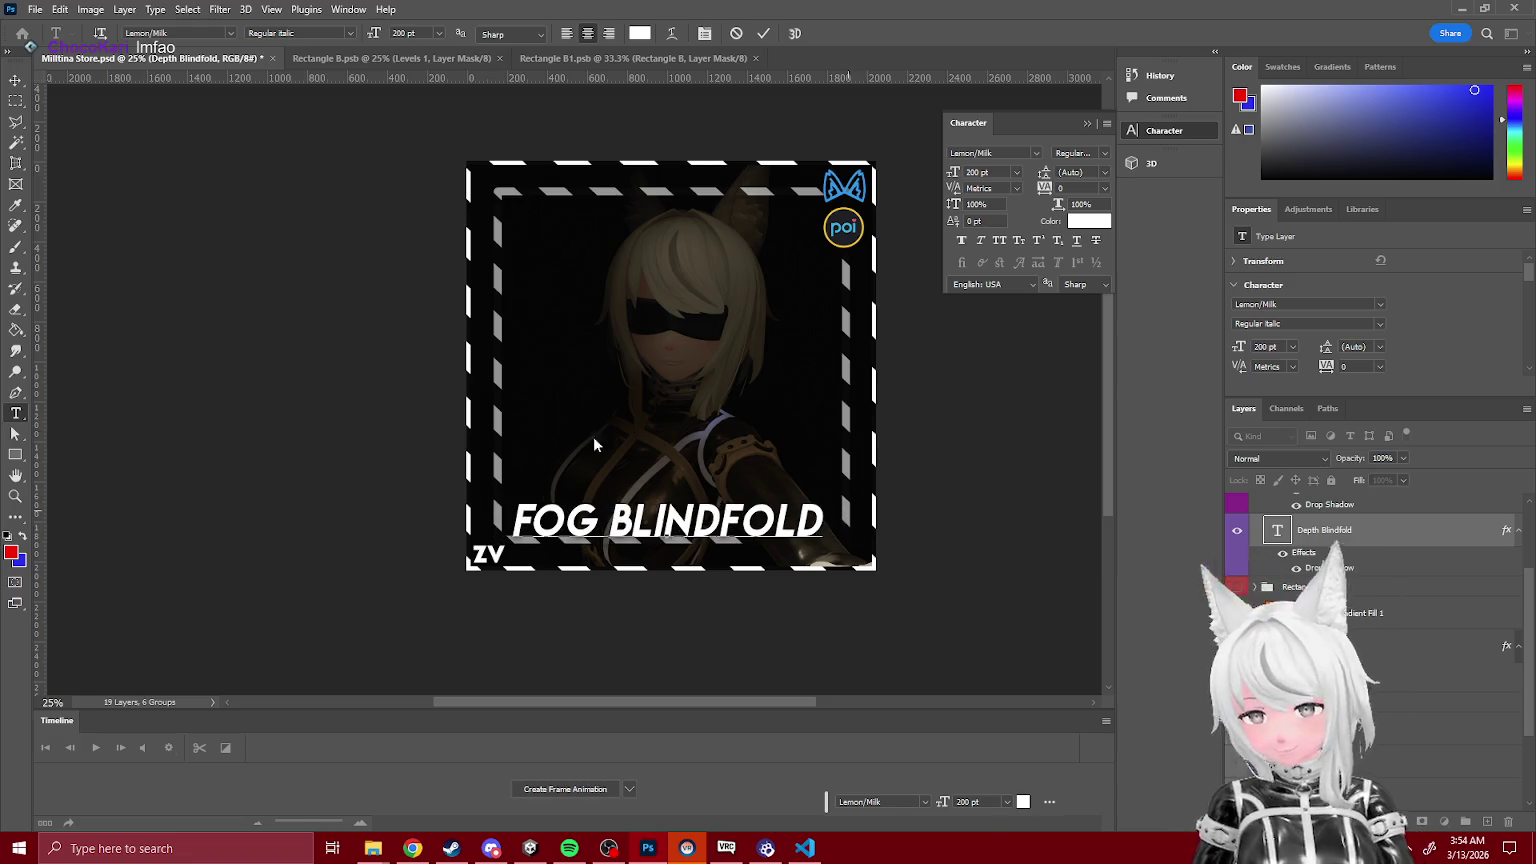
left_click(15, 100)
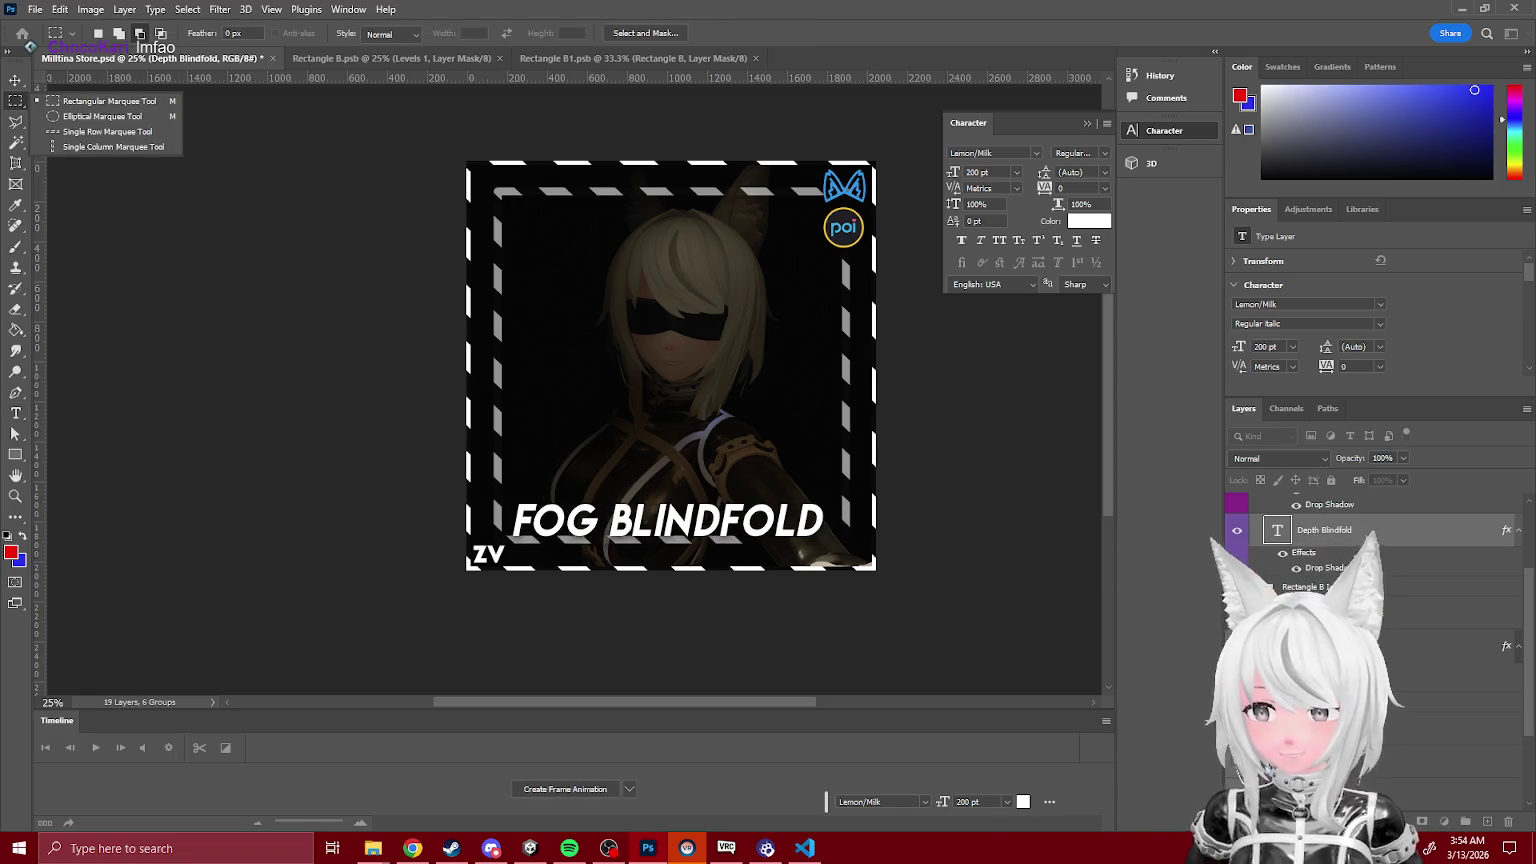
left_click(109, 101)
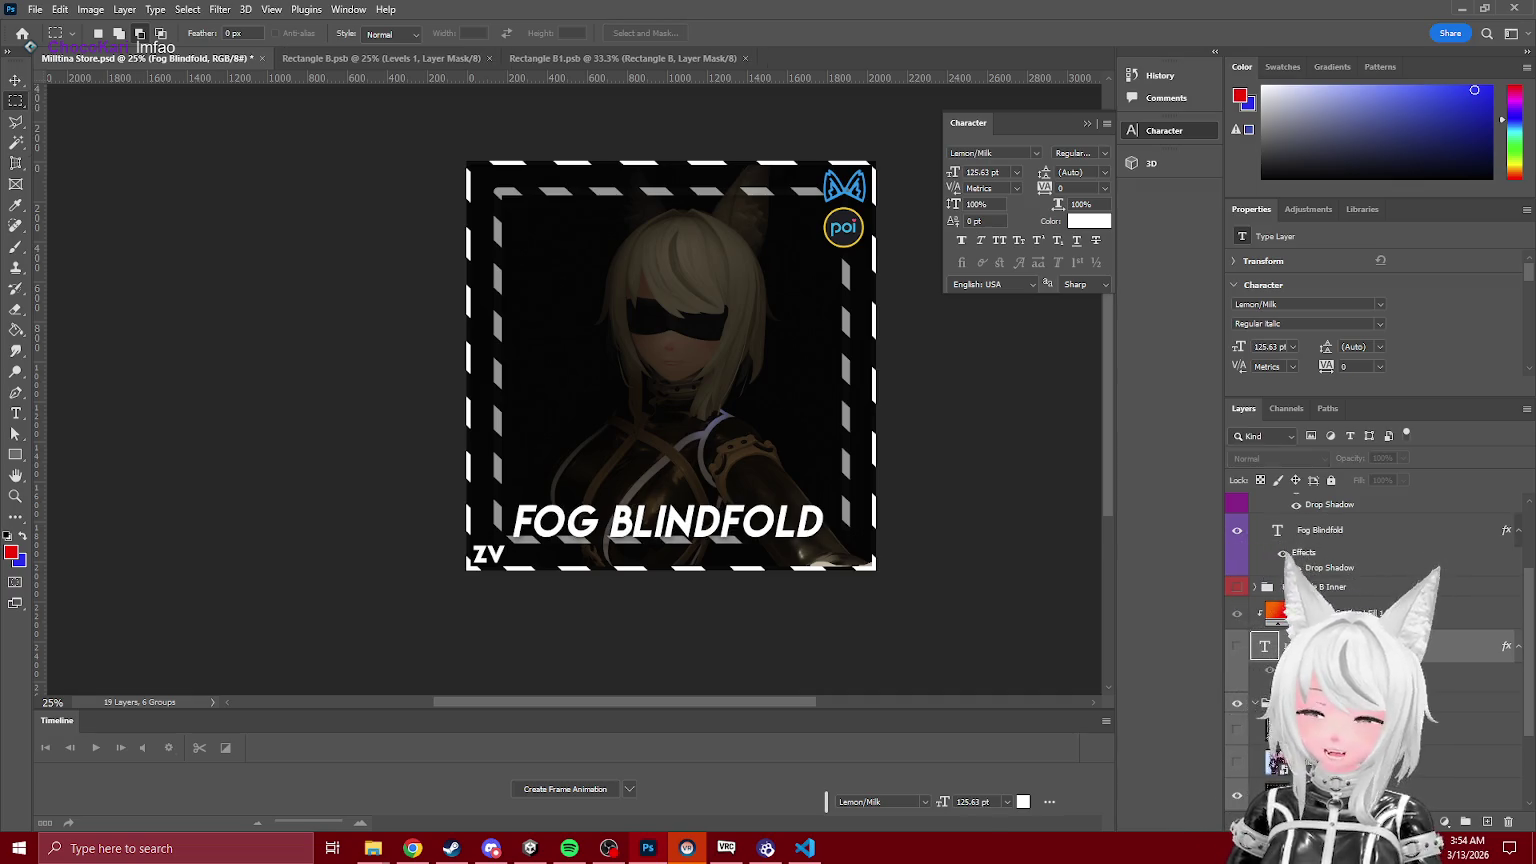
Step: Select the LAUNCH 15% off layer and then the Group 1 layer group
key("Delete")
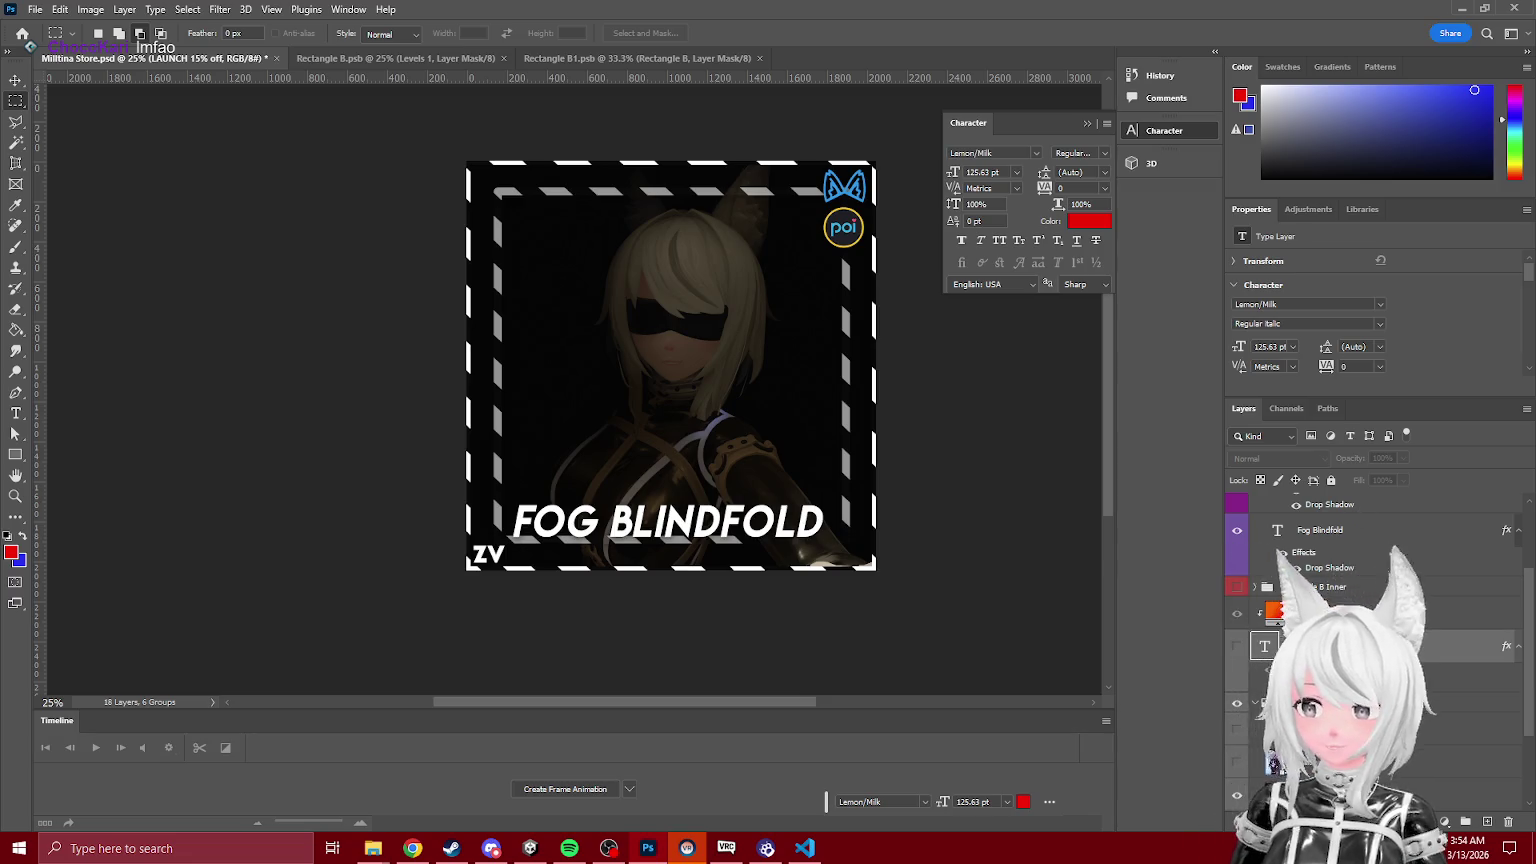
left_click(1340, 703)
scroll(1370, 650, "down", 2)
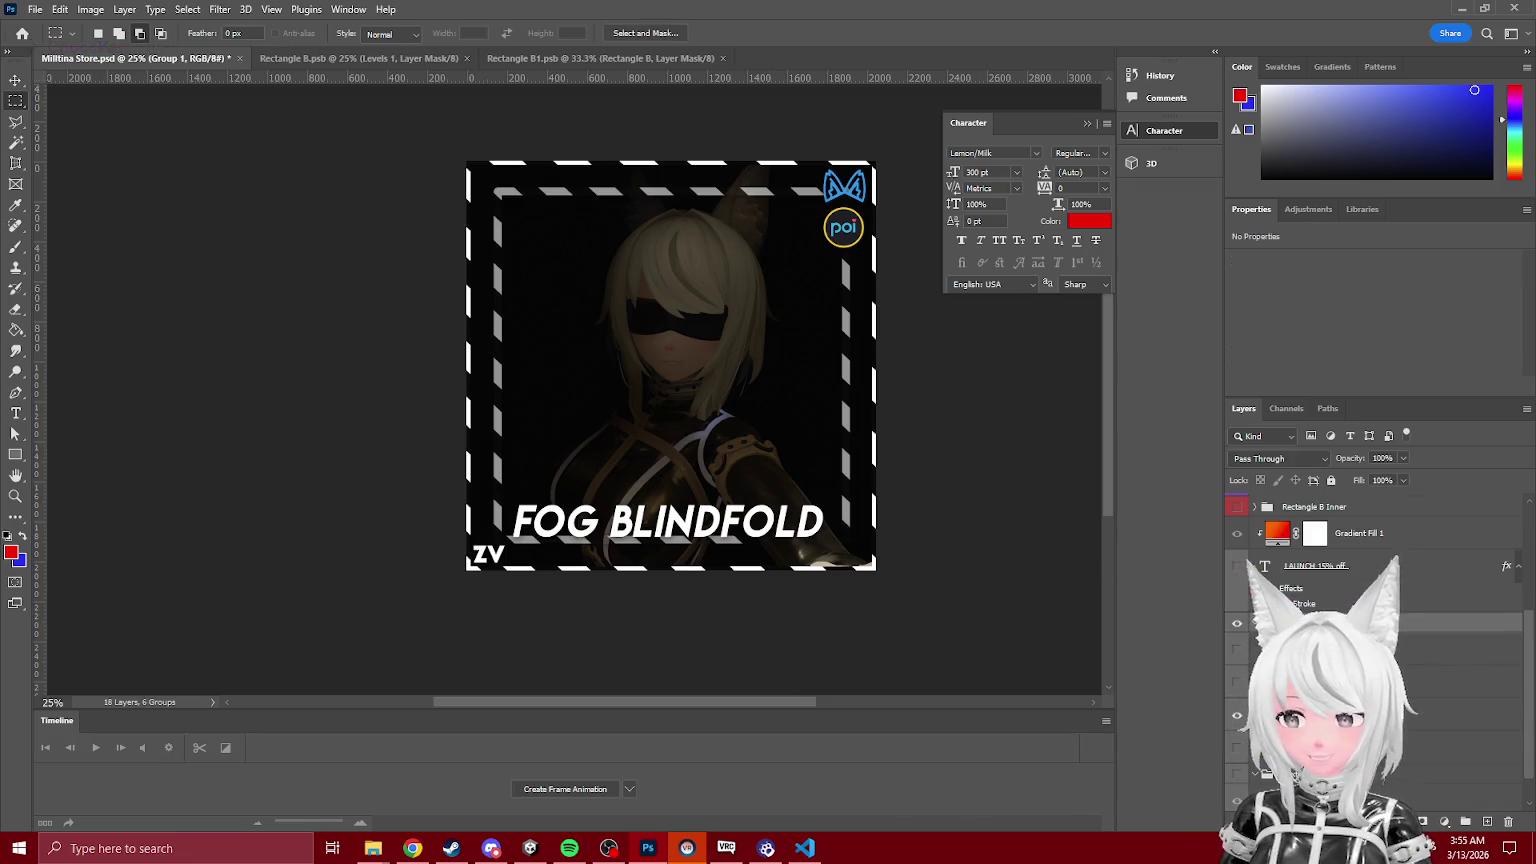
Step: Keep the dark avatar image visible and select the avatar smart object layer
left_click(1237, 750)
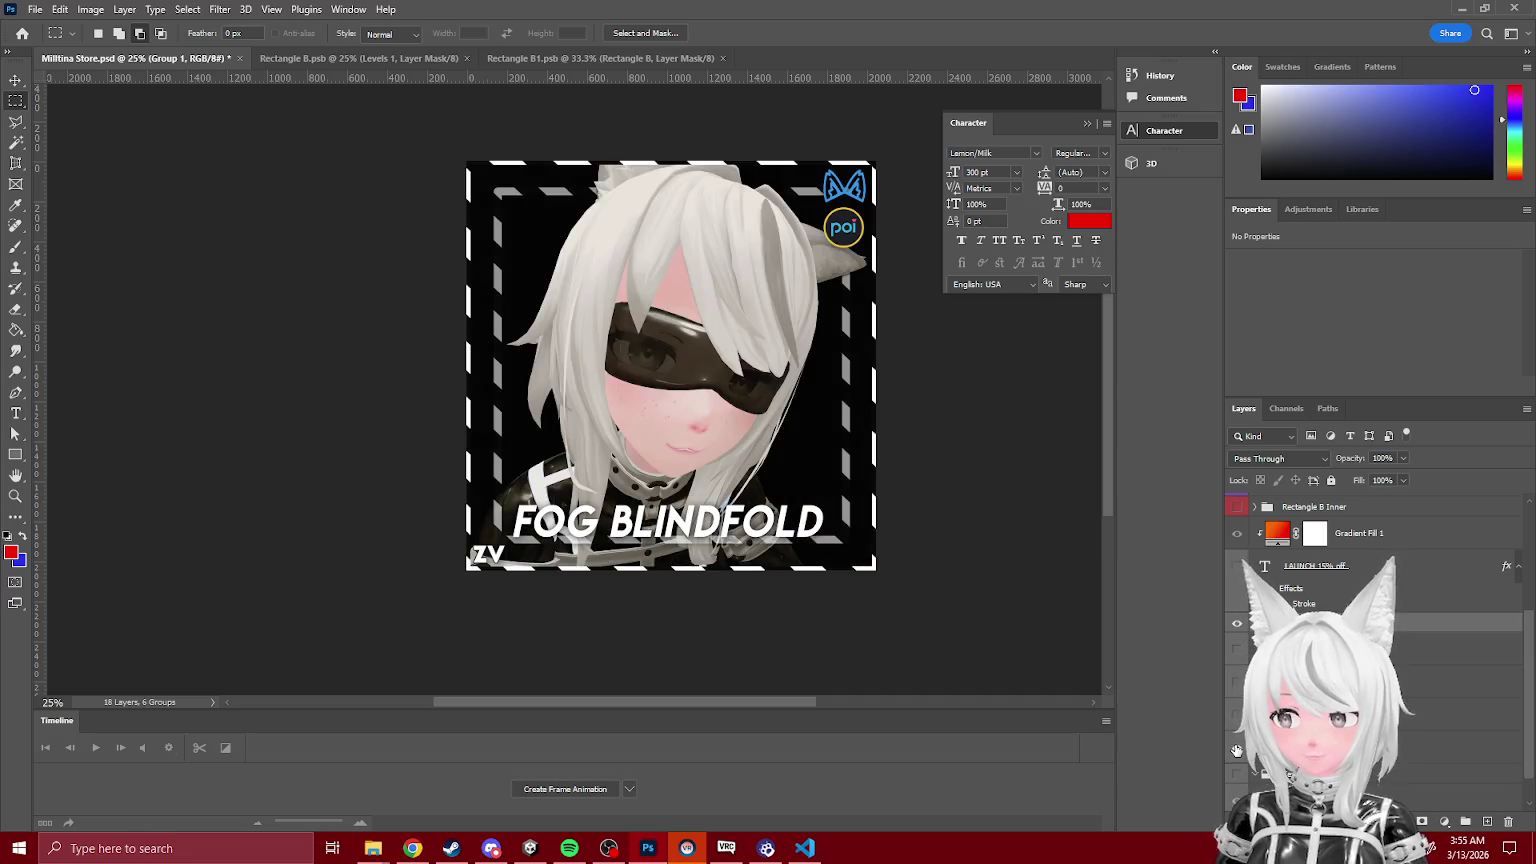
left_click(1237, 750)
left_click(1237, 718)
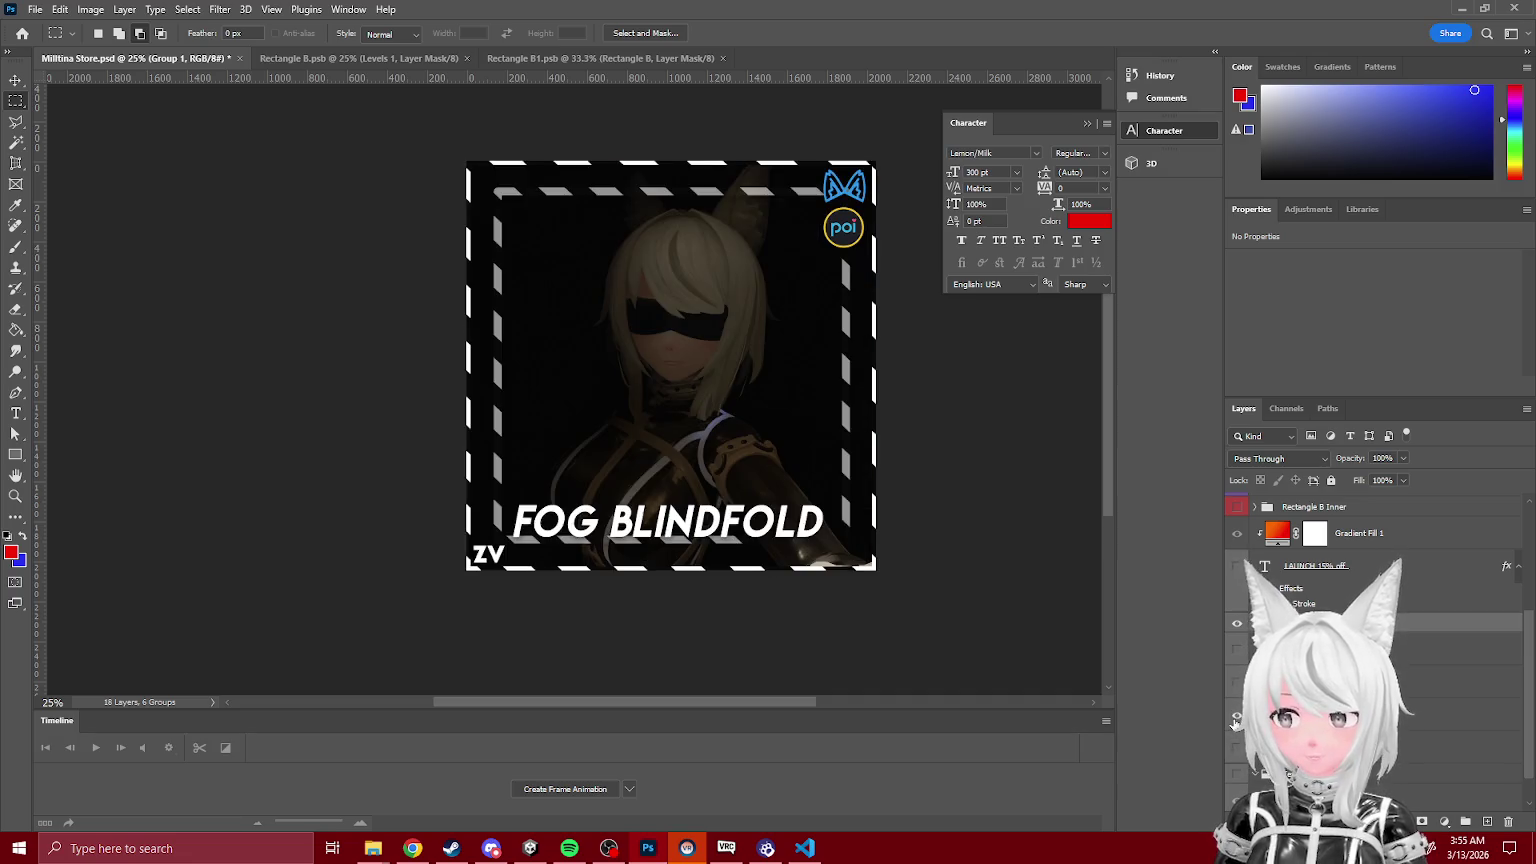
left_click(1470, 715)
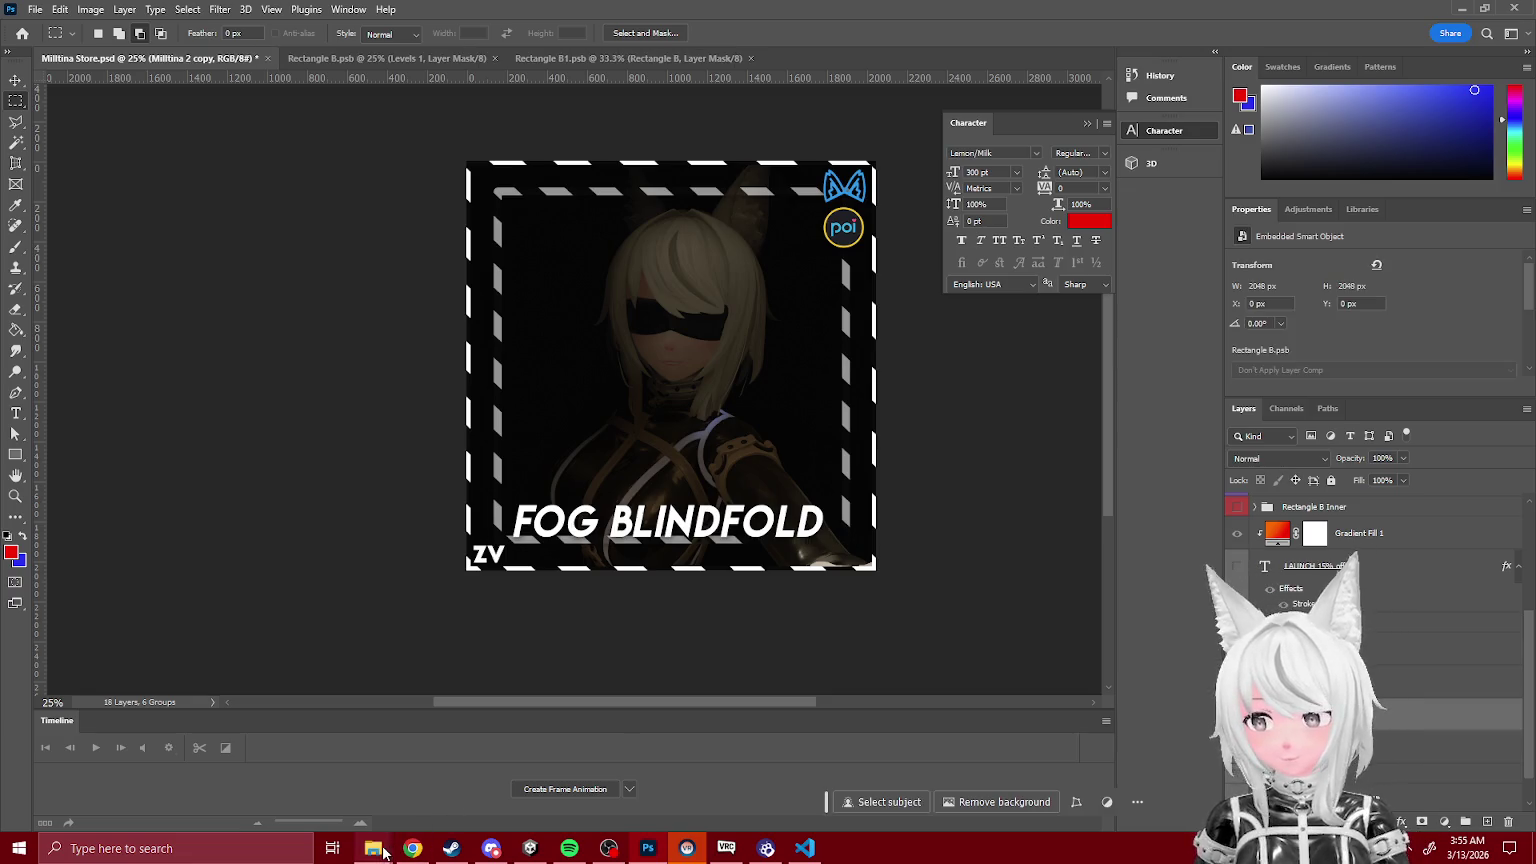
Step: Duplicate the Milltina 2 layer and bring up the Rectangle B document
mouse_move(373, 848)
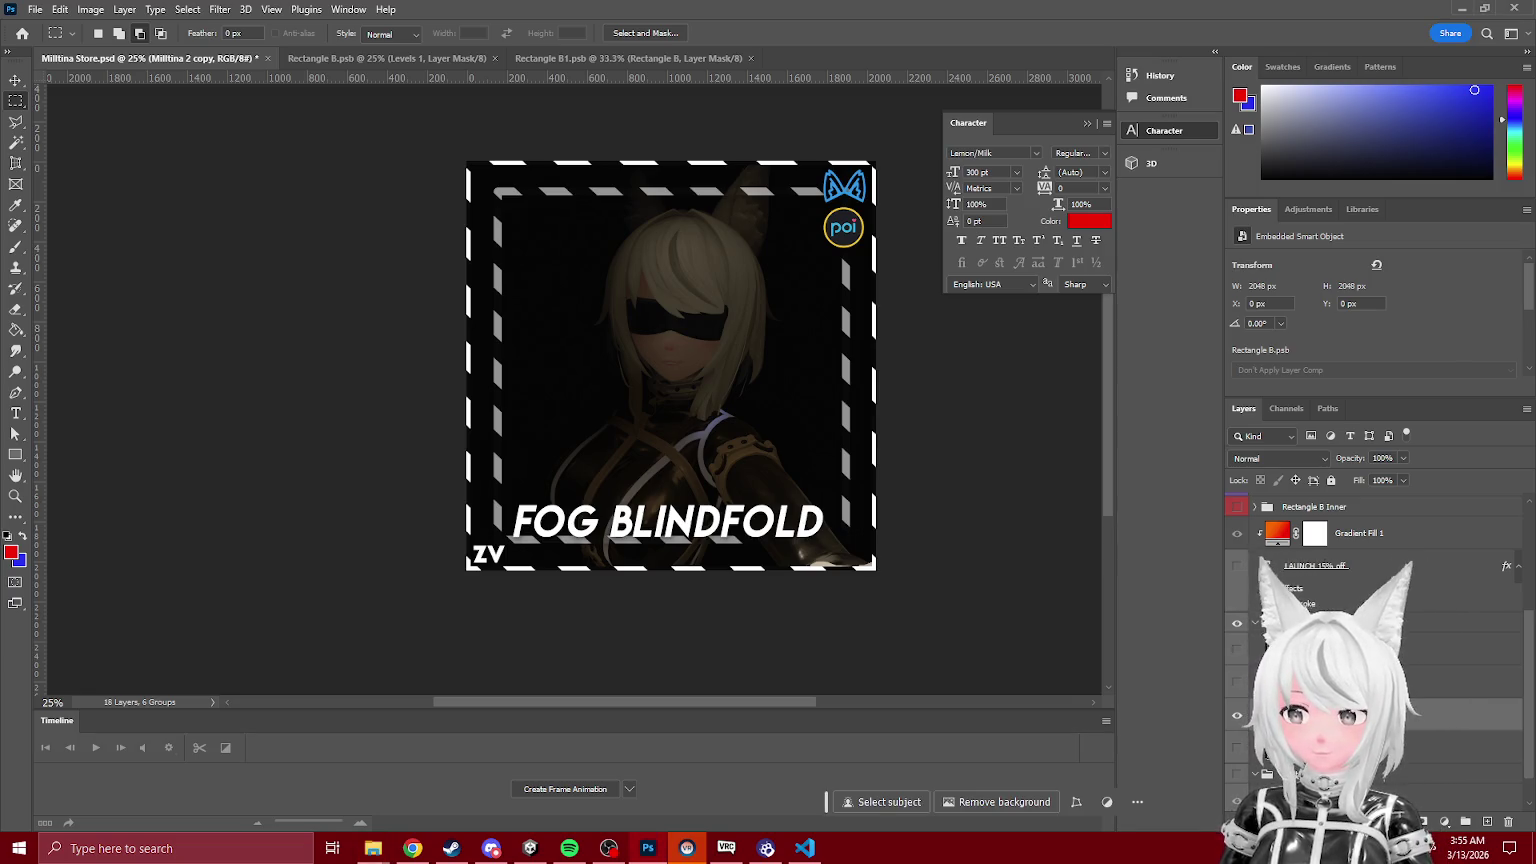
right_click(1315, 745)
left_click(1400, 62)
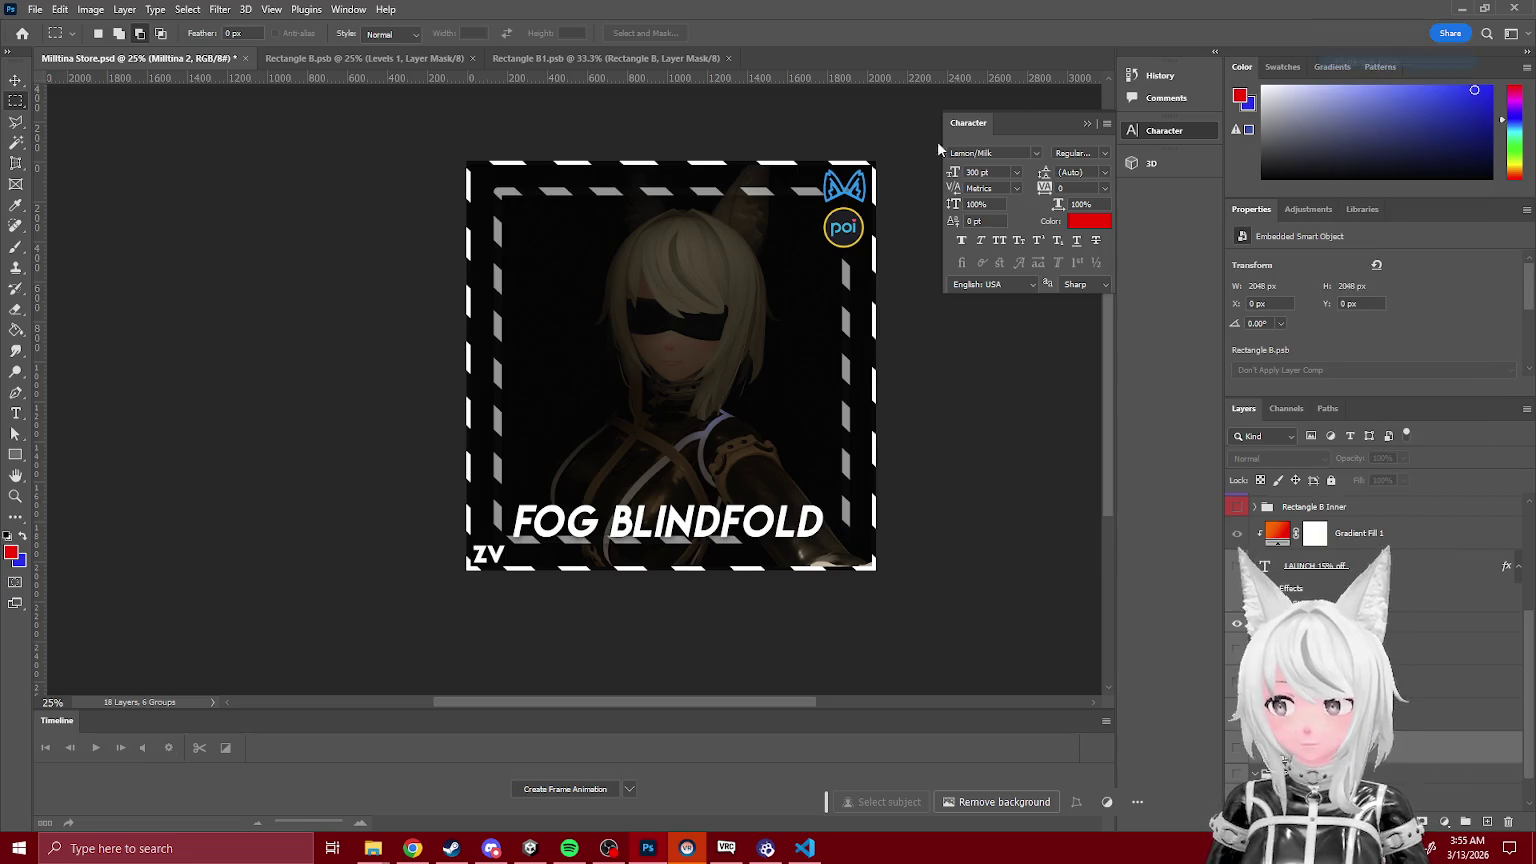
left_click(898, 236)
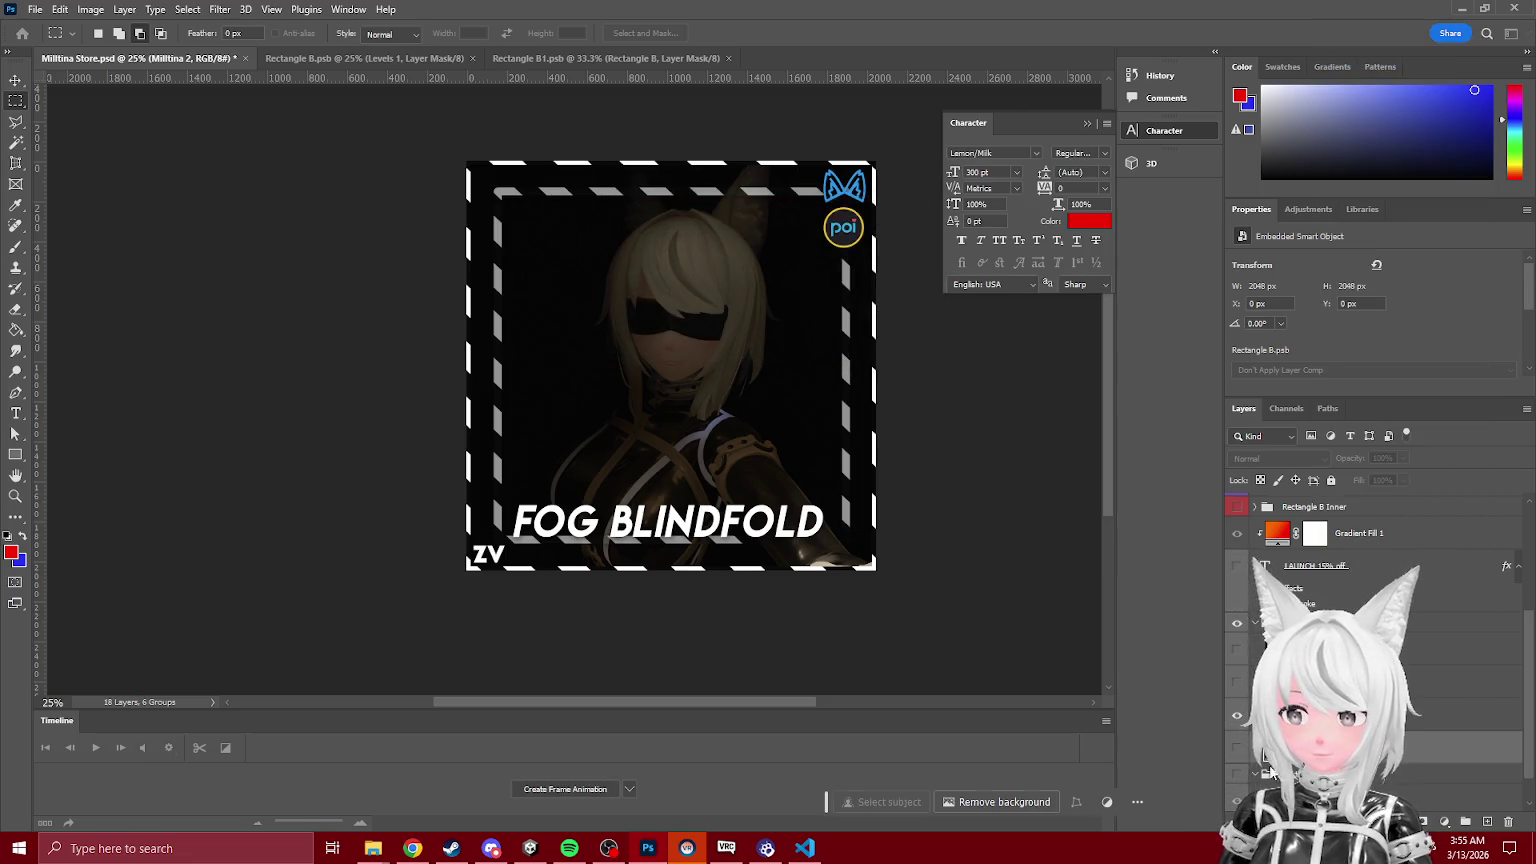
key("ctrl+Tab")
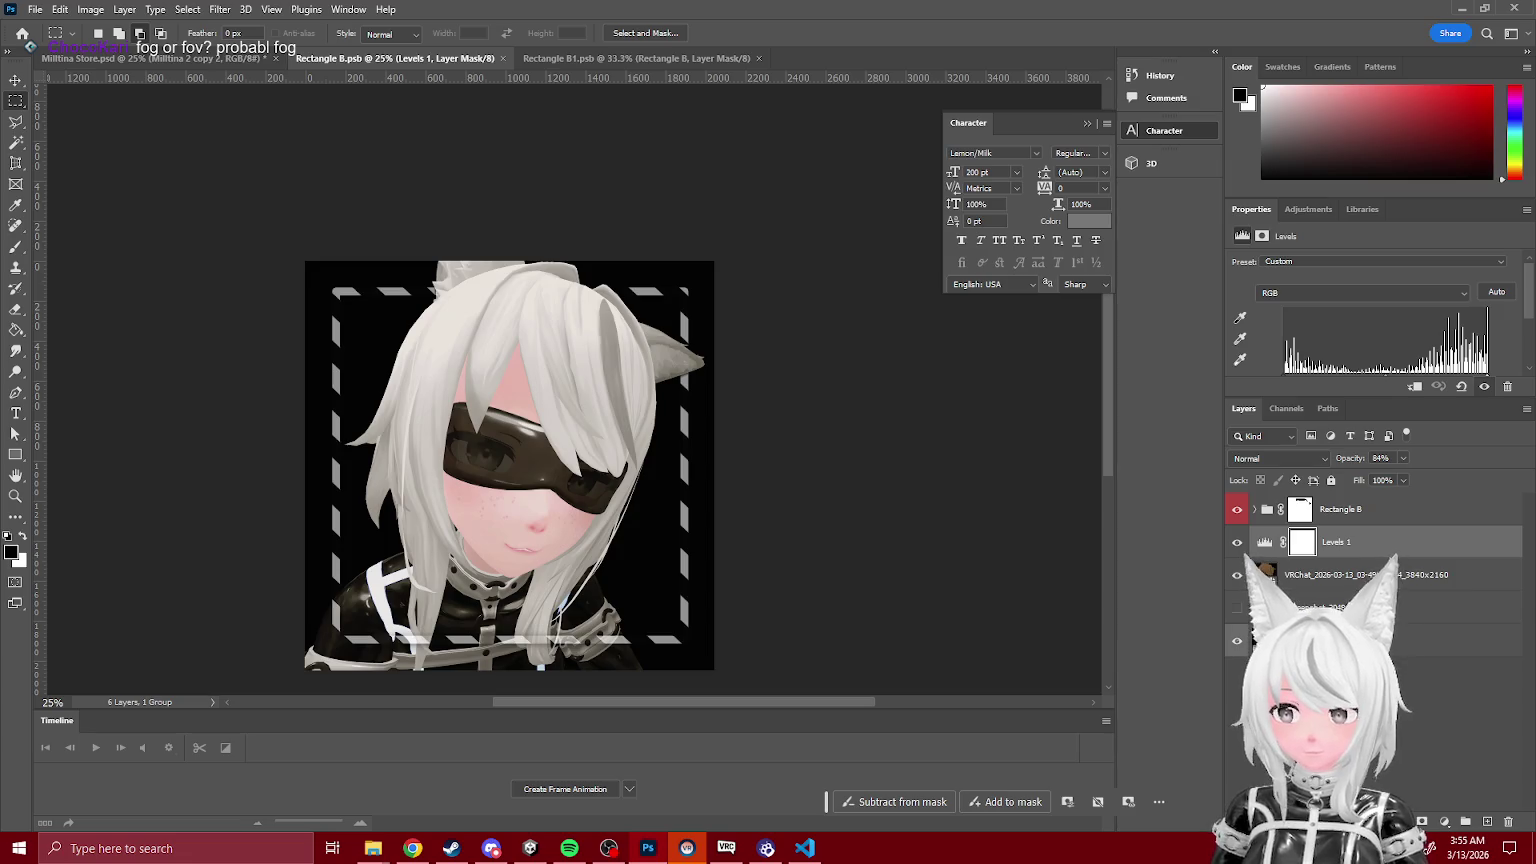
Step: Delete the older 03-49 avatar image layer below the VRChat screenshot
left_click(1460, 575)
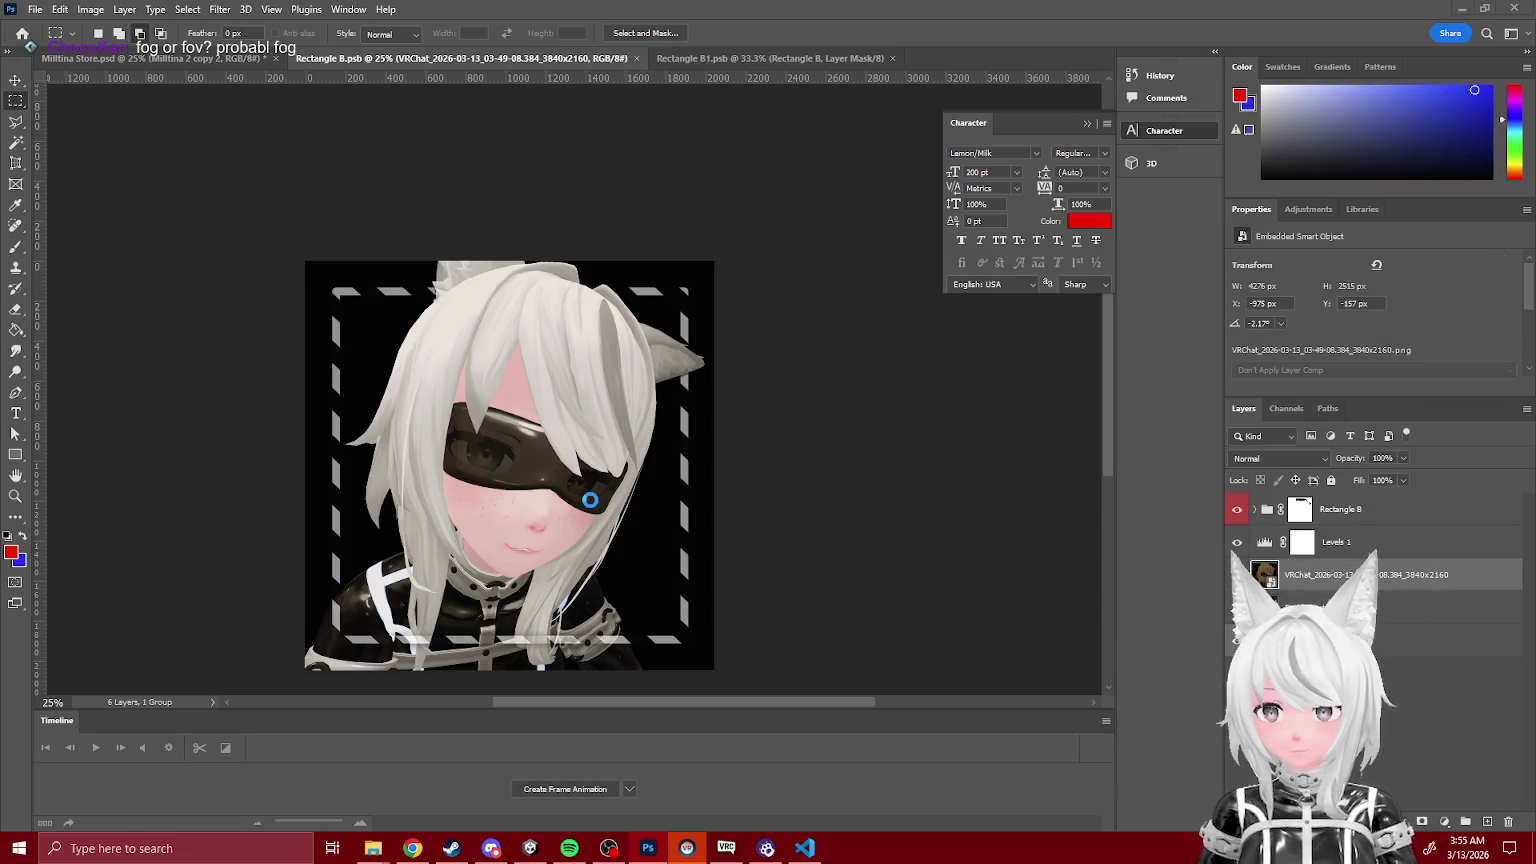
key("ctrl+t")
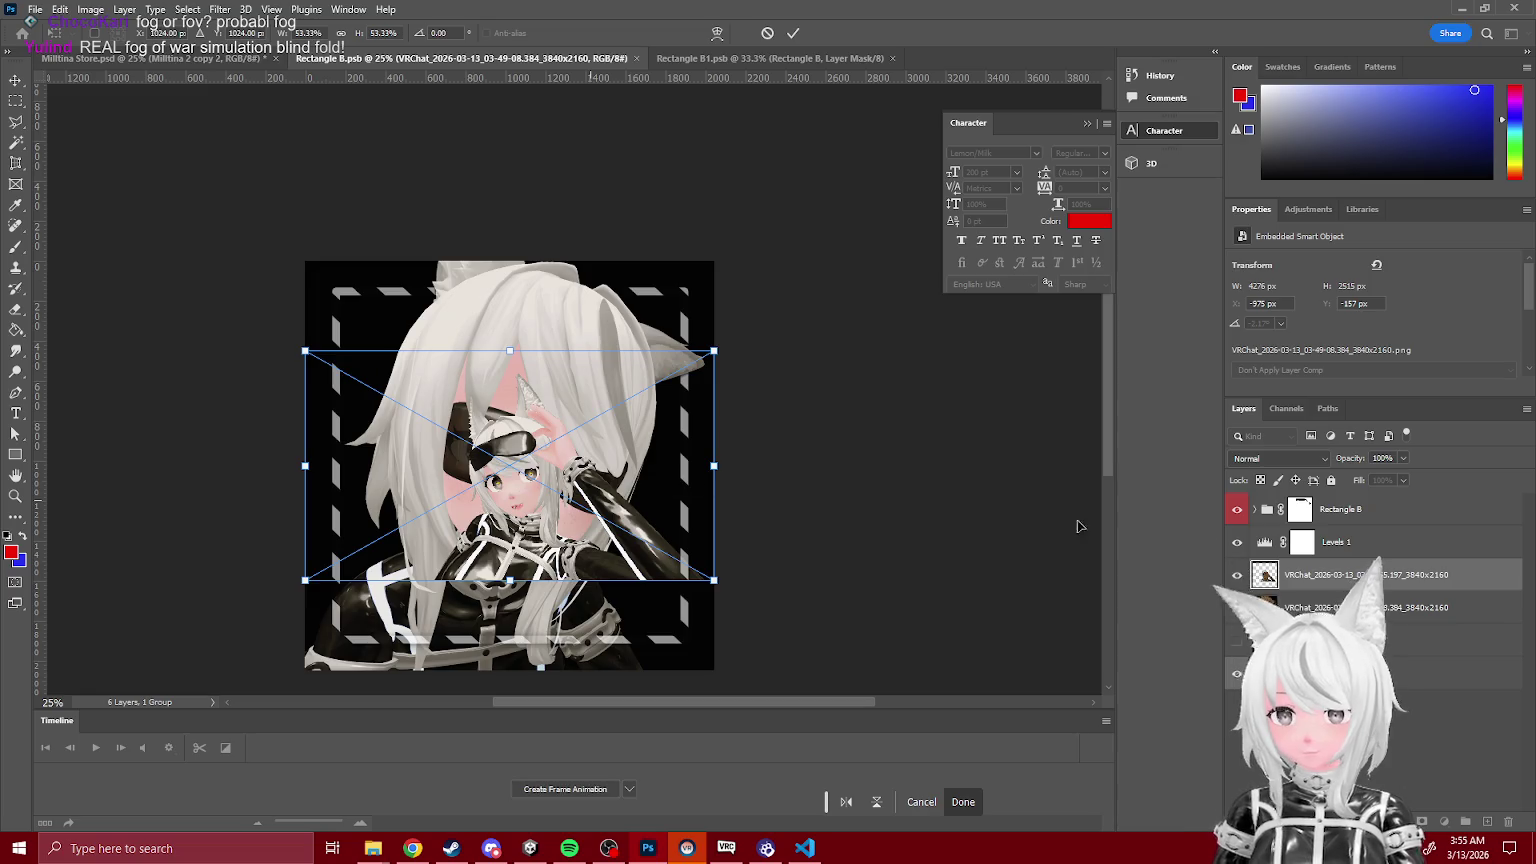
key("Return")
left_click(1460, 607)
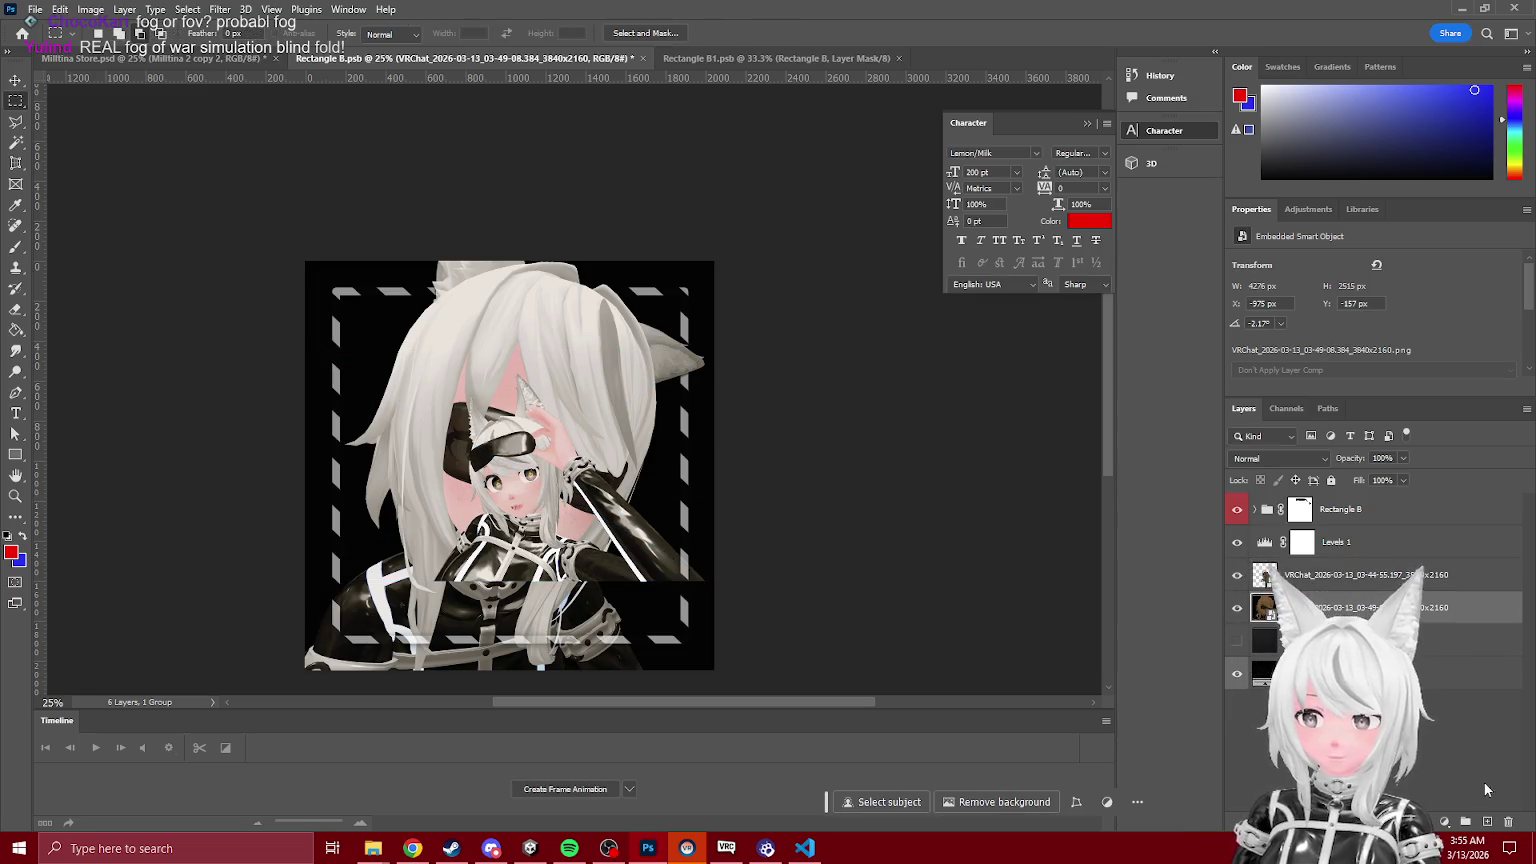
key("Delete")
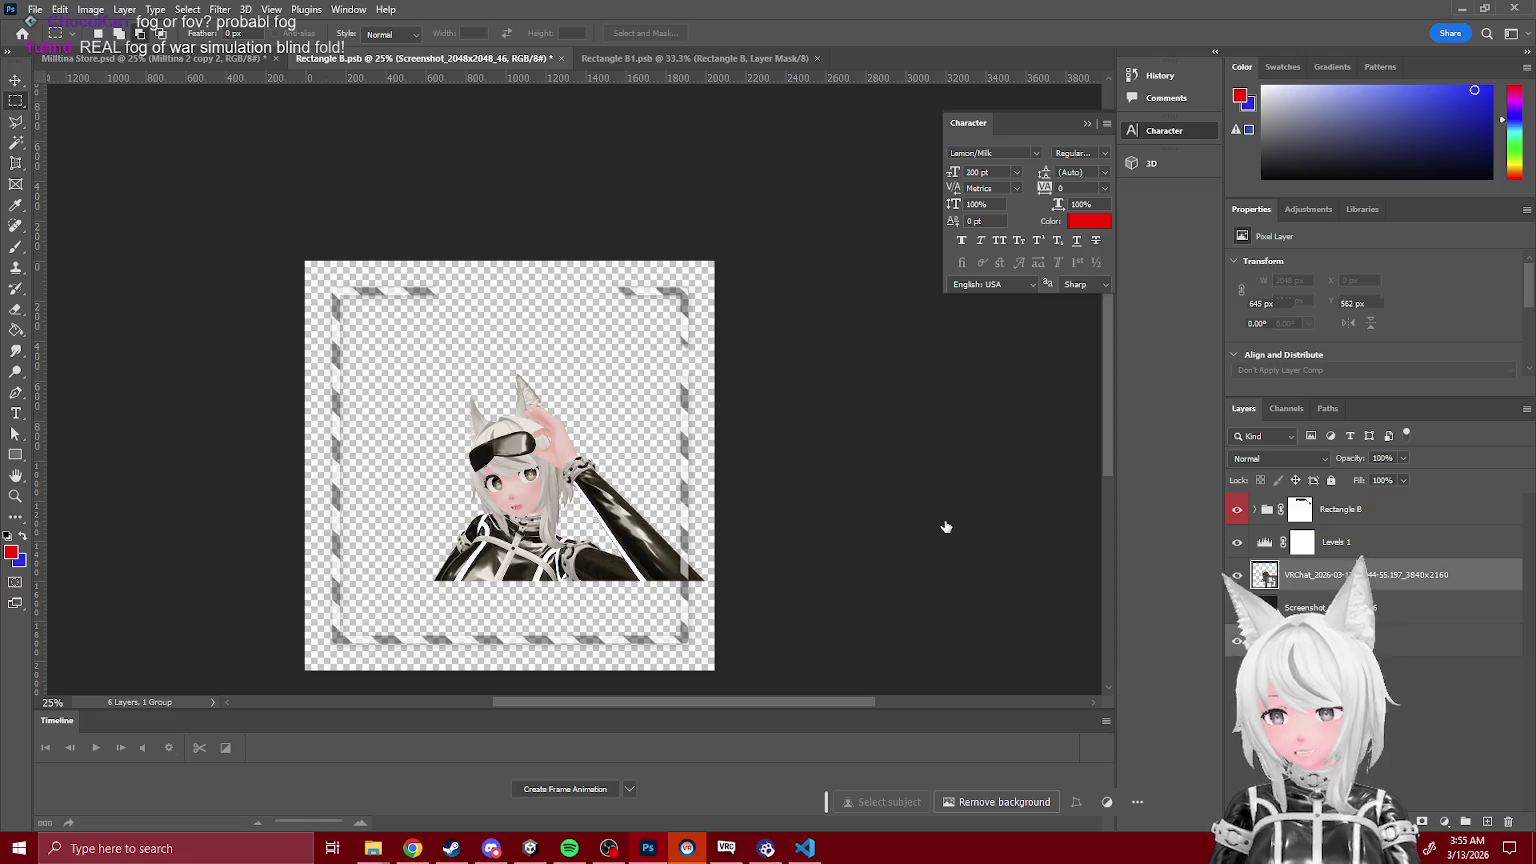
key("ctrl+plus")
key("ctrl+minus")
key("ctrl+minus")
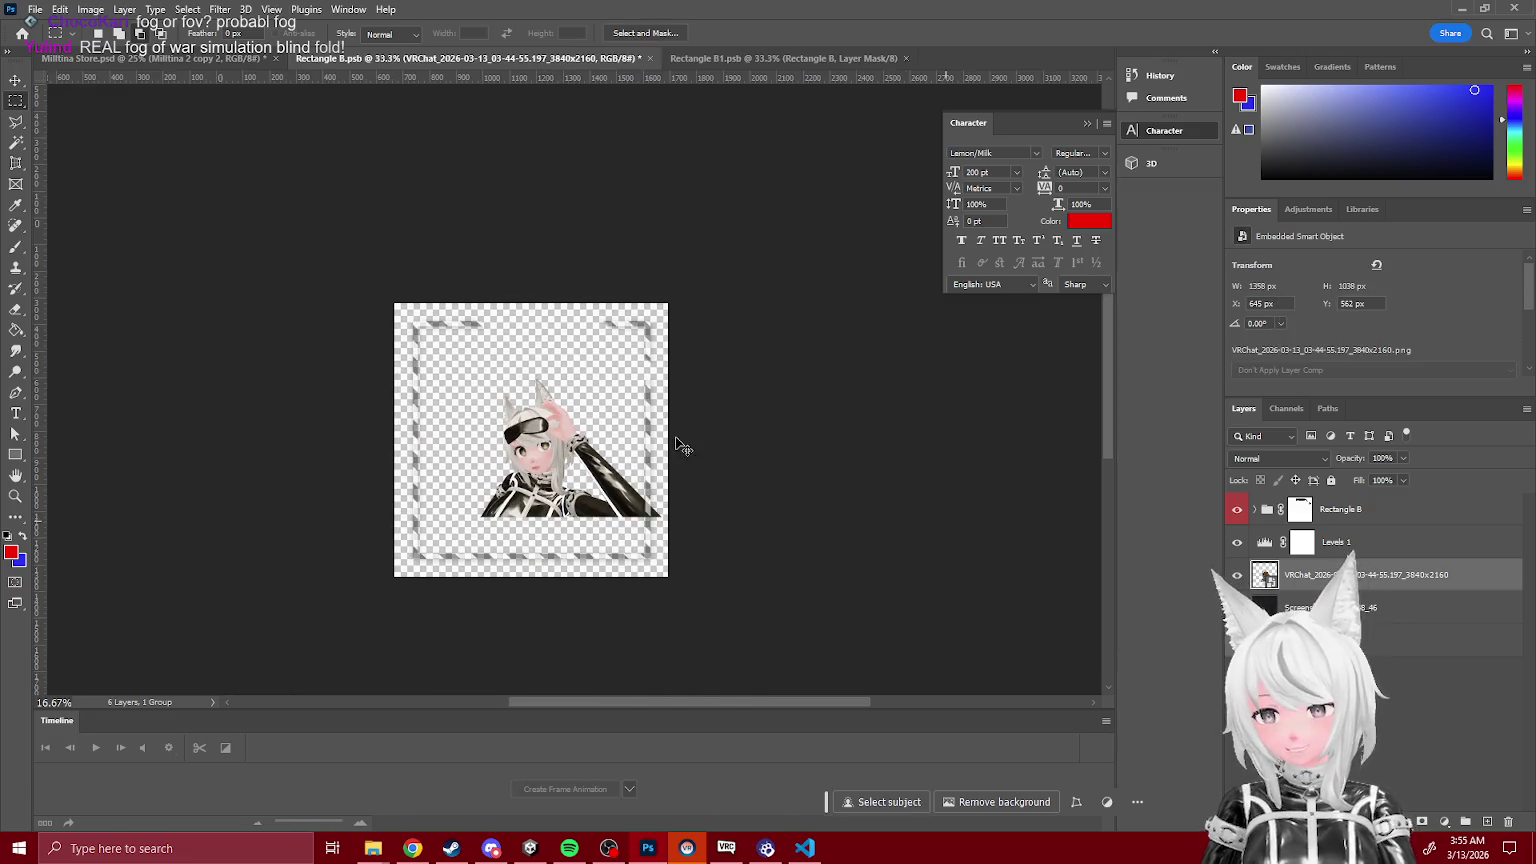
Step: Enlarge the remaining avatar image to about 125% and tilt it about 6° clockwise
key("ctrl+t")
left_click_drag(825, 477, 978, 441)
mouse_move(844, 505)
left_mouse_down()
mouse_move(652, 456)
mouse_move(672, 490)
mouse_move(698, 481)
left_mouse_up()
mouse_move(855, 426)
left_mouse_down()
mouse_move(823, 490)
mouse_move(870, 452)
left_mouse_up()
left_click_drag(768, 463, 748, 472)
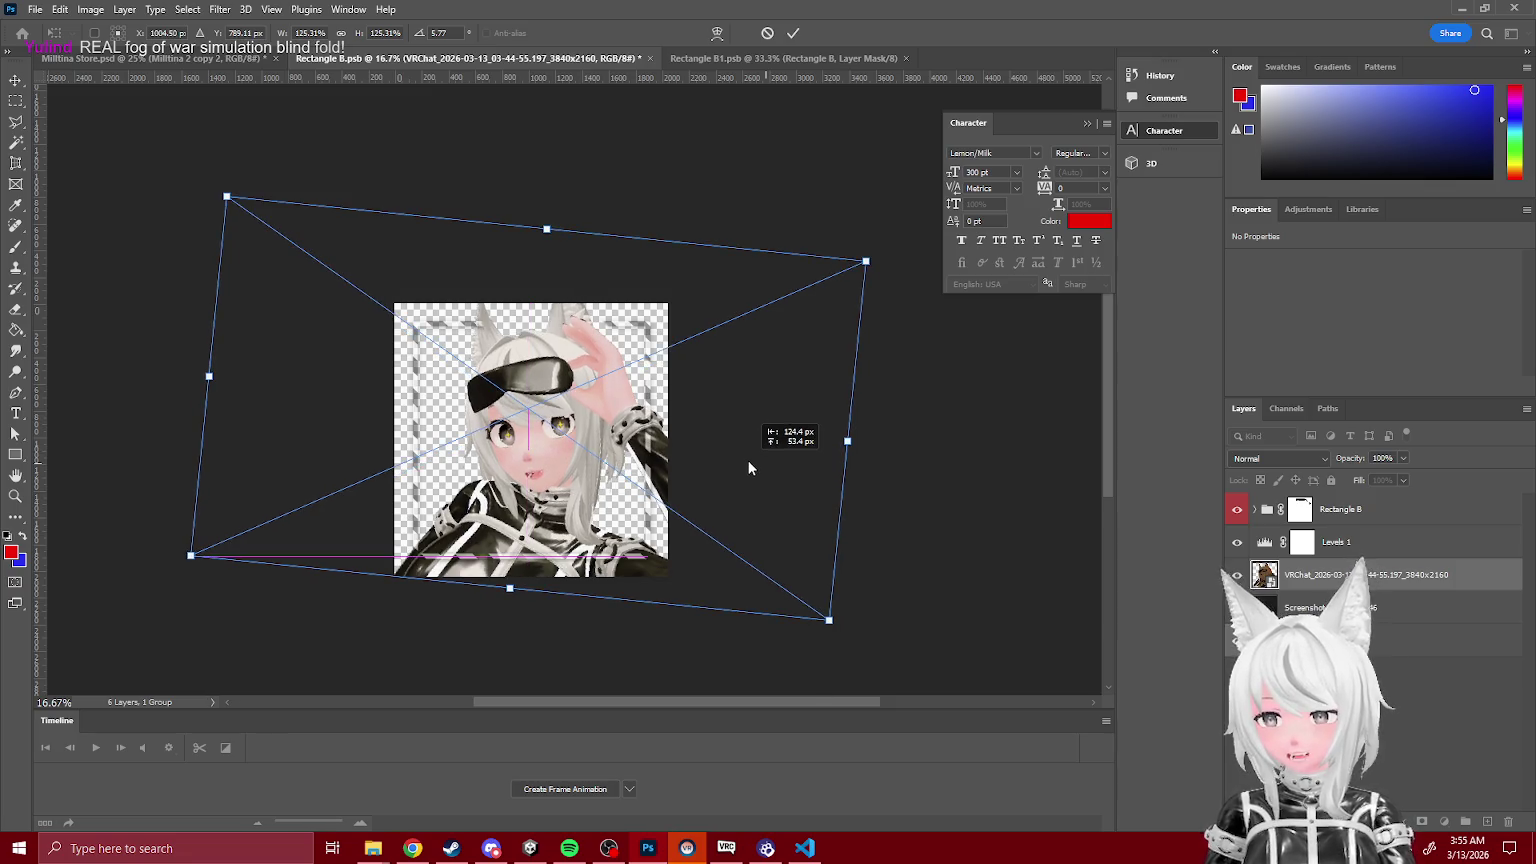
key("Return")
key("ctrl+plus")
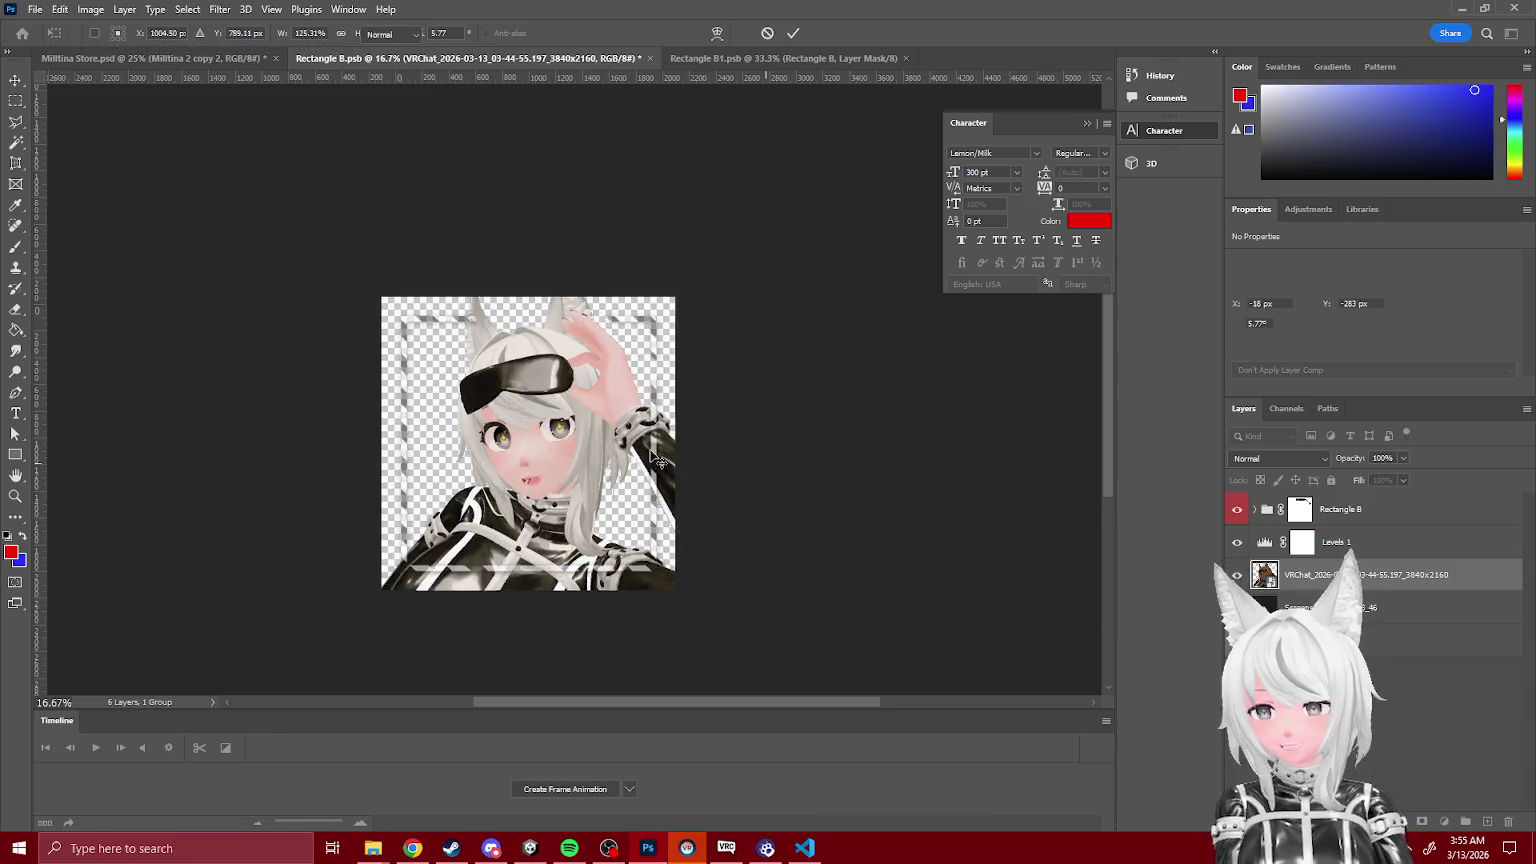
scroll(650, 447, "down", 1)
scroll(707, 686, "left", 1)
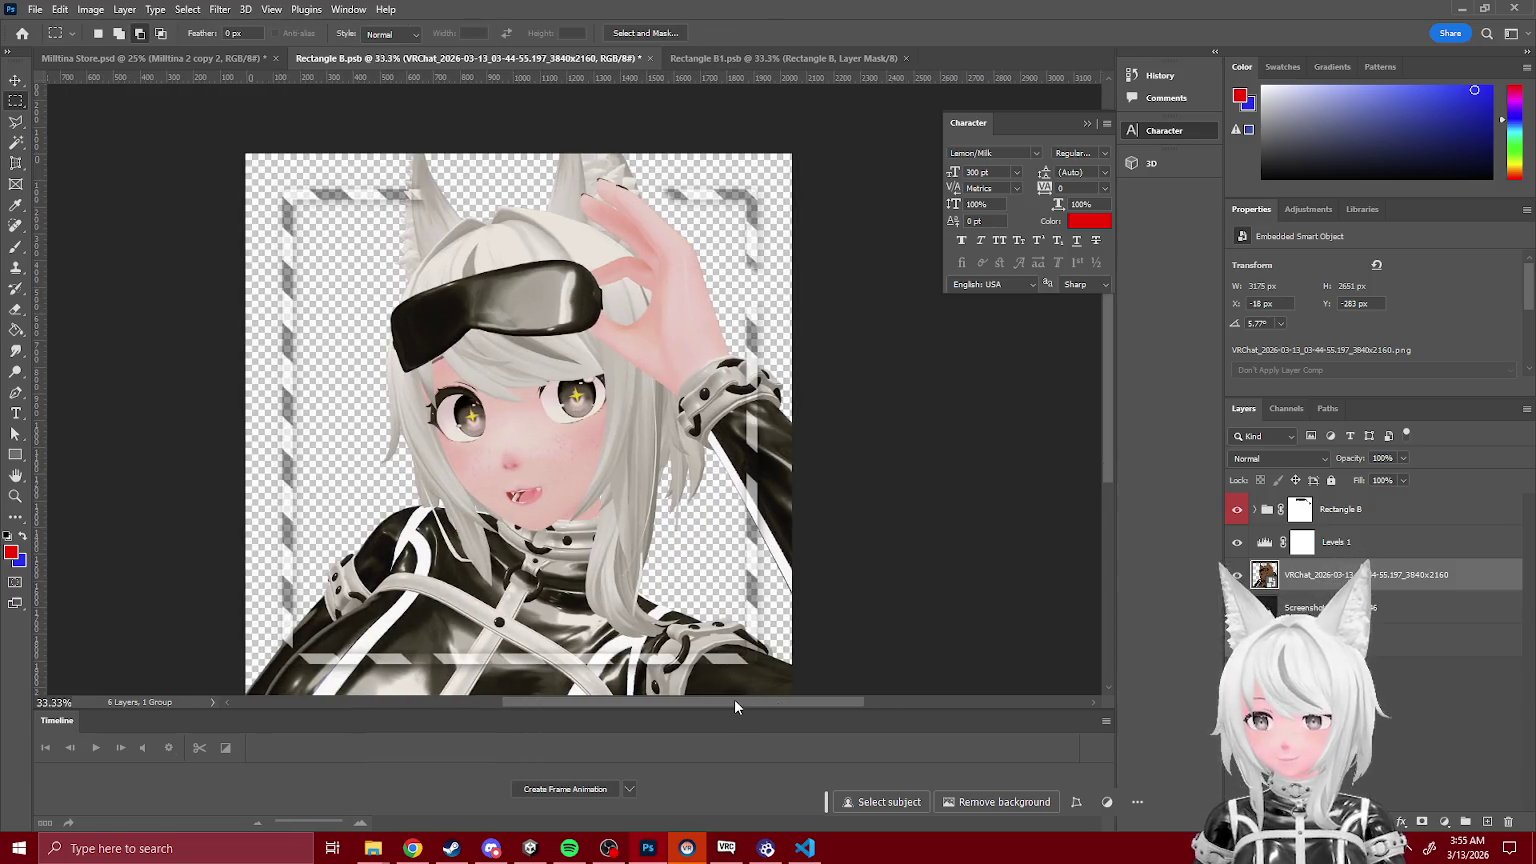
scroll(734, 696, "down", 1)
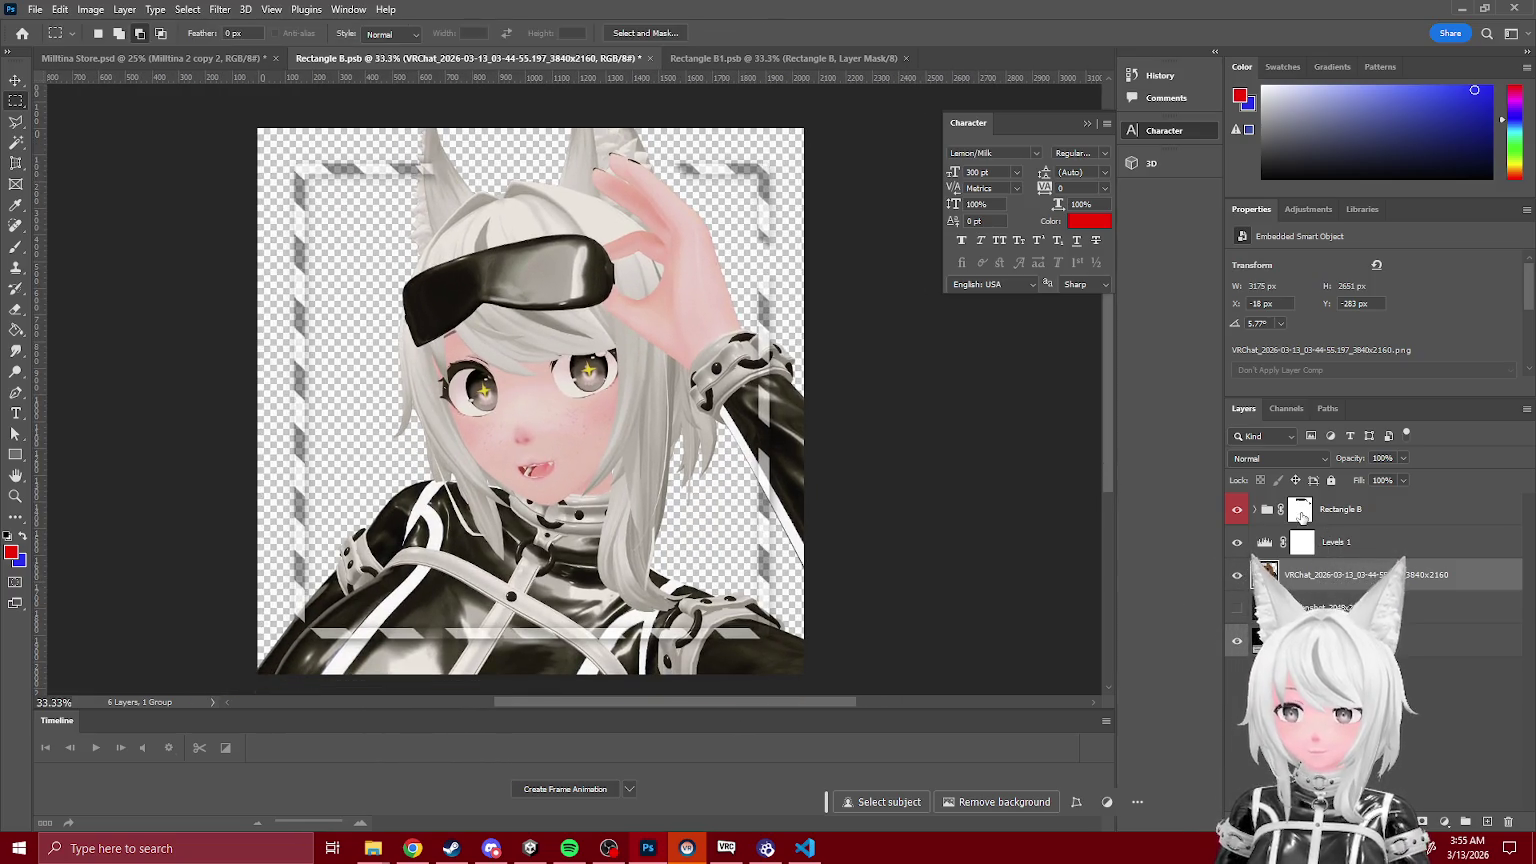
Step: Disable and delete the Rectangle B mask, then move the group below the avatar image
left_click(1302, 515)
right_click(1302, 518)
left_click(1390, 540)
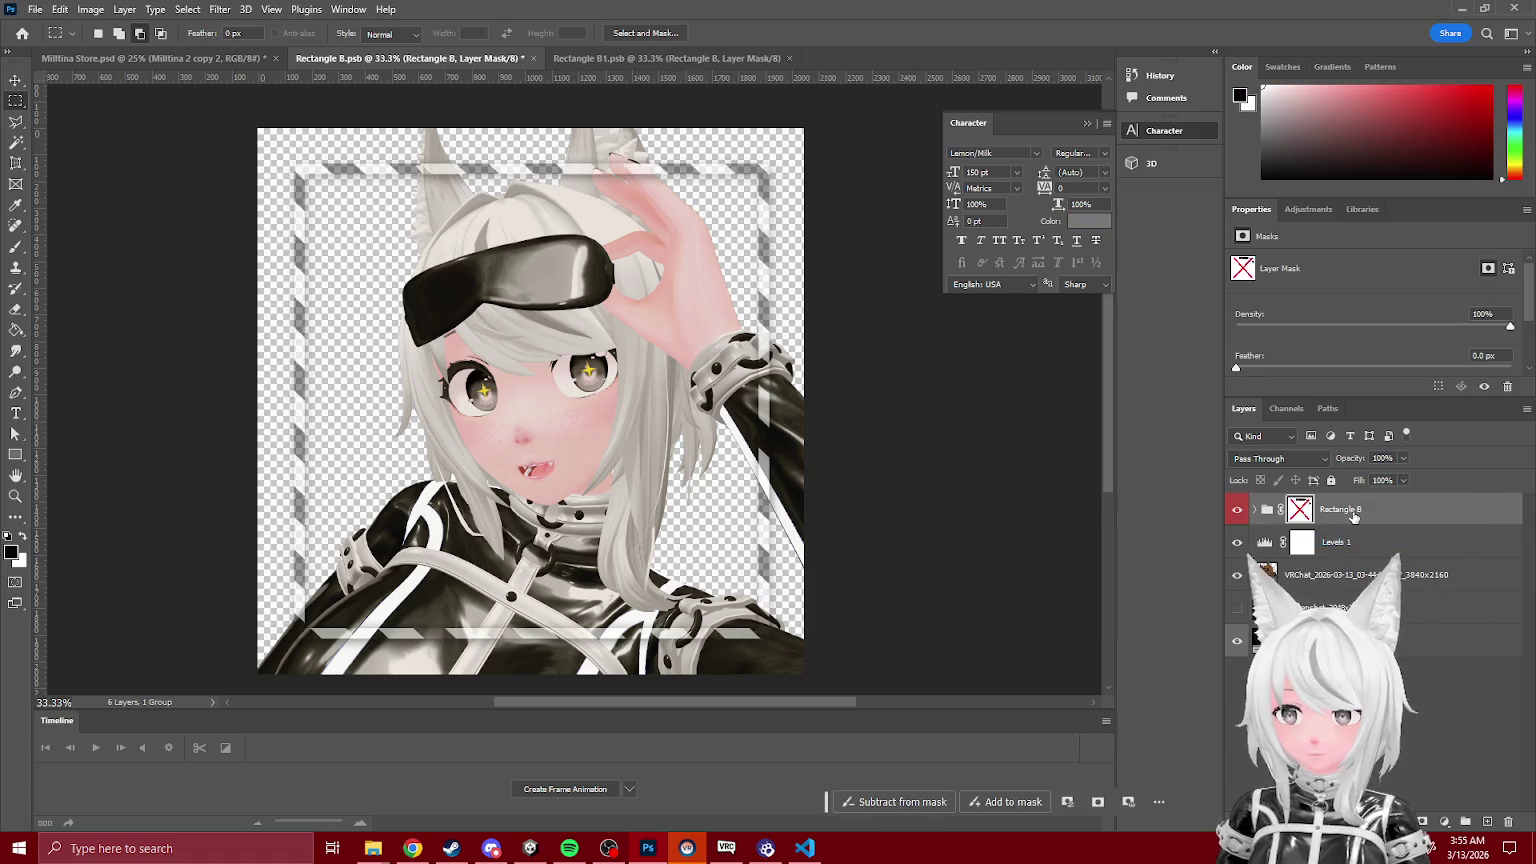
right_click(1302, 514)
left_click(1380, 544)
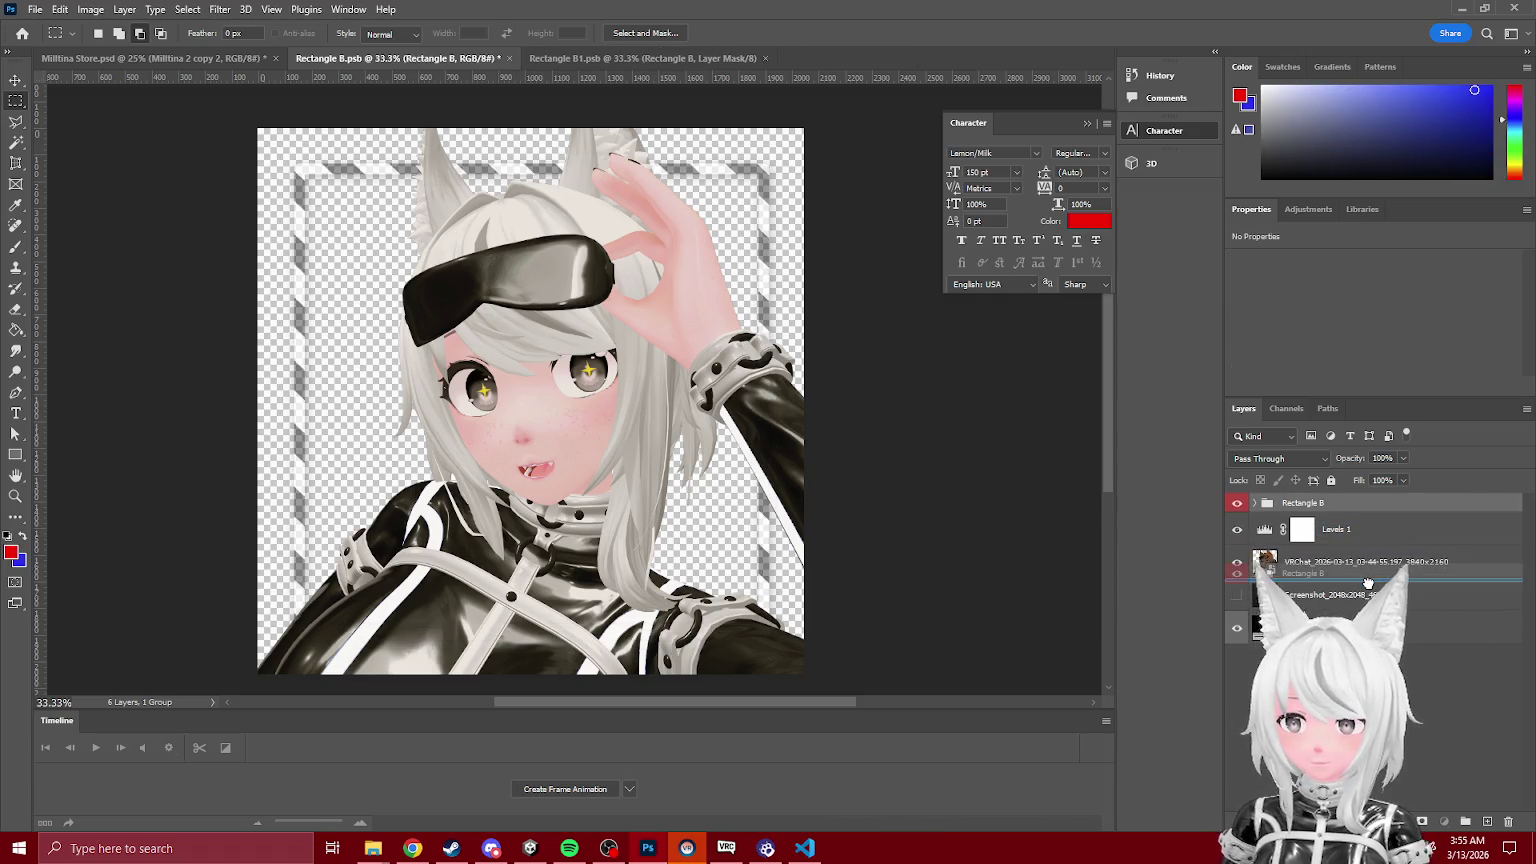
left_click_drag(1300, 502, 1300, 580)
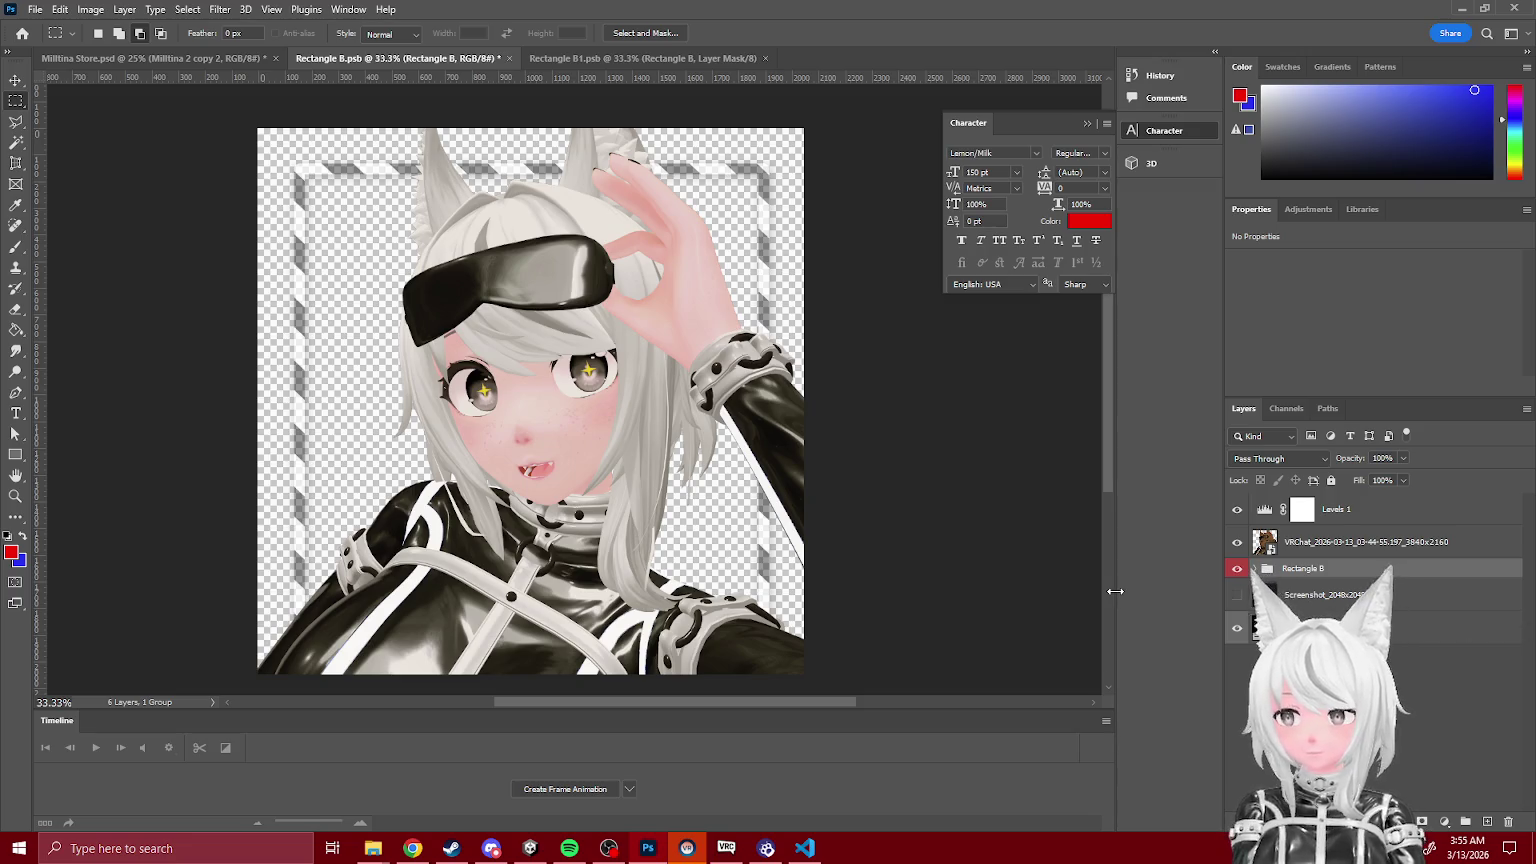
Step: Enlarge and realign the avatar image to 134.93% at 5.77°, then save Rectangle B
key("ctrl+minus")
left_click(1350, 543)
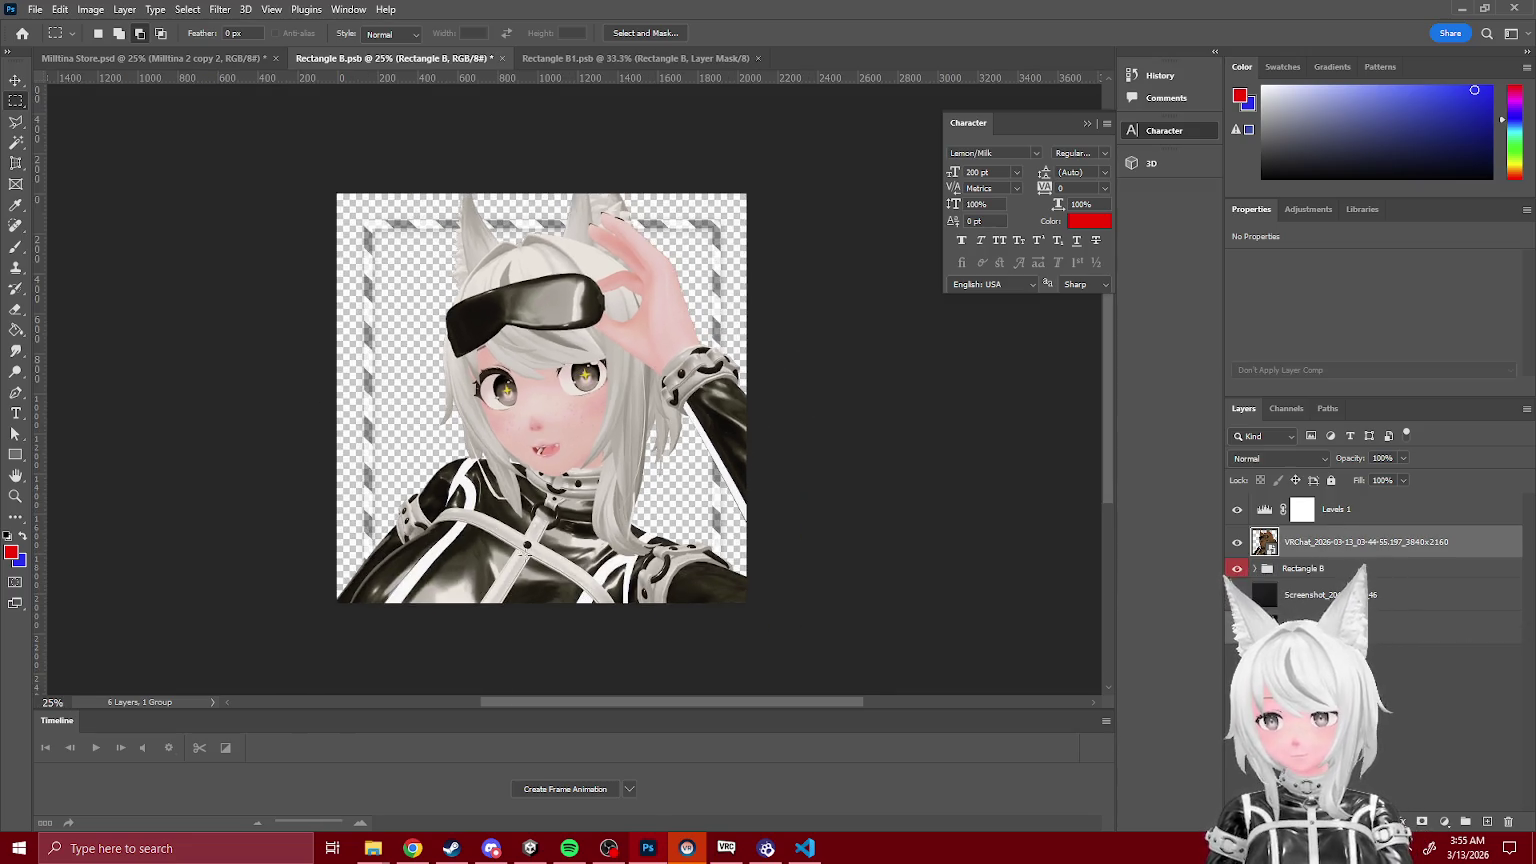
key("ctrl+t")
key("ctrl+minus")
key("ctrl+minus")
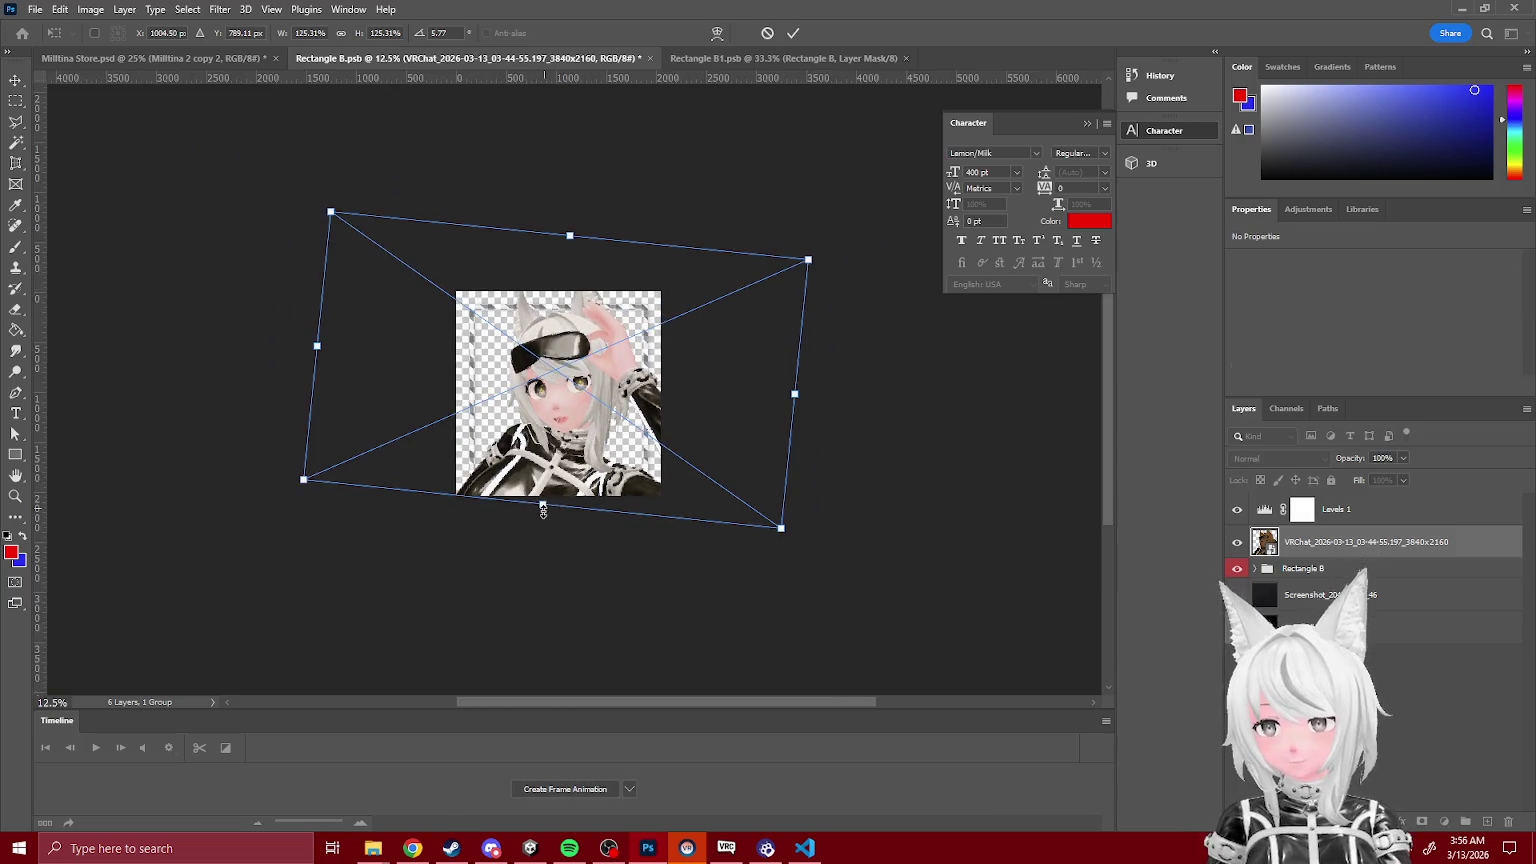
left_click_drag(548, 552, 544, 535)
left_click_drag(578, 470, 580, 474)
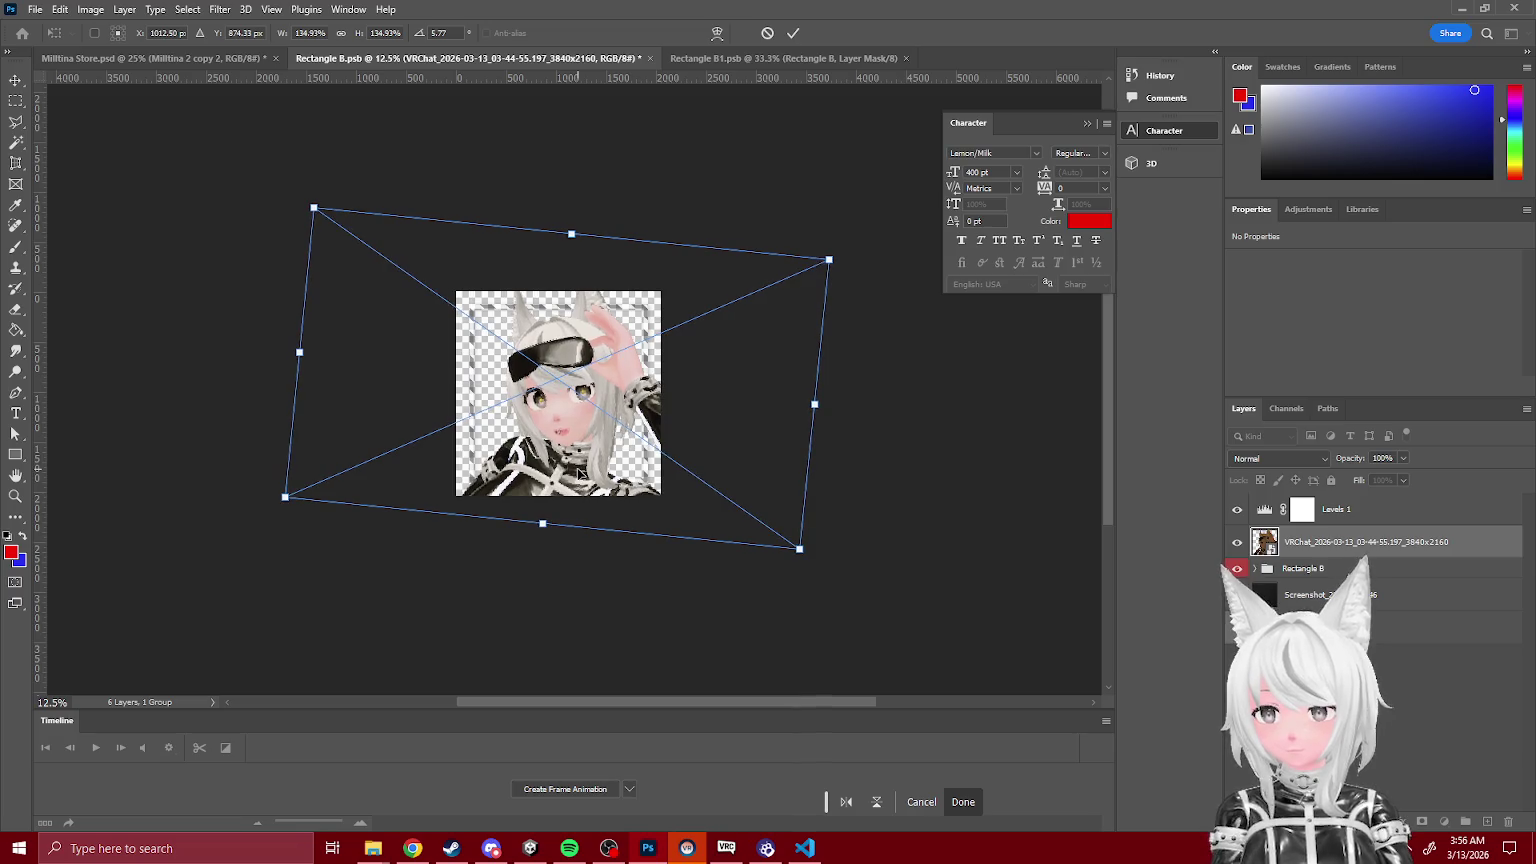
key("Return")
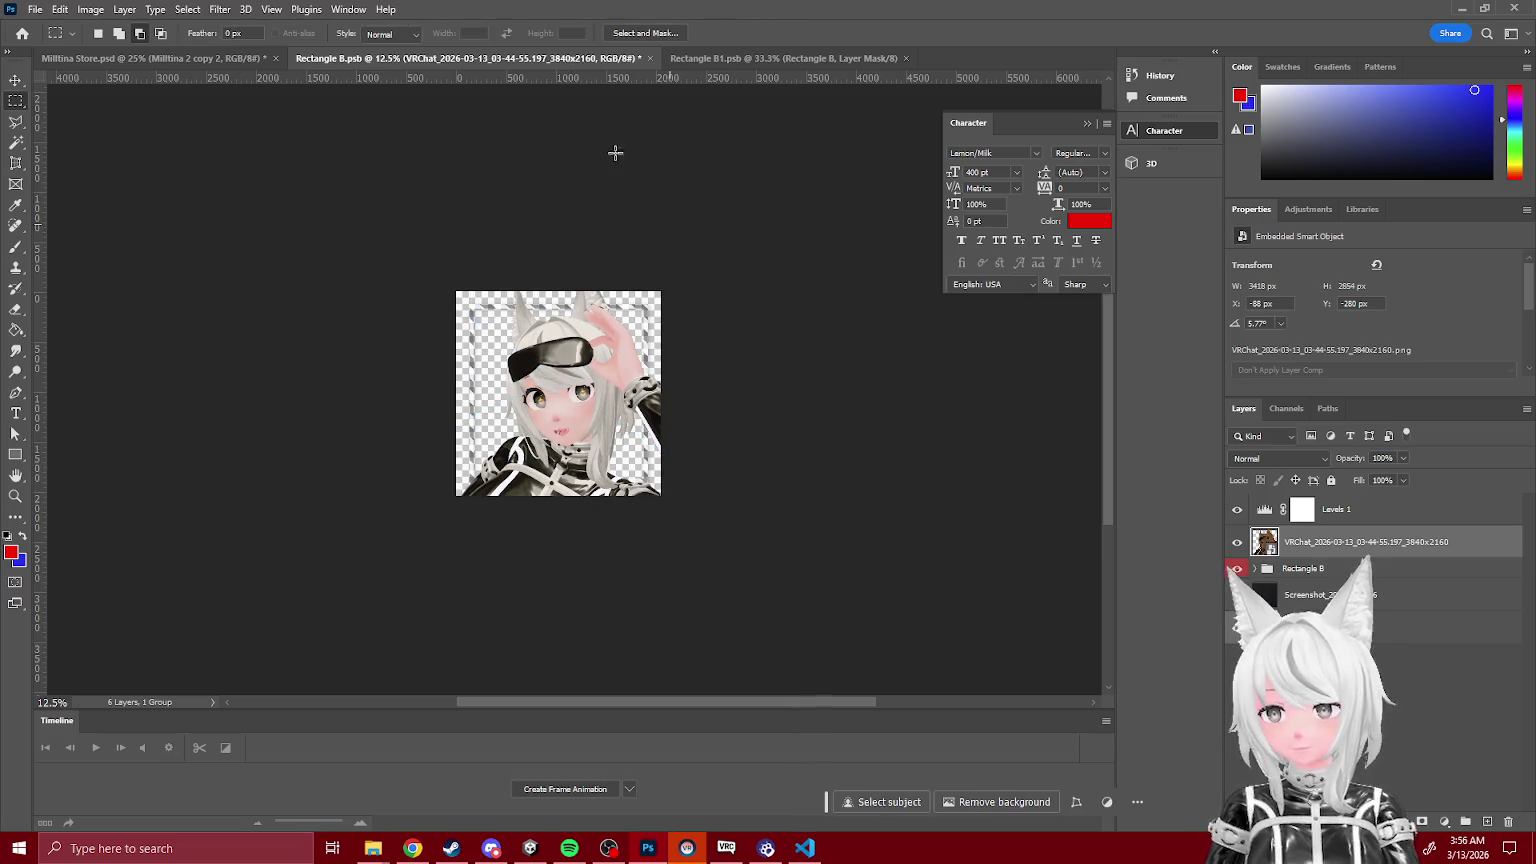
key("ctrl+s")
left_click(207, 58)
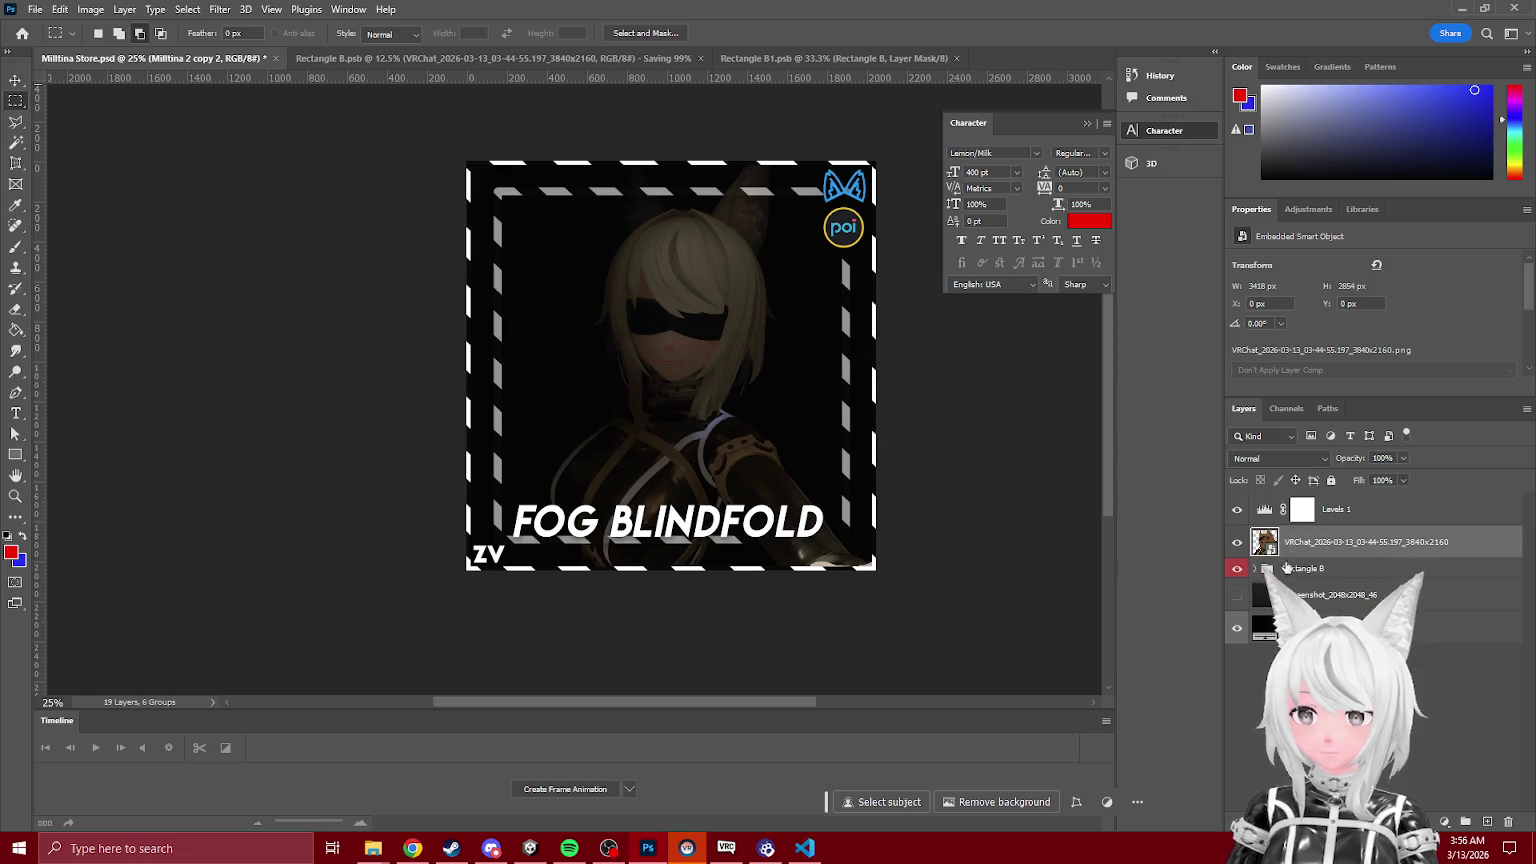
Step: Lower Levels 1 to 24% opacity in Rectangle B and save the smart object
scroll(1375, 650, "down", 1)
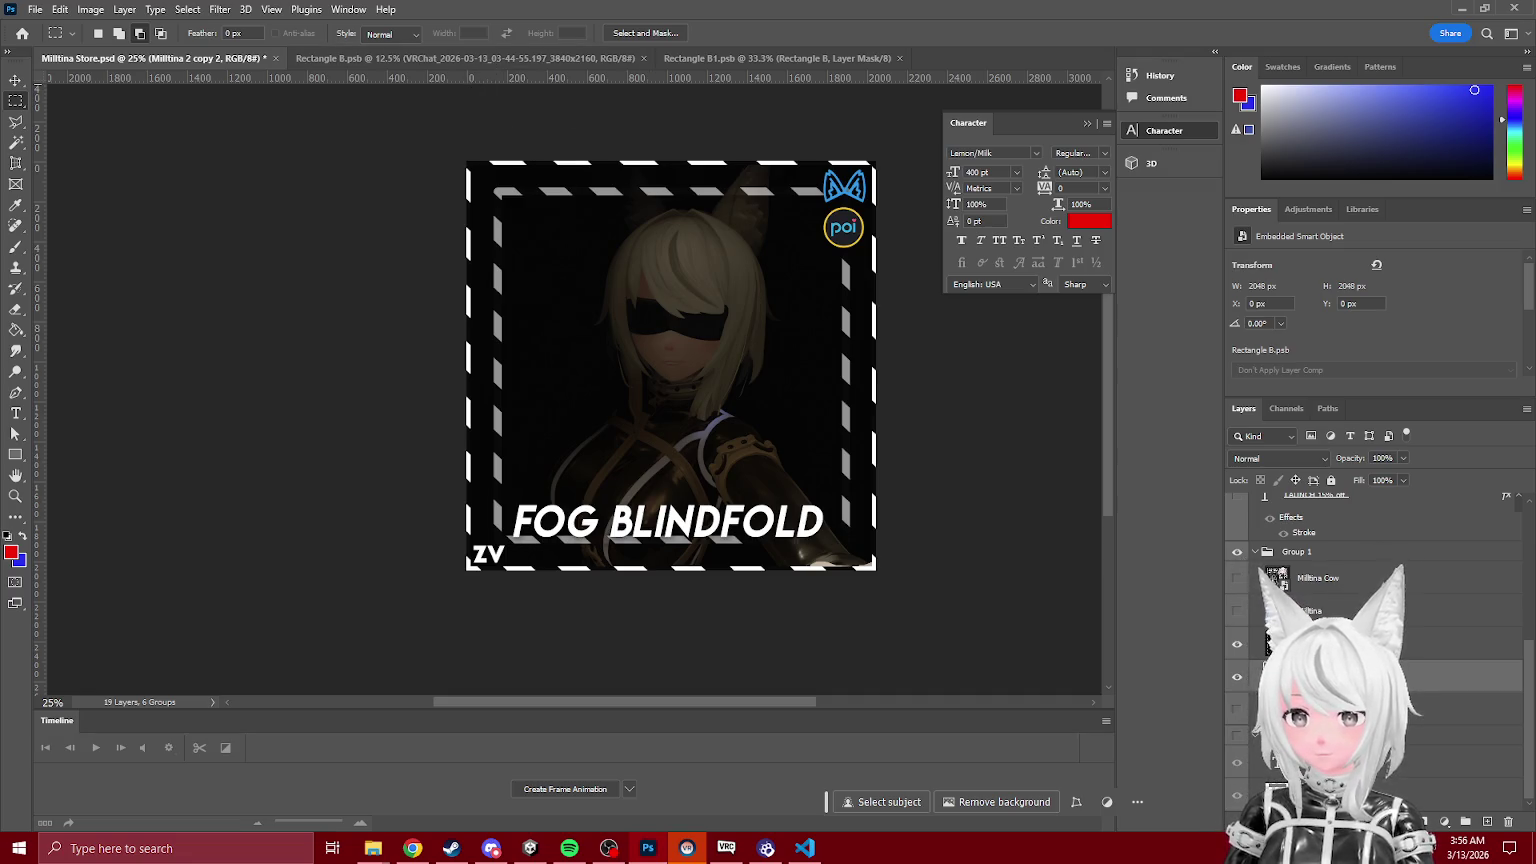
left_click(436, 56)
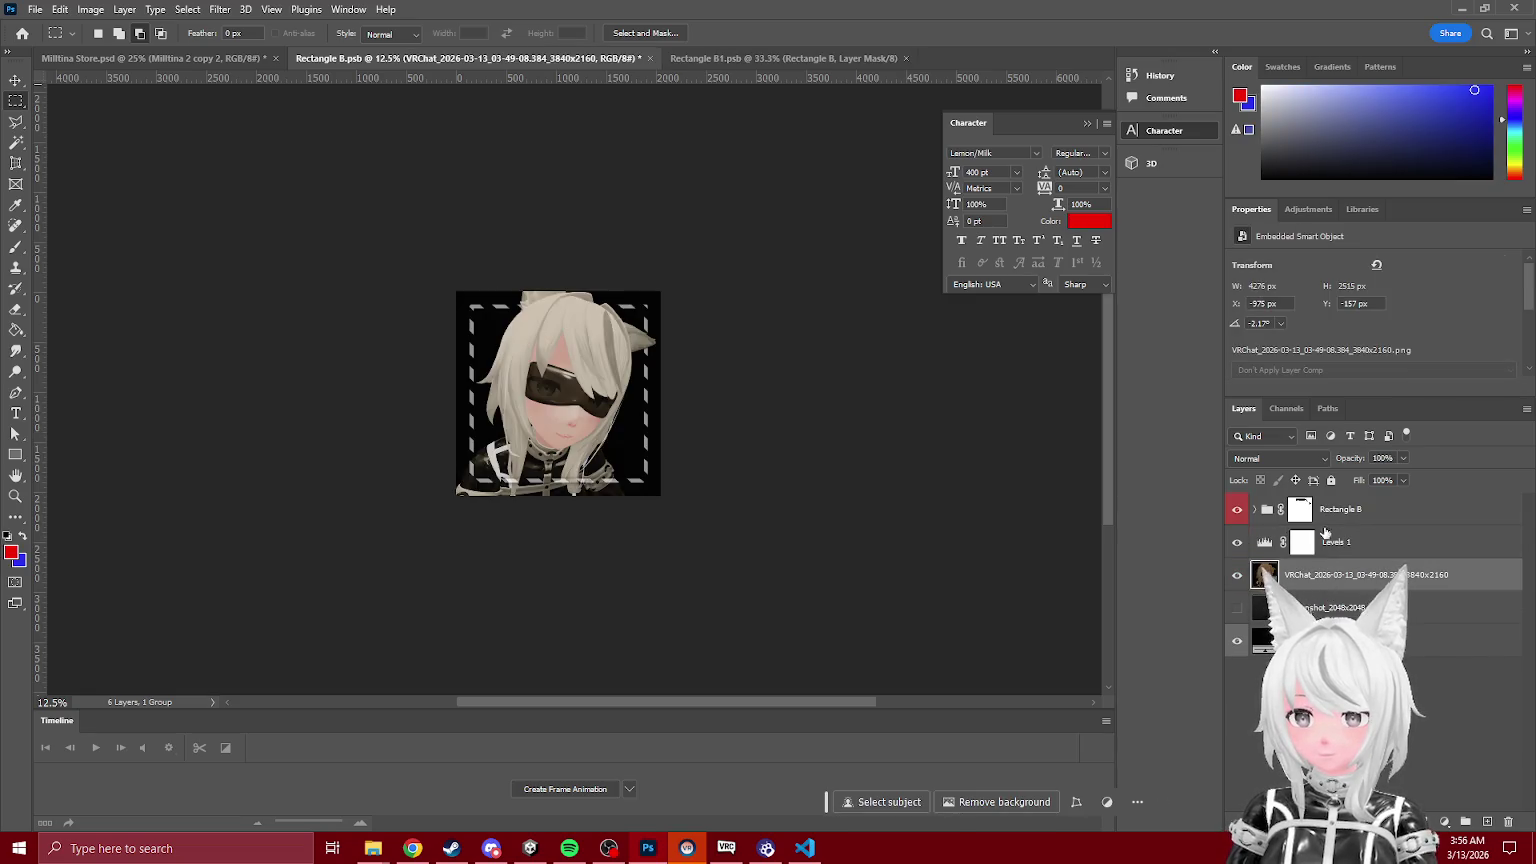
left_click(1347, 542)
left_click(1405, 461)
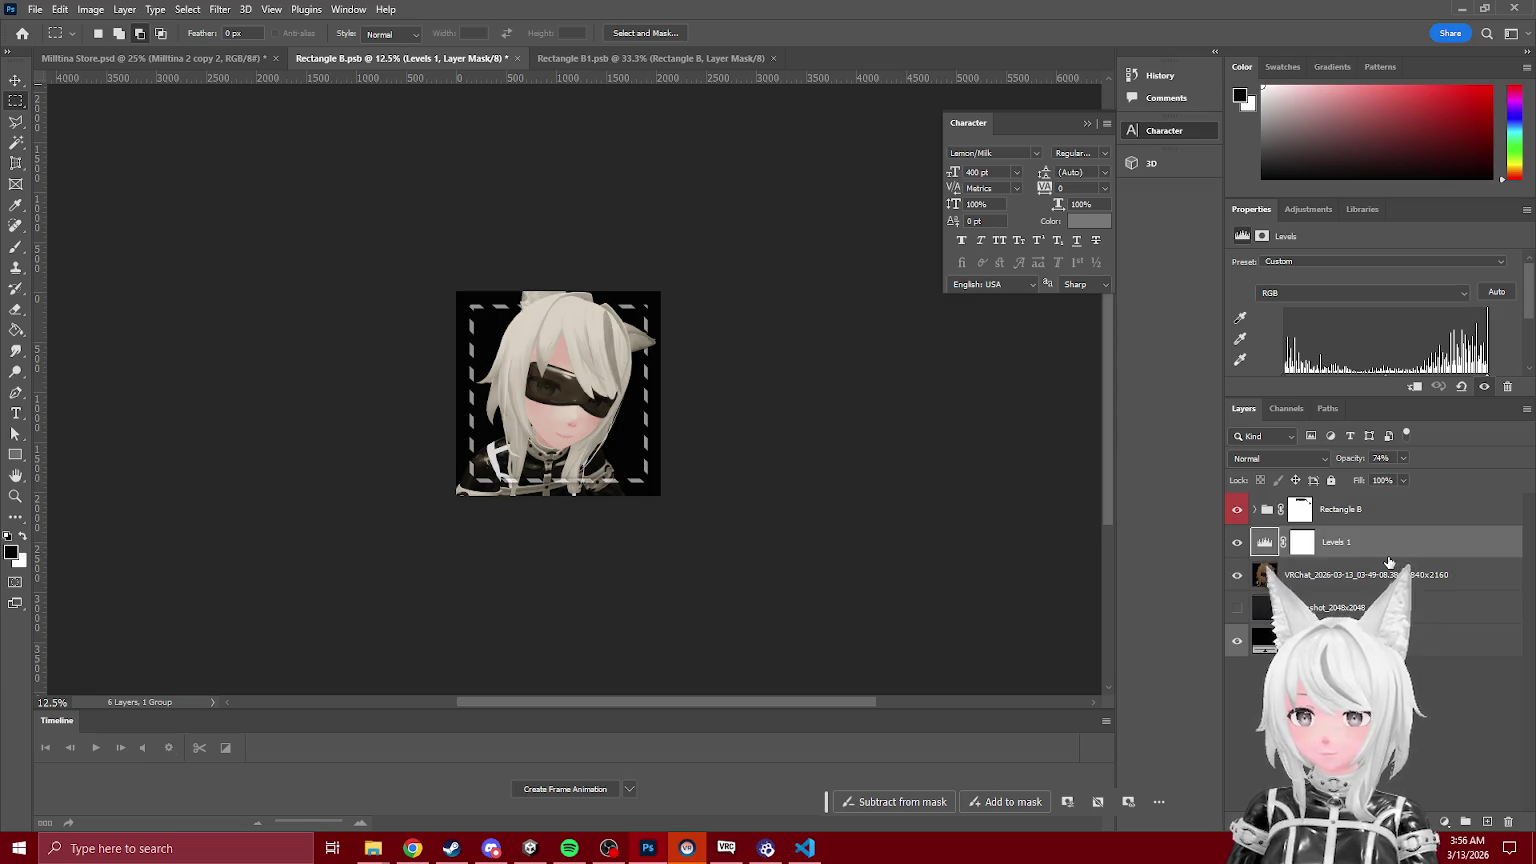
key("ctrl+s")
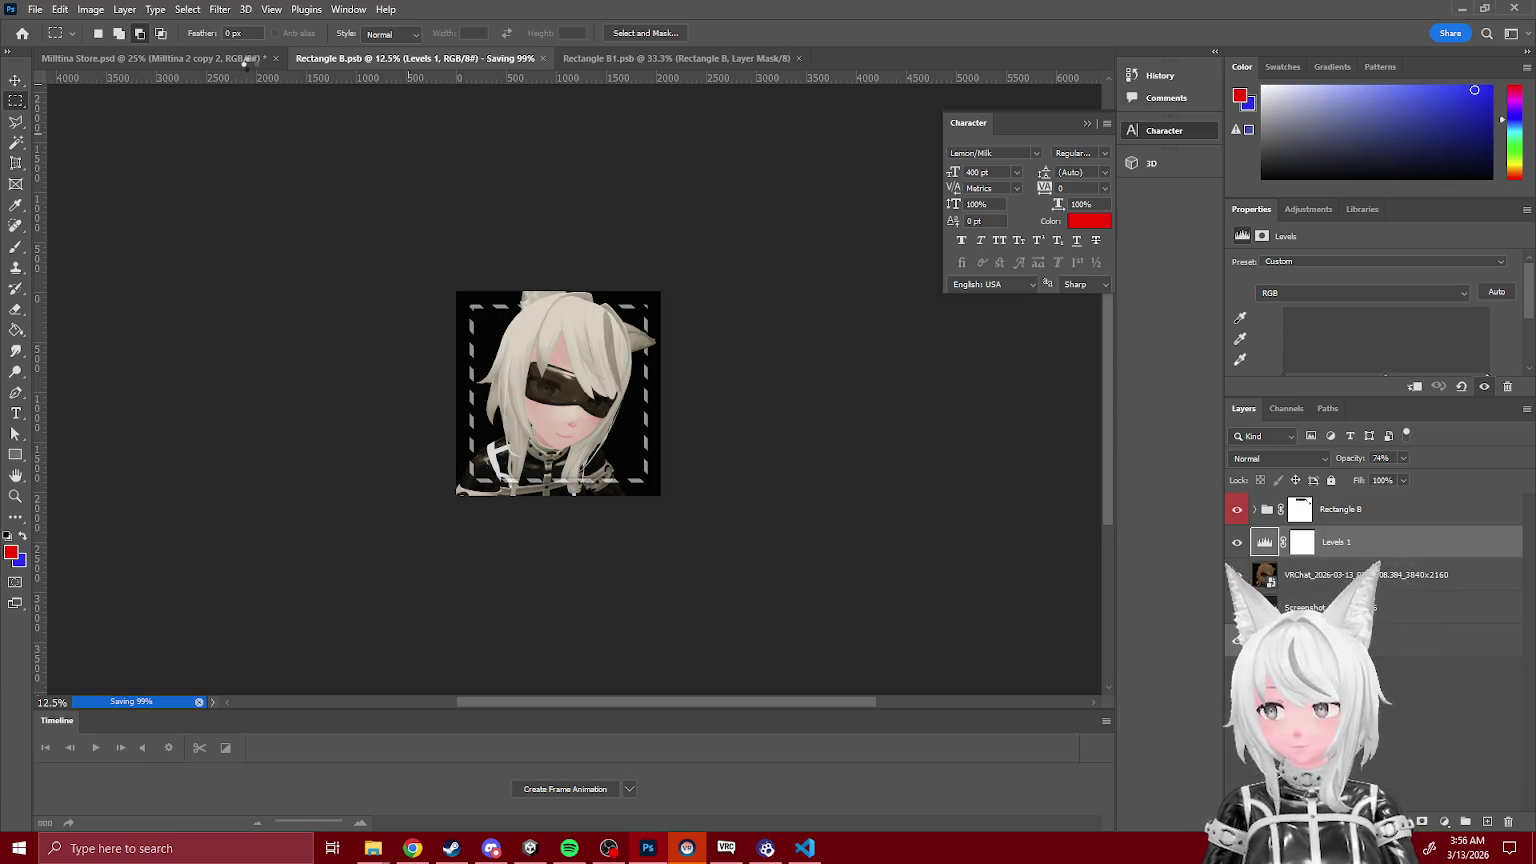
left_click(252, 60)
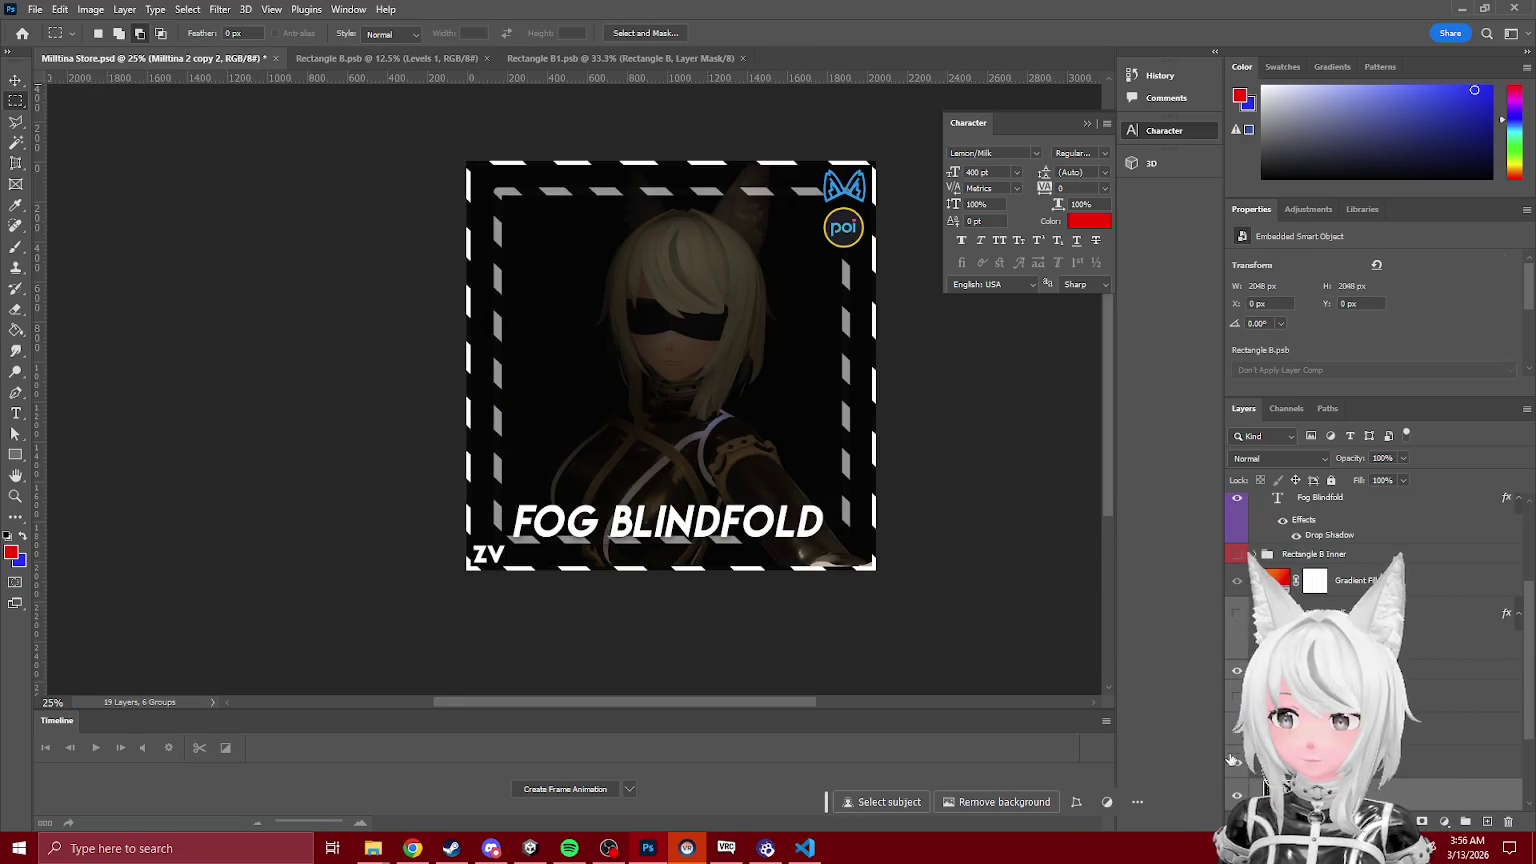
Step: Make Milltina 2 an independent smart object using New Smart Object via Copy
right_click(1320, 554)
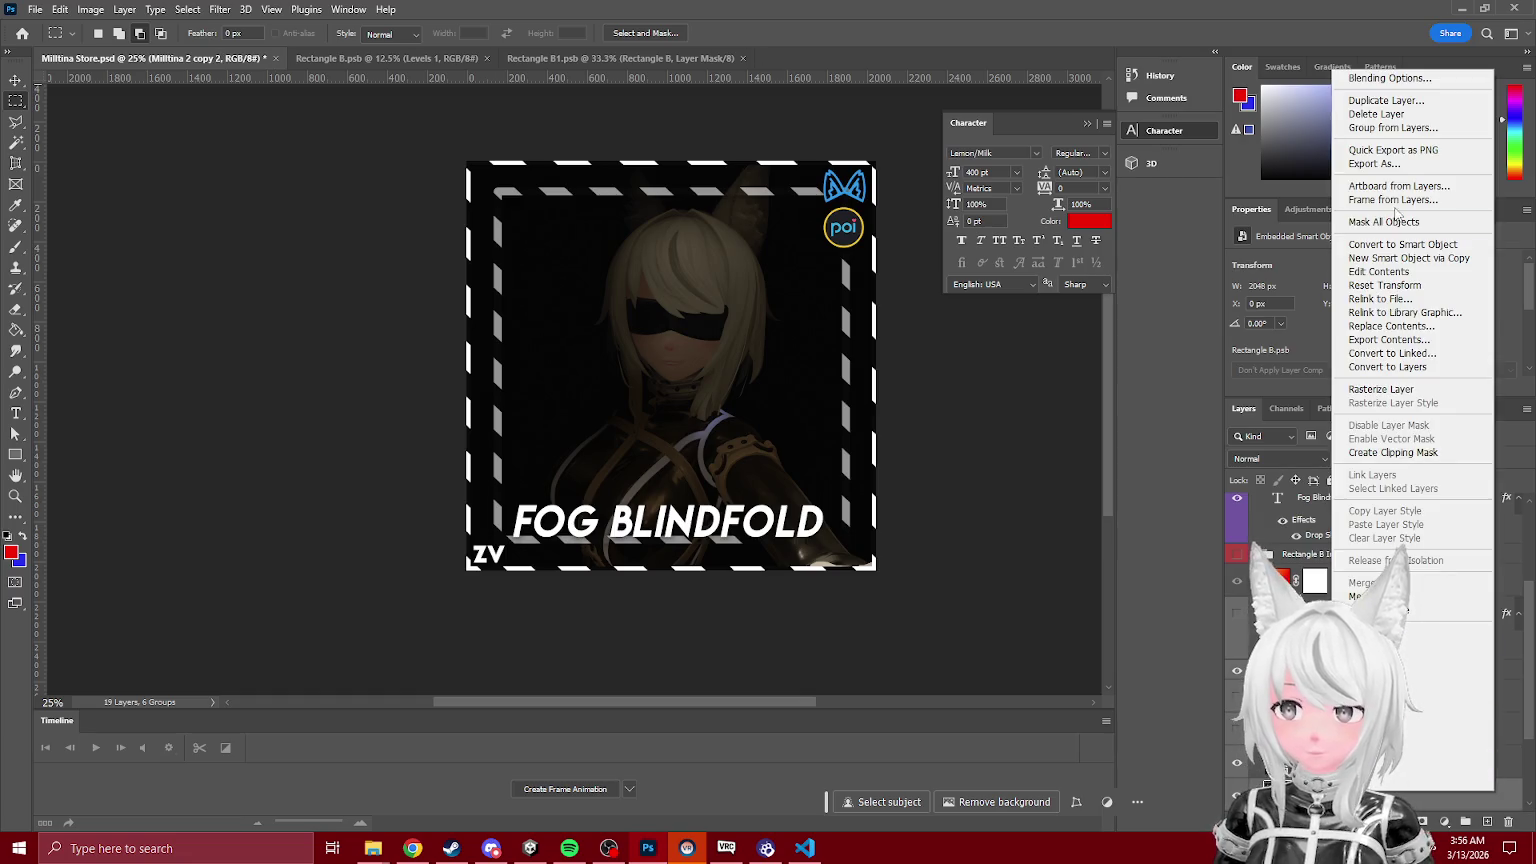
left_click(1414, 261)
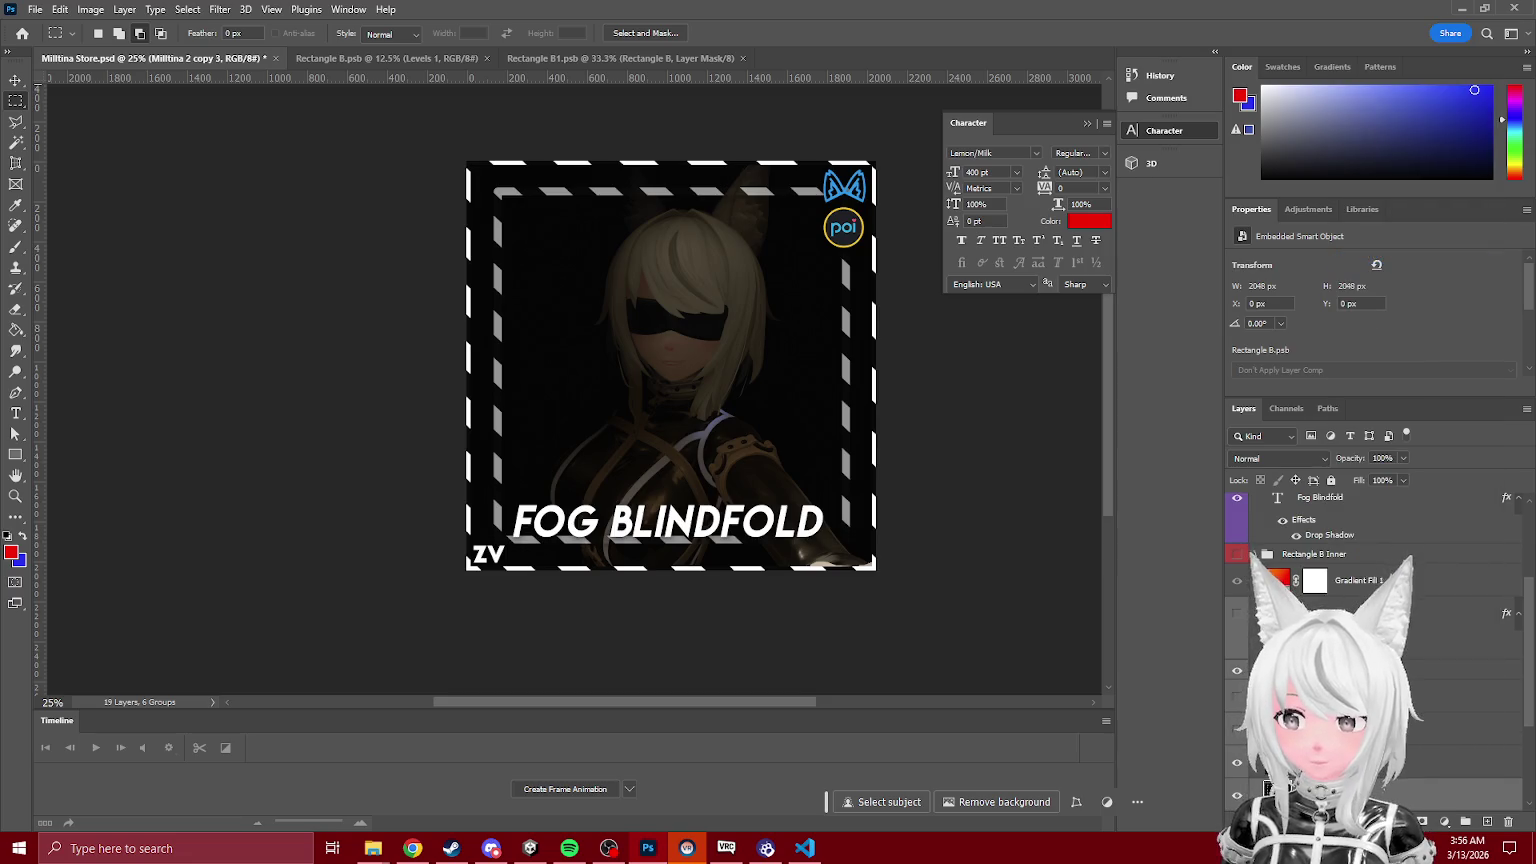
scroll(1403, 800, "down", 3)
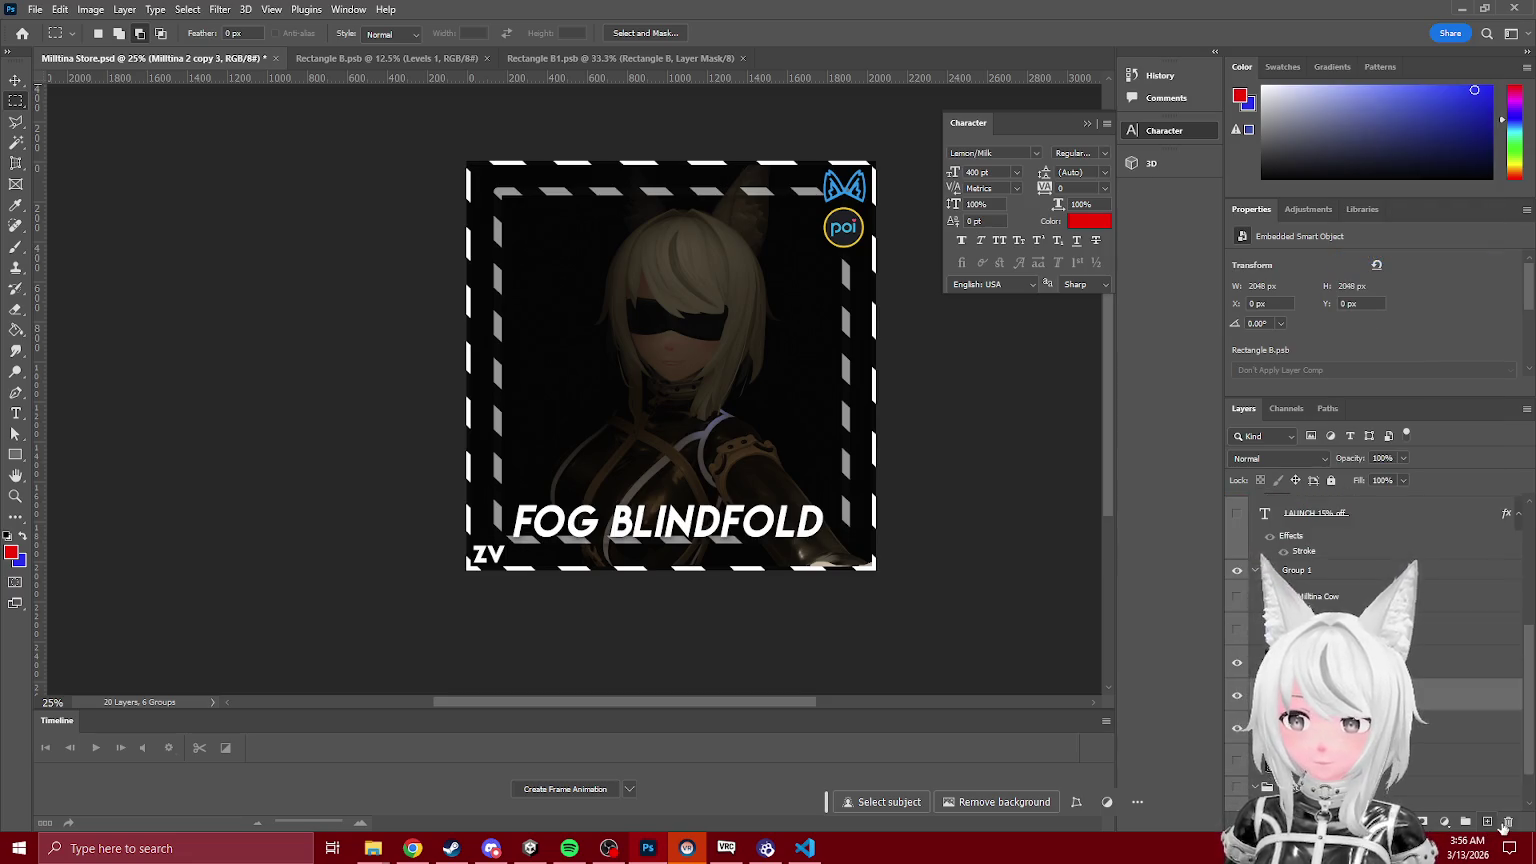
key("ctrl+z")
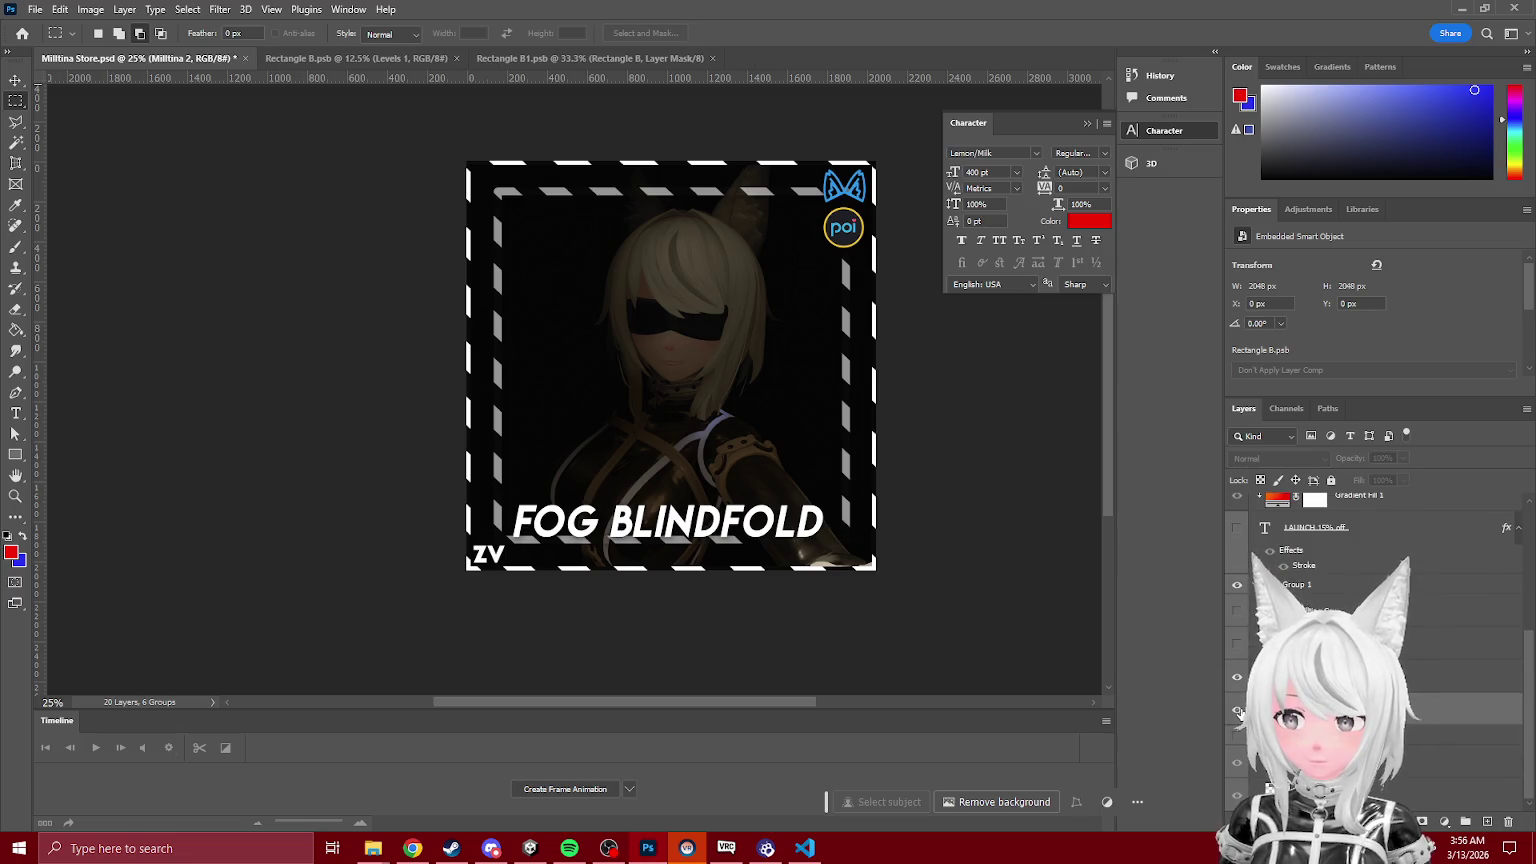
right_click(1316, 709)
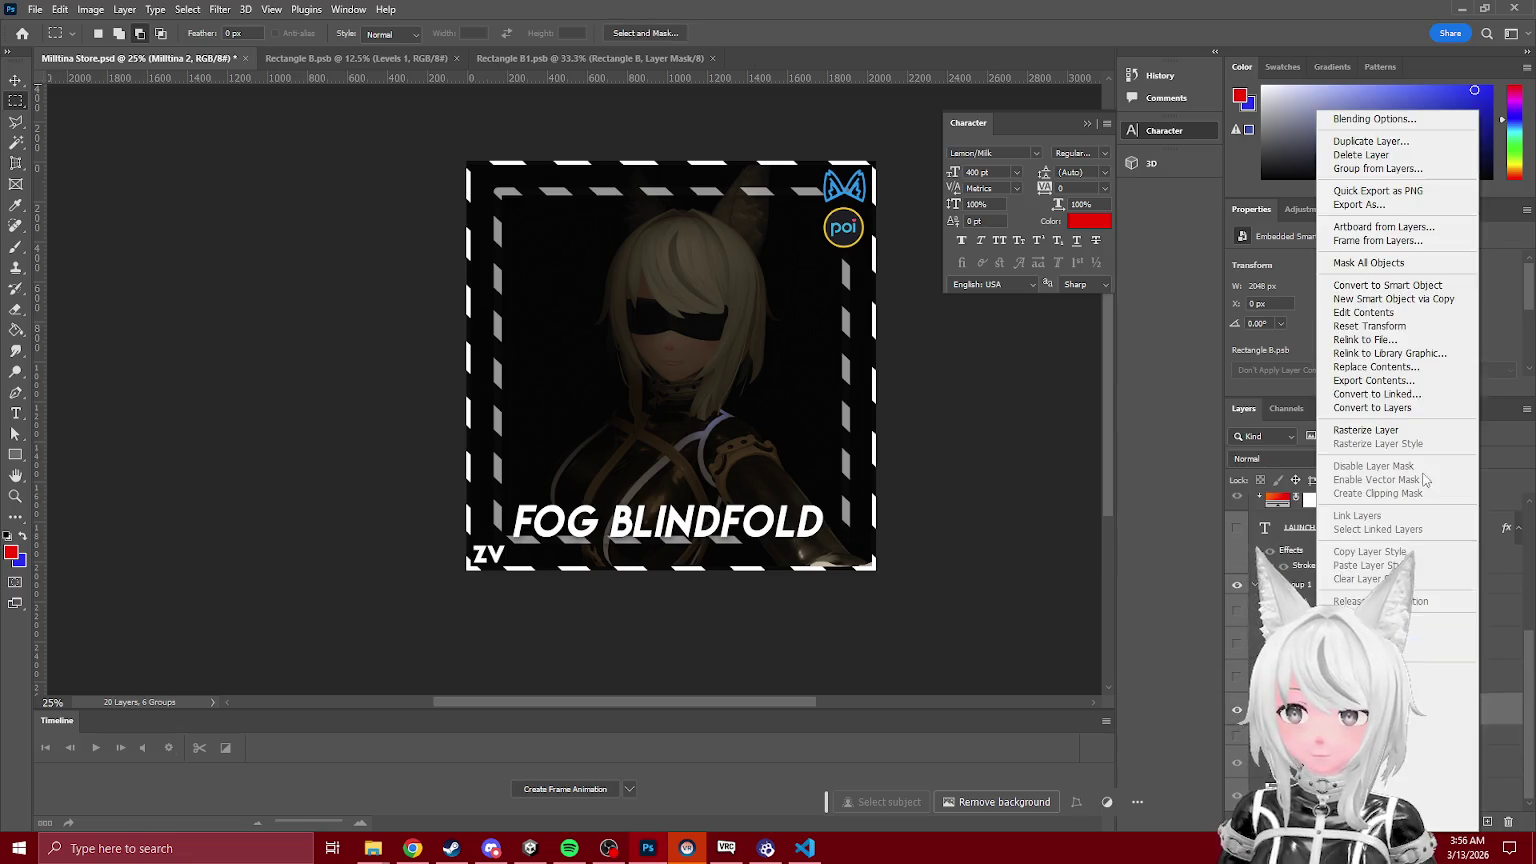
left_click(1413, 300)
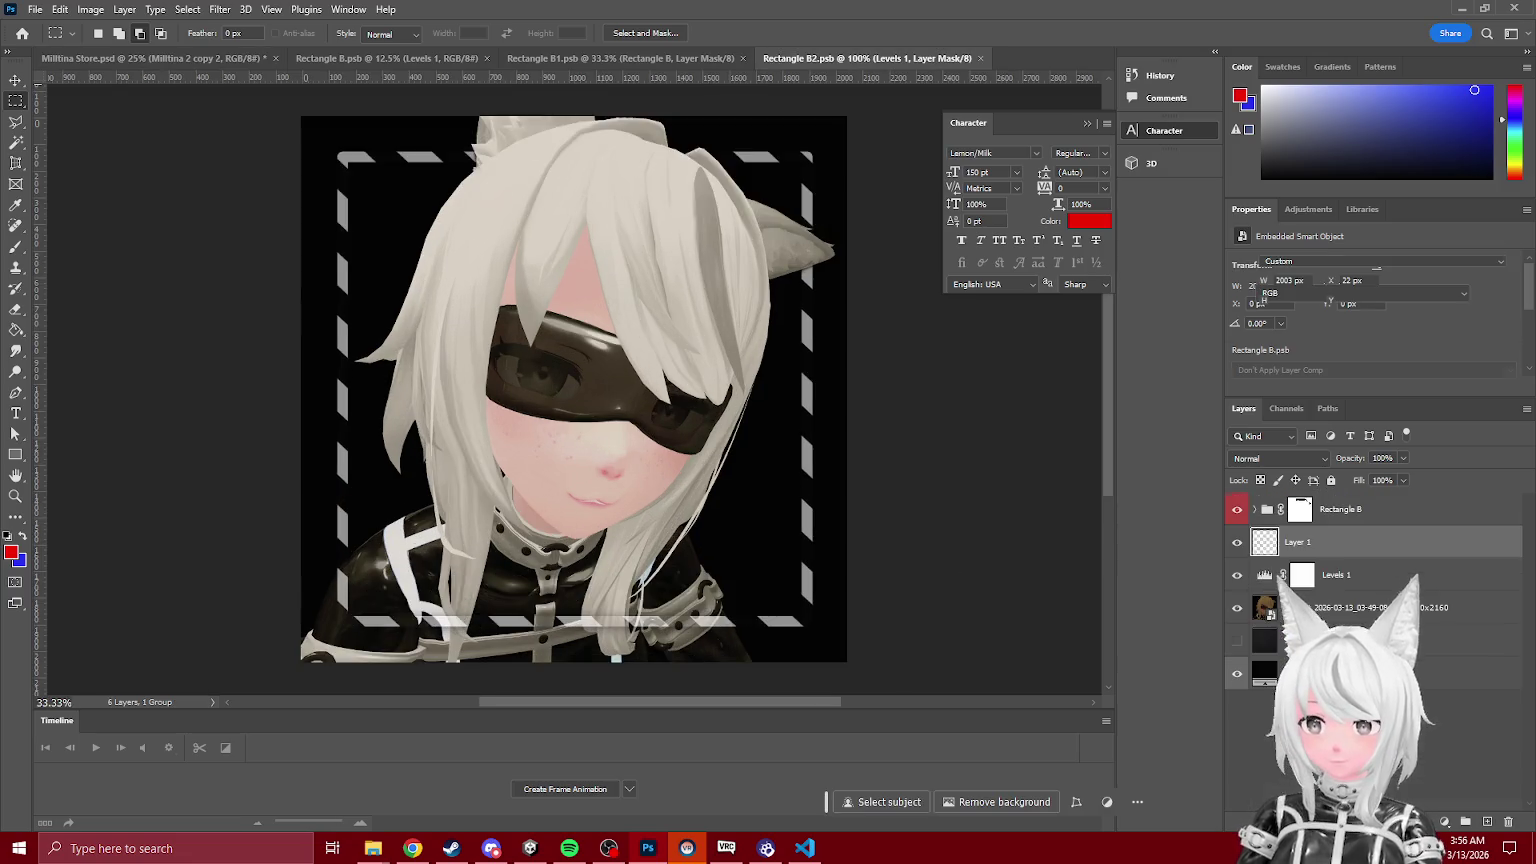
Step: Move Levels 1 above Layer 1, delete the old VRChat layer, and show the screenshot background
left_click_drag(1345, 573, 1340, 535)
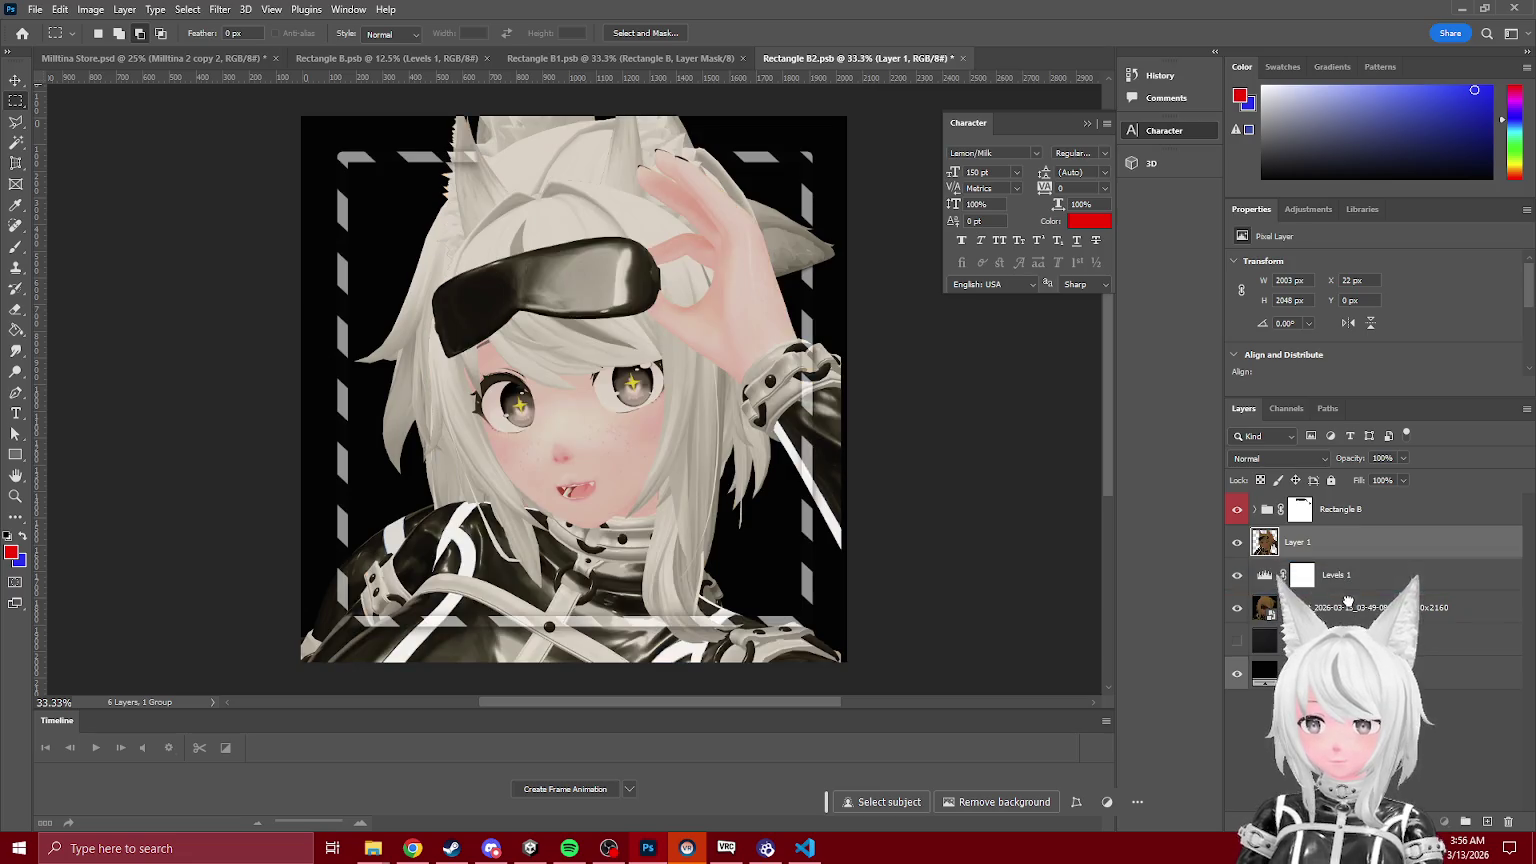
left_click(1509, 822)
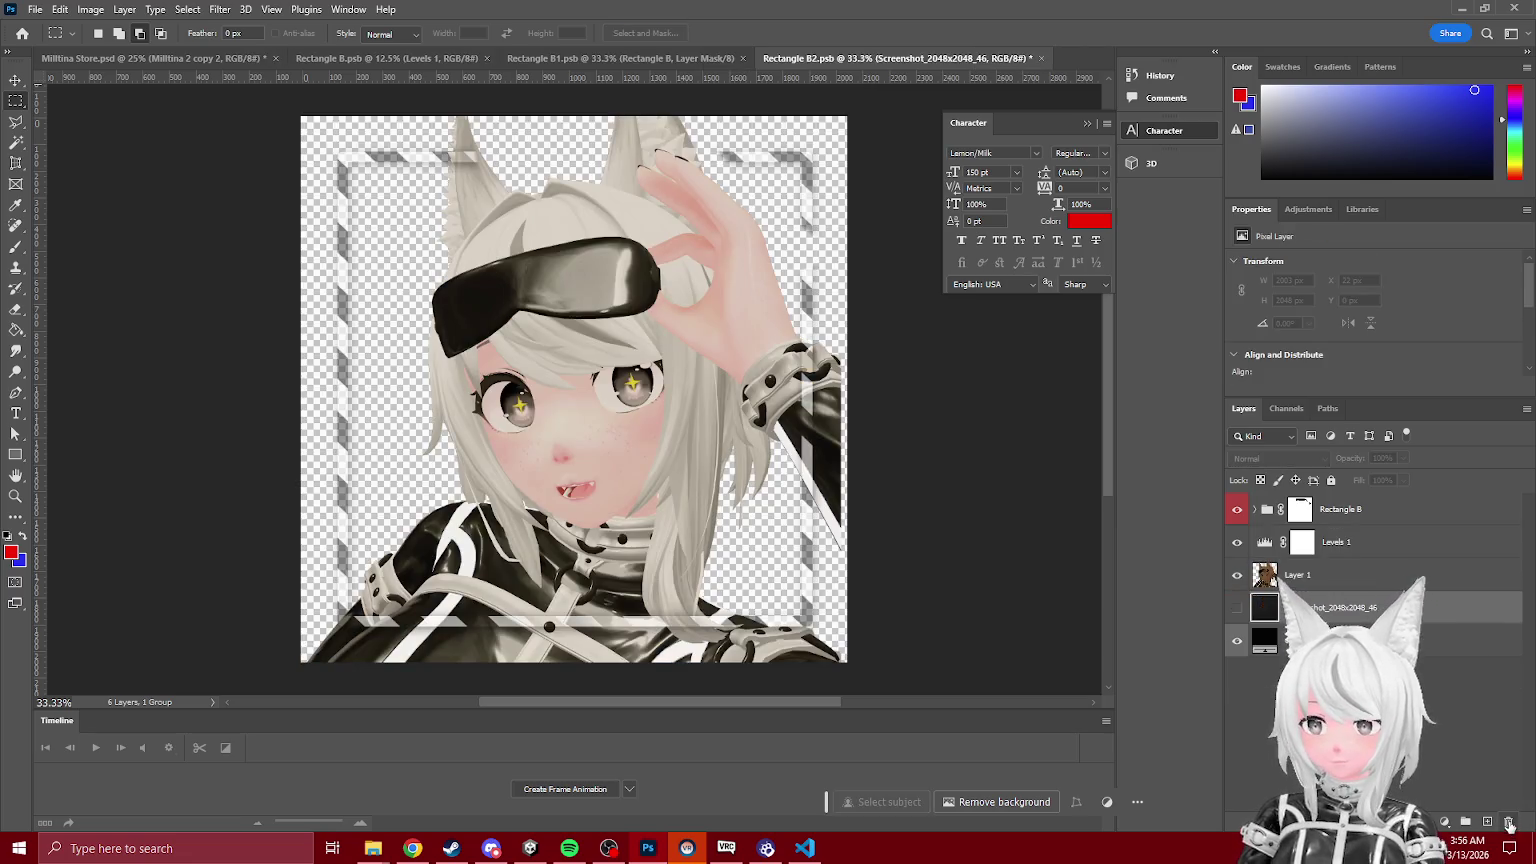
left_click(1350, 544)
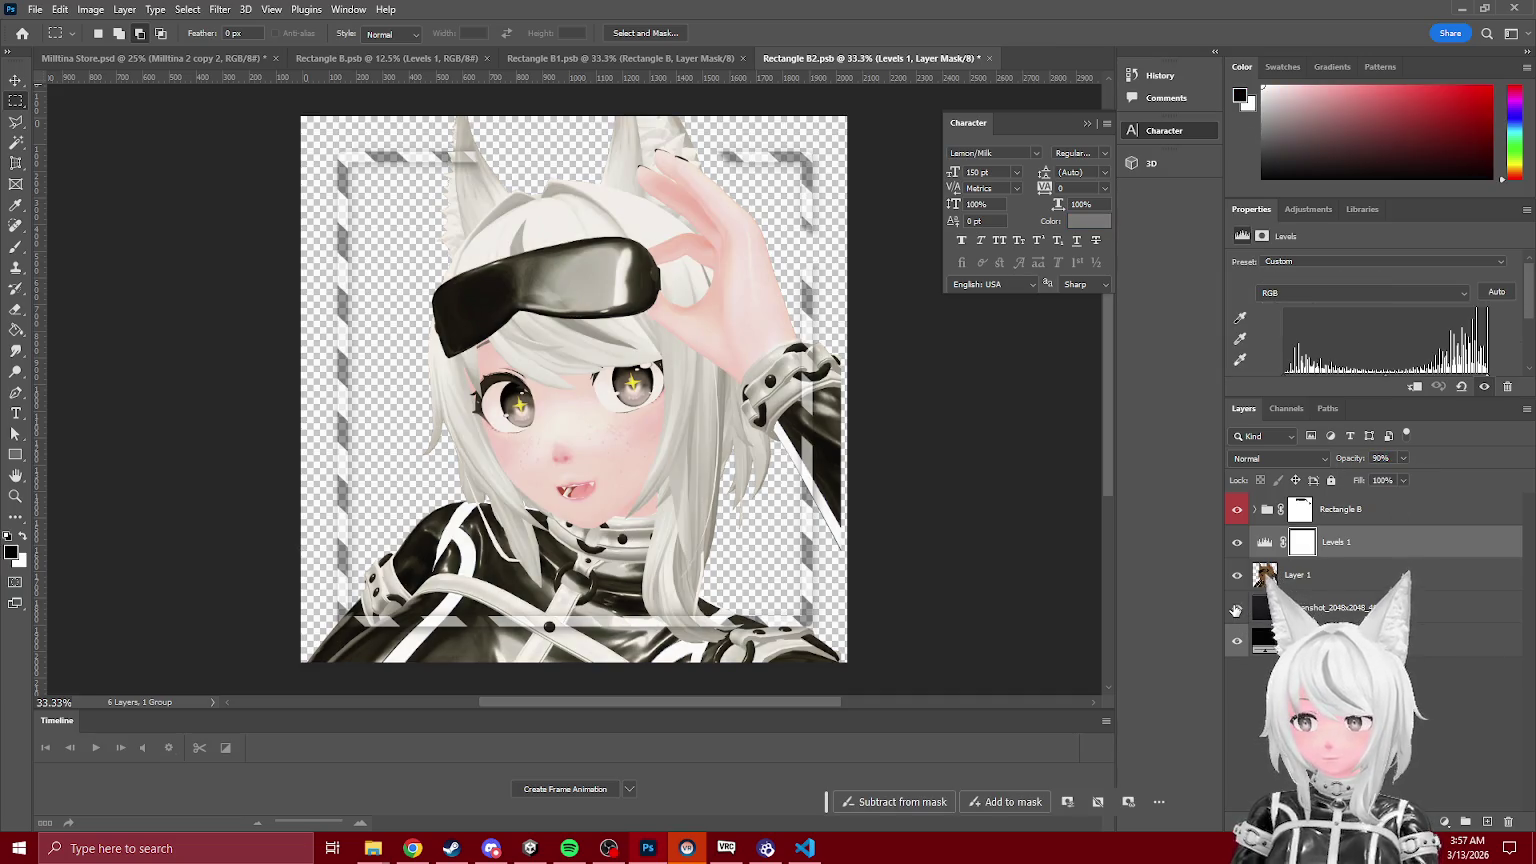
left_click(1237, 607)
left_click(1330, 607)
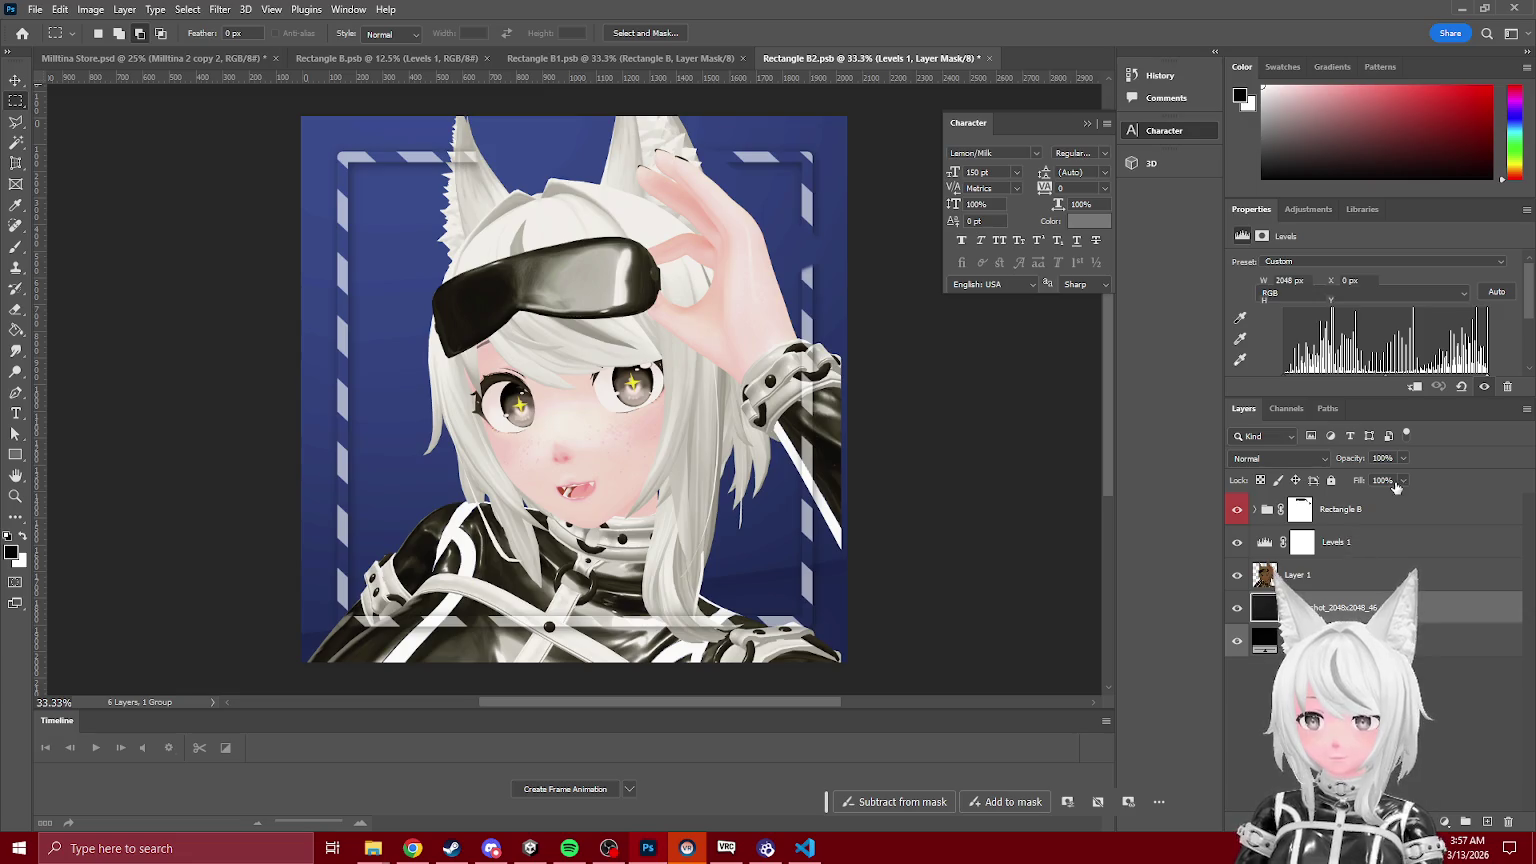
left_click(1338, 548)
Step: Clip Levels 1 to the layer below at 86% opacity
right_click(1357, 533)
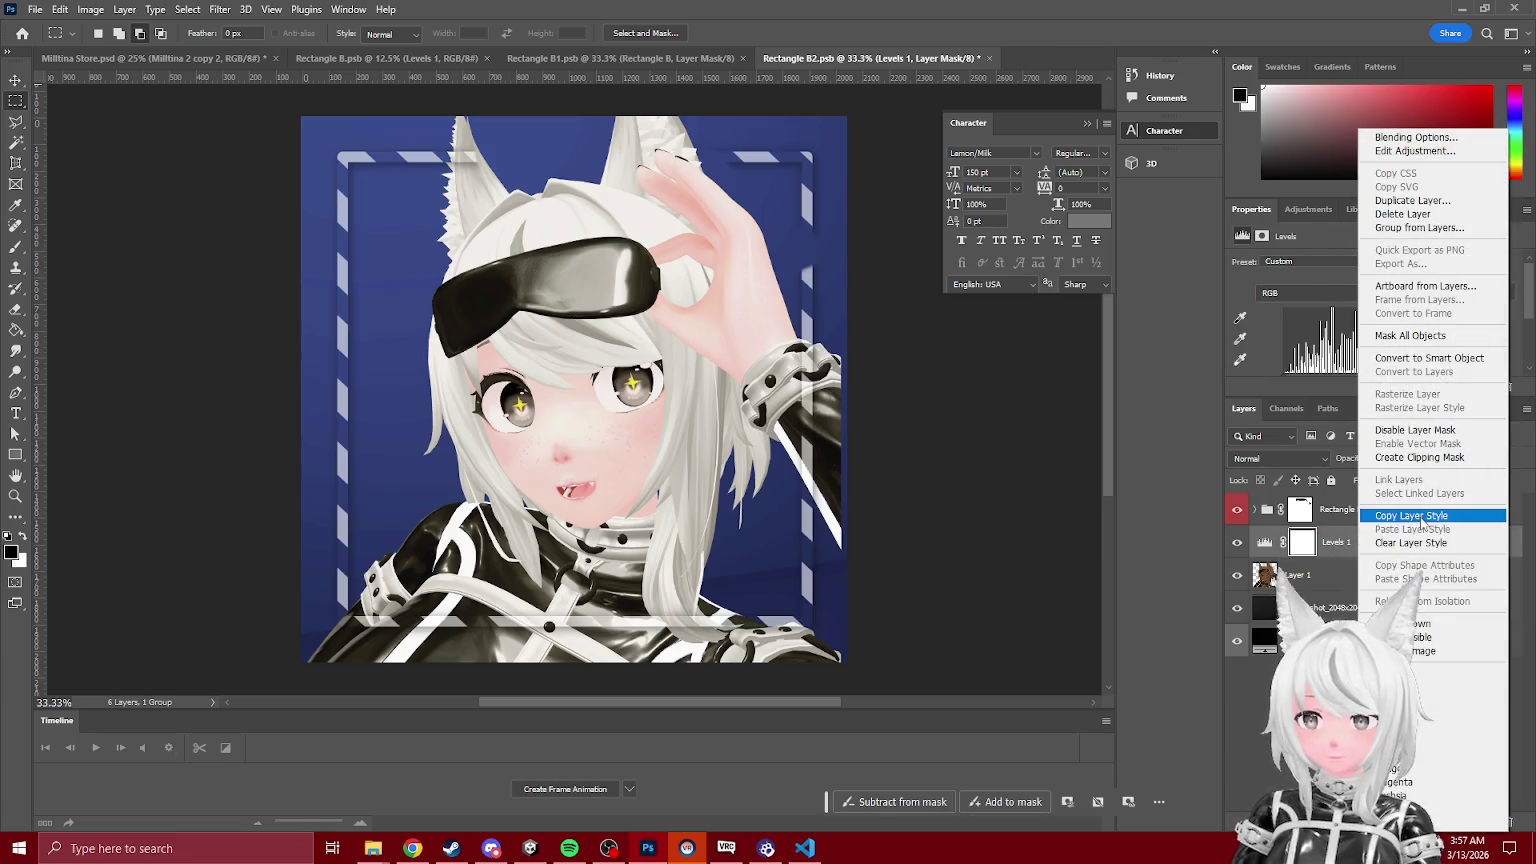
left_click(1422, 457)
left_click(1403, 457)
left_click_drag(1405, 482, 1402, 485)
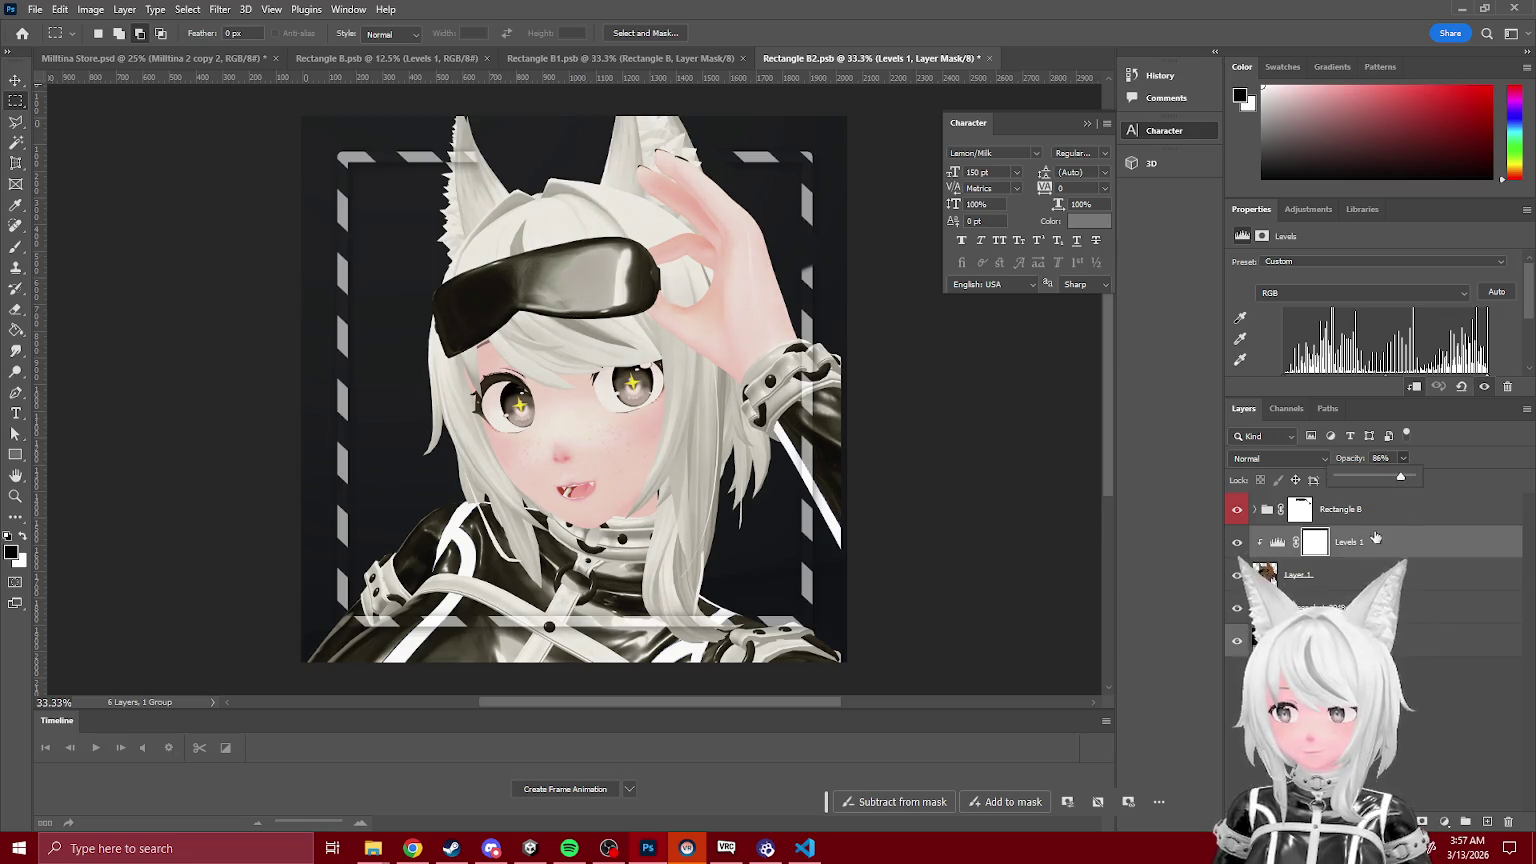
Step: Delete the Rectangle B mask, move the group below Layer 1, and save Rectangle B2
left_click(1300, 510)
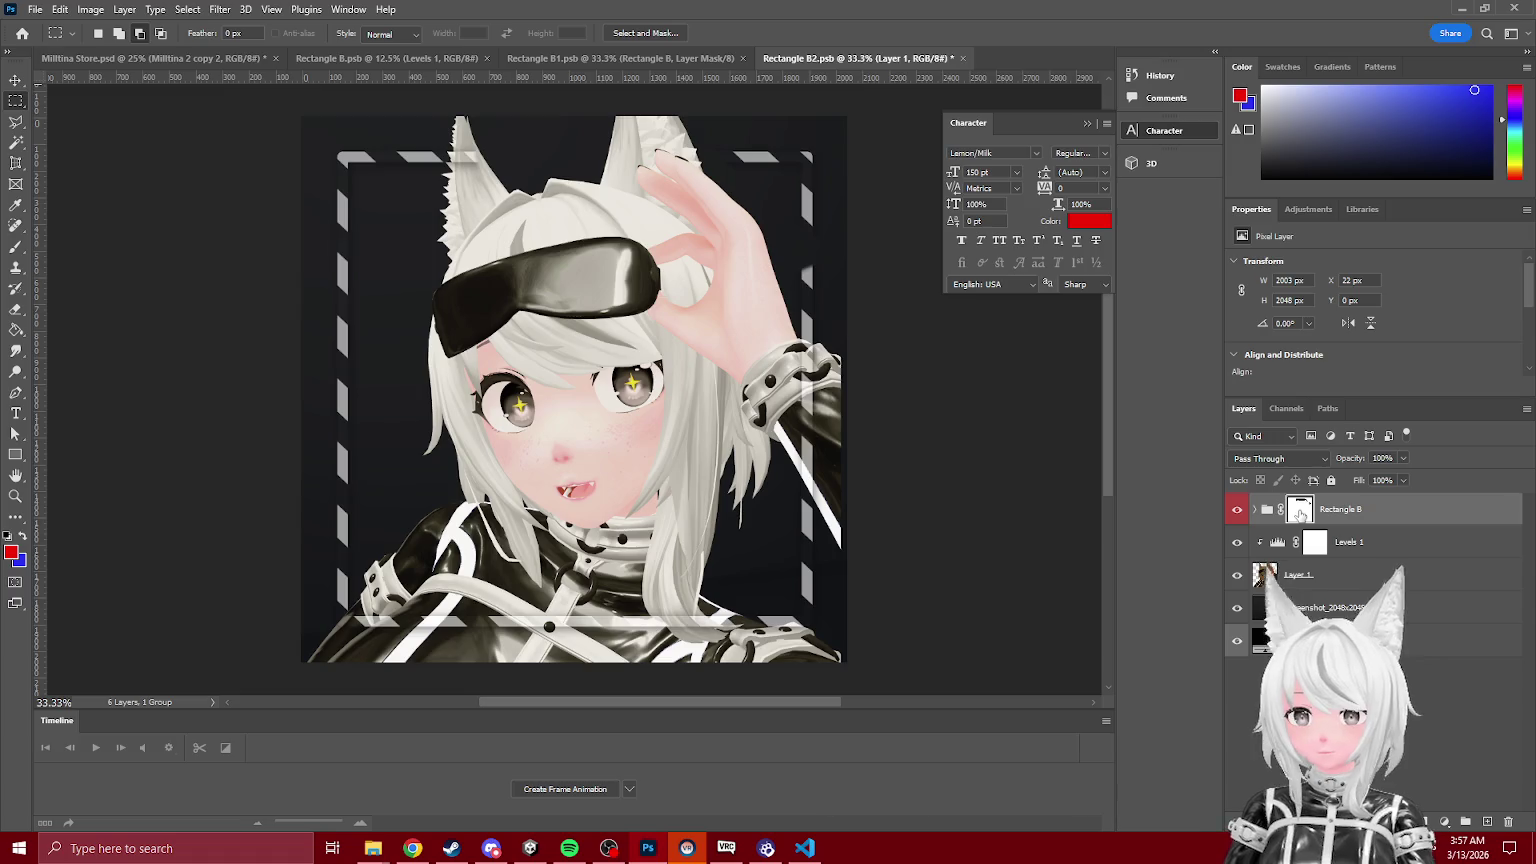
right_click(1301, 514)
left_click(1356, 548)
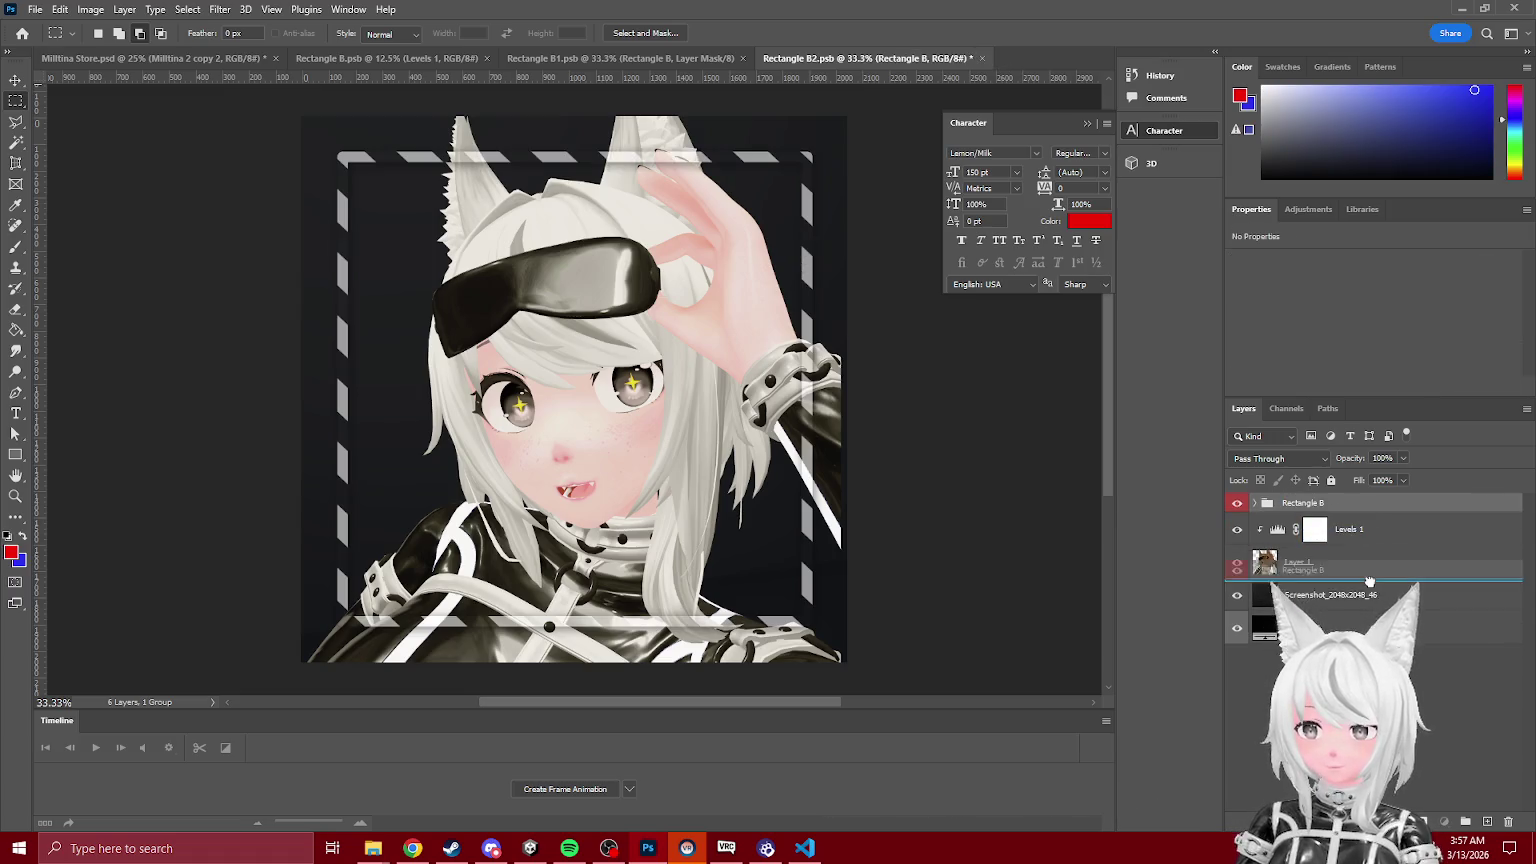
key("ctrl+bracketleft")
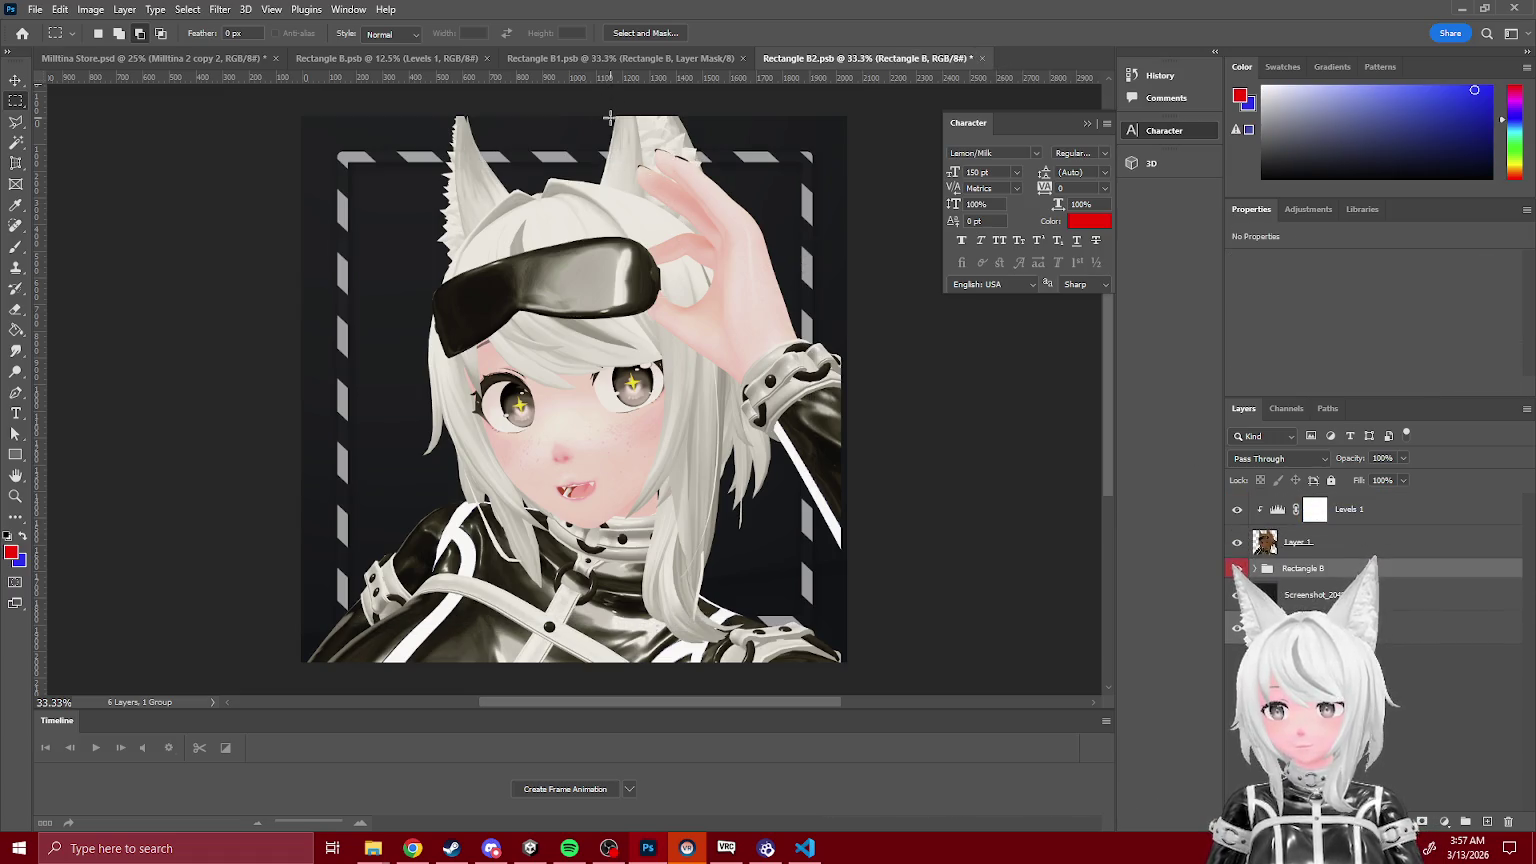
key("ctrl+s")
left_click(185, 58)
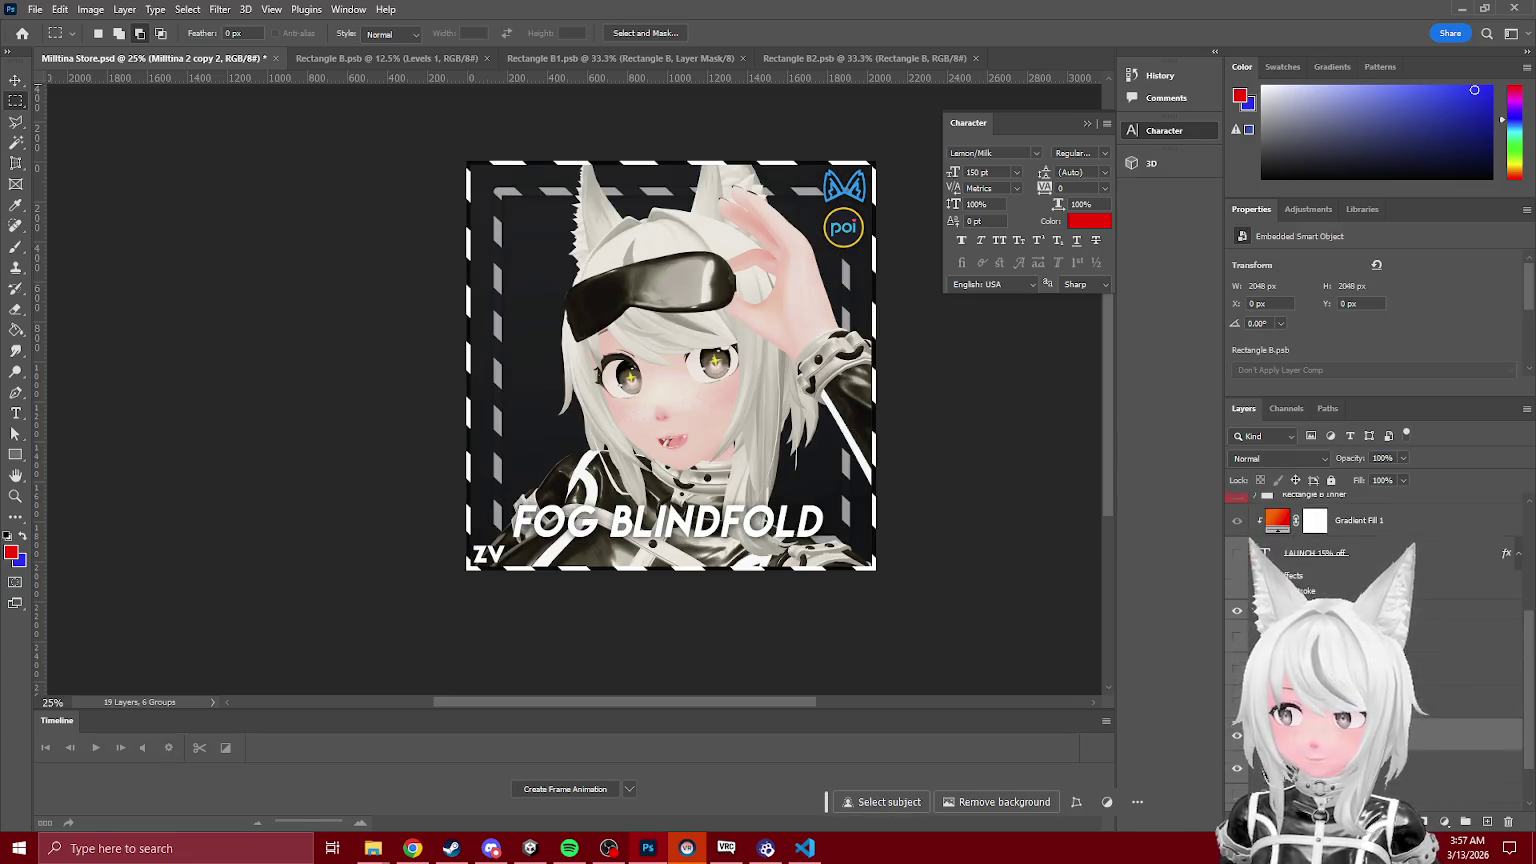
Step: Hide the white-haired render so the dark blindfold render shows behind the title
left_click_drag(702, 707, 737, 707)
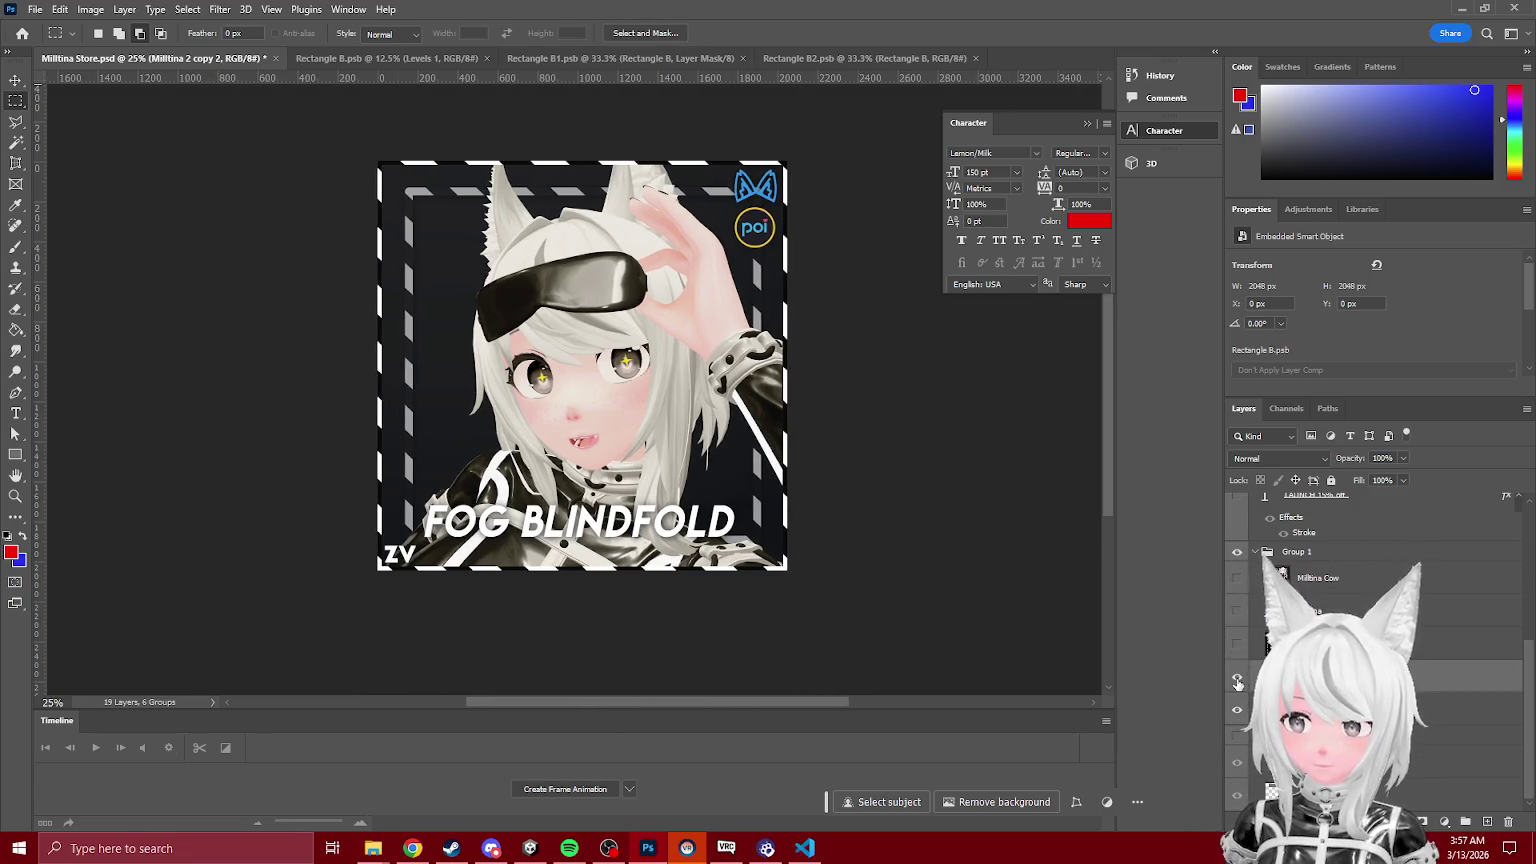
left_click(1238, 713)
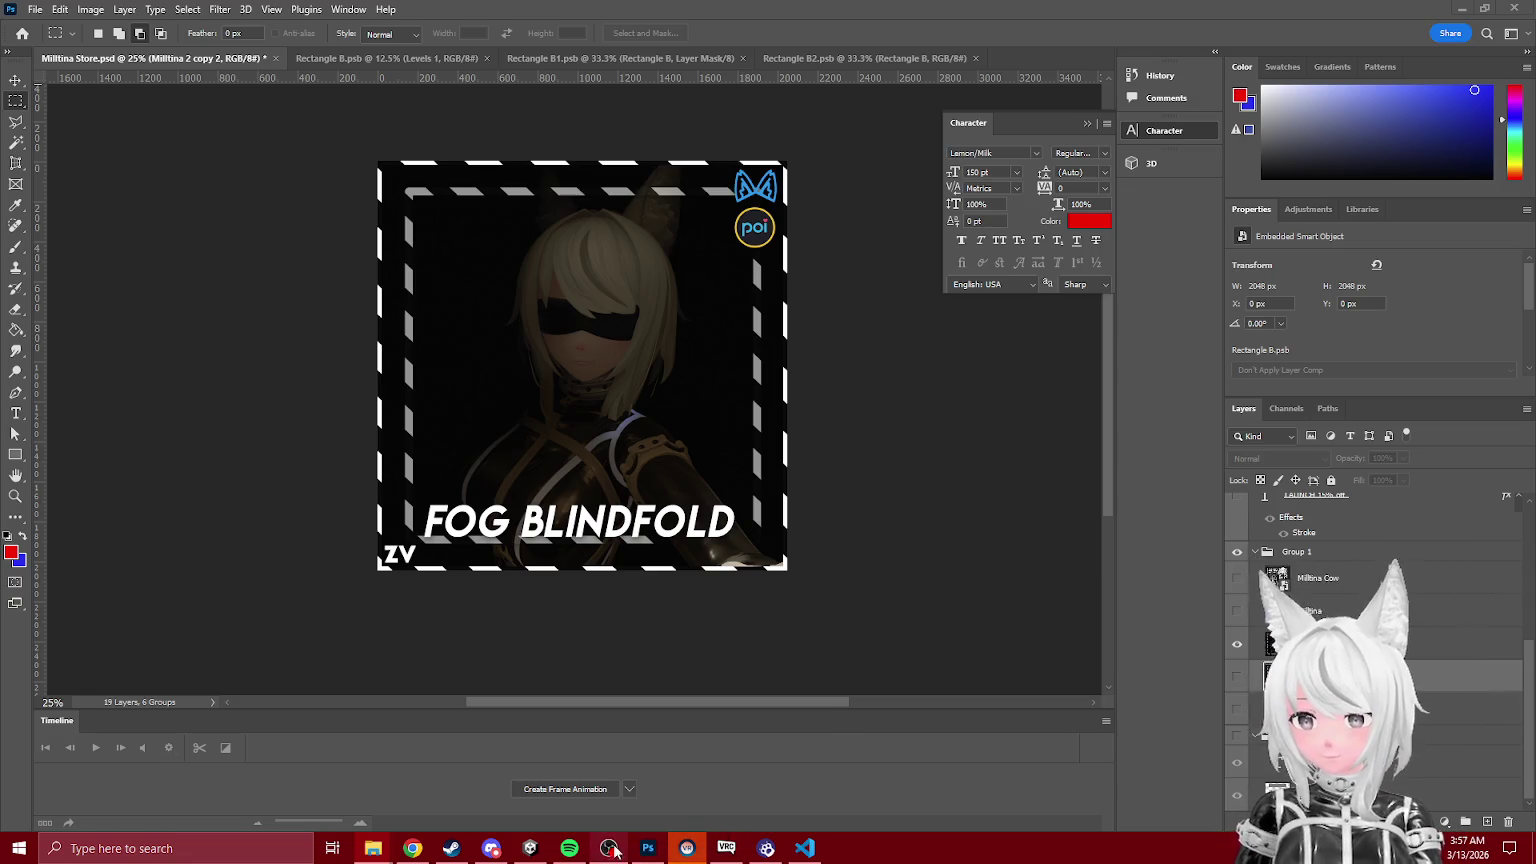
left_click(686, 846)
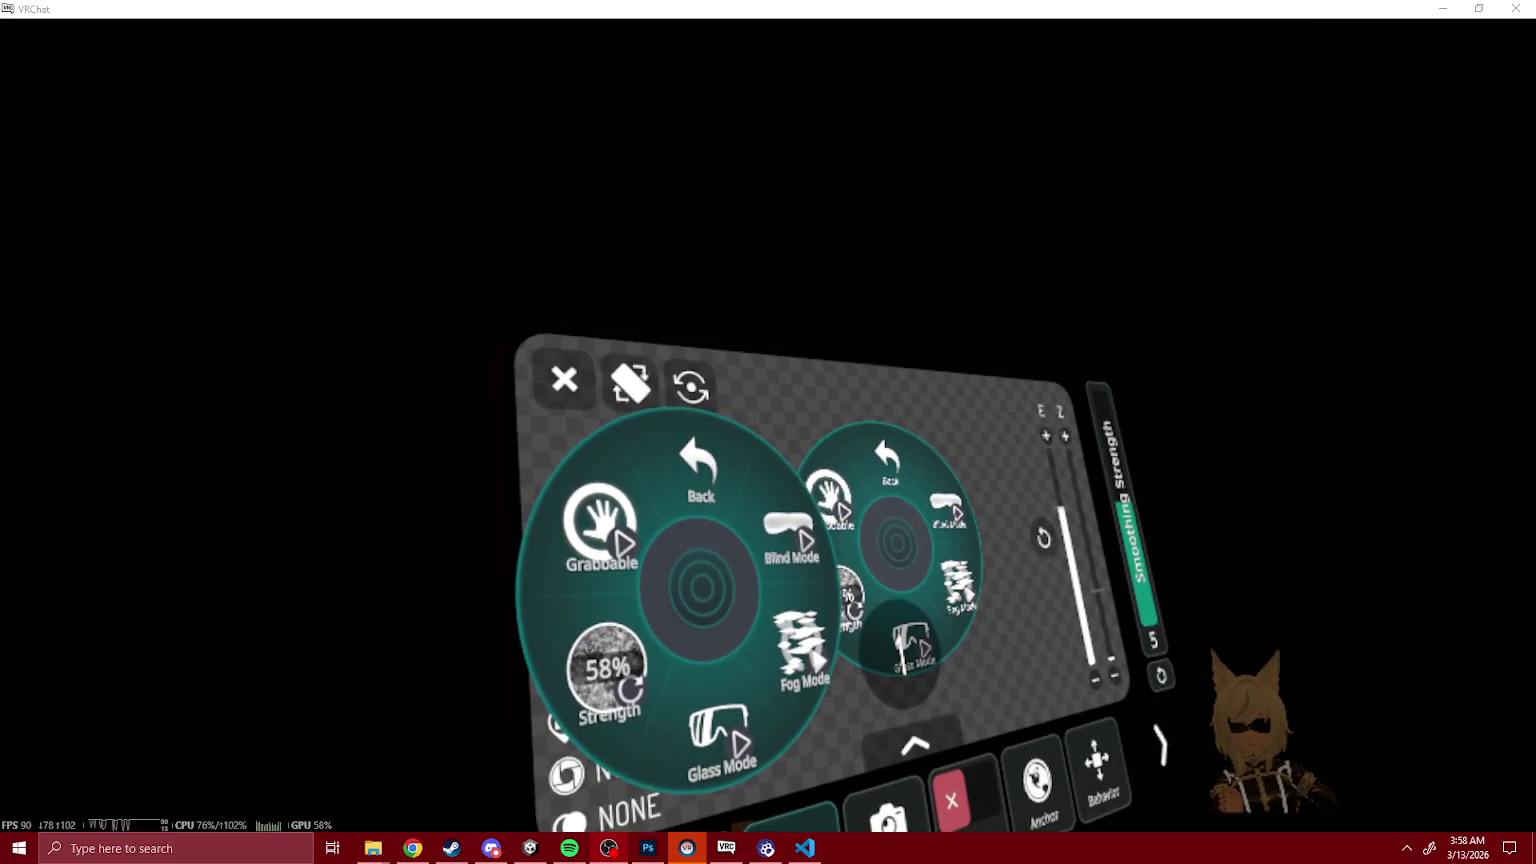
Step: Enable Remote User, World and Local User in the camera's mask settings
key("r")
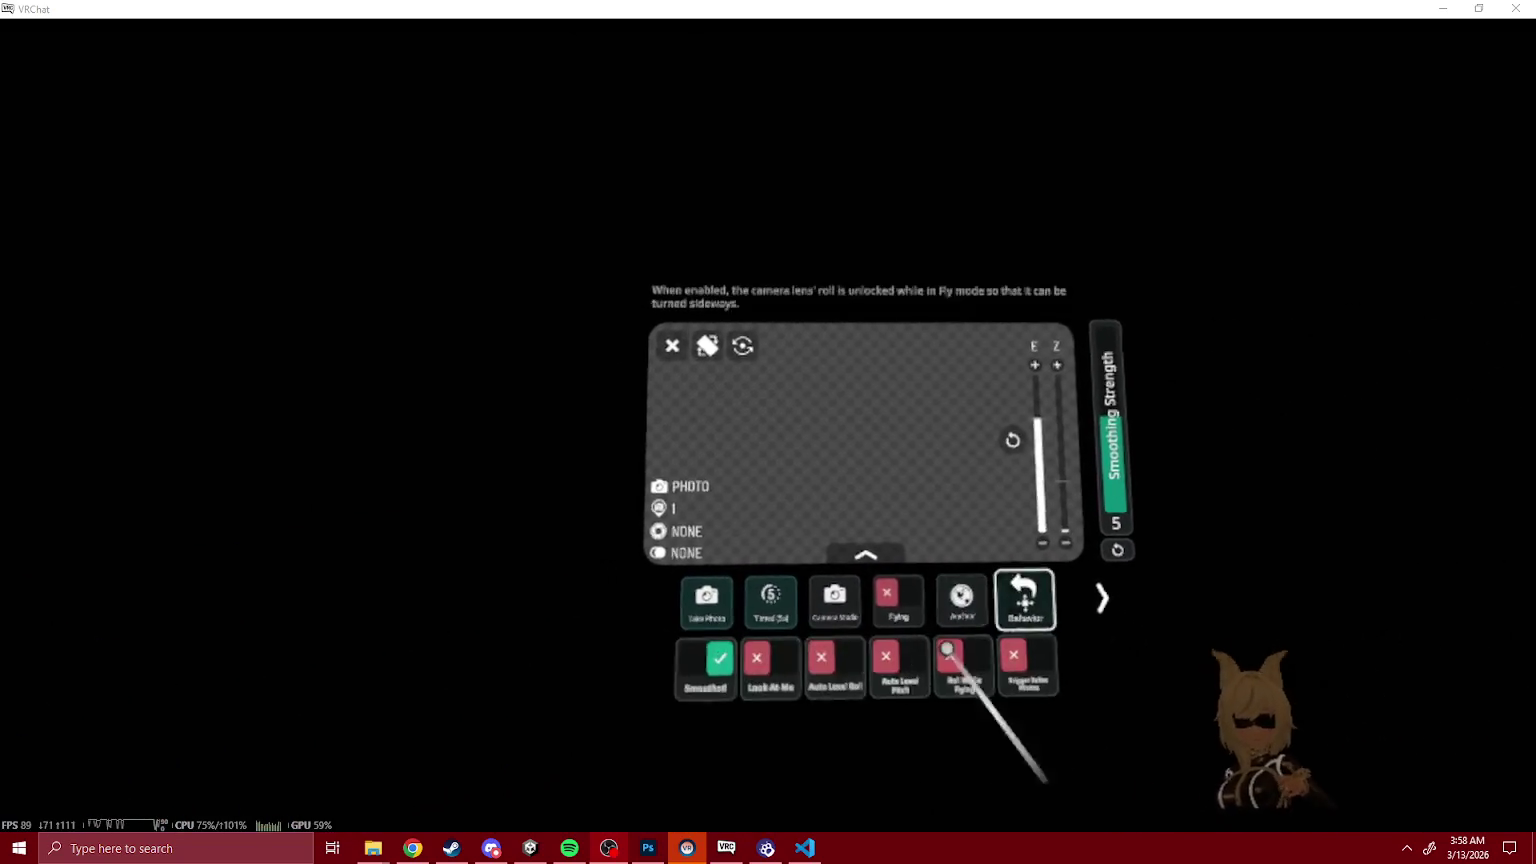
left_click(800, 676)
left_click(795, 672)
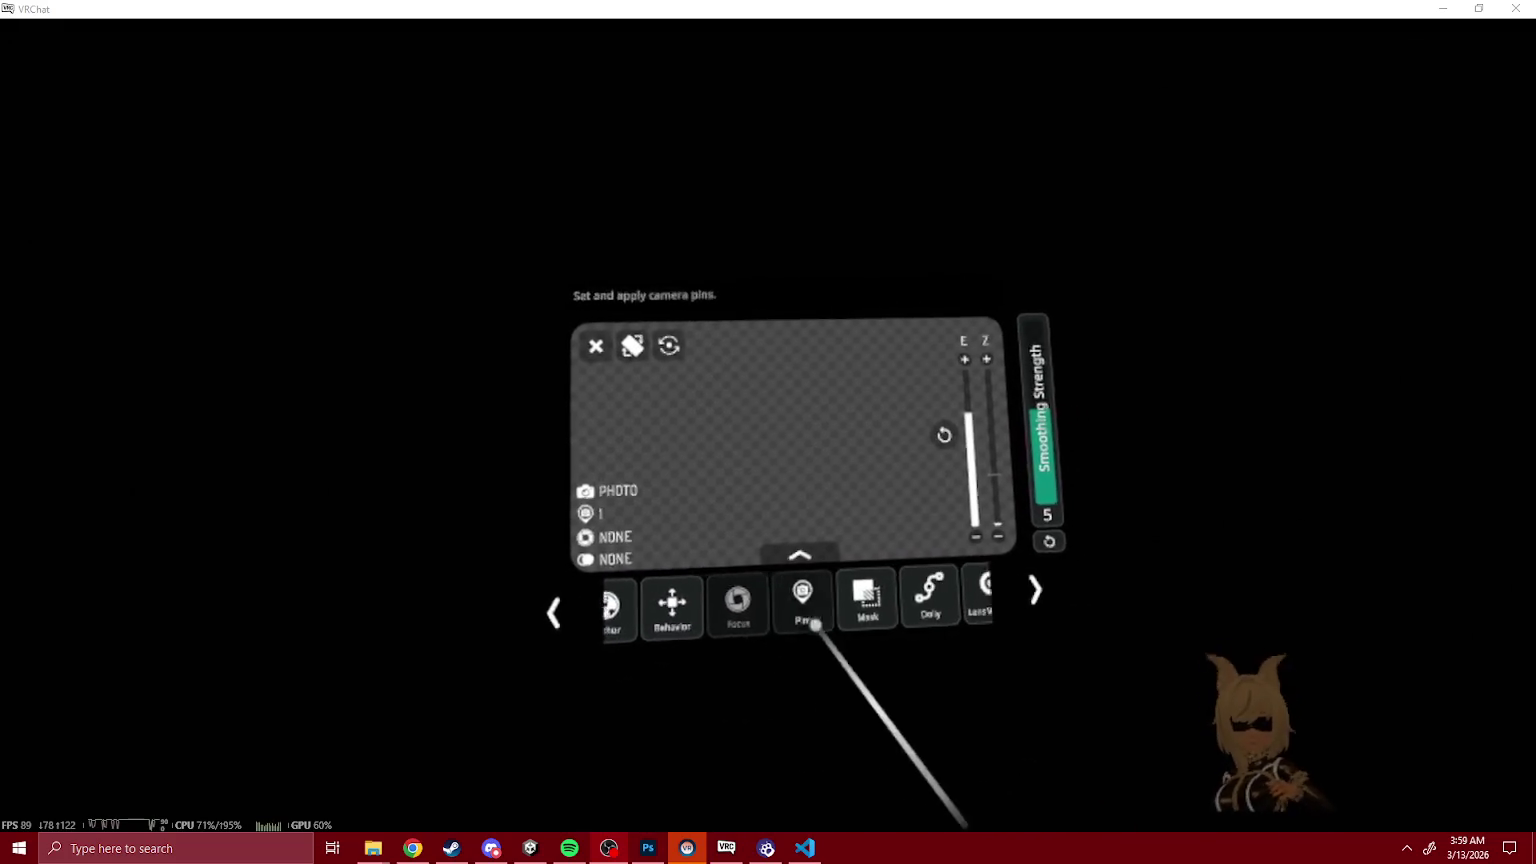
left_click(786, 665)
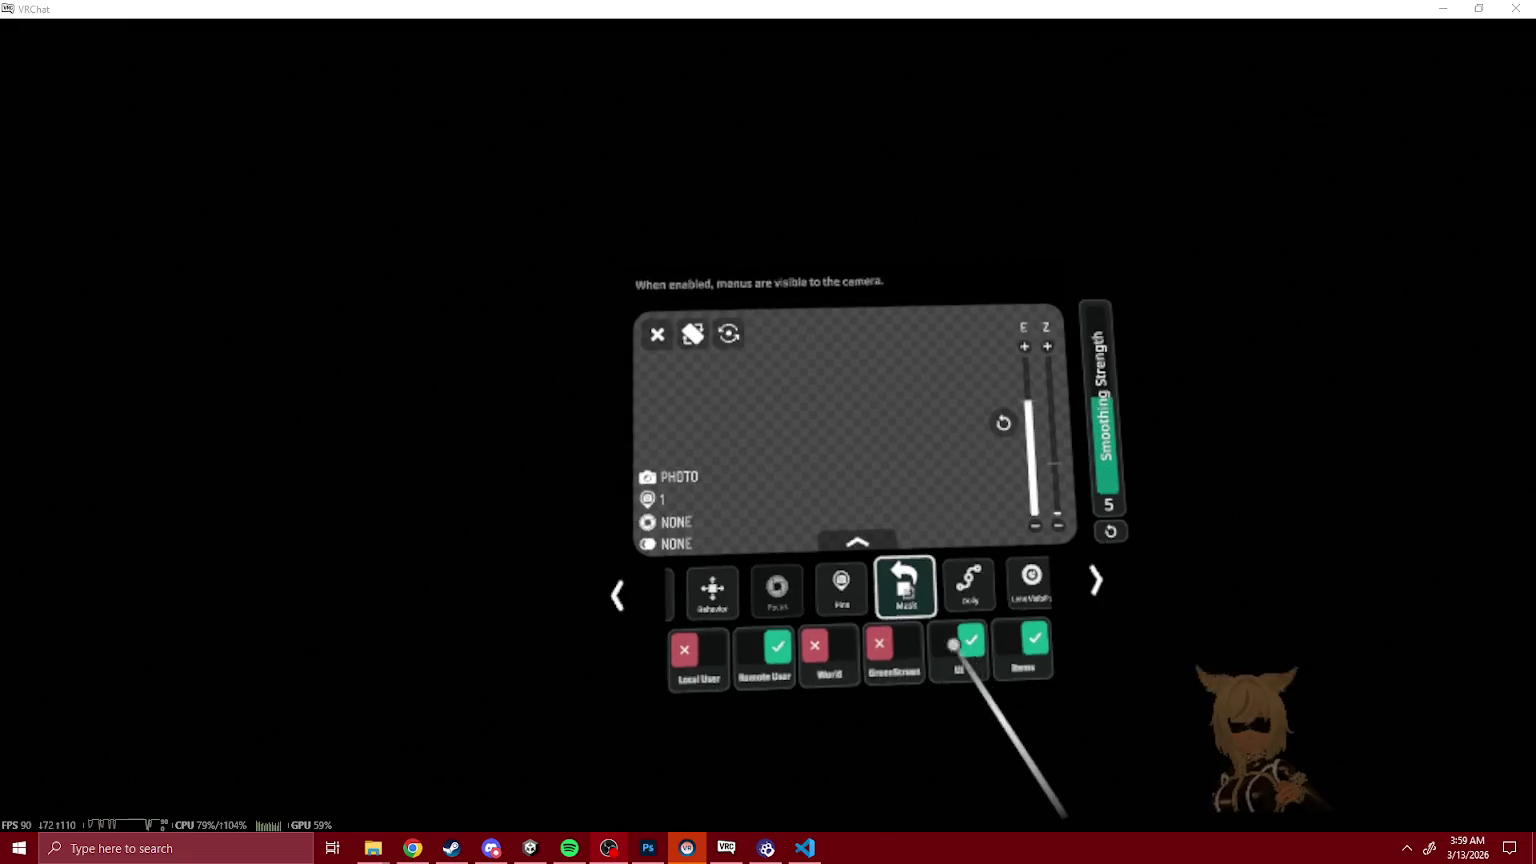
left_click(860, 655)
left_click(730, 660)
Step: Turn on Steadycam from the Quick Menu camera page
key("r")
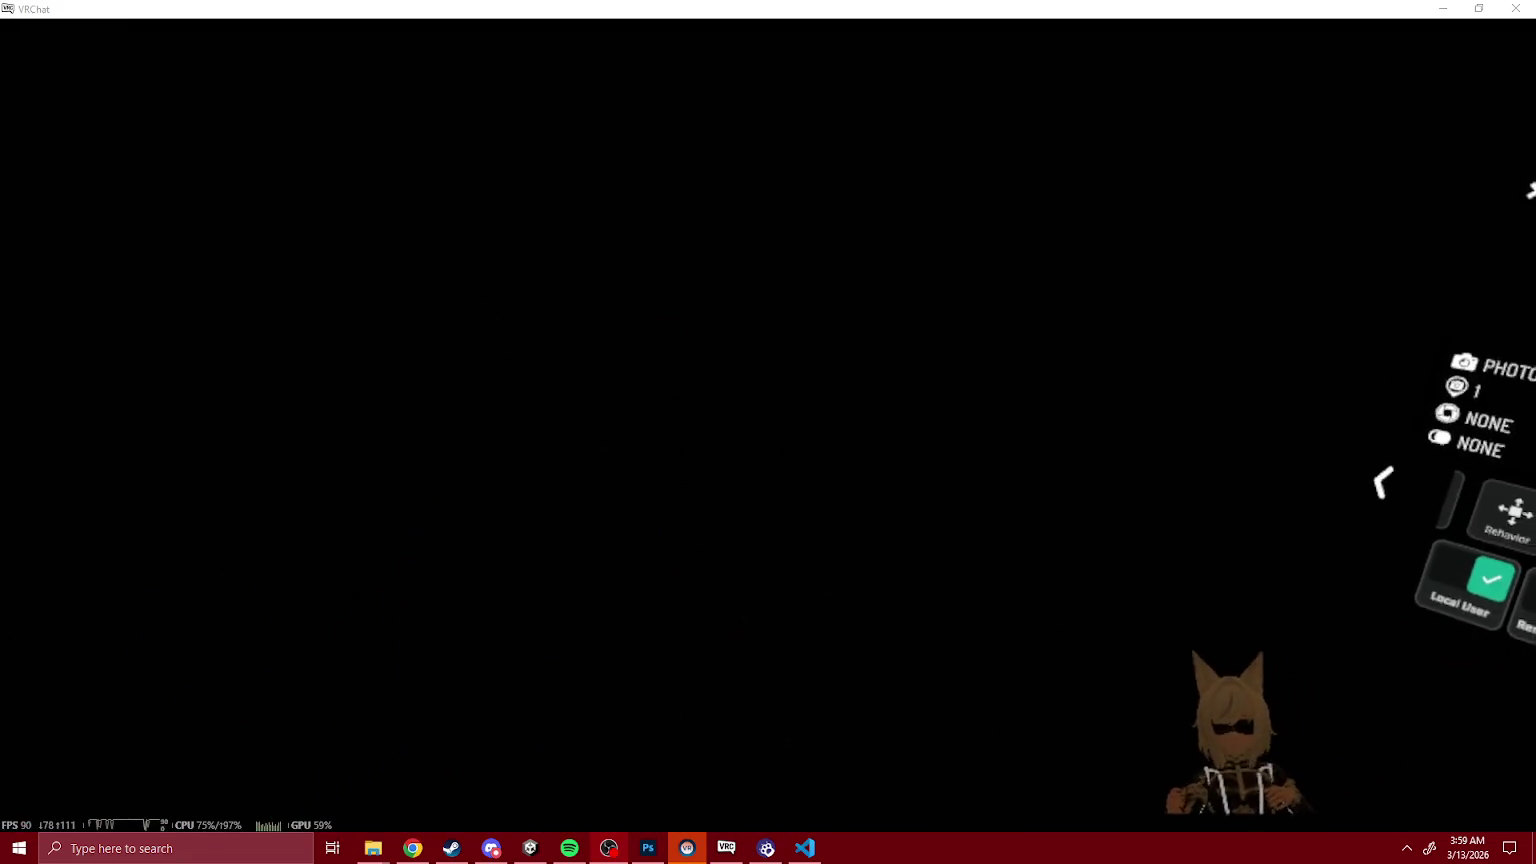
key("Escape")
left_click(930, 815)
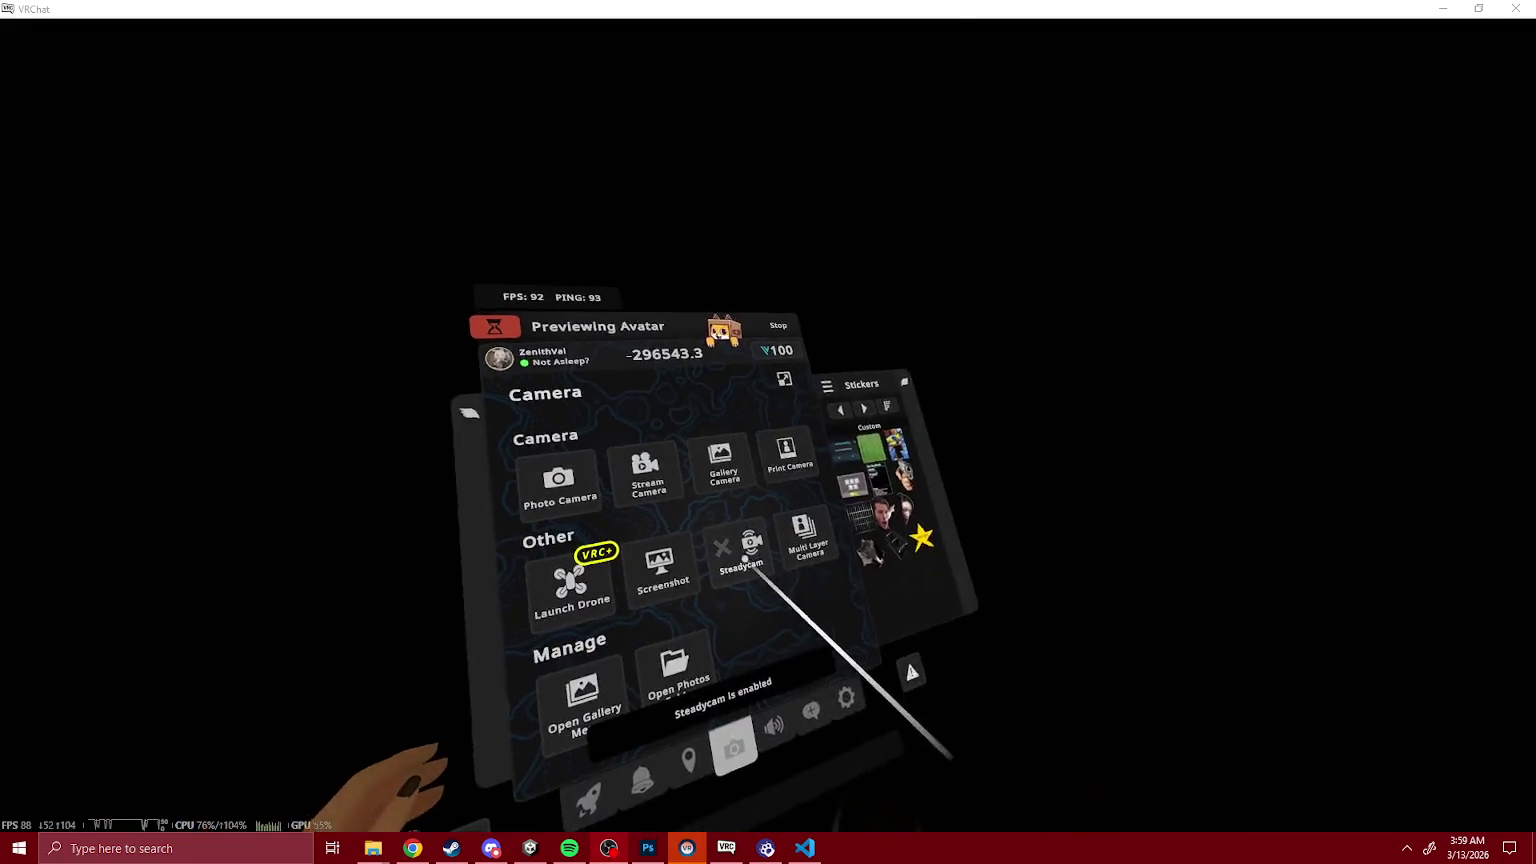
Step: Close the quick menu and Strength control, then reopen the avatar expression menu
key("Escape")
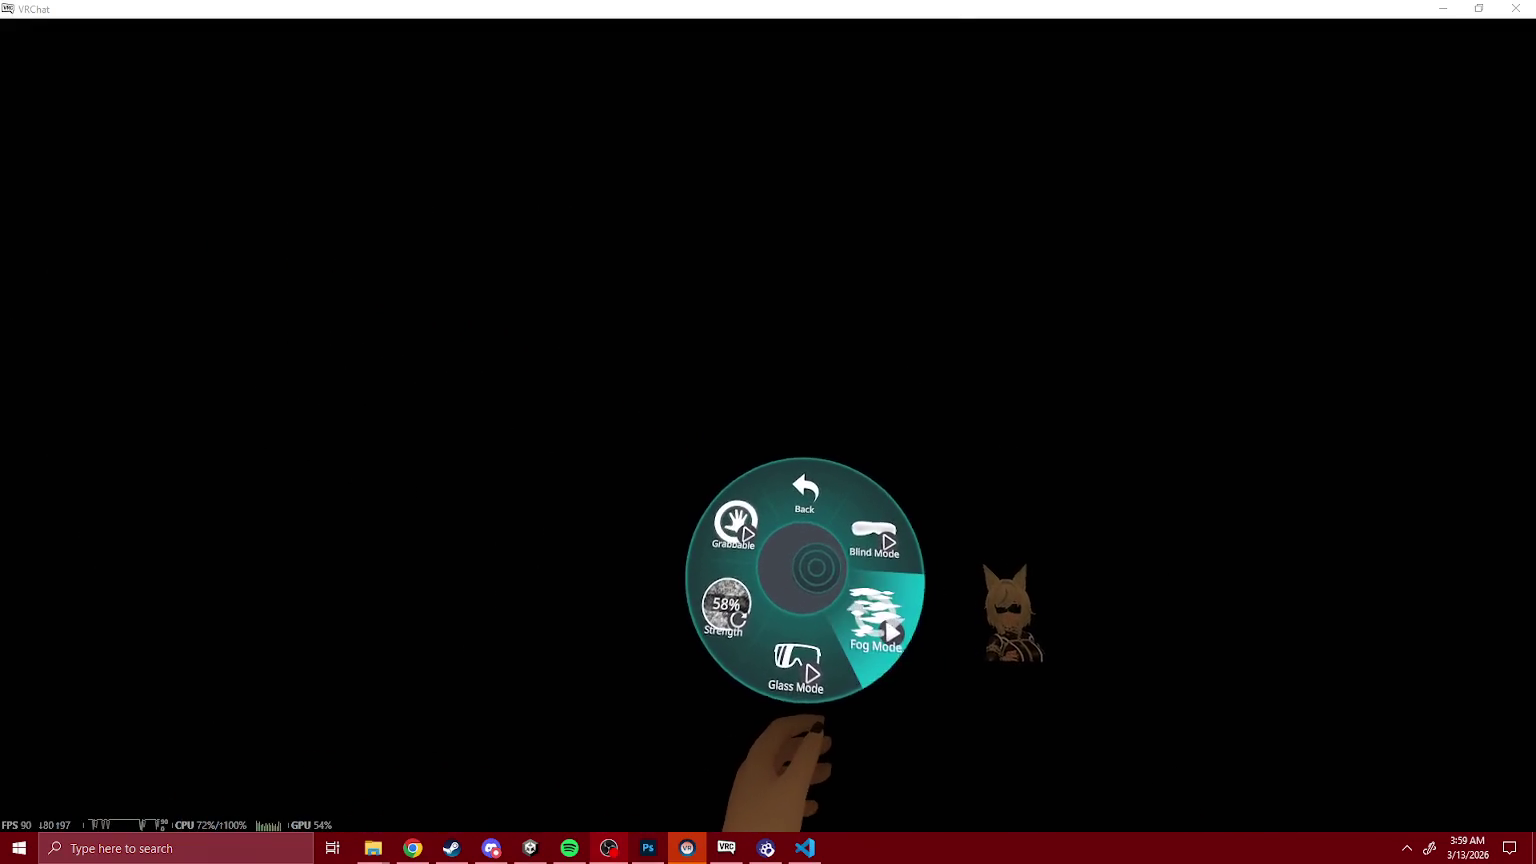
key("Escape")
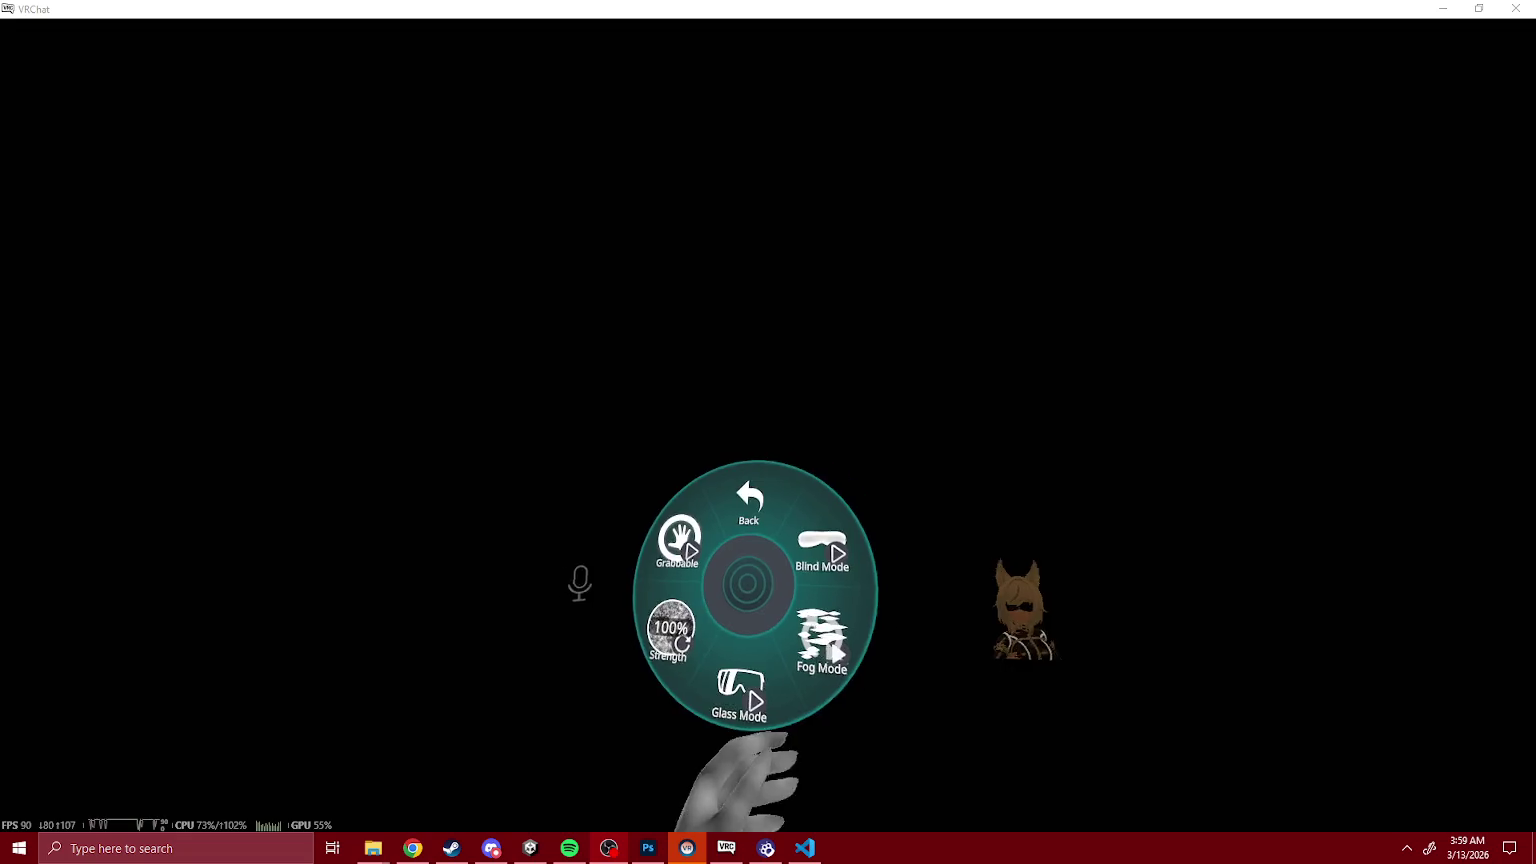
key("r")
key("r")
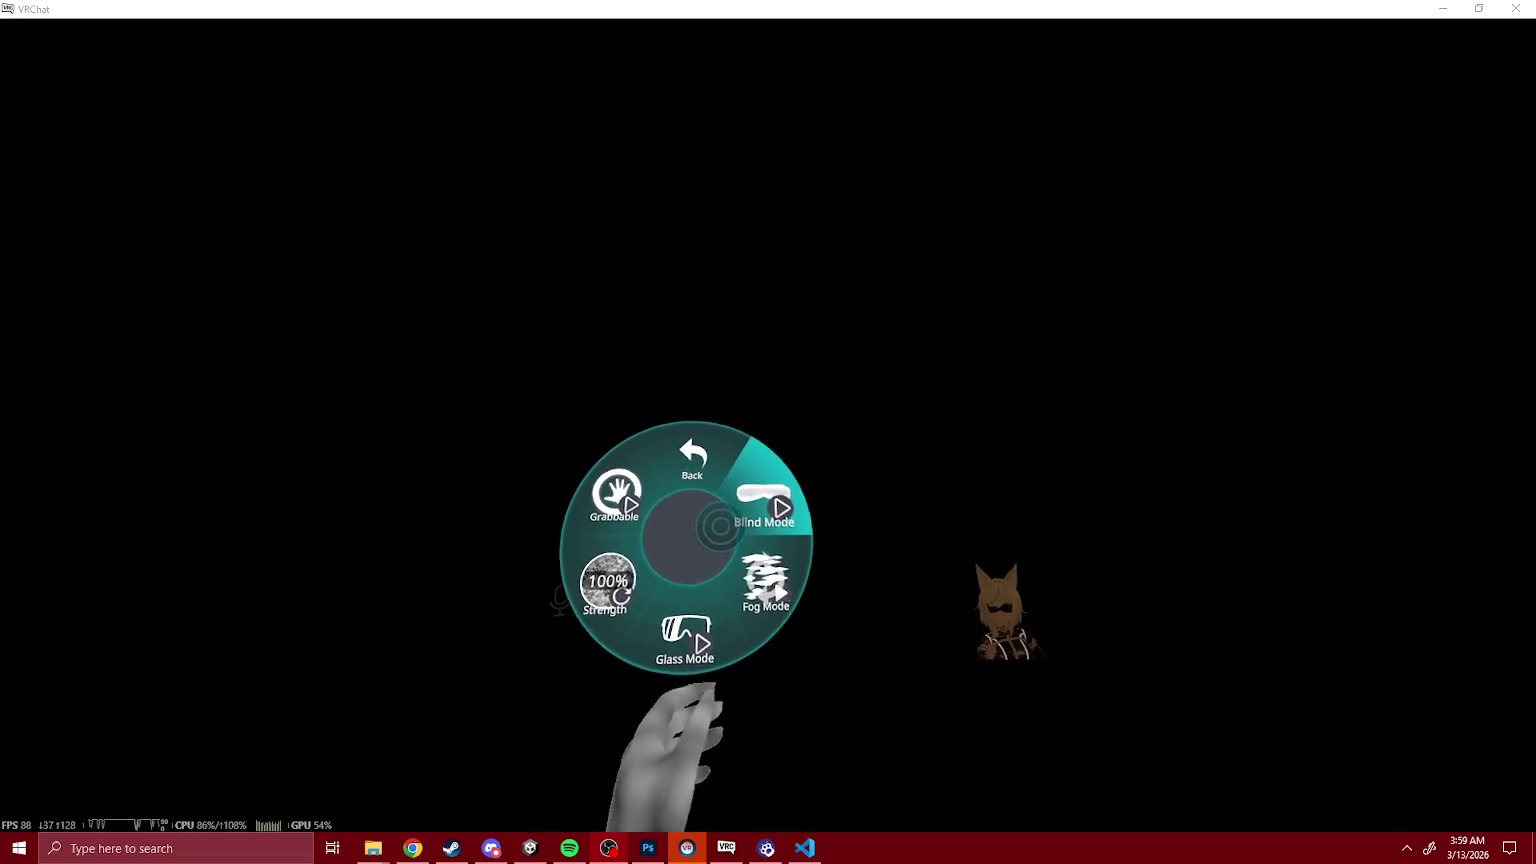
key("r")
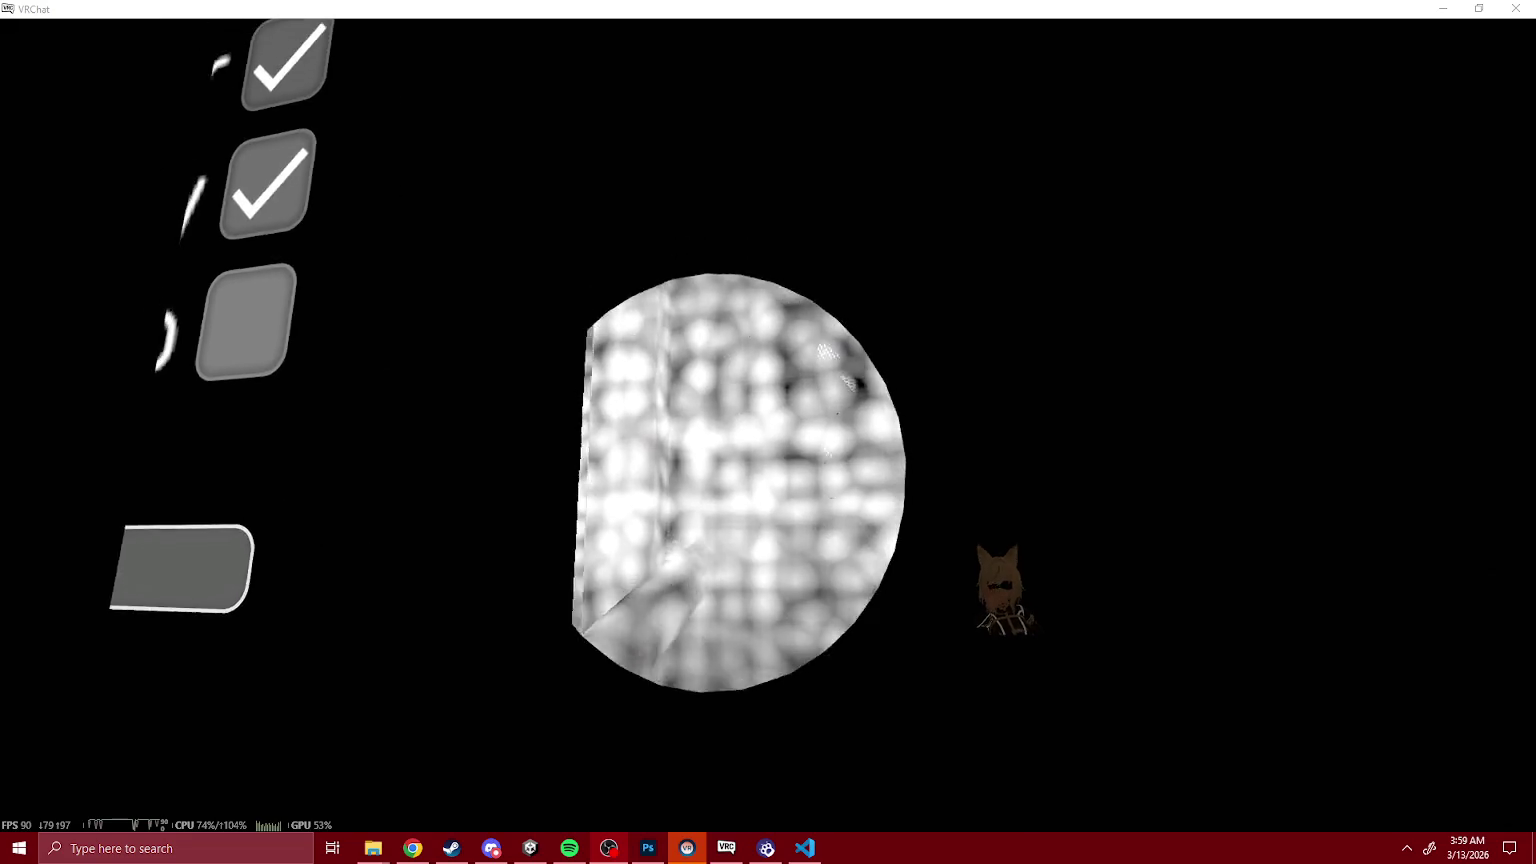
key("v")
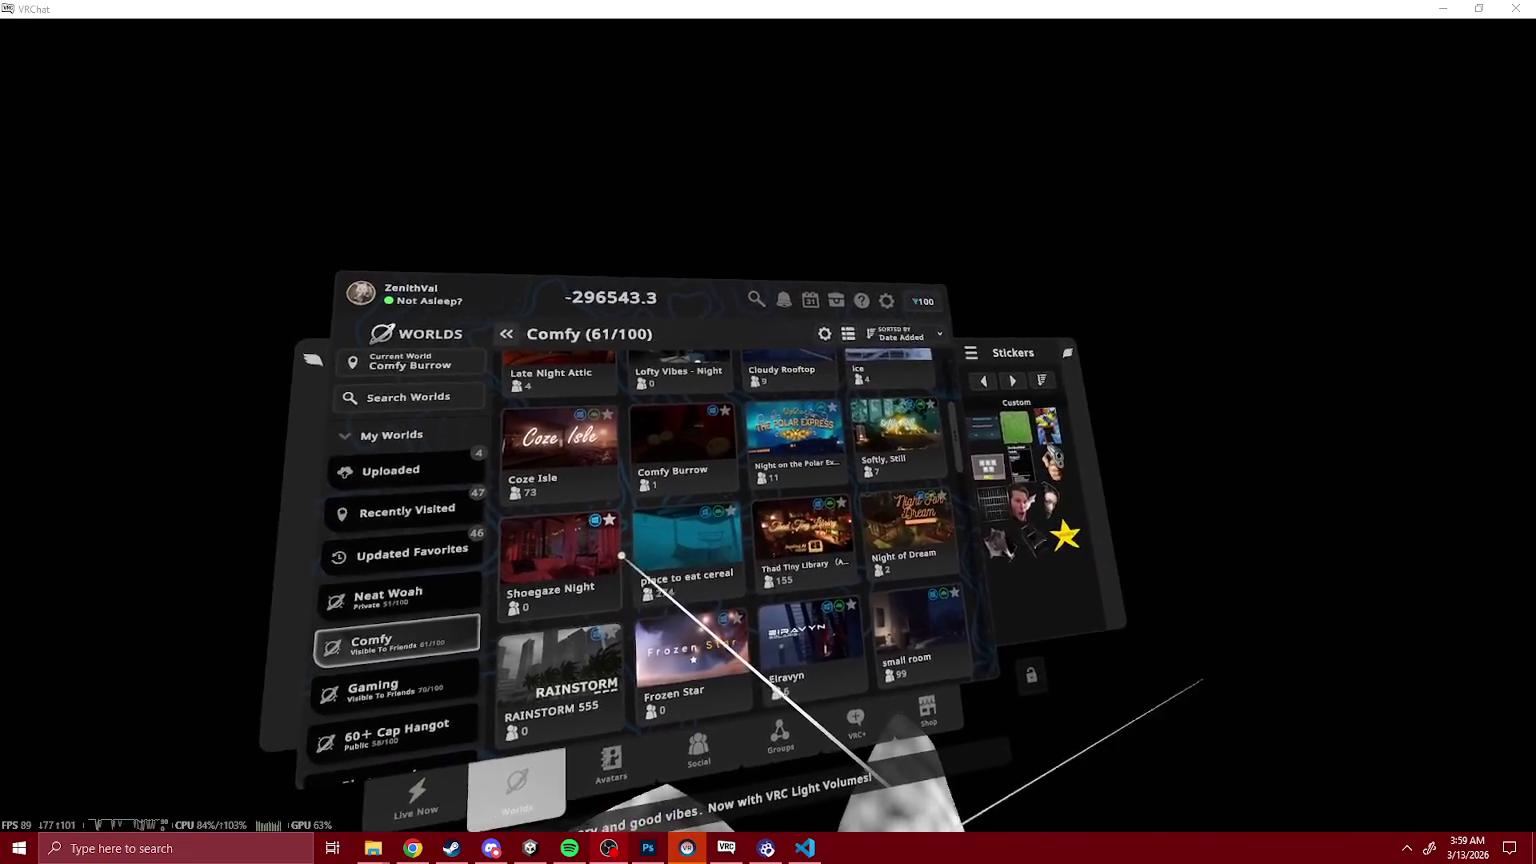
Step: Create a new Invite+ instance of the Shoegaze Night world and join it
left_click(660, 560)
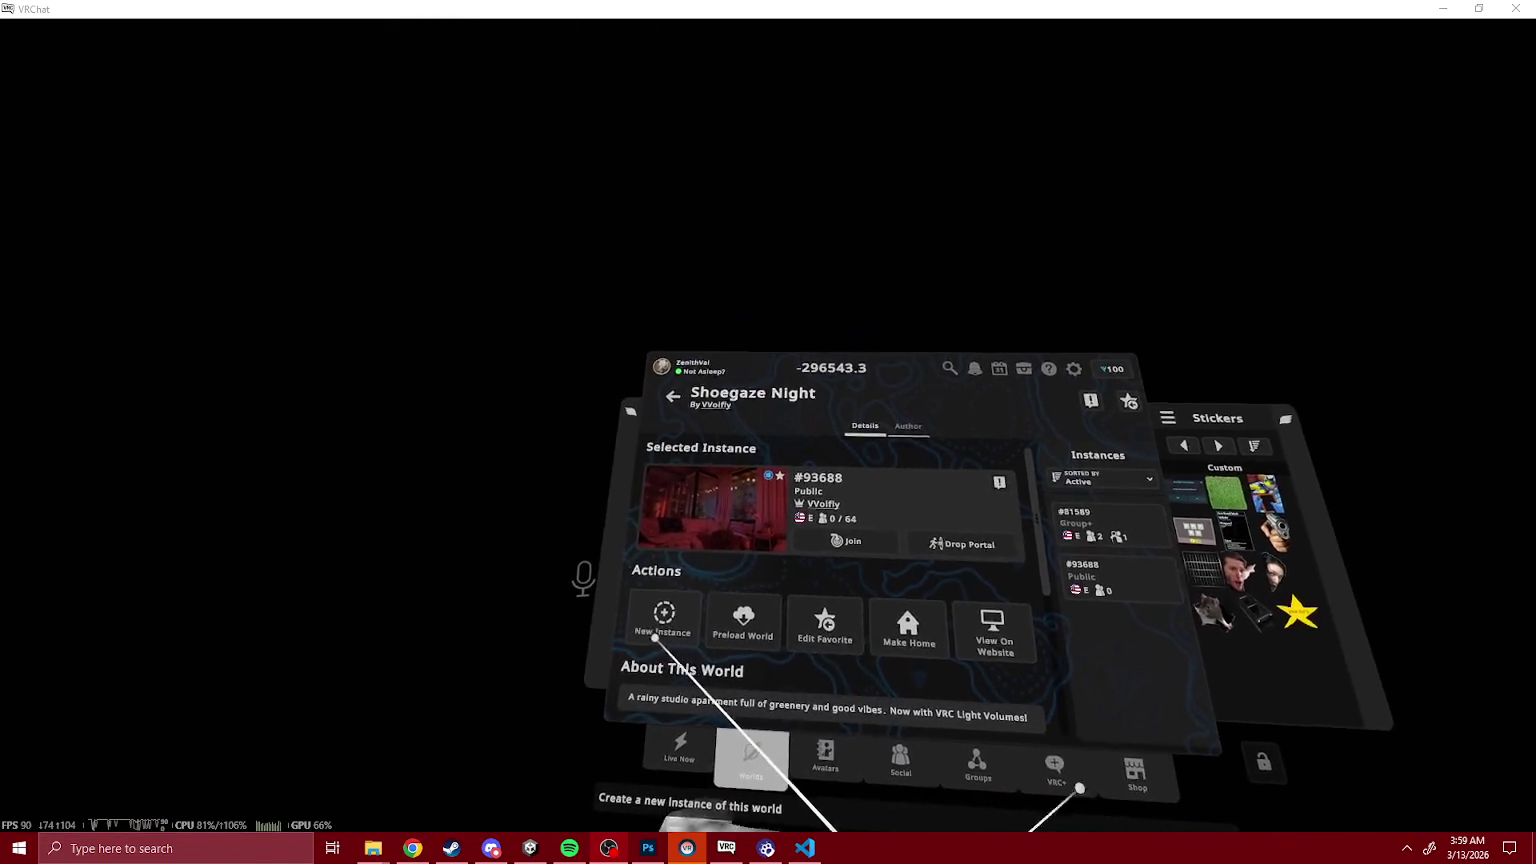
left_click(711, 545)
left_click(806, 566)
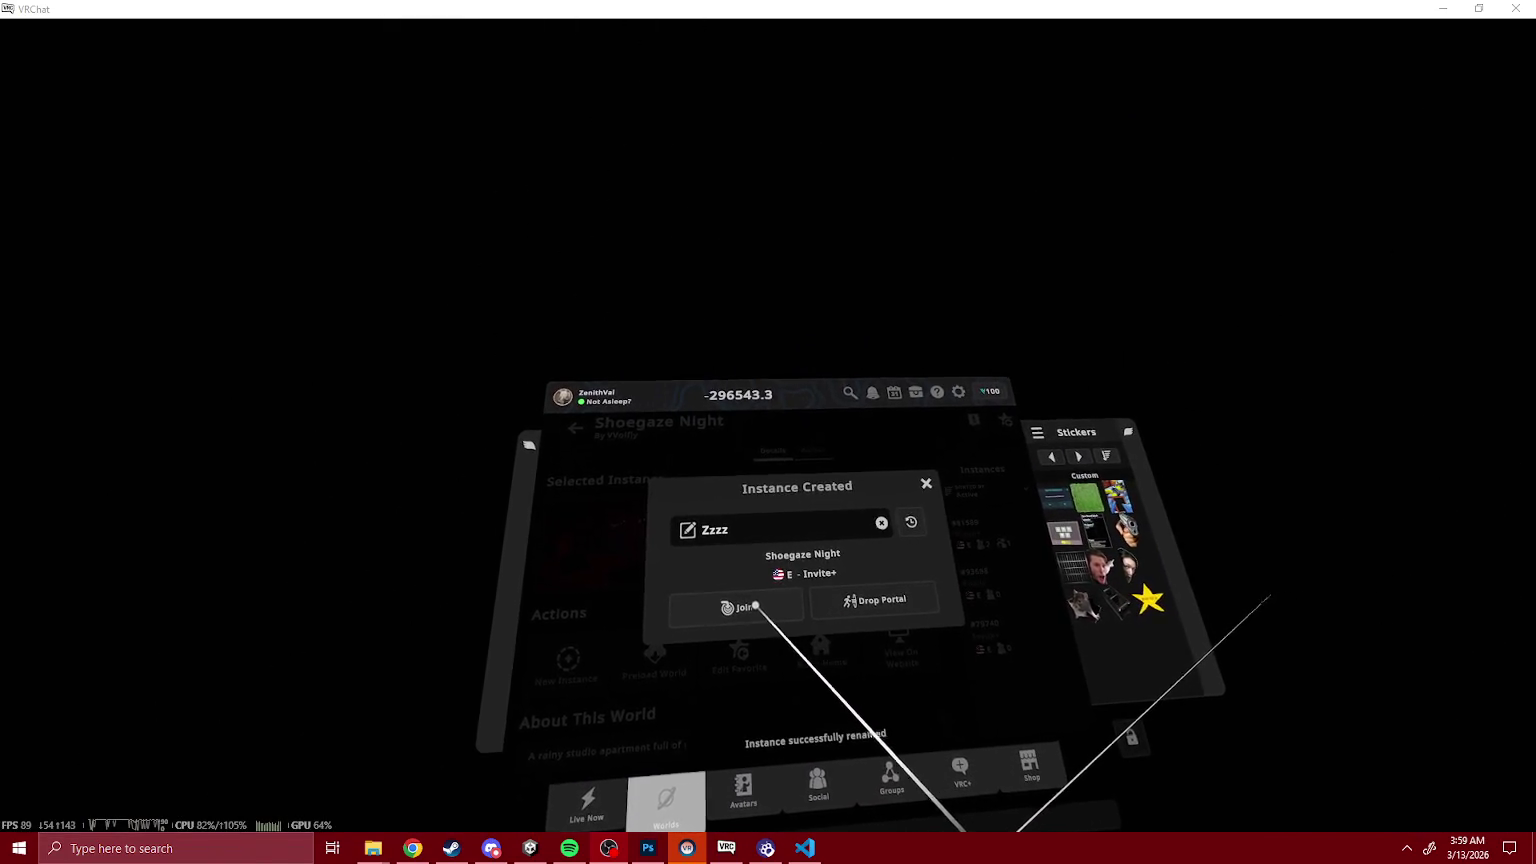
left_click(737, 599)
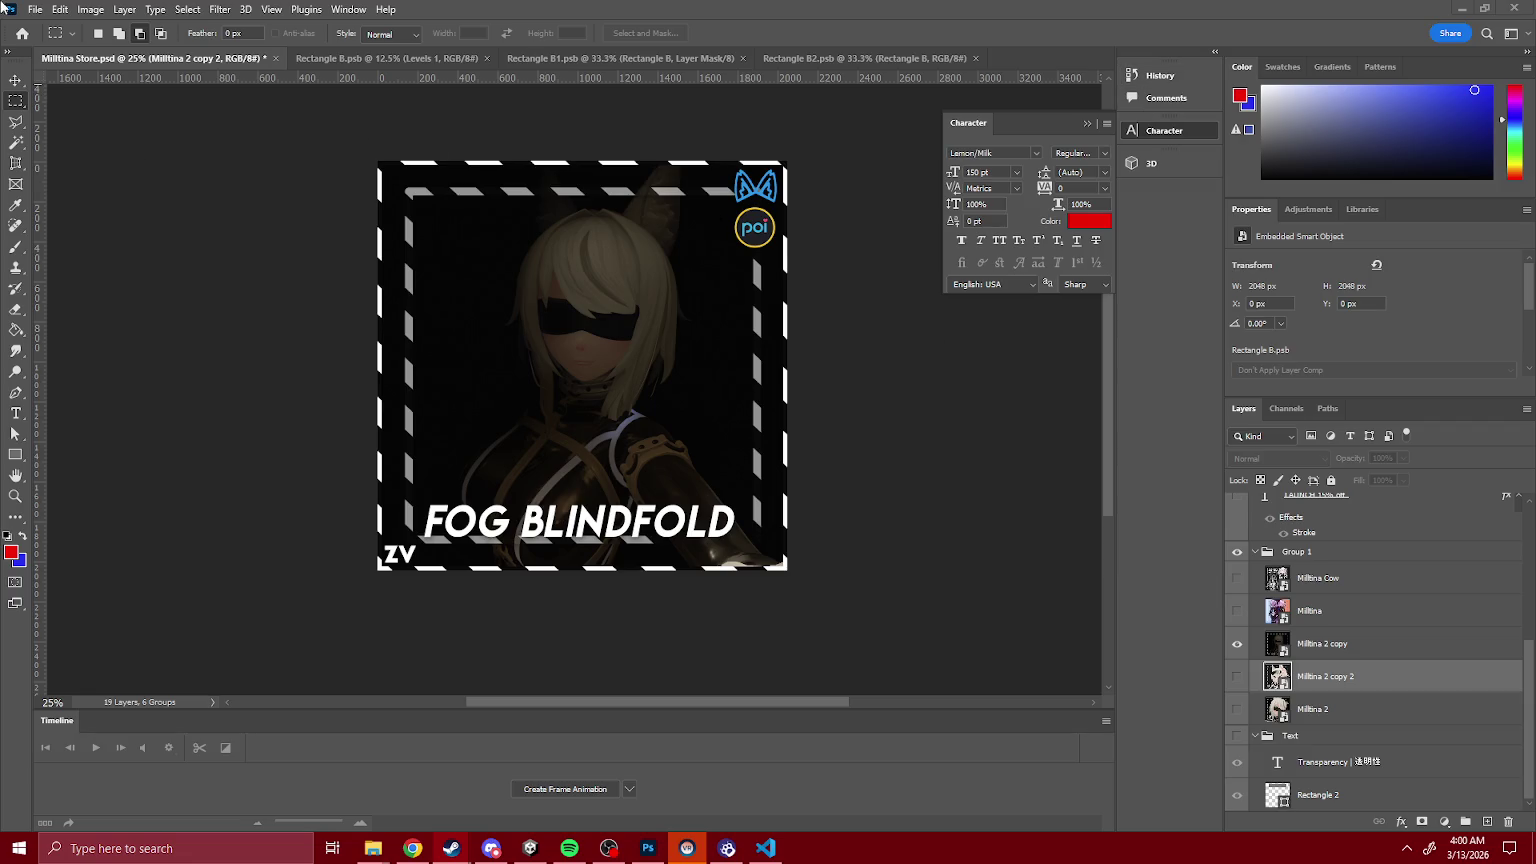
Step: Save the thumbnail as a PSD into the Booth > Blindfold > _Store folder
left_click(35, 9)
left_click(107, 203)
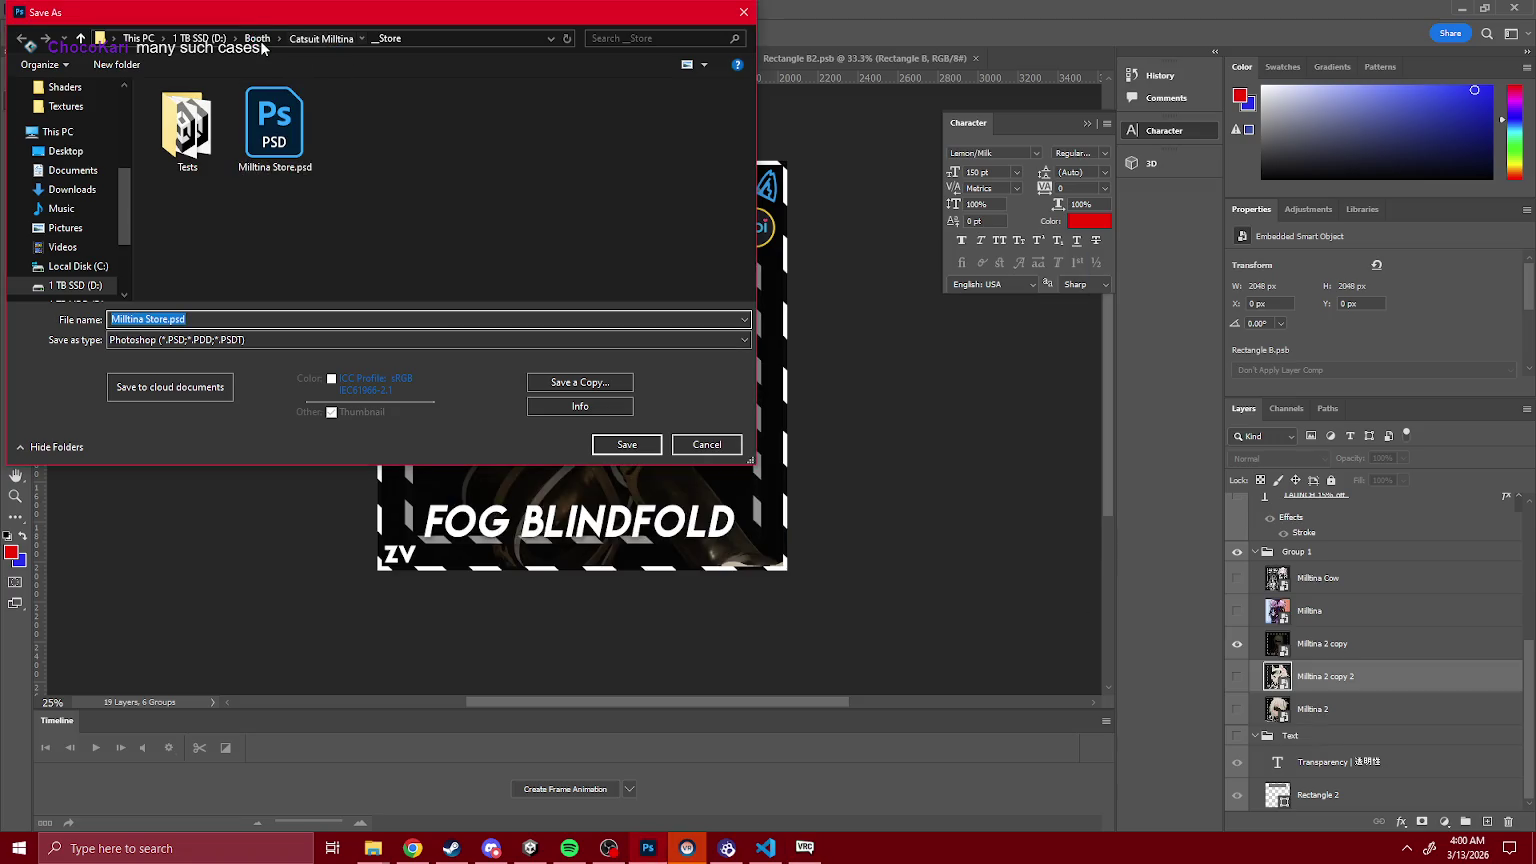
left_click(258, 40)
double_click(200, 111)
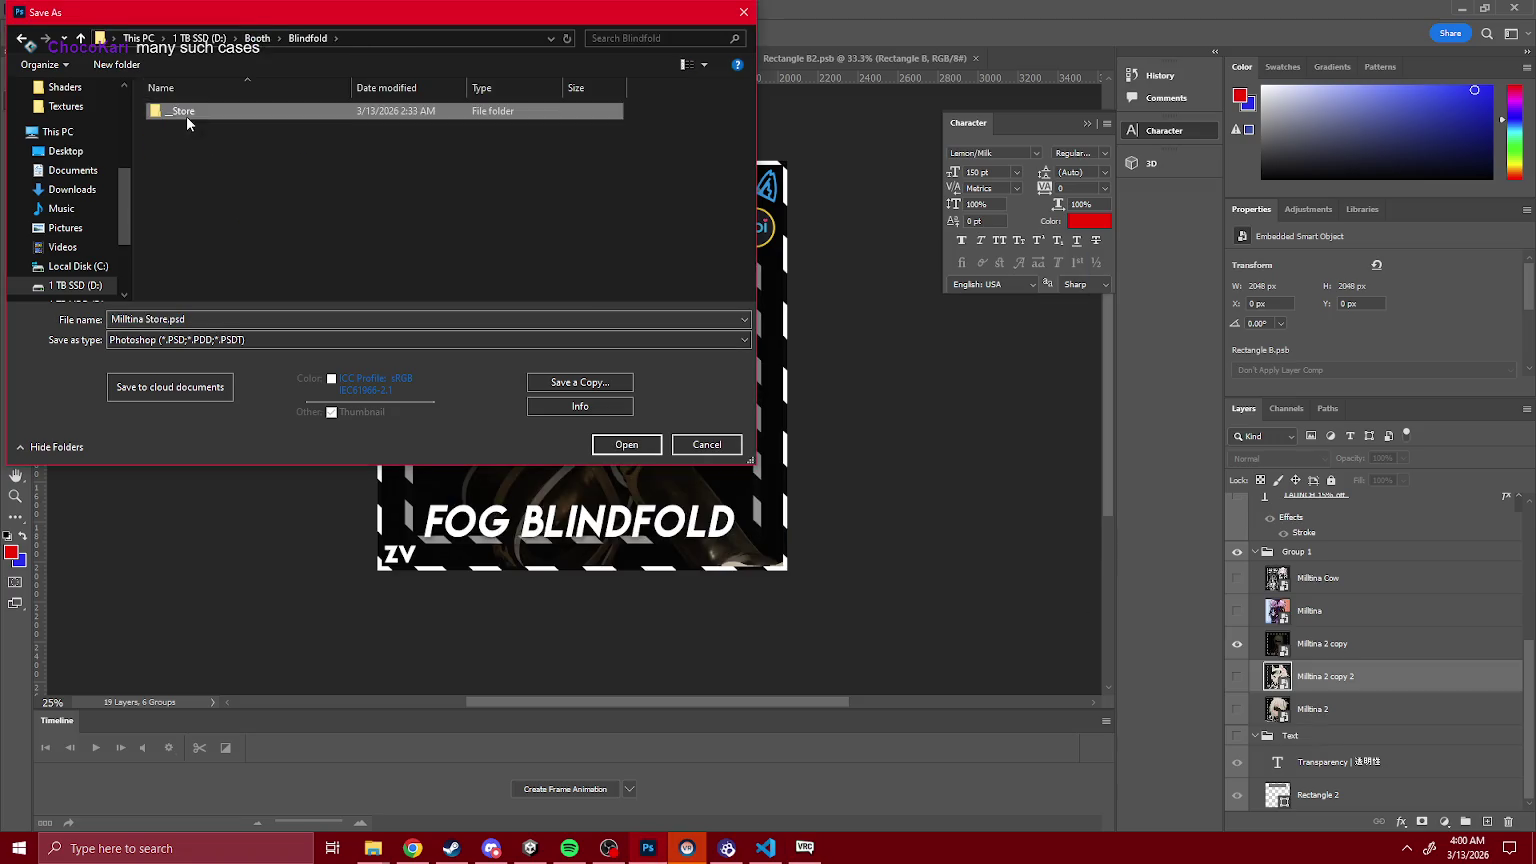
left_click(630, 448)
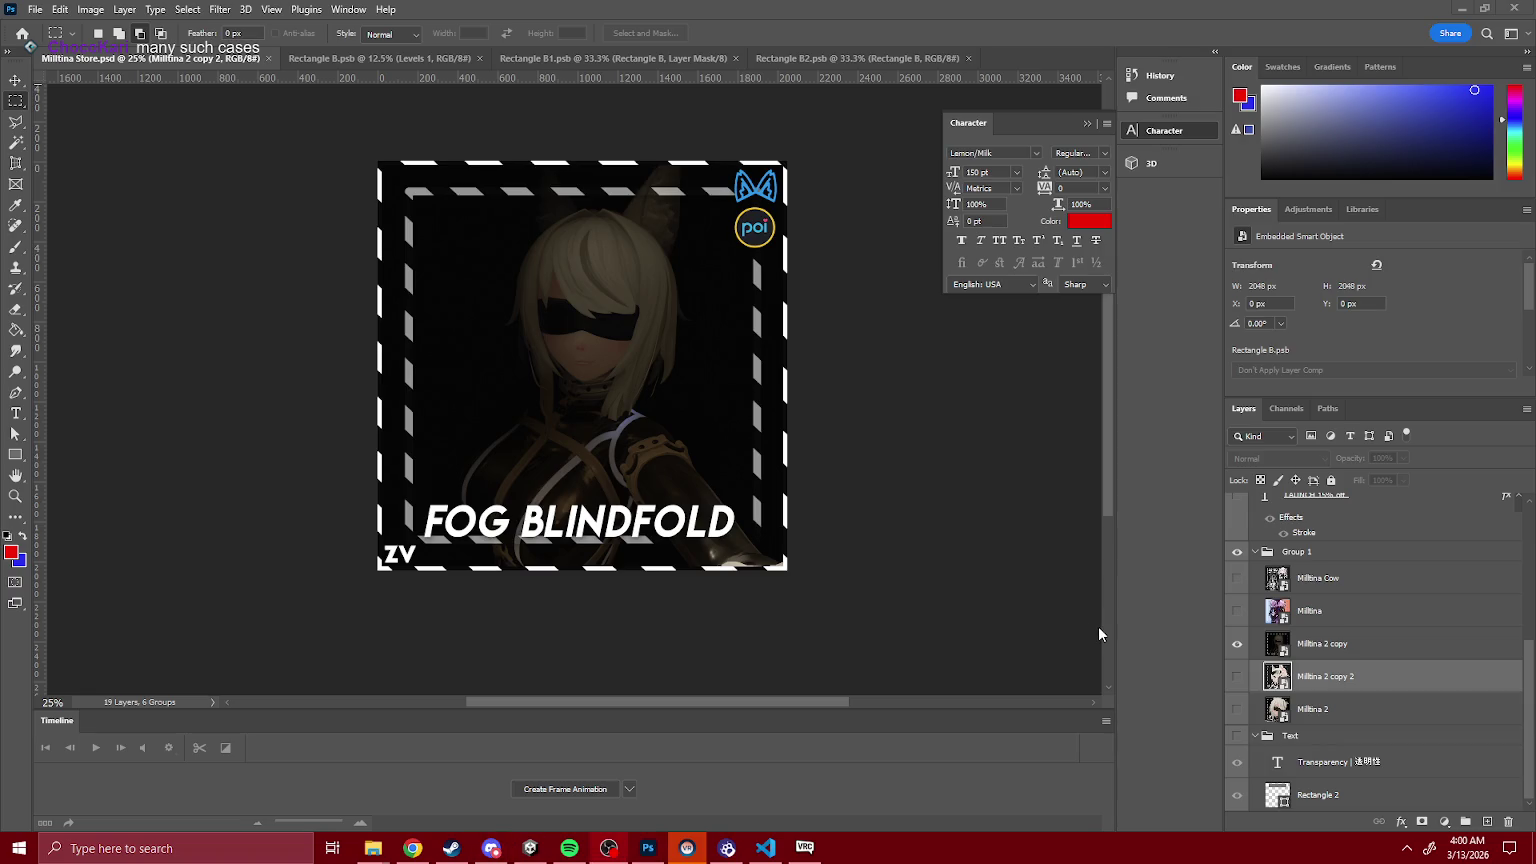
left_click(530, 848)
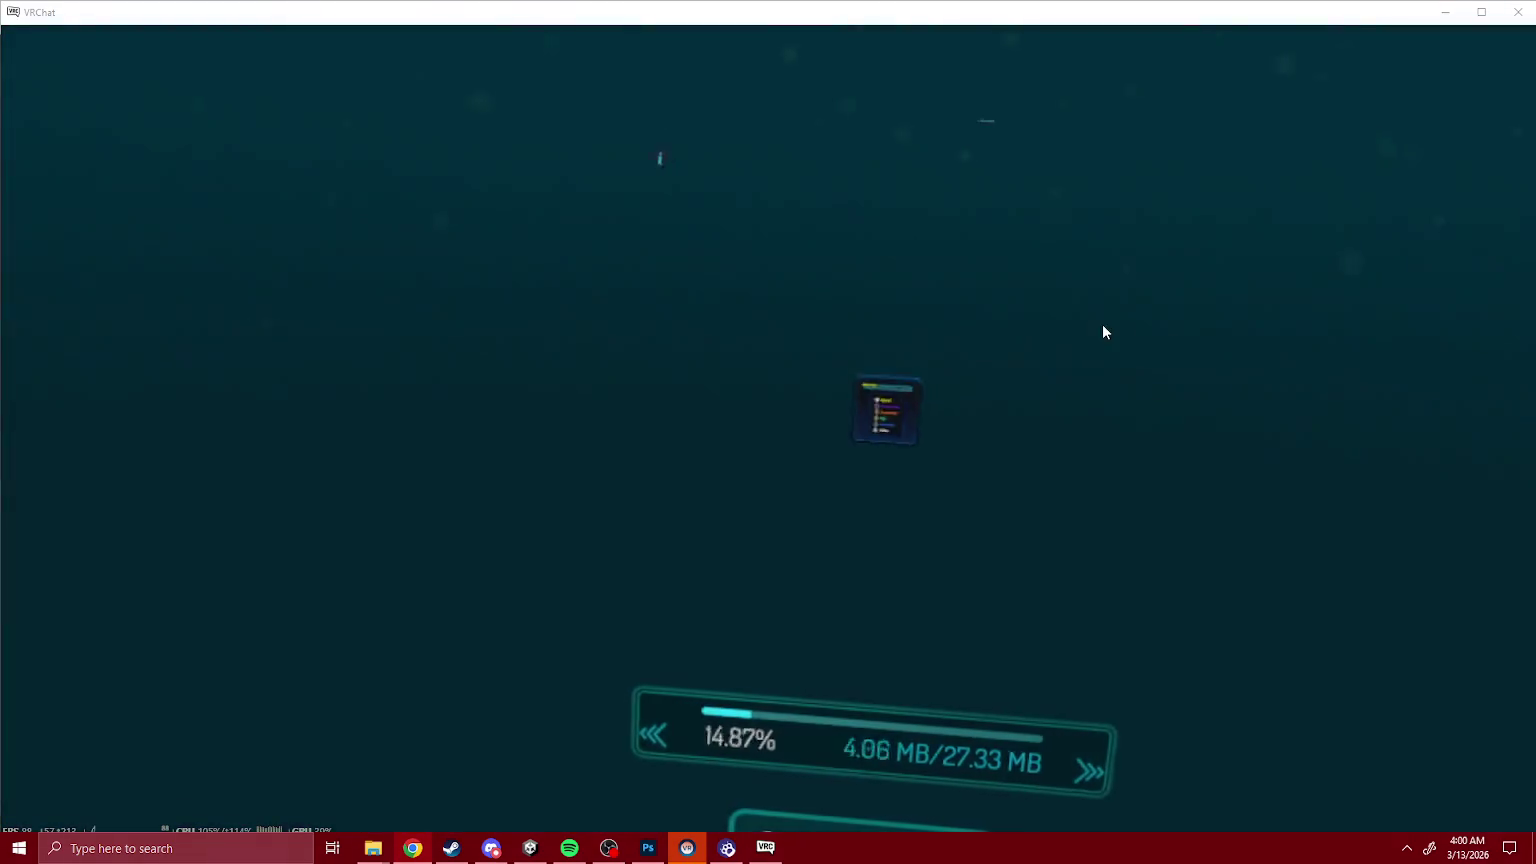
Step: Bring the loading VRChat window forward and maximize it
left_click(1102, 324)
left_click(1476, 18)
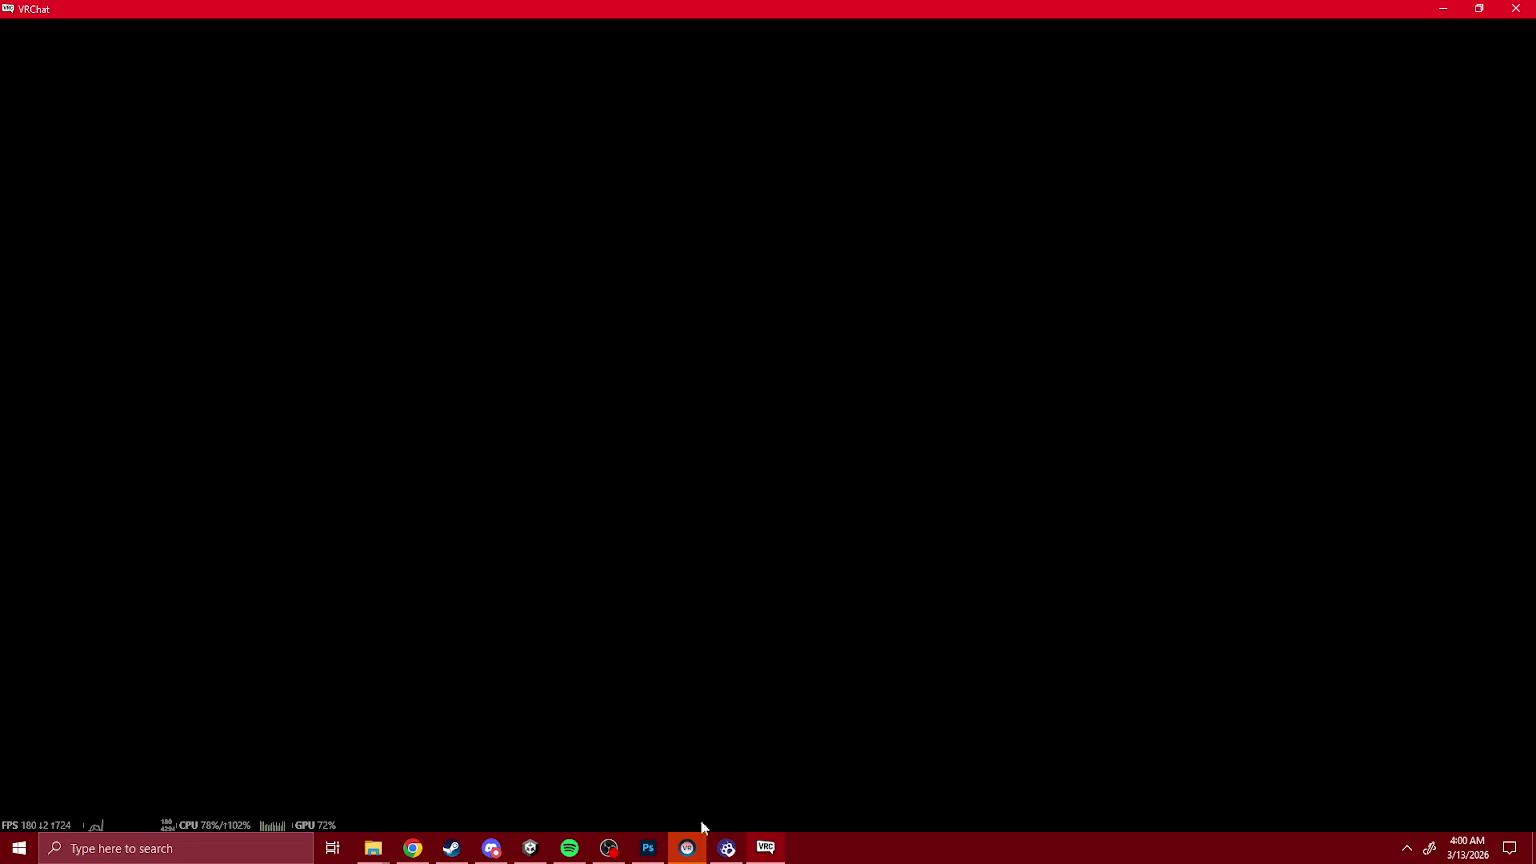
left_click(595, 858)
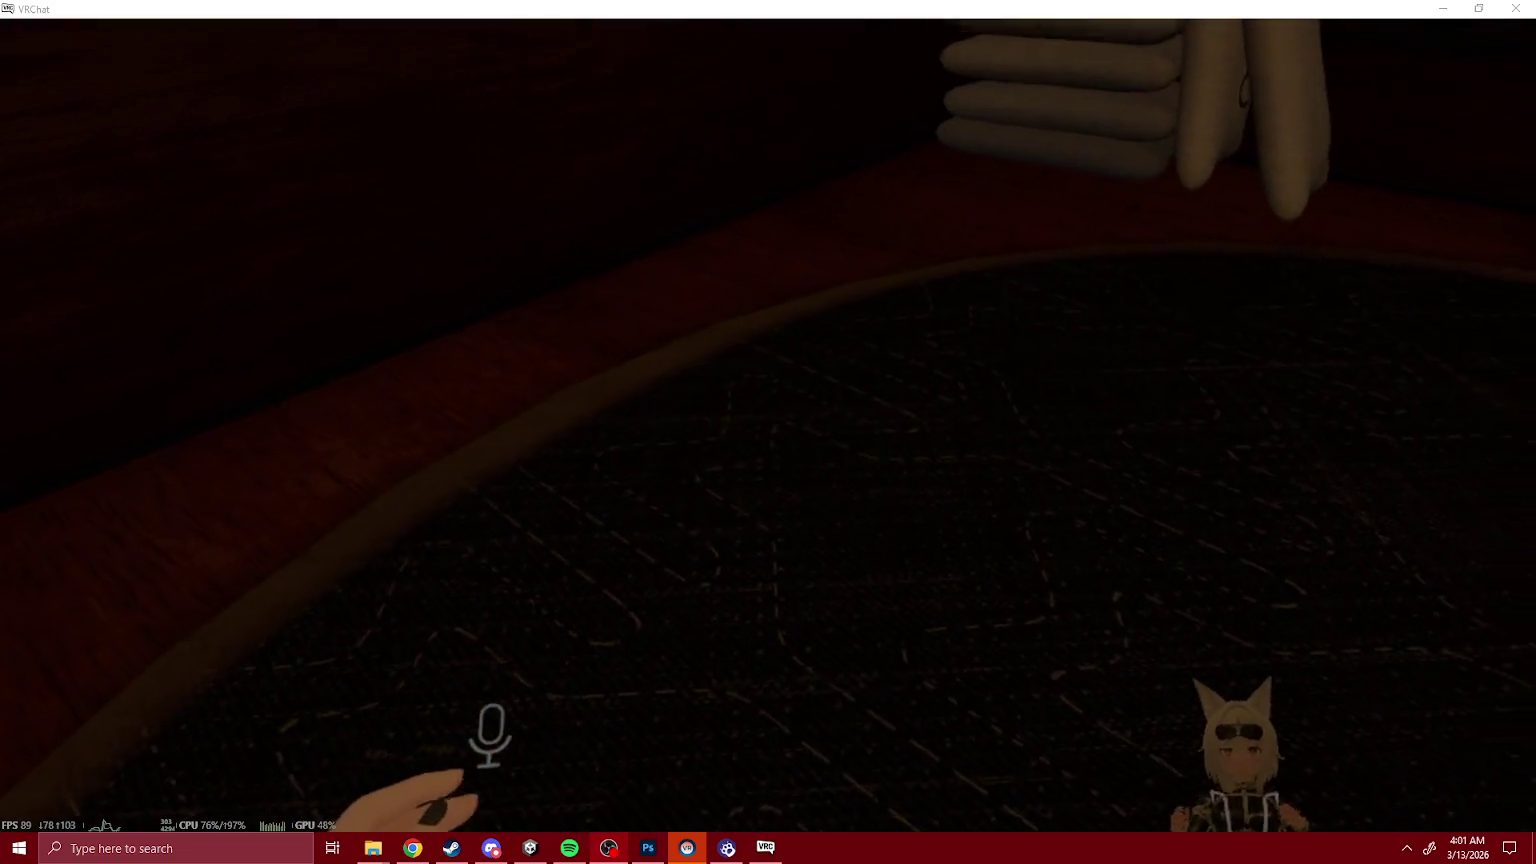
Step: Show the Recently Visited list under My Worlds in the Quick Menu Worlds page
key("Escape")
left_click(960, 740)
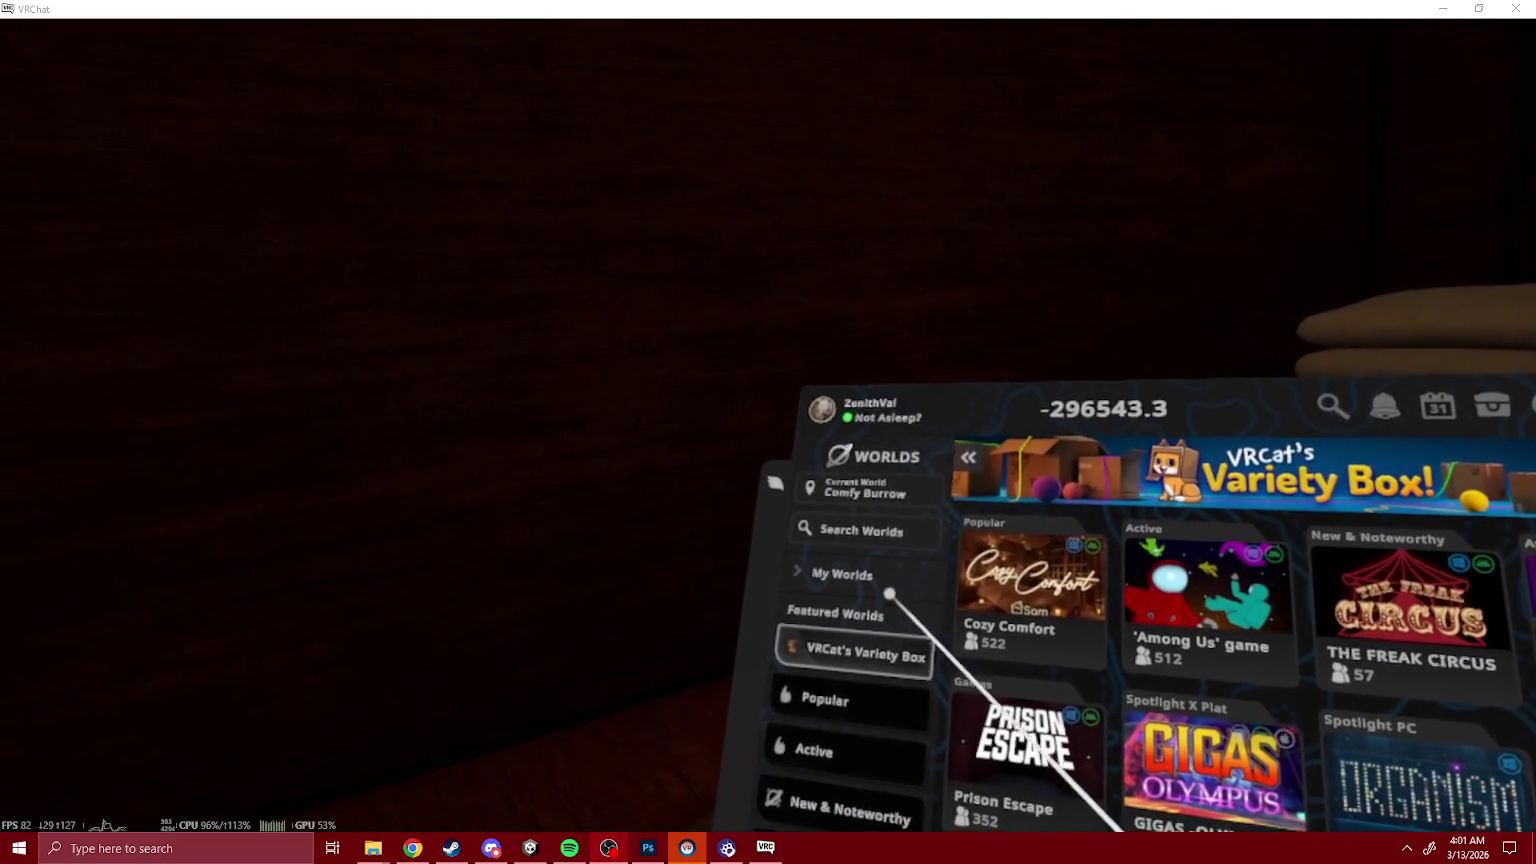
left_click(885, 583)
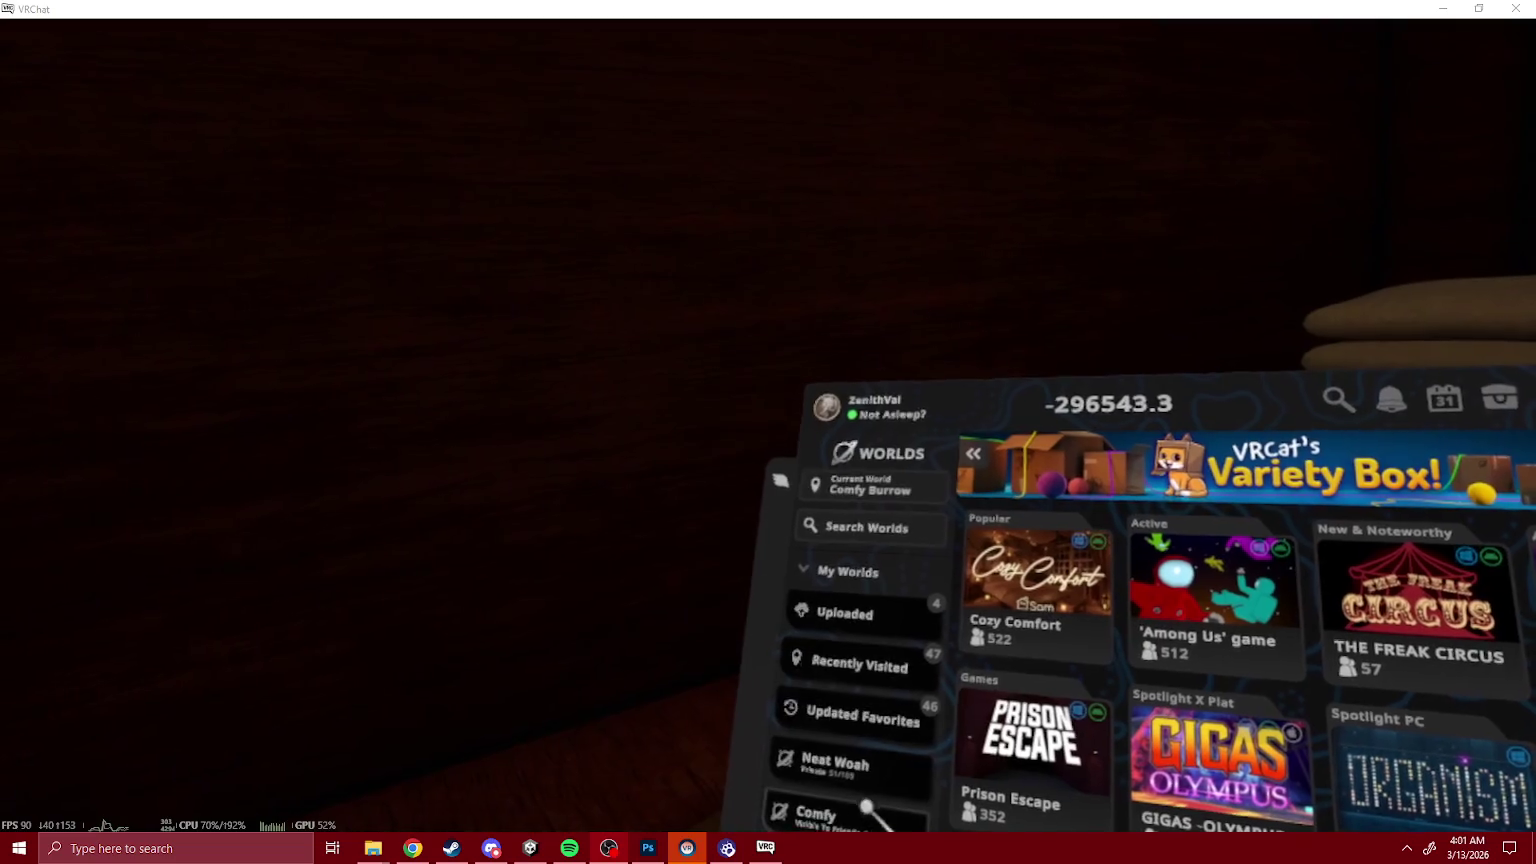
left_click(862, 656)
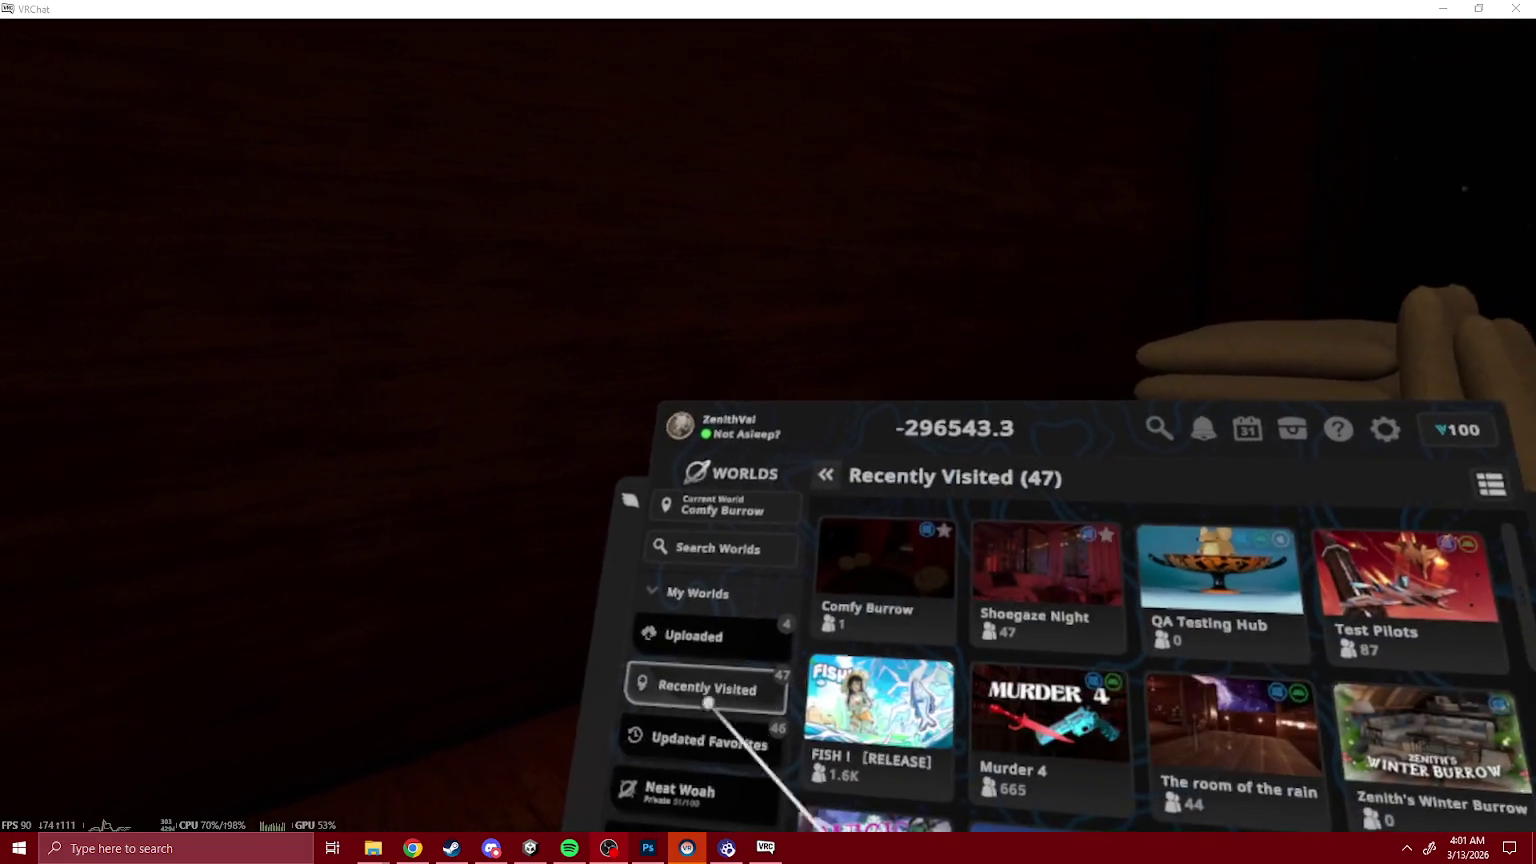
Step: Create a new Invite+ instance of Shoegaze Night and enter the world
left_click(889, 612)
left_click(1000, 815)
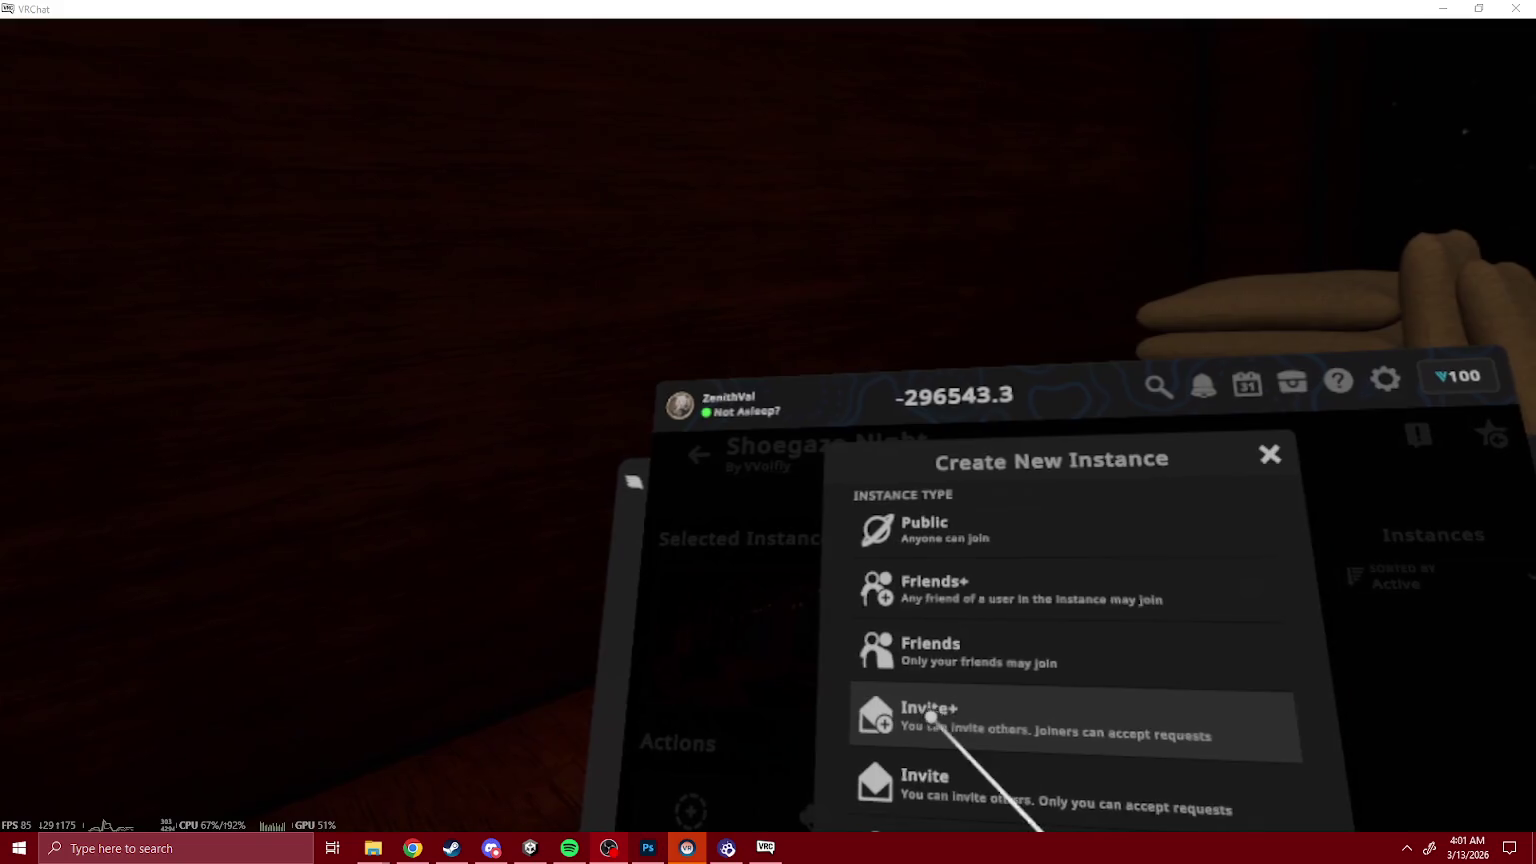
left_click(937, 706)
key("Escape")
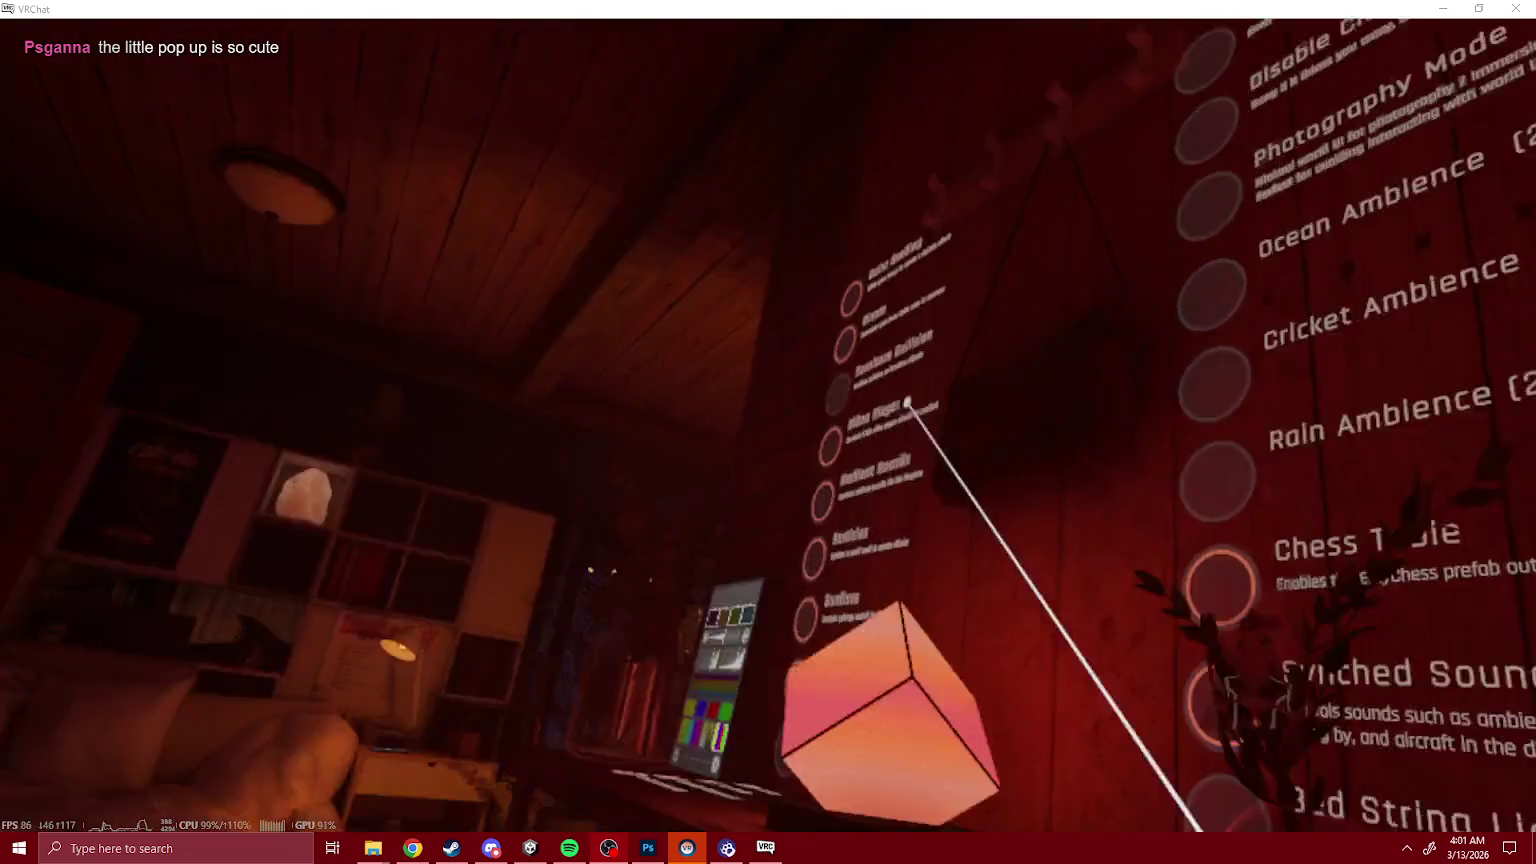
key("Escape")
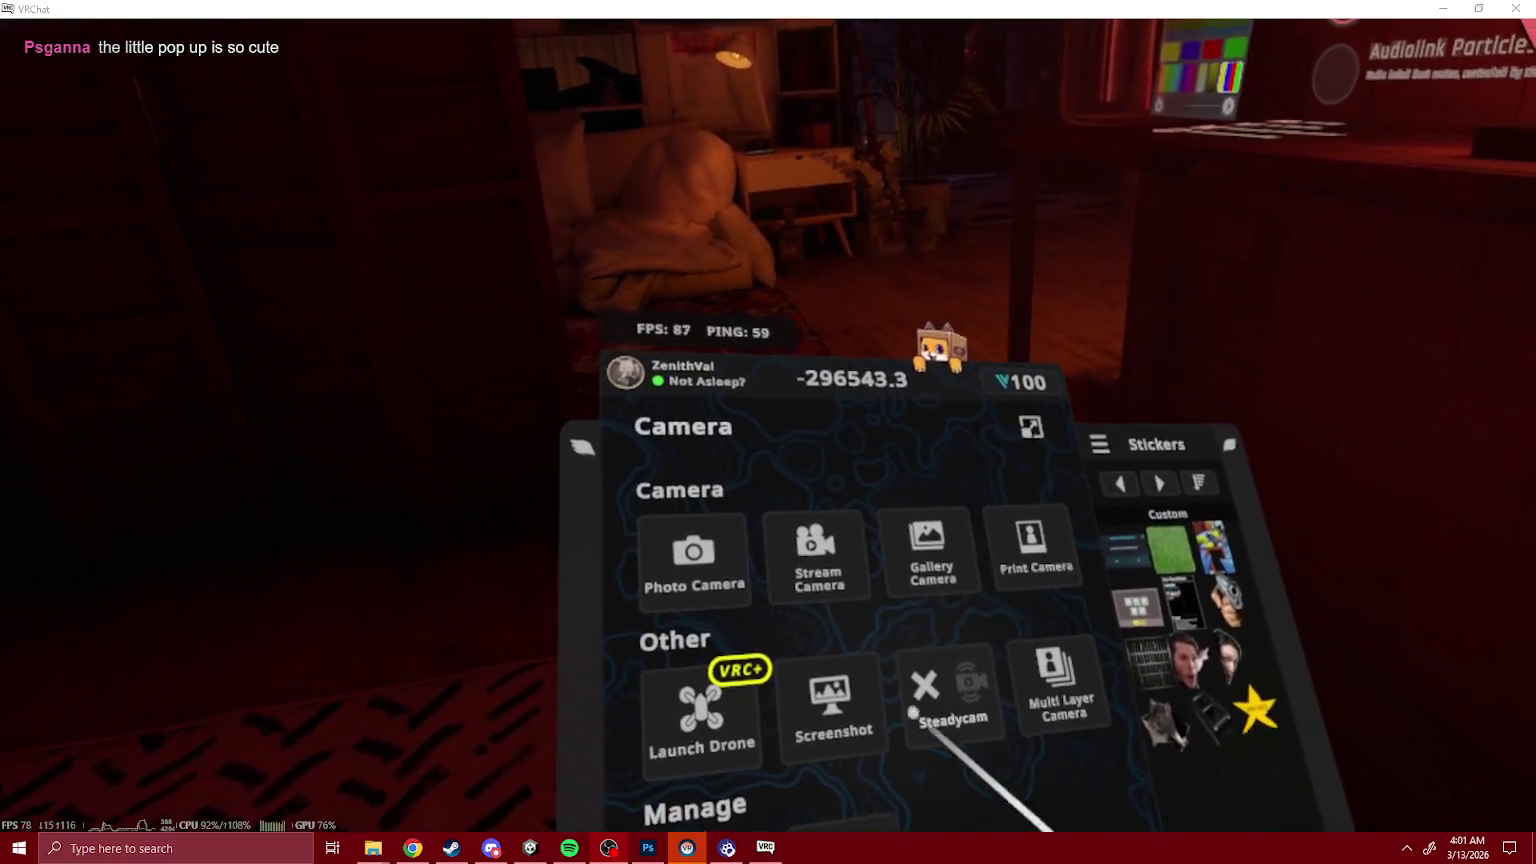